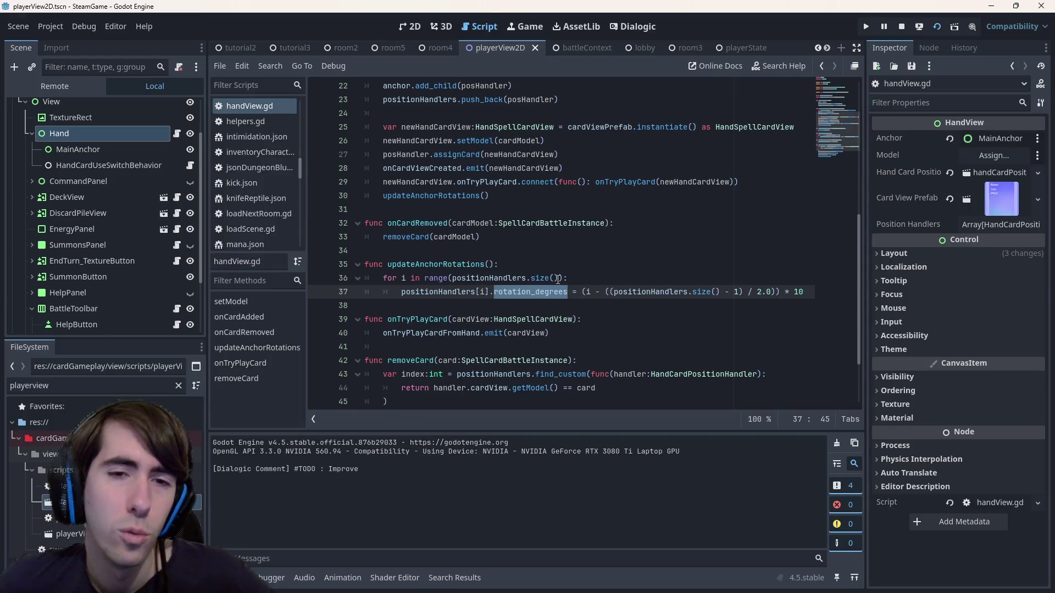
Declare 'var nbCards:int = positionHandlers.size()' above the for loop
left_click(558, 278)
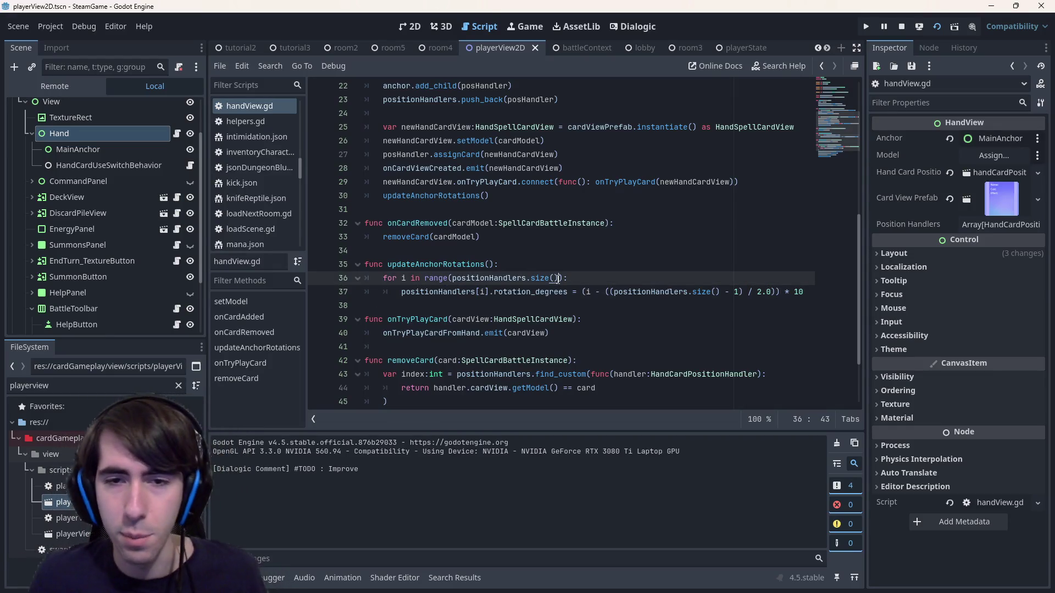
key("Up")
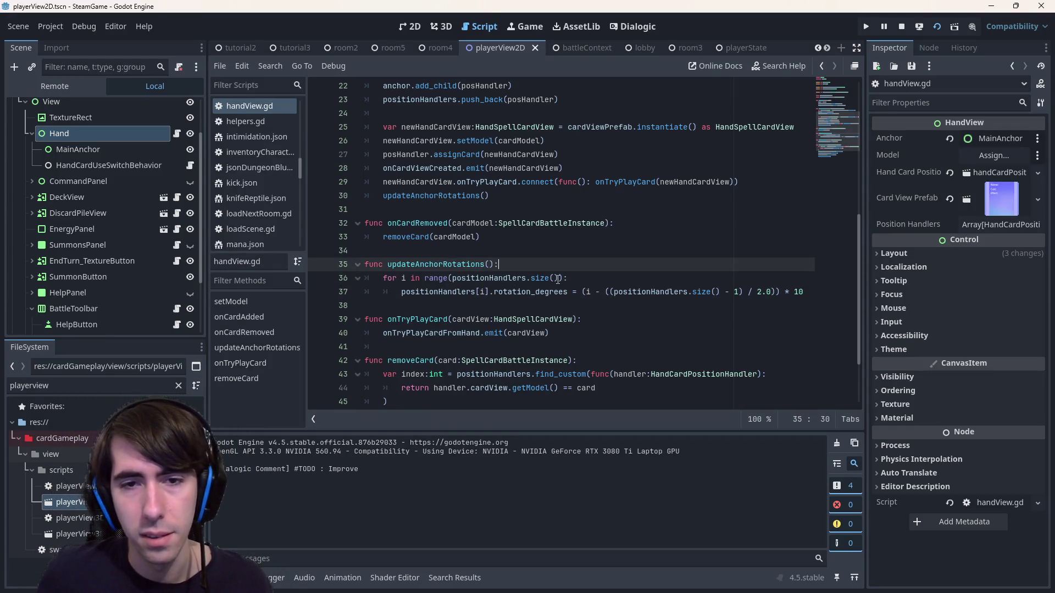
key("Return")
type("var nbCards:int = ")
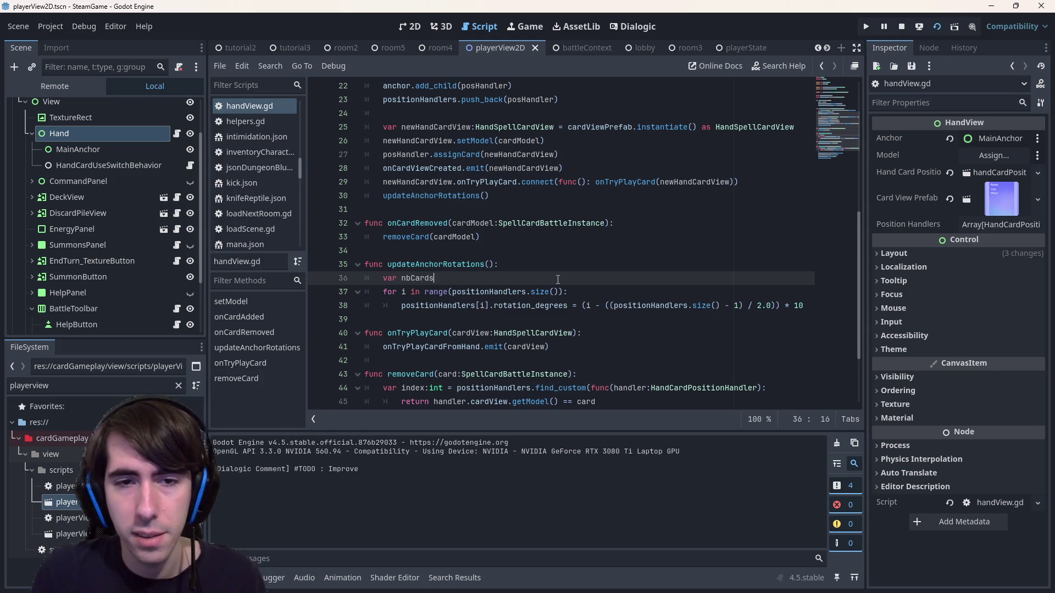
type("positionHandlers.size()")
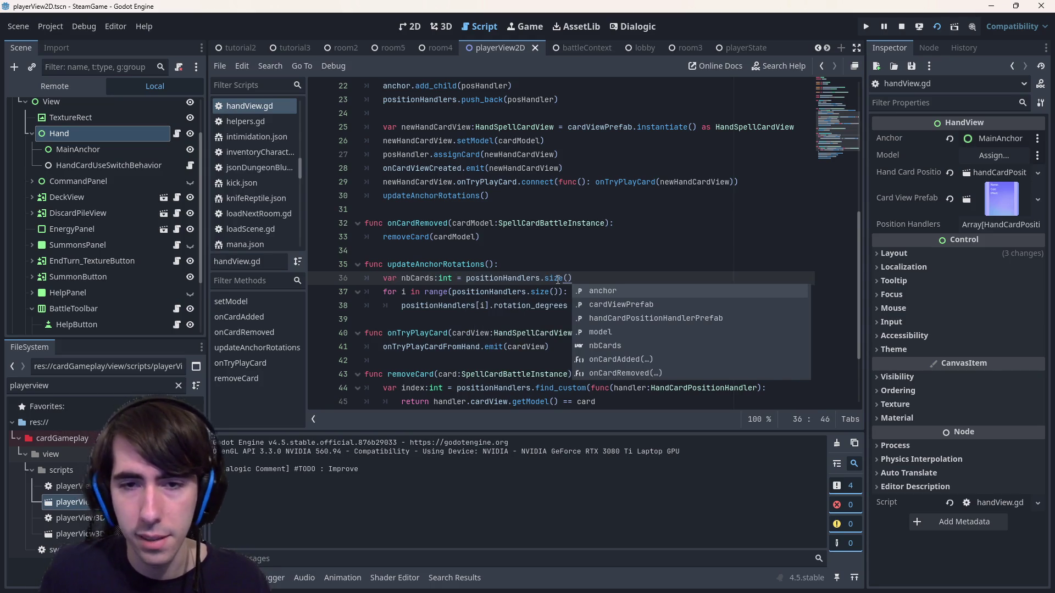
Replace the loop's positionHandlers.size() calls with nbCards and save
left_click(416, 292)
mouse_move(451, 292)
left_mouse_down()
mouse_move(550, 294)
mouse_move(565, 305)
mouse_move(559, 292)
left_mouse_up()
key("ctrl+d")
type("nbCards")
key("ctrl+s")
Begin a new line reading 'if nbCards < 7' above the for loop
left_click(594, 281)
key("Return")
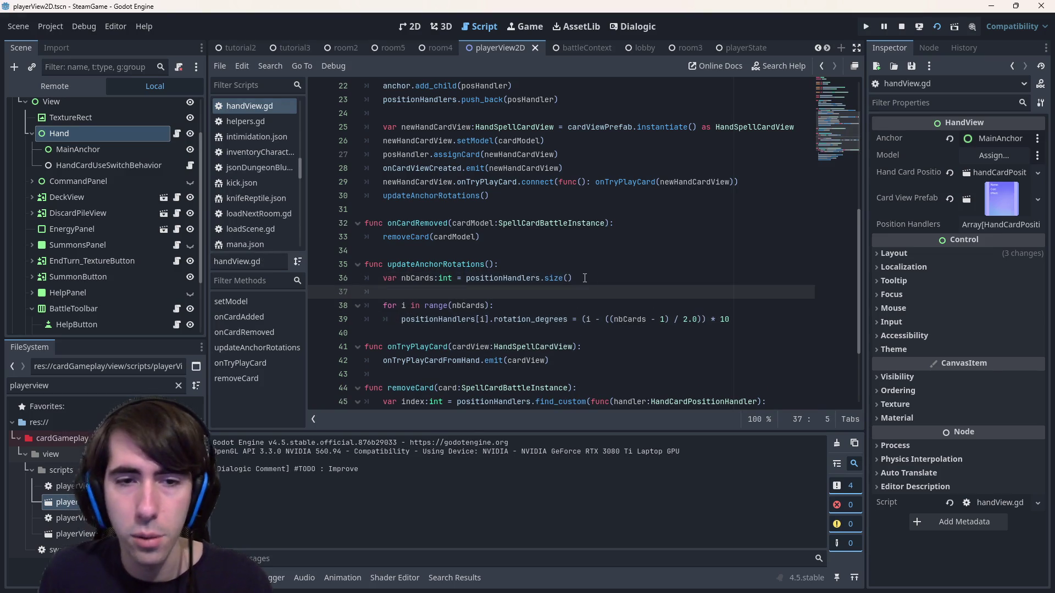
type("if nbCards < 7")
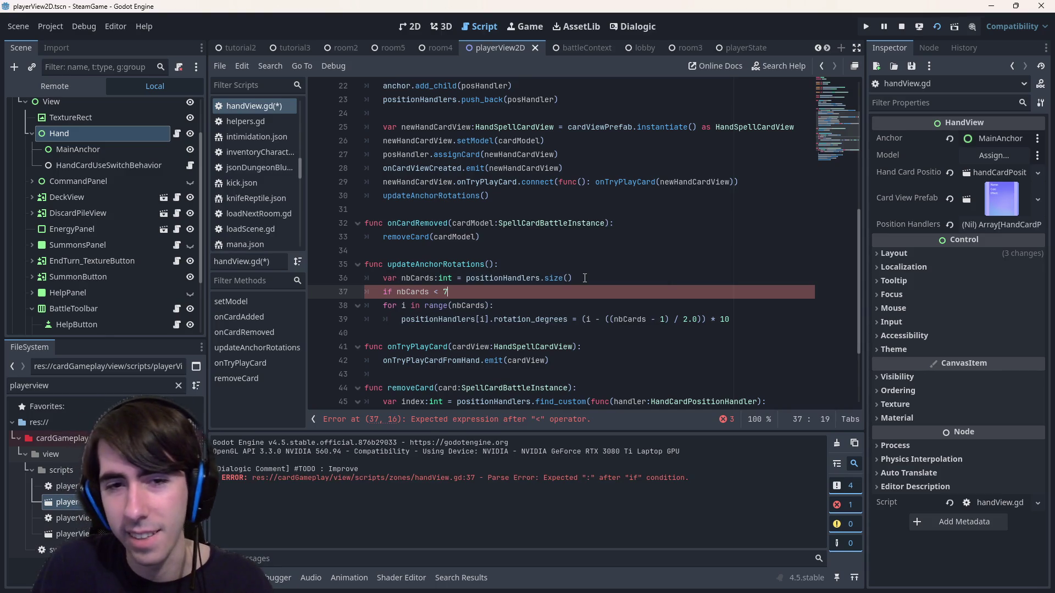
Complete 'if nbCards < 6:' and indent the rotation loop under it, saving the script
type(":")
key("ctrl+s")
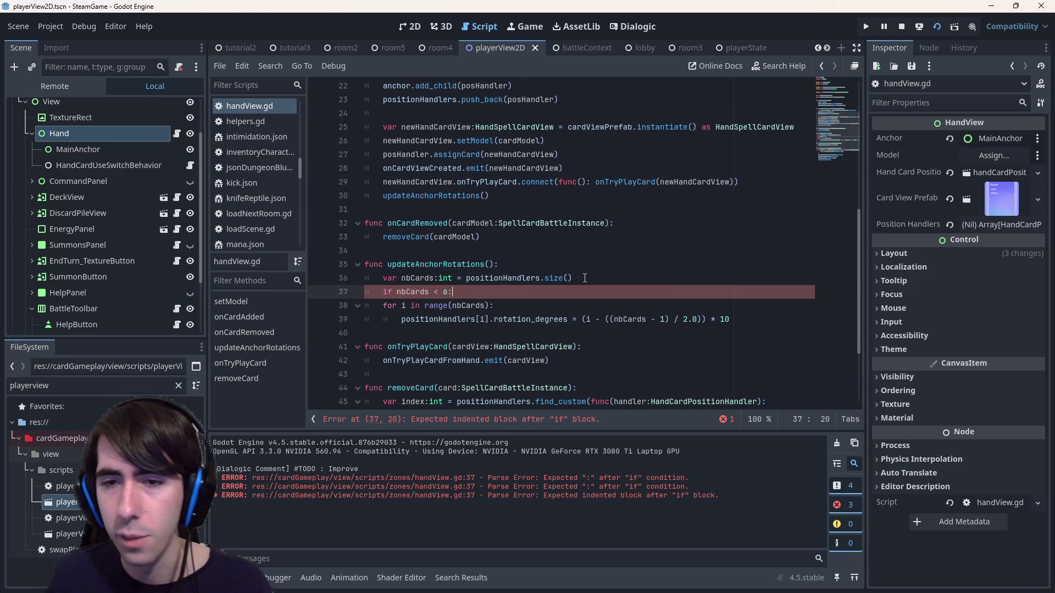
left_click_drag(764, 333, 365, 305)
key("Tab")
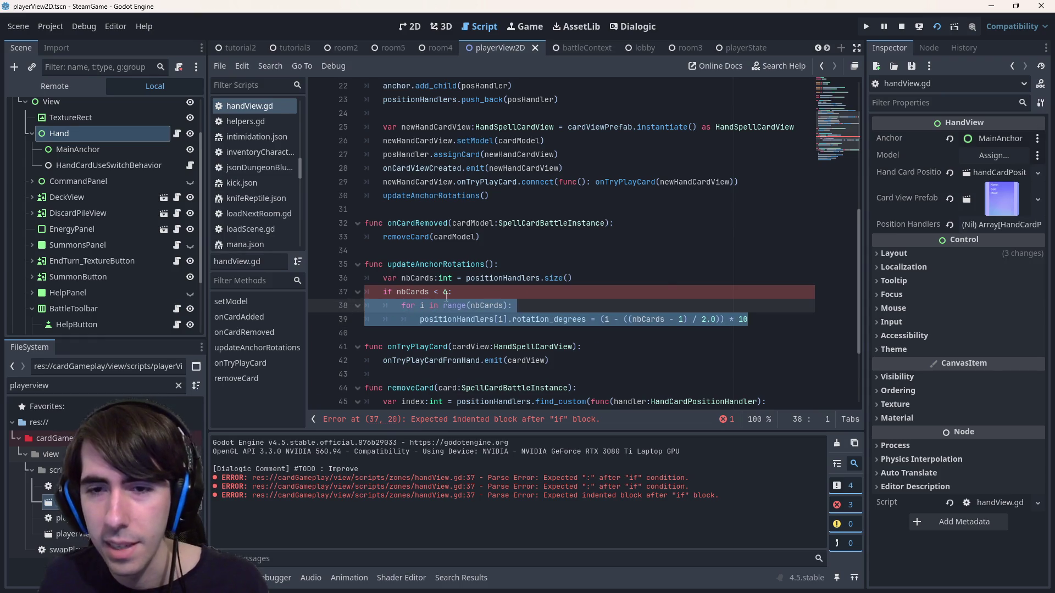
key("ctrl+s")
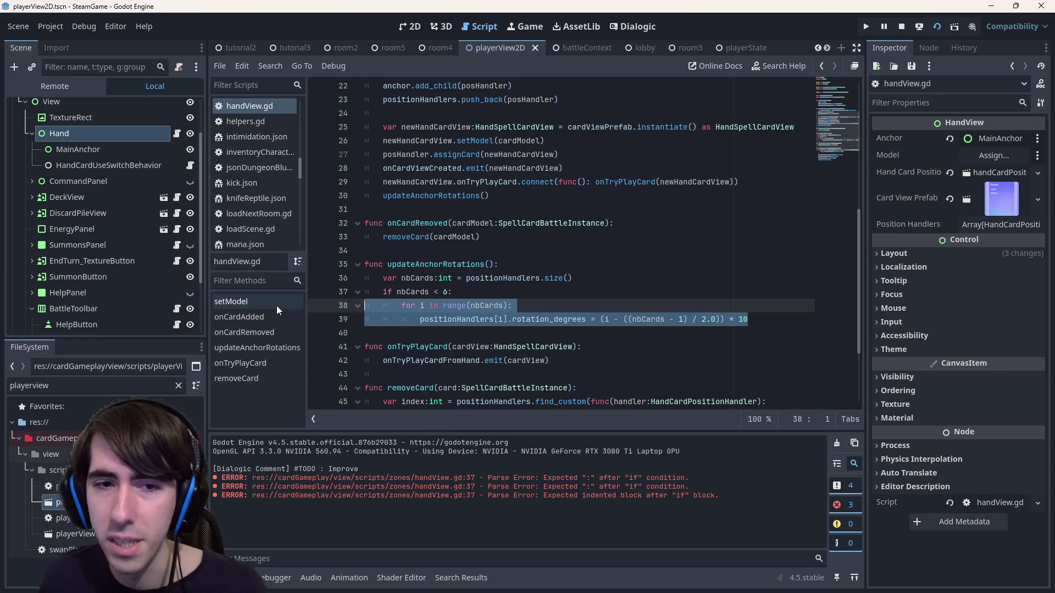
Add an 'else:' branch after the loop and paste a copy of the loop into it
key("Right")
key("Return")
key("BackSpace")
key("BackSpace")
key("BackSpace")
type("eas")
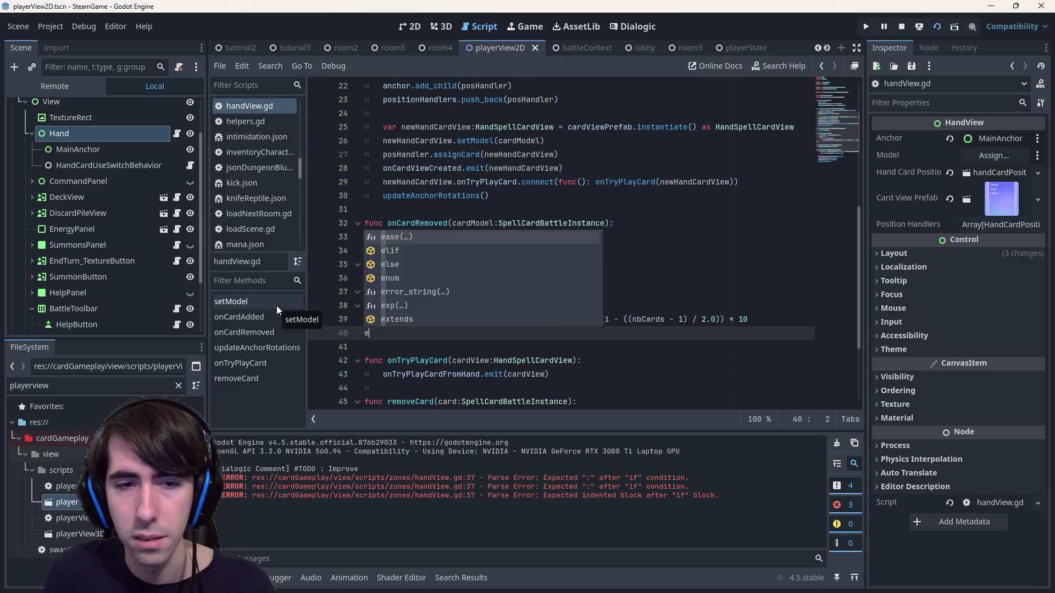
key("BackSpace")
key("BackSpace")
key("BackSpace")
type("else:")
key("Return")
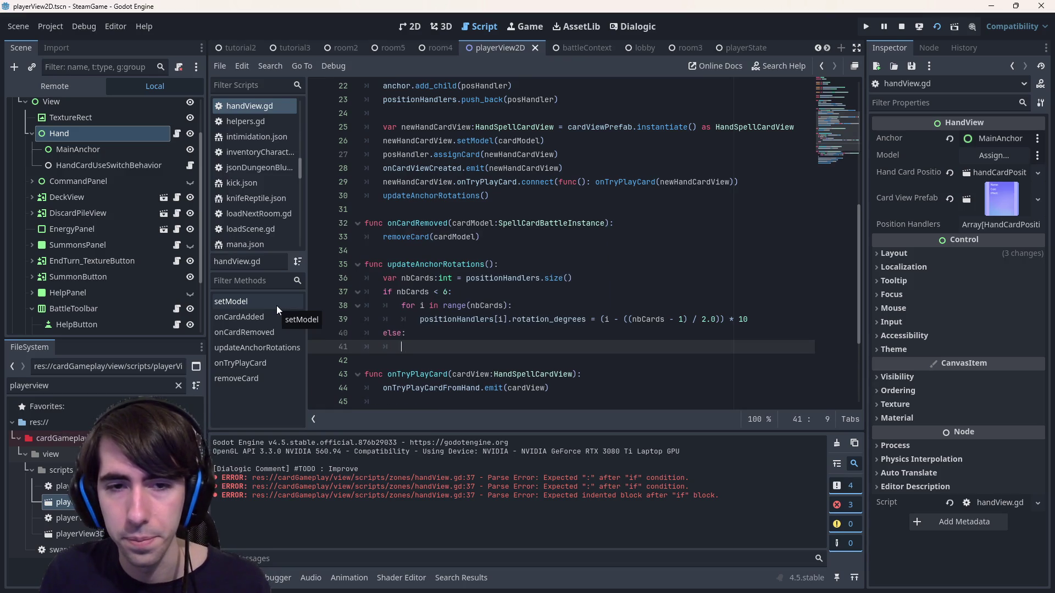
type("for i in range(nbCards): \t\t\tpositionHandlers[i].rotation_degrees = (i - ((nbCards - 1) / 2.0)) * 10")
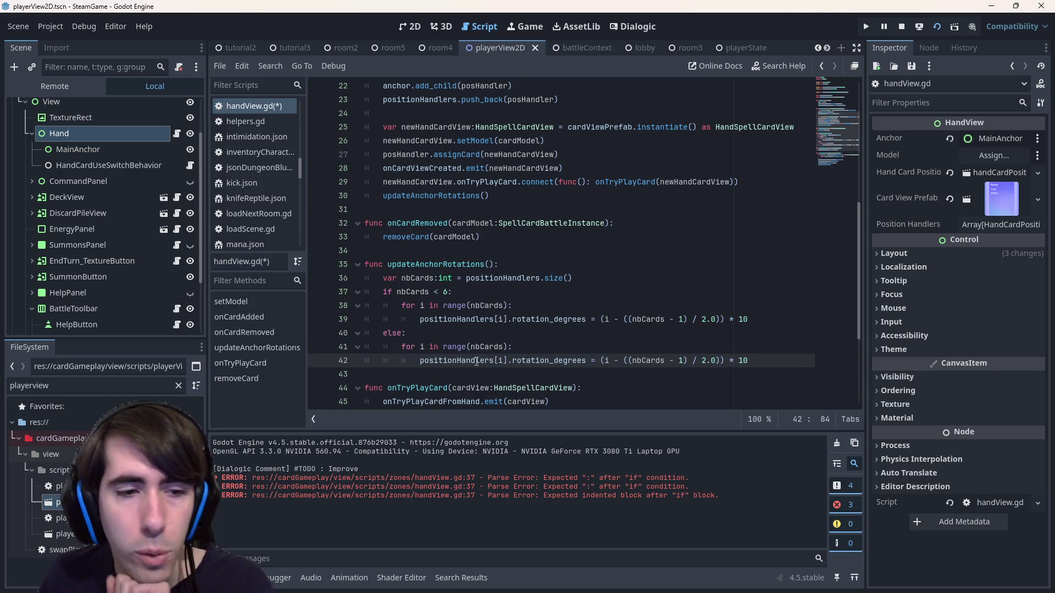
Review nbCards in the declaration and formula, then open a new line inside the else branch
left_click(684, 339)
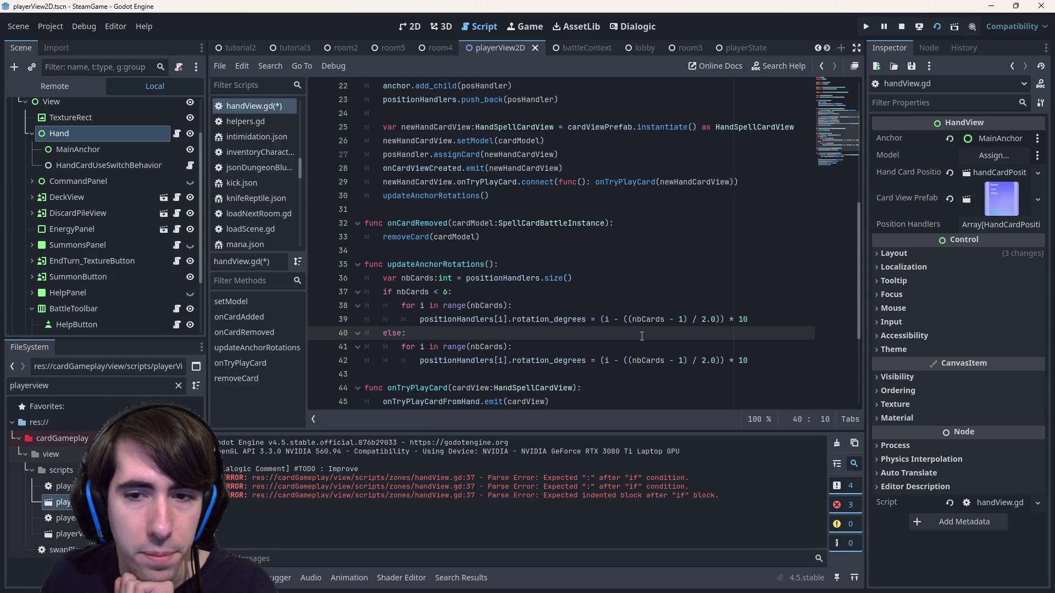
left_click(576, 278)
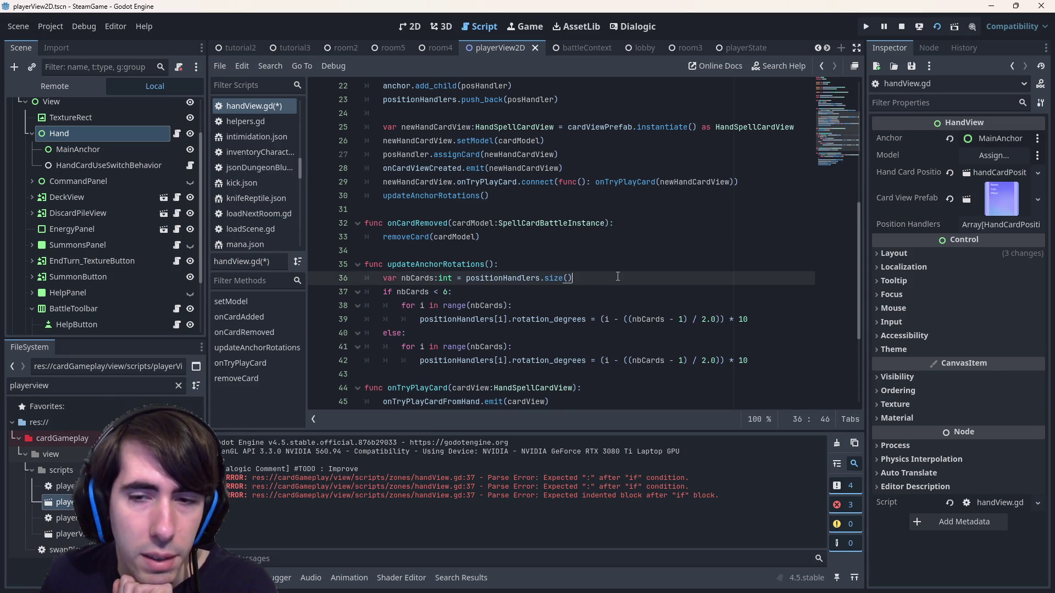
double_click(659, 317)
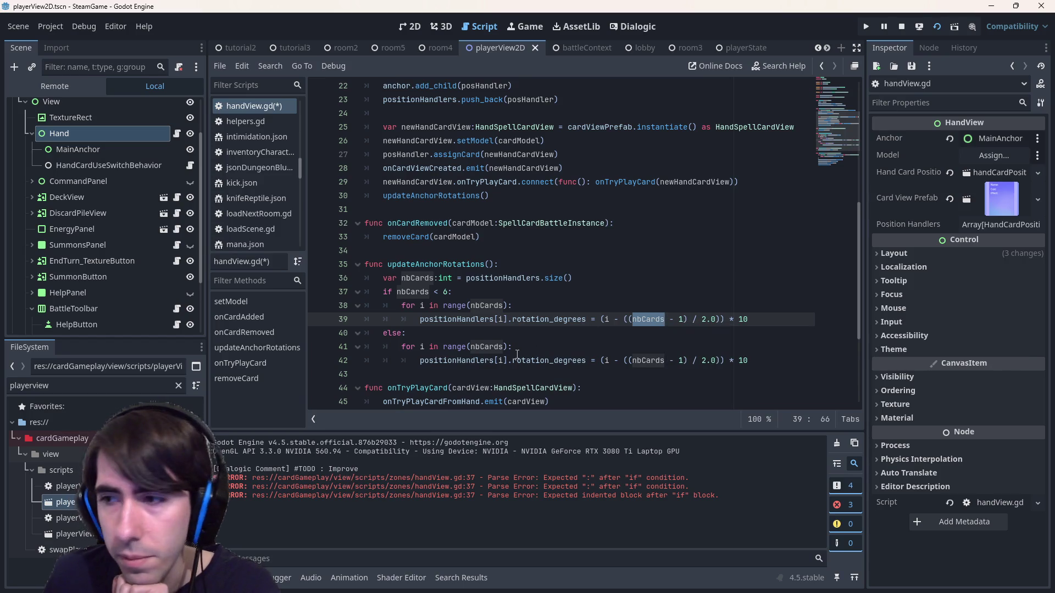
left_click(495, 348)
left_click(477, 336)
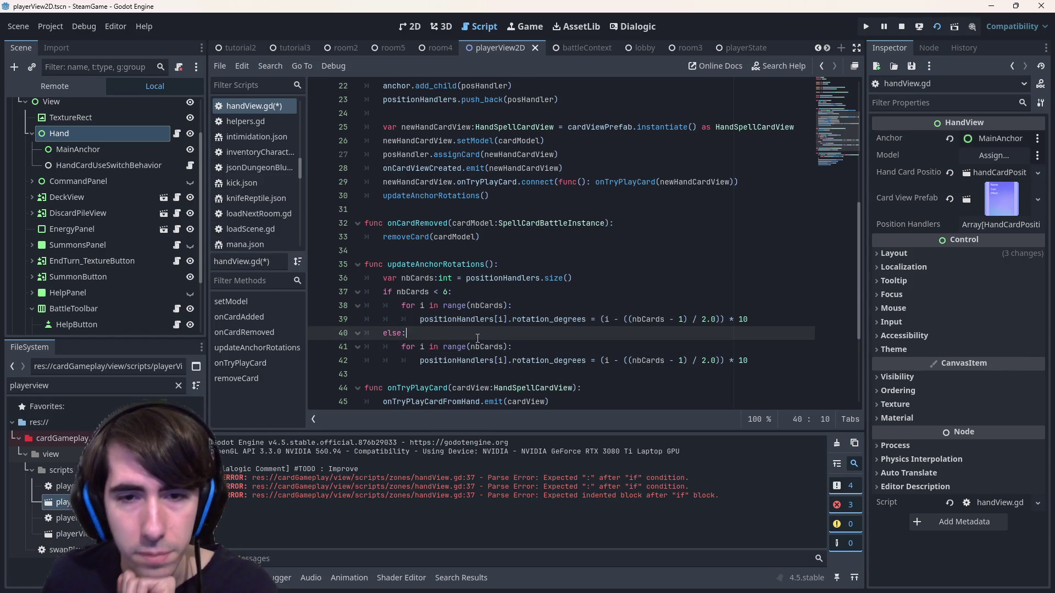
key("Return")
Type 'var minRotation:float =' as the first line of the else branch
type("minRotation")
key("Home")
type("var")
key("End")
type(":float =")
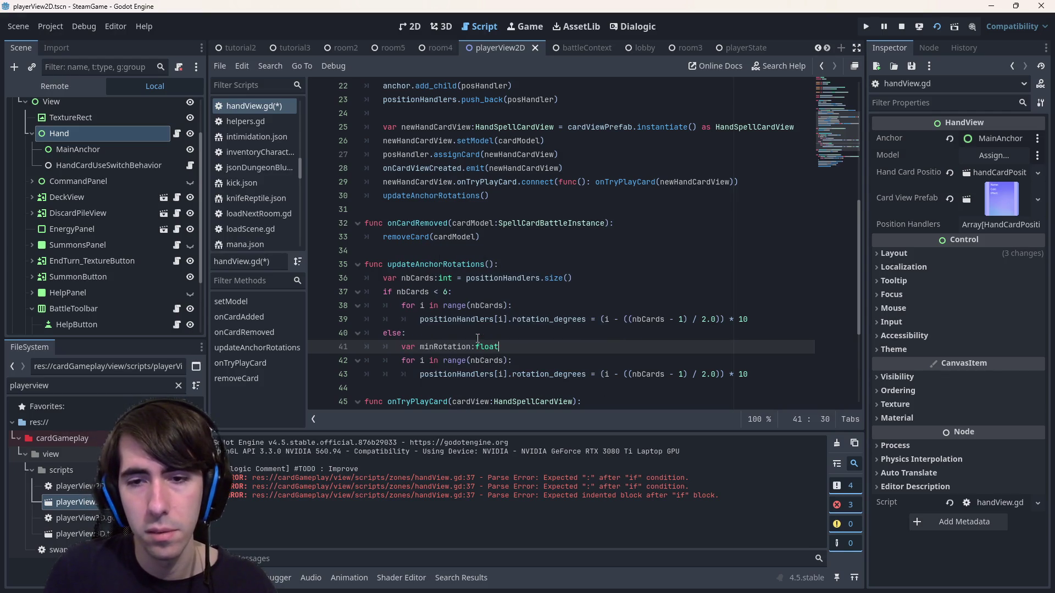
key("Escape")
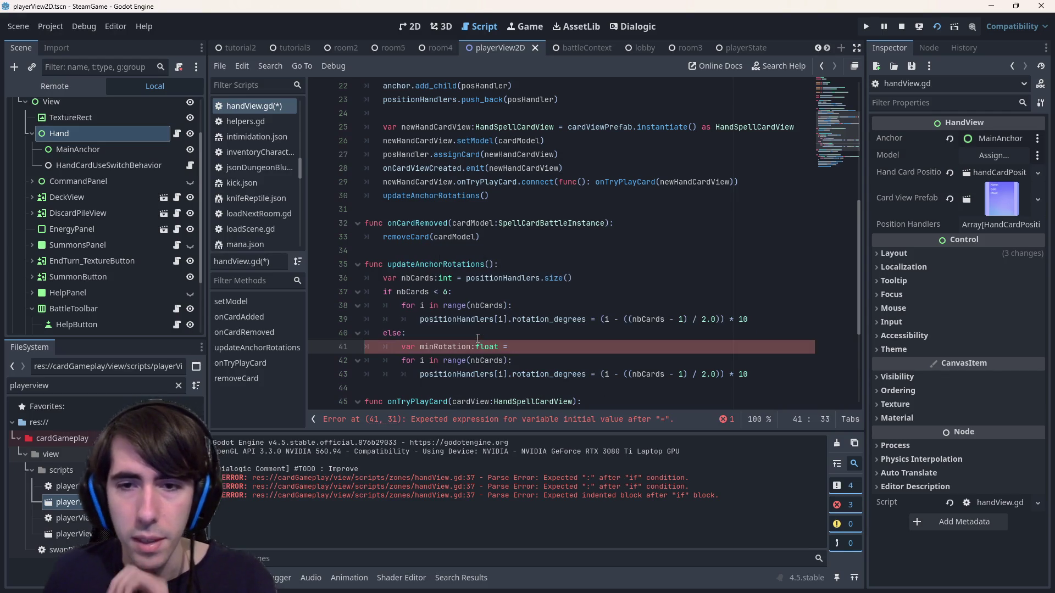
Assign minRotation '- ((nbCards - 1) / 2.0)', copied from line 39's formula, and save
left_click(604, 323)
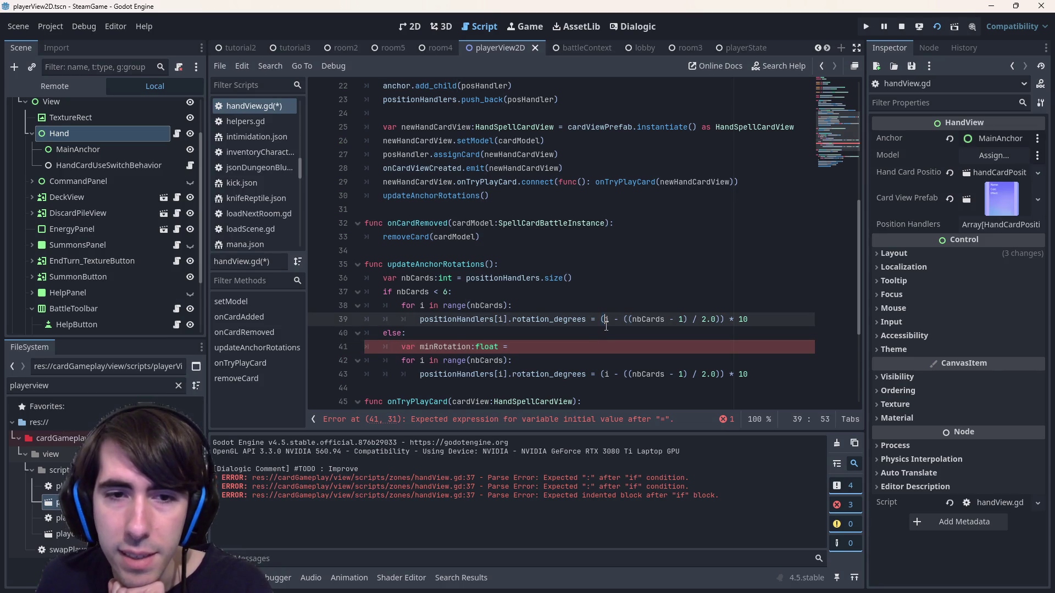
left_click_drag(624, 320, 716, 319)
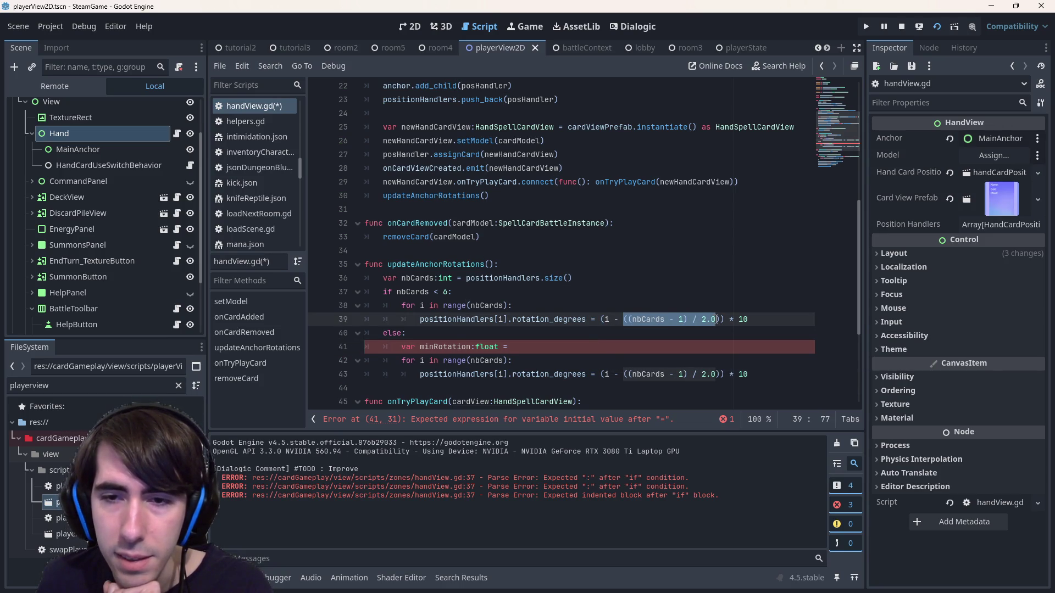
left_click(625, 323)
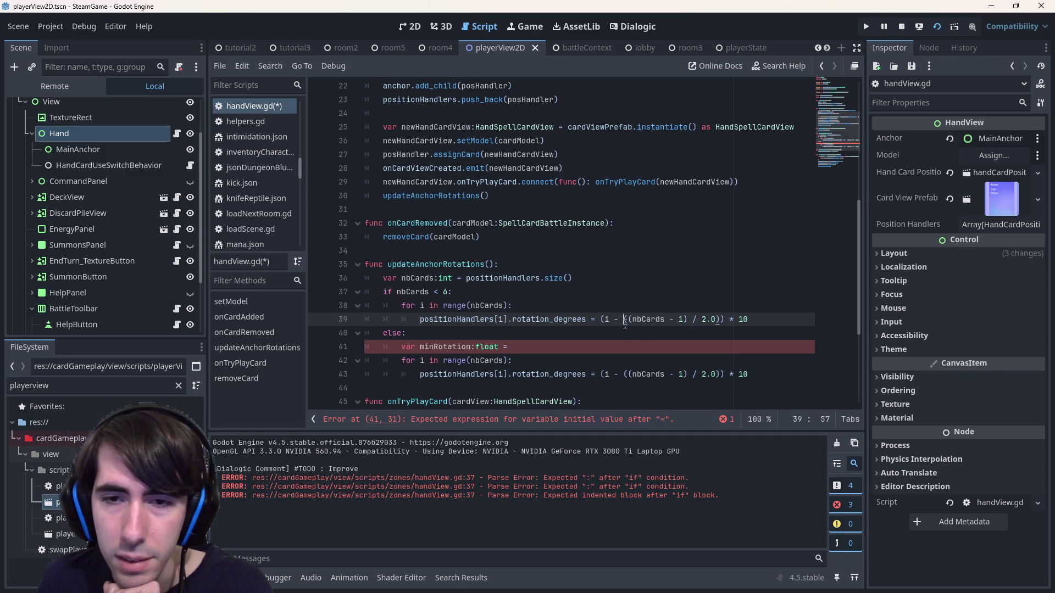
left_click_drag(625, 323, 725, 319)
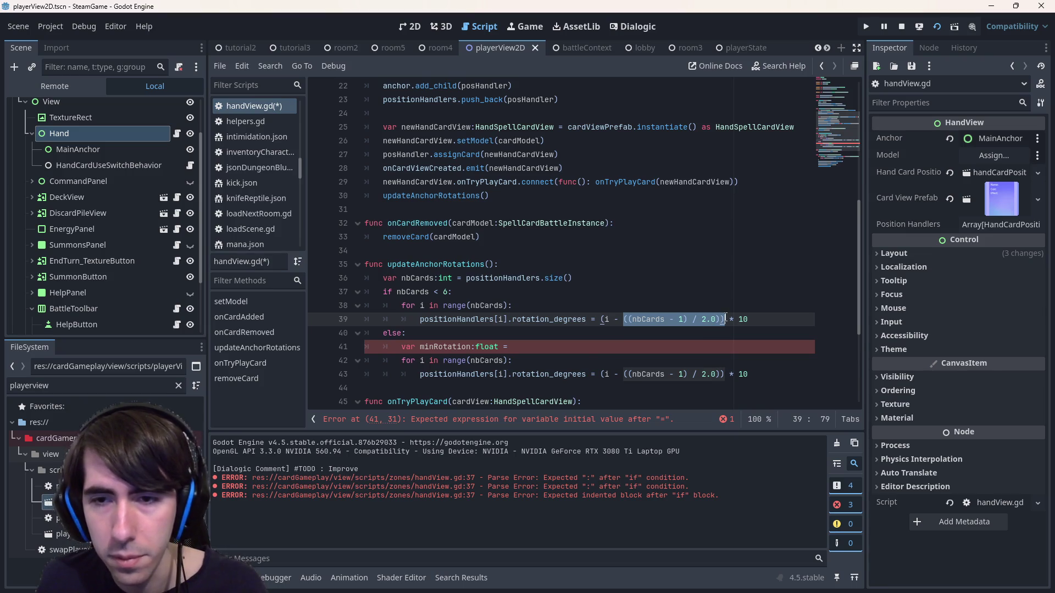
key("ctrl+c")
left_click(570, 347)
type("-")
key("ctrl+v")
key("BackSpace")
key("Left")
key("Left")
key("Left")
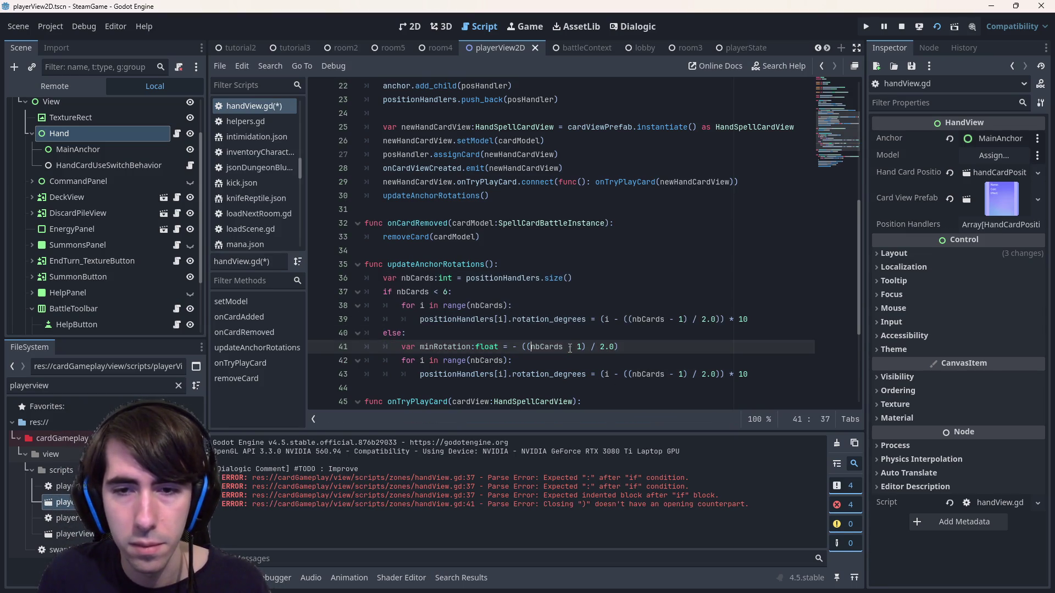
key("ctrl+s")
Select the 10 multiplier in the else loop's rotation formula
key("Down")
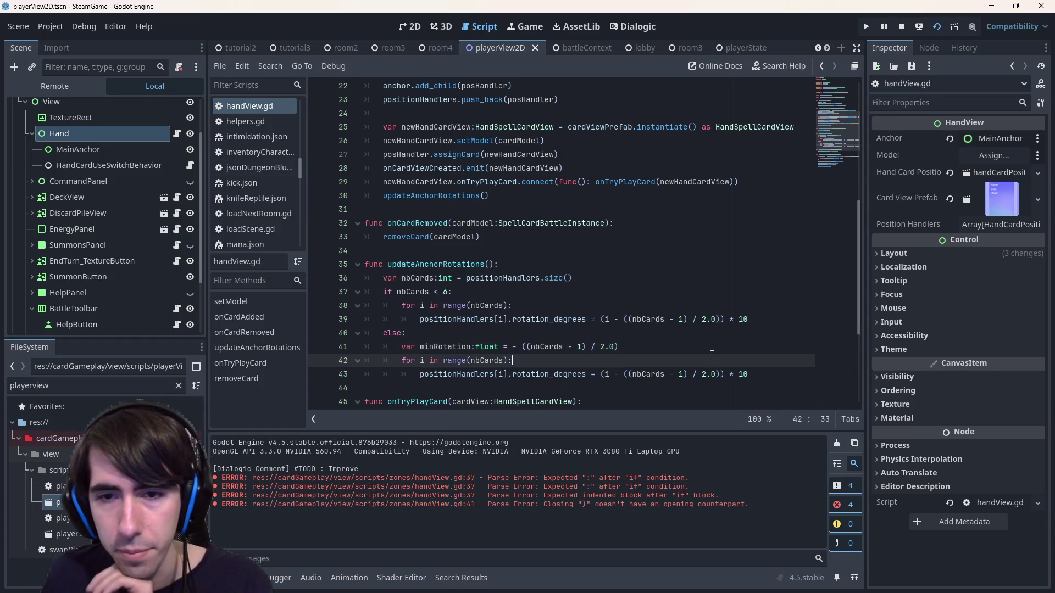
double_click(743, 319)
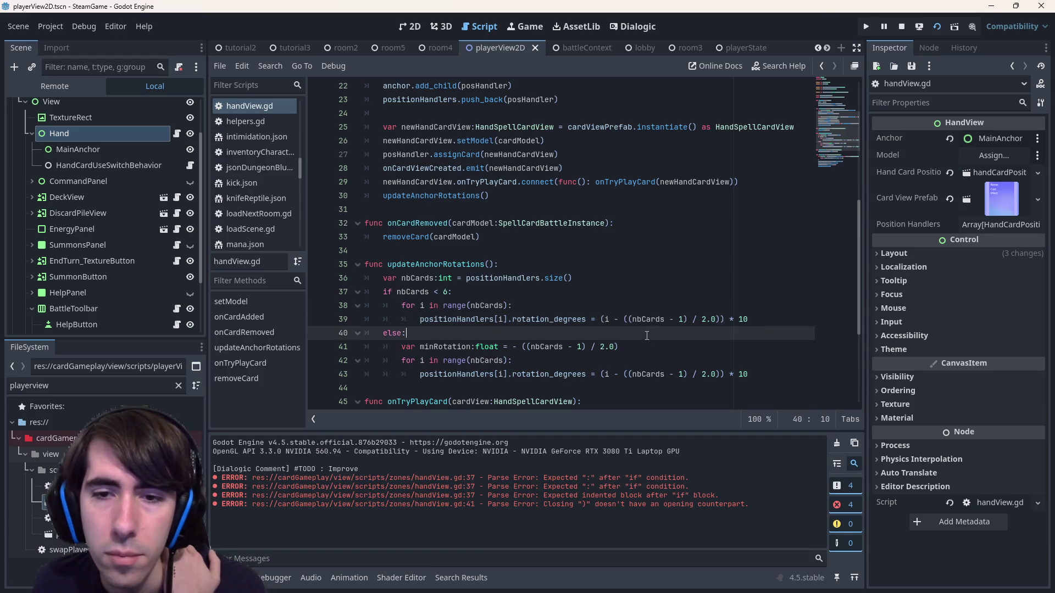
left_click(742, 306)
left_click(743, 333)
double_click(744, 320)
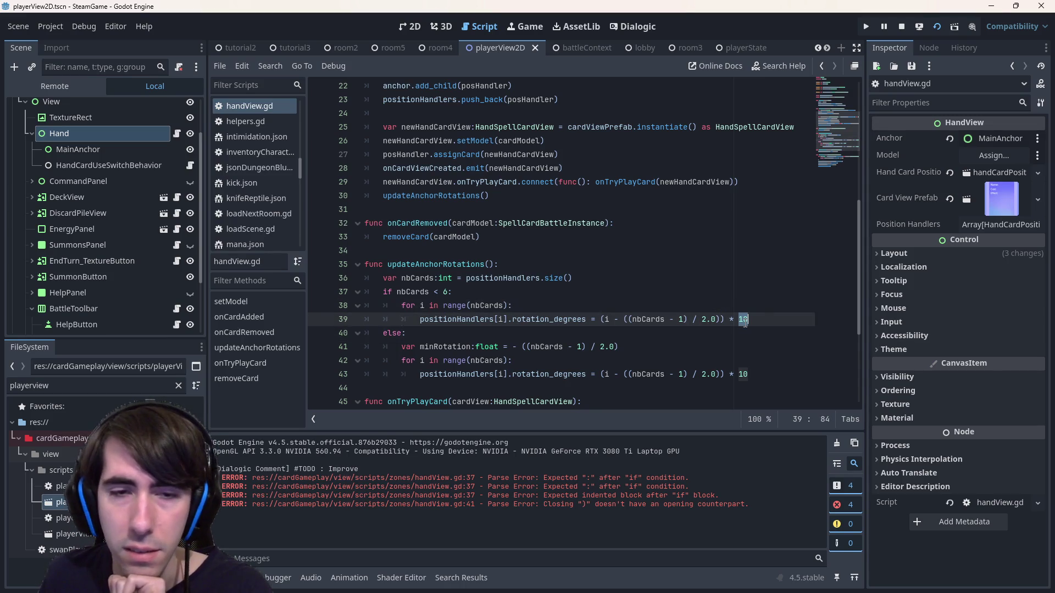
left_click(663, 293)
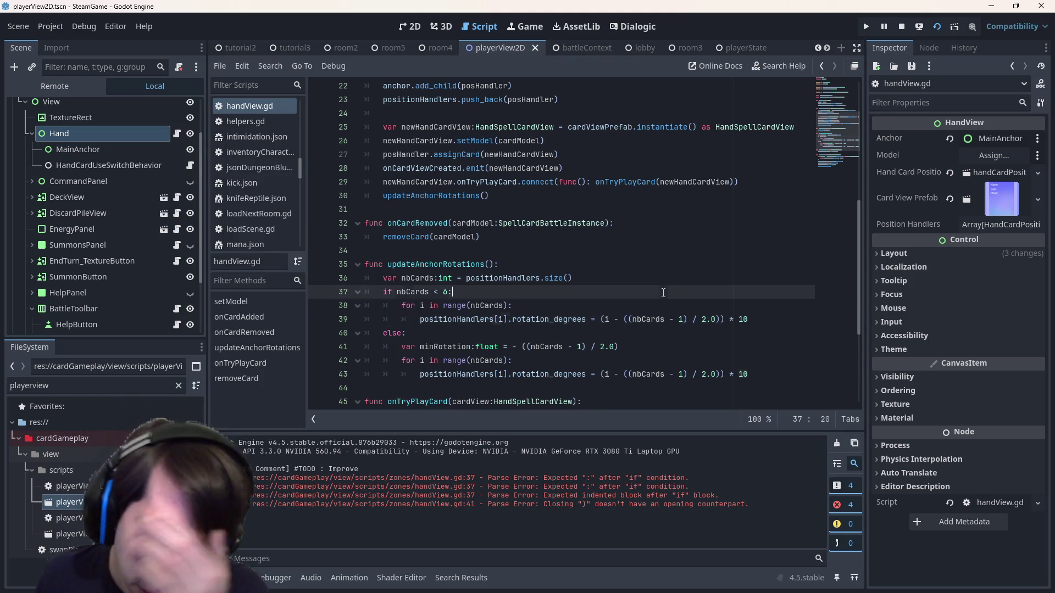
Add 'var step:float = 10' after nbCards and replace the formula's 10 multiplier with step
left_click(623, 279)
key("Return")
type("var step:float =")
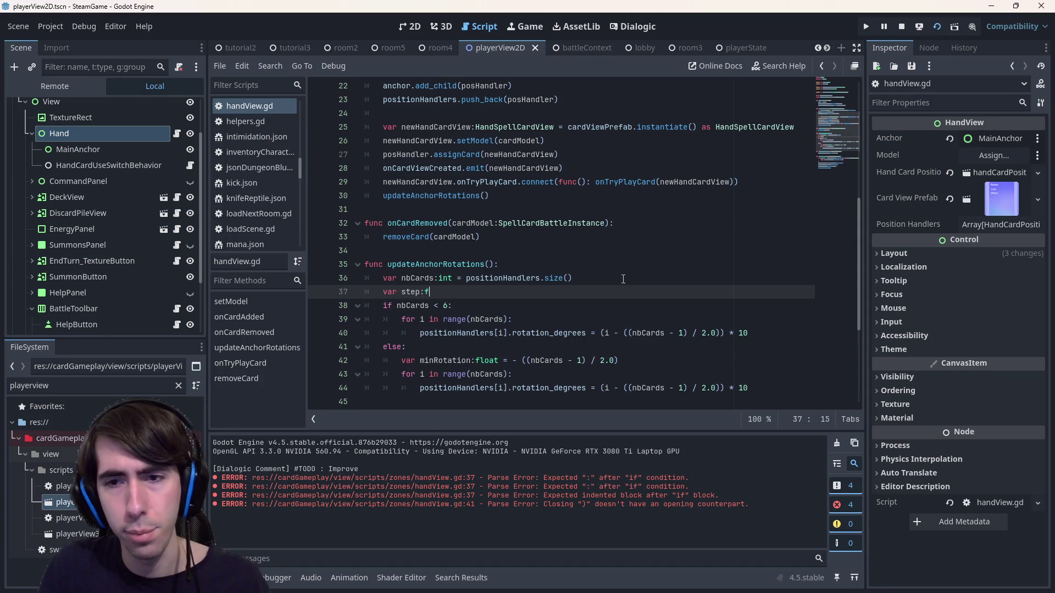
type(" 10")
key("ctrl+Left")
key("ctrl+Left")
key("ctrl+Left")
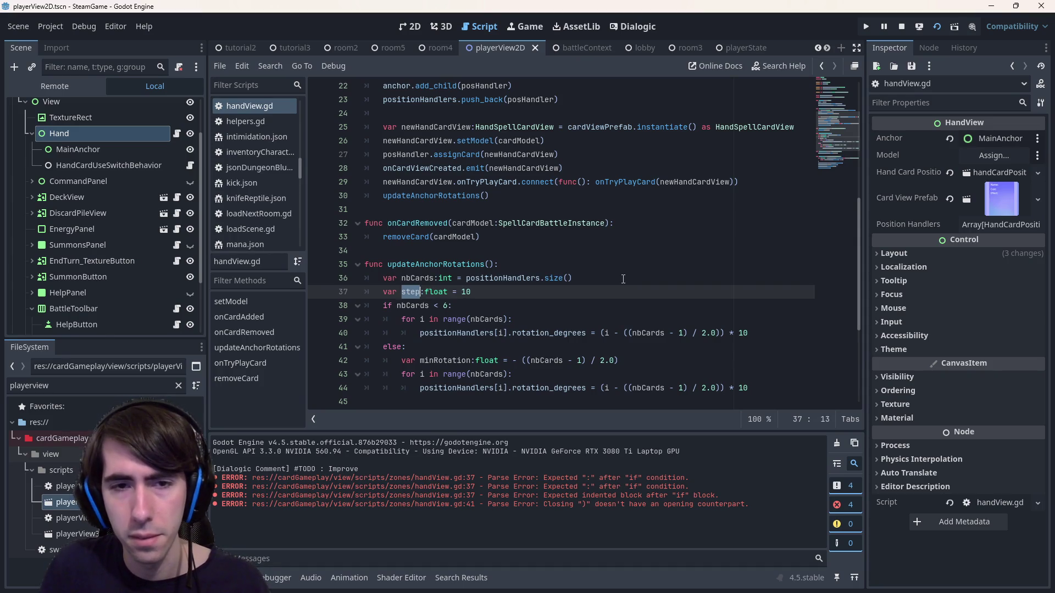
key("ctrl+c")
double_click(743, 333)
key("ctrl+v")
key("ctrl+s")
Delete the else block and the 'if nbCards < 6' line, dedent the loop, and save
mouse_move(684, 402)
left_mouse_down()
mouse_move(522, 387)
mouse_move(316, 345)
left_mouse_up()
key("Delete")
left_click_drag(452, 305, 364, 306)
key("BackSpace")
key("BackSpace")
left_click_drag(764, 319, 290, 311)
key("shift+Tab")
key("ctrl+s")
Insert an empty line right after the step variable declaration
double_click(411, 292)
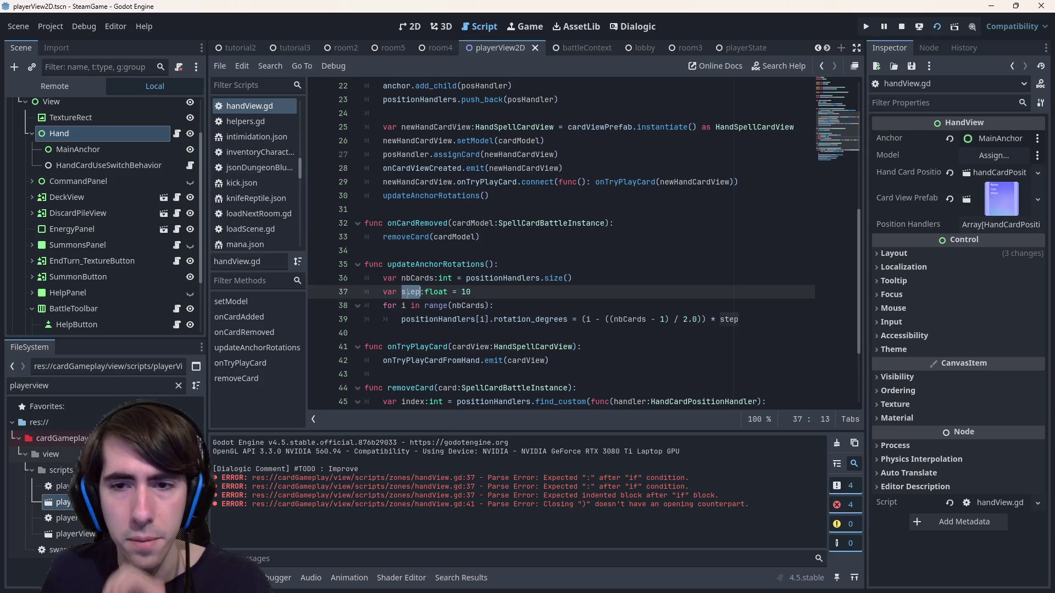
left_click_drag(581, 320, 708, 317)
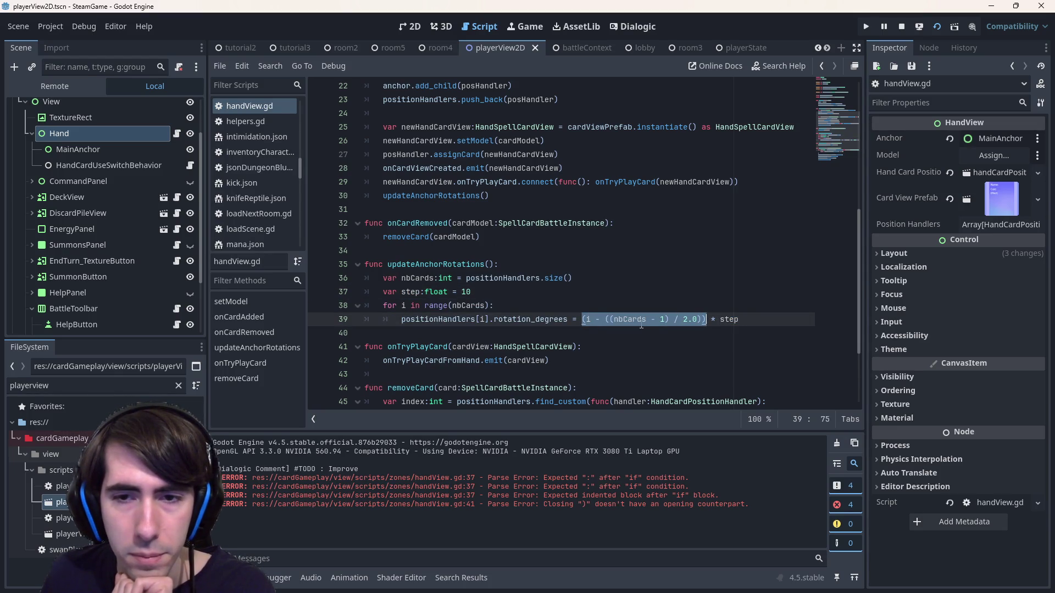
left_click(605, 319)
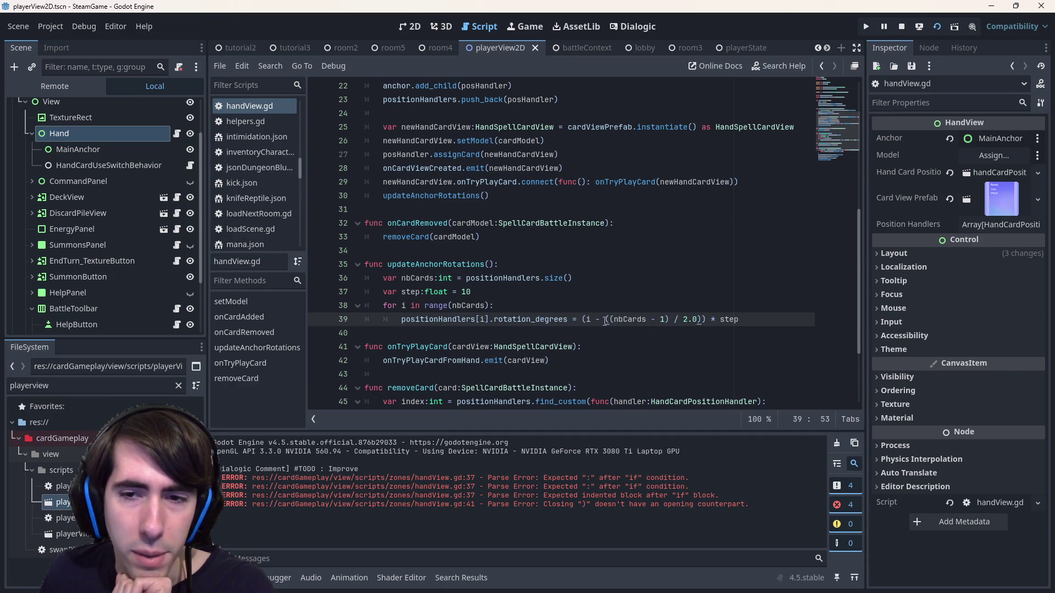
left_click(540, 293)
key("Return")
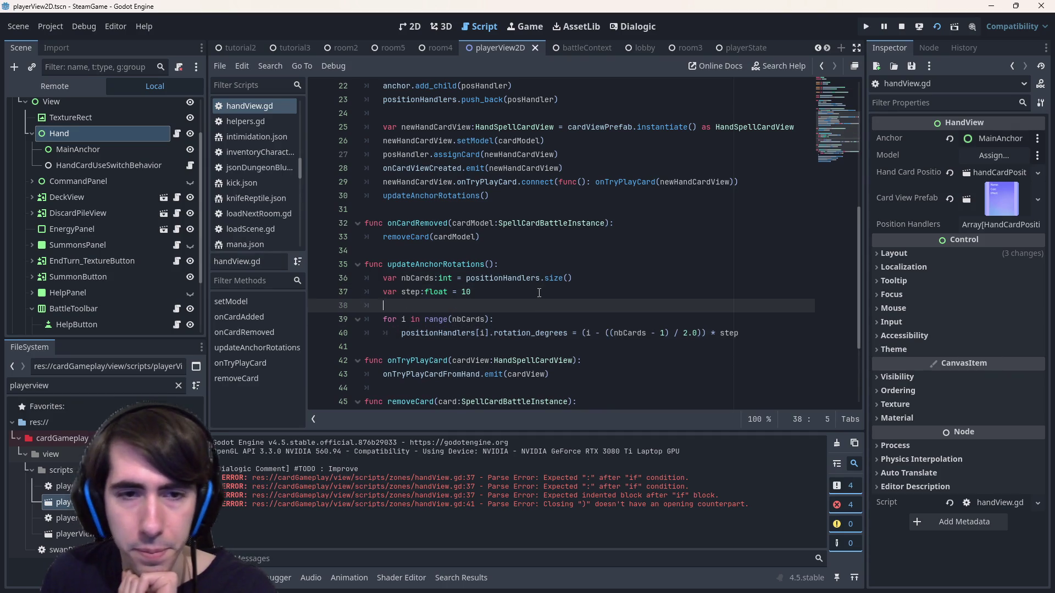
Declare 'var maxRotation:float' with value 30 before the loop
key("Return")
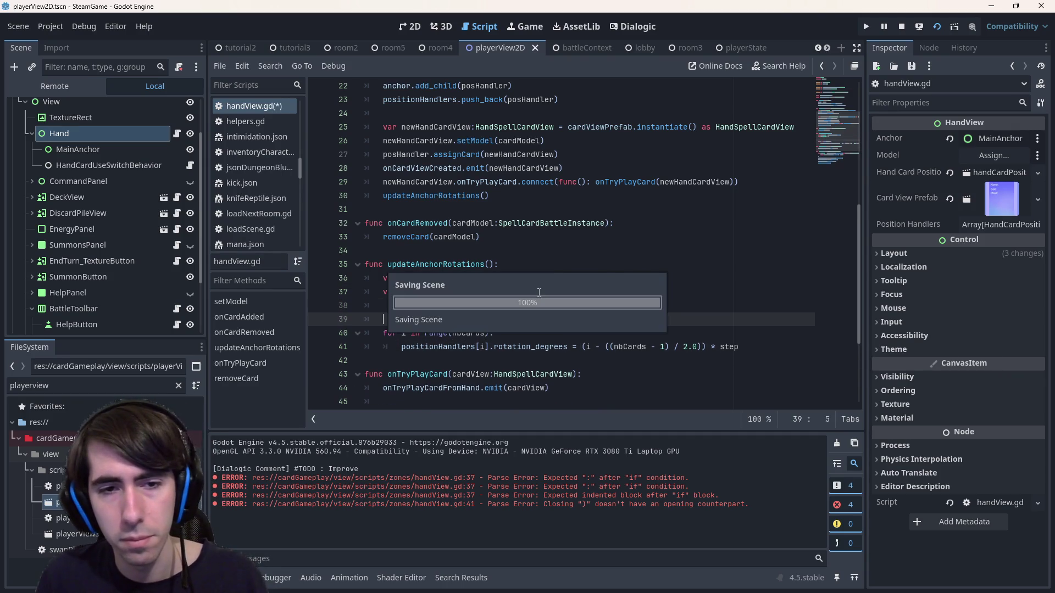
key("Return")
key("Up")
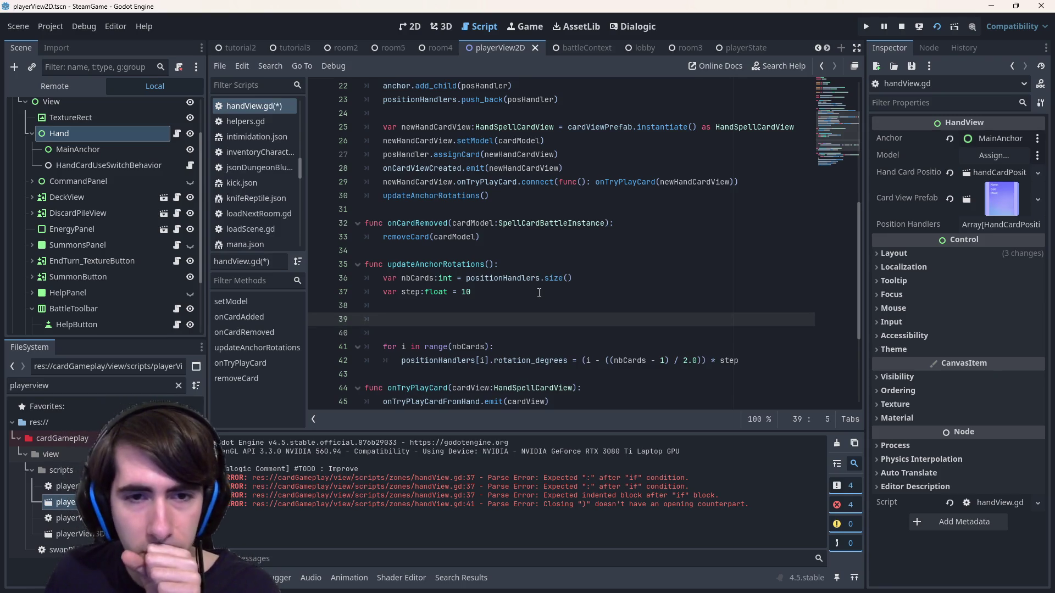
type("var max")
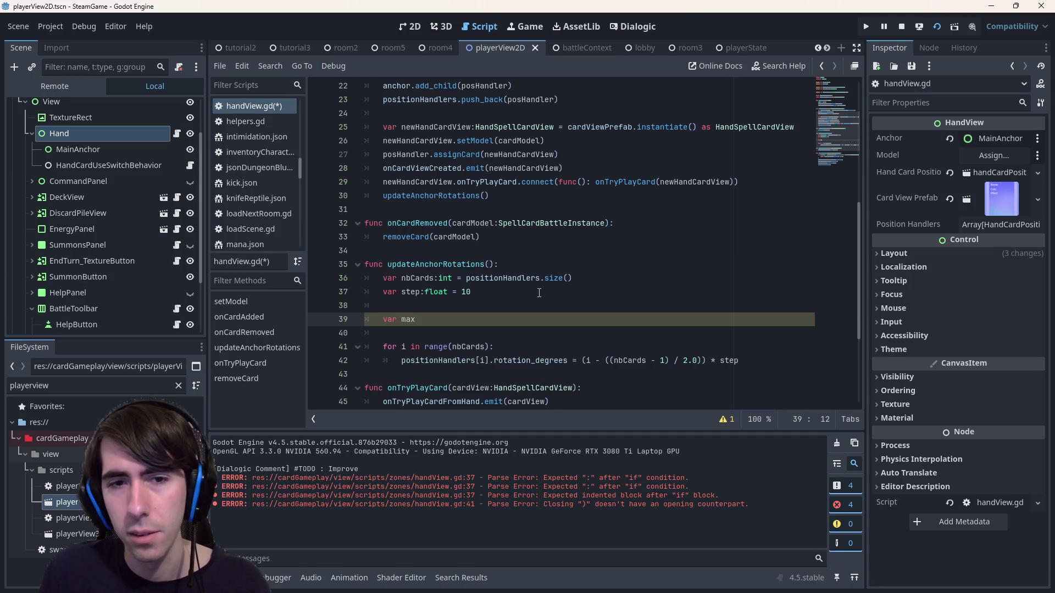
type("Rotation:")
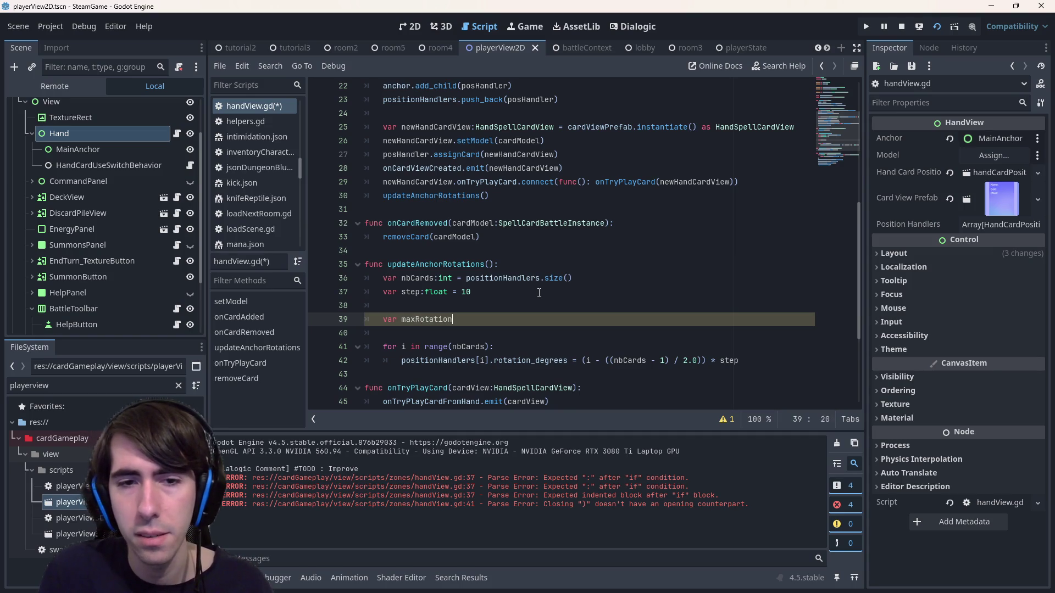
type("float =")
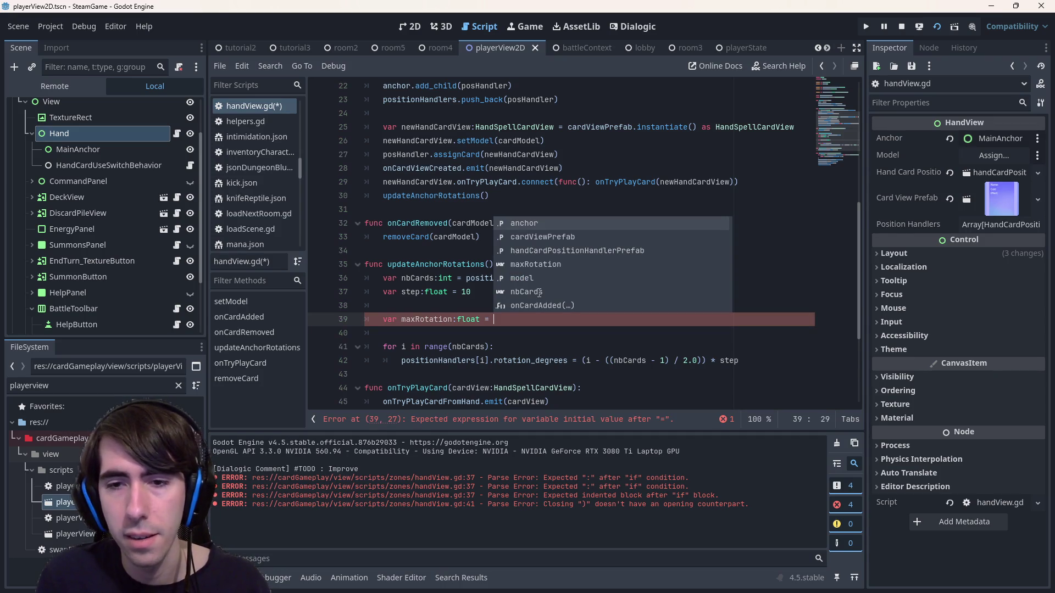
type("30")
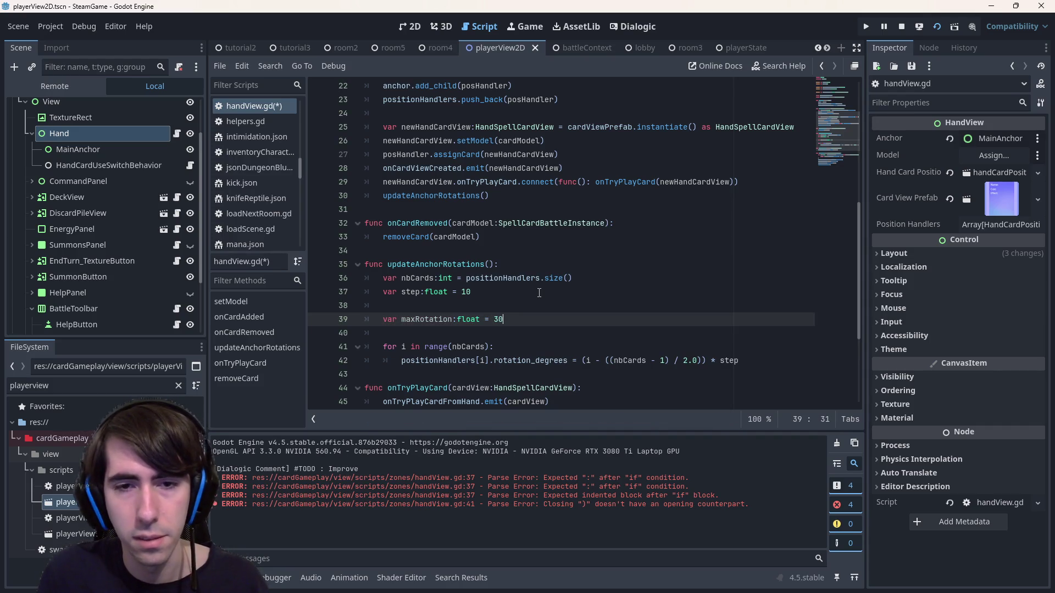
Duplicate the maxRotation declaration onto a second line
key("ctrl+shift+Left")
key("ctrl+shift+Left")
key("ctrl+shift+Left")
key("ctrl+c")
key("End")
key("Return")
key("ctrl+v")
key("ctrl+Left")
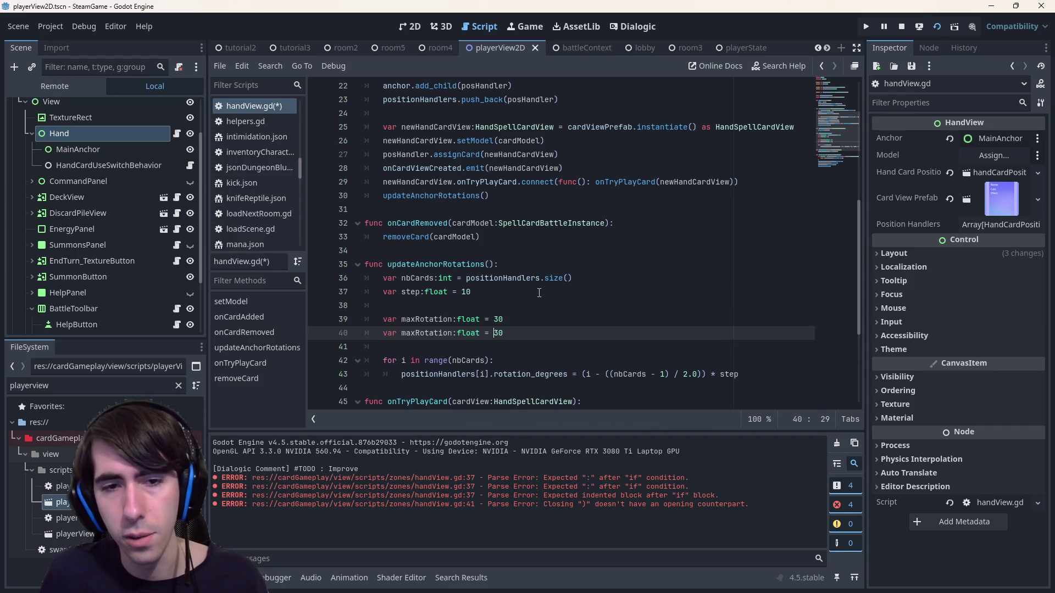
key("ctrl+Left")
key("Right")
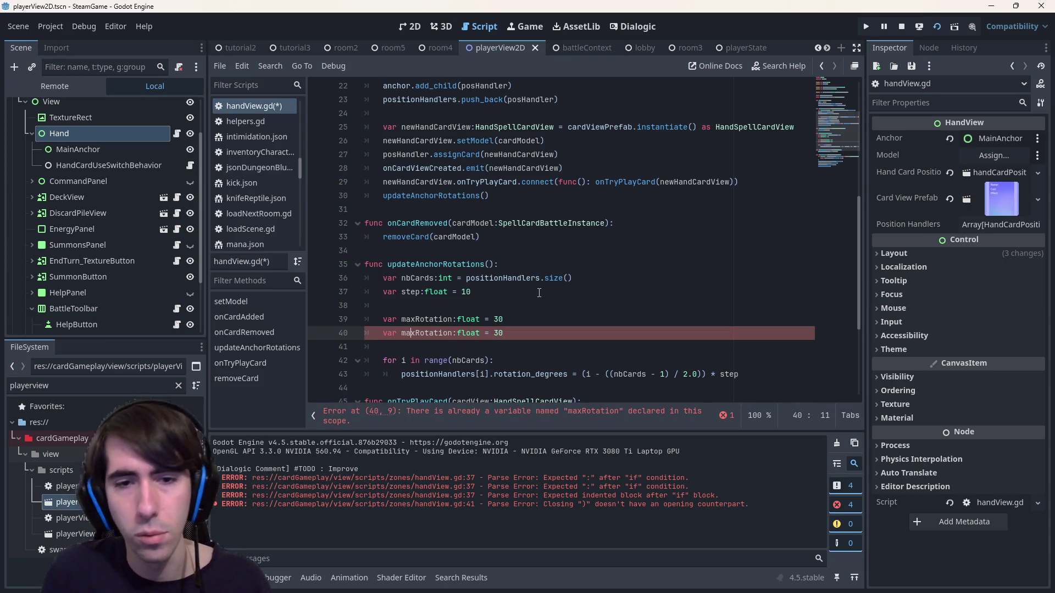
Rename the first declaration to minRotation and change its value to -30
key("Up")
key("BackSpace")
key("BackSpace")
type("in")
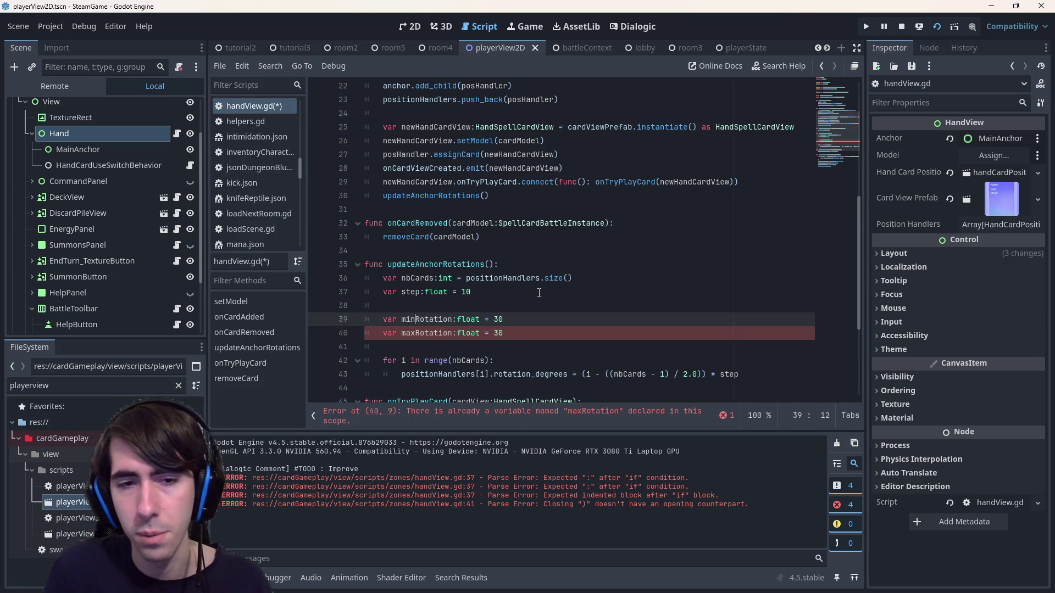
key("End")
key("Left")
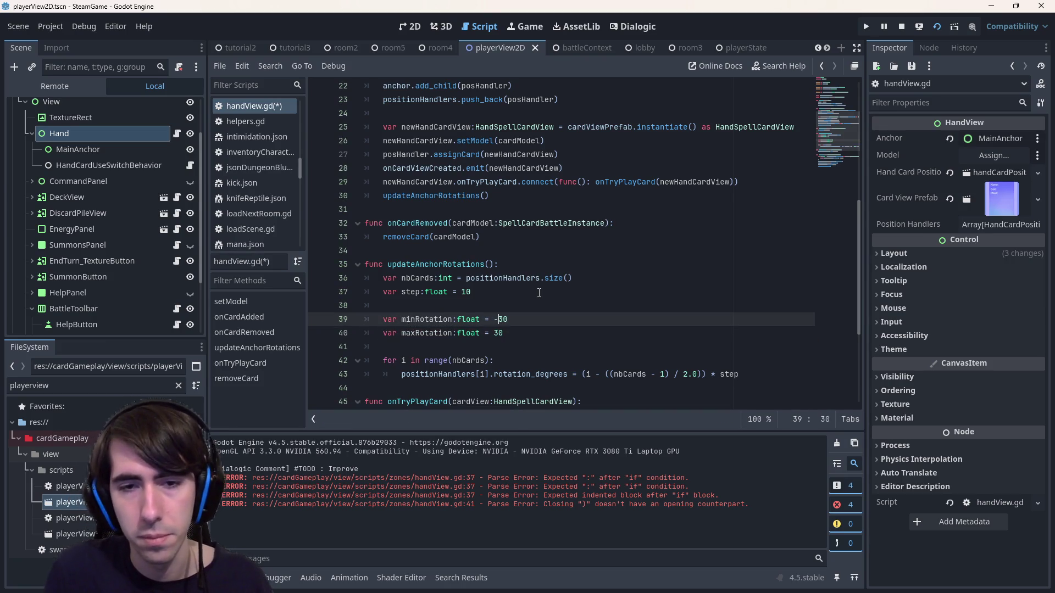
type("-")
key("Escape")
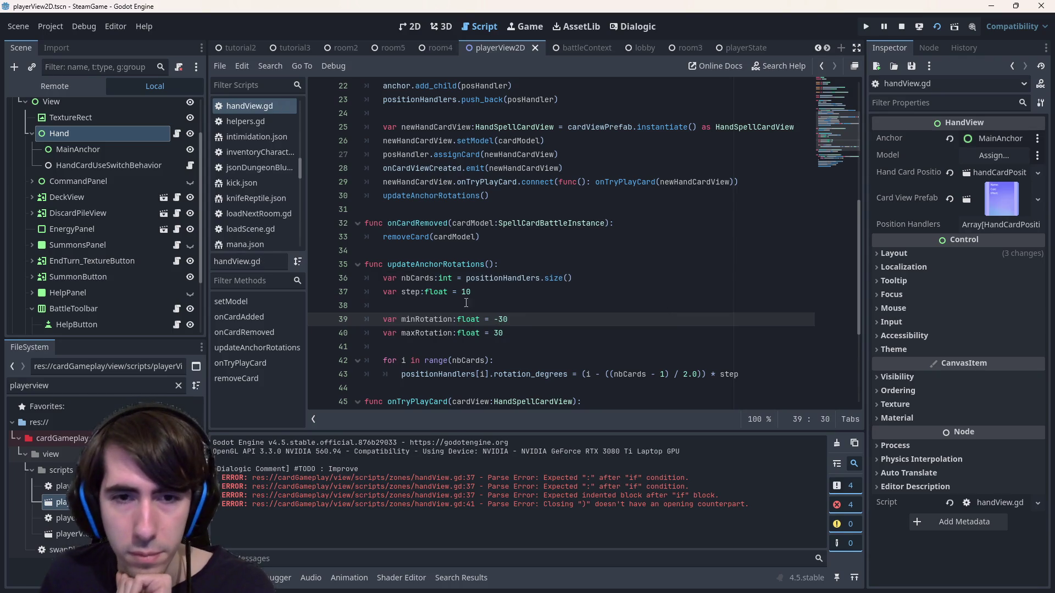
Select the card-offset part of the loop formula and open a line below the rotation limits
double_click(440, 319)
left_click(511, 346)
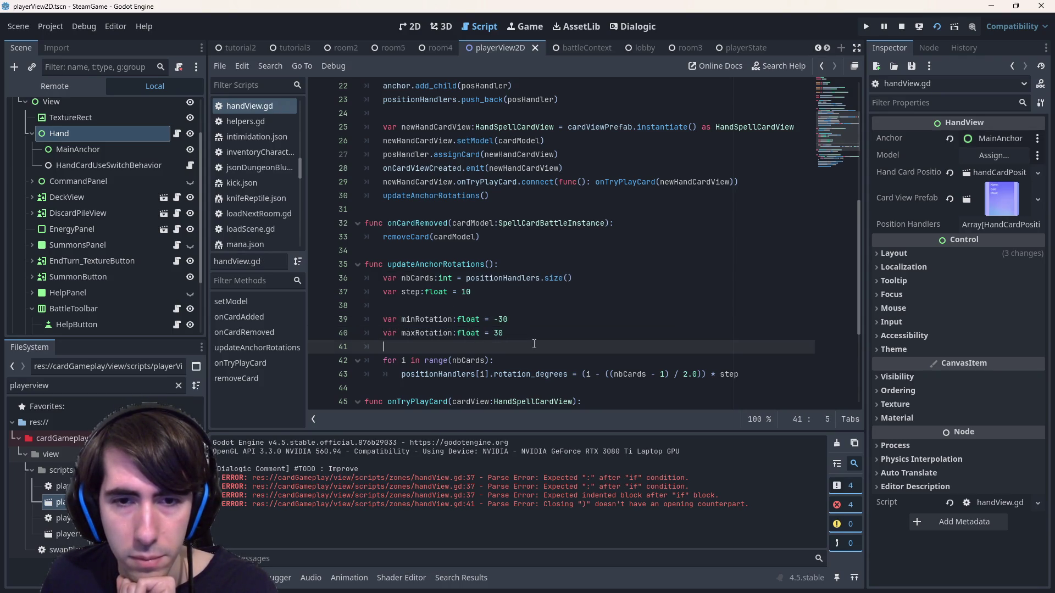
left_click(528, 331)
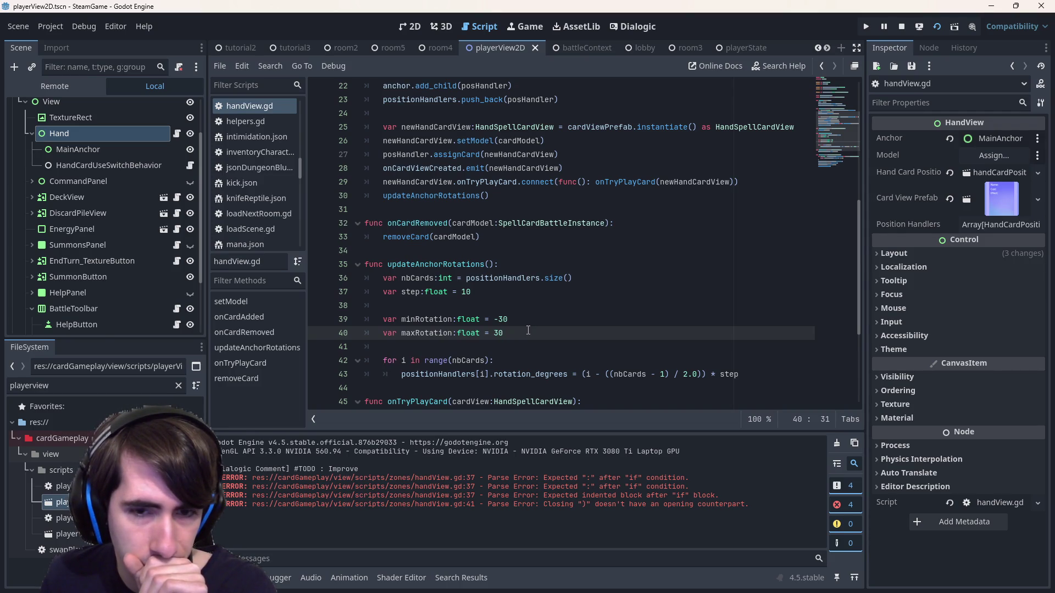
left_click_drag(605, 374, 707, 374)
left_click(652, 339)
left_click_drag(607, 374, 741, 374)
left_click(612, 338)
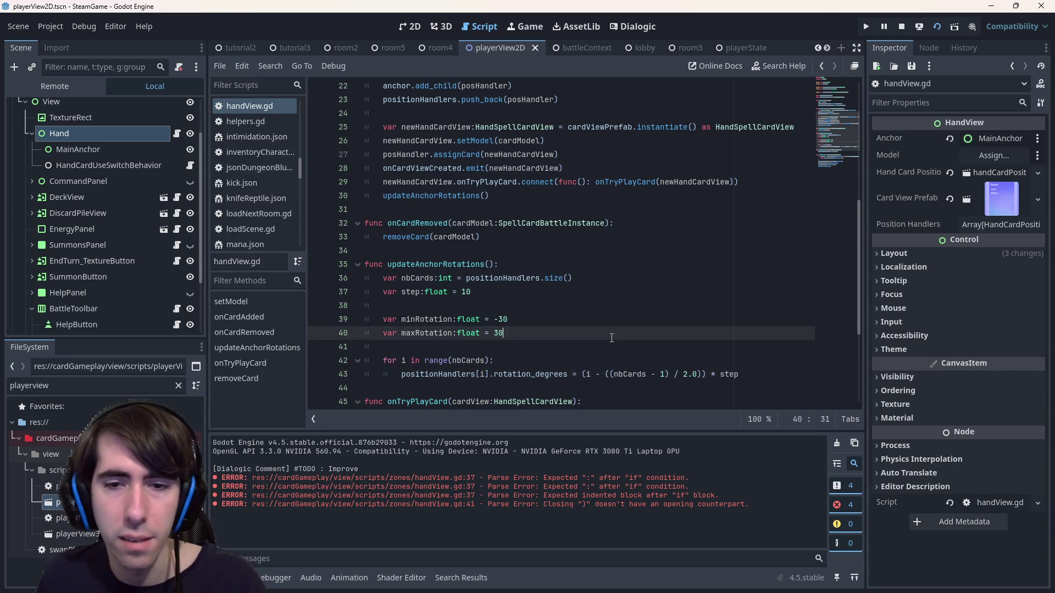
key("Return")
key("Return")
Write a rotation line, moving the (i - ((nbCards - 1) / 2.0)) expression after a division sign
type("rotation =")
key("ctrl+v")
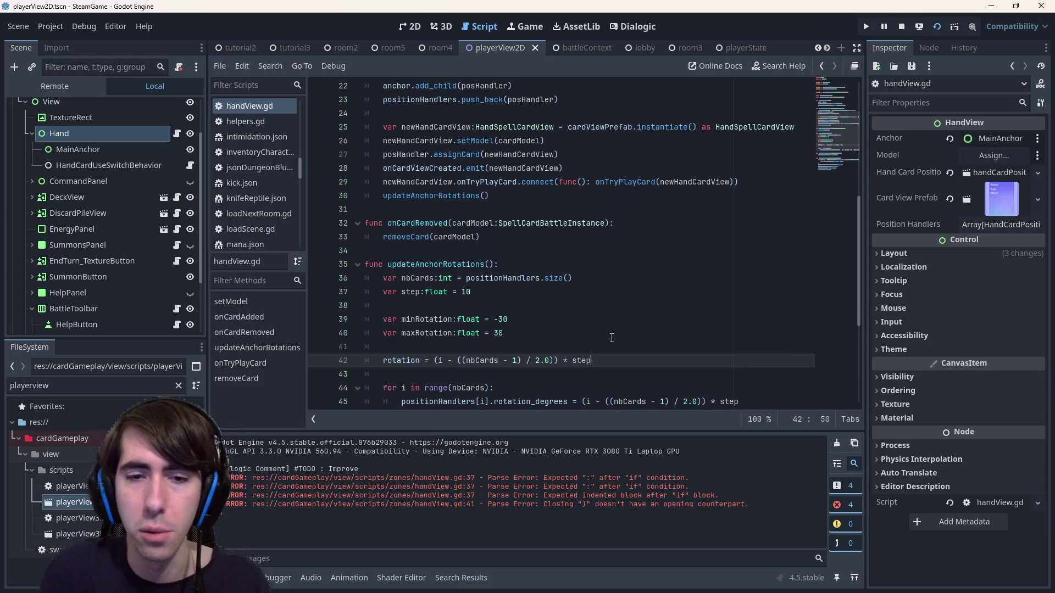
key("Escape")
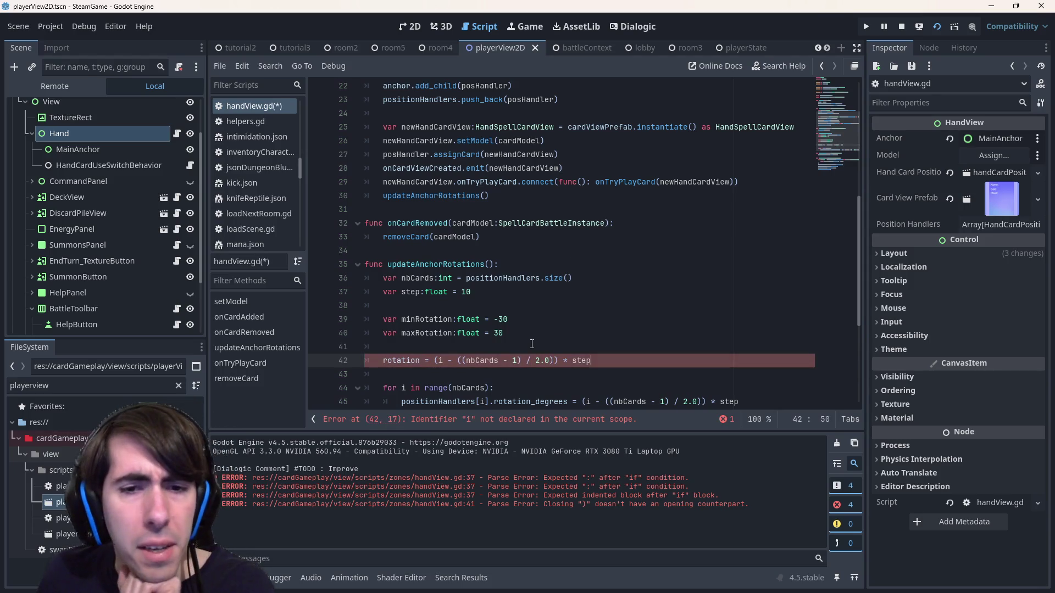
double_click(572, 361)
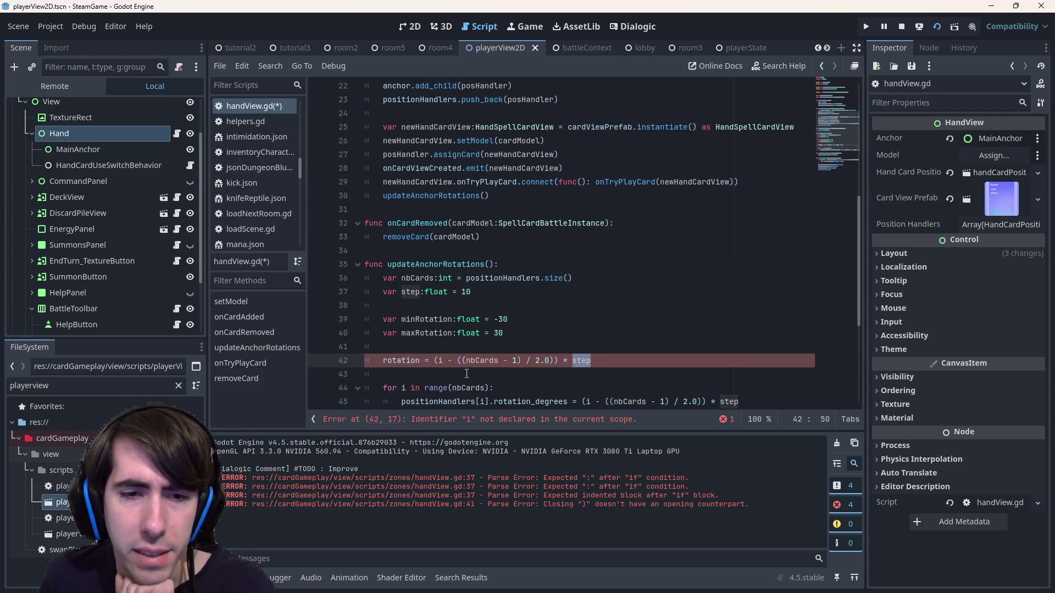
left_click_drag(436, 361, 559, 360)
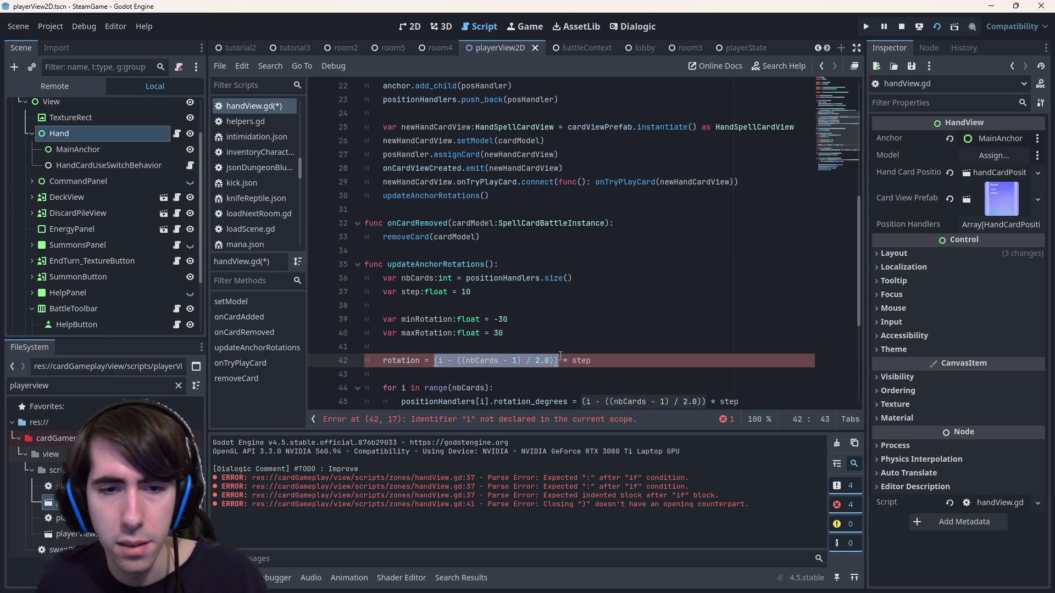
key("BackSpace")
key("BackSpace")
key("BackSpace")
type("/")
key("ctrl+v")
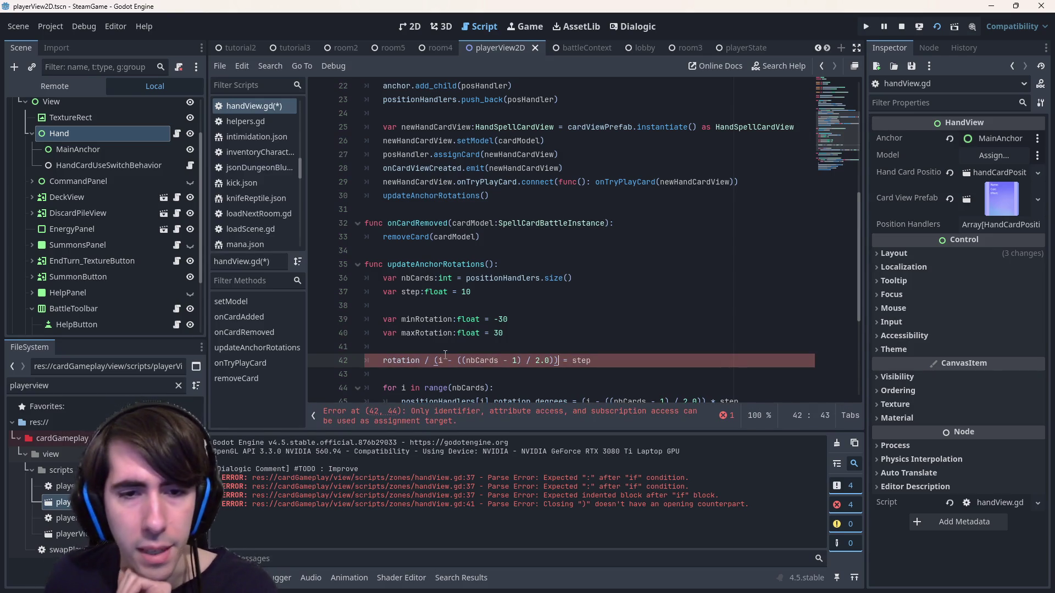
Remove the i from the pasted expression and check rotation's documentation
left_click(443, 358)
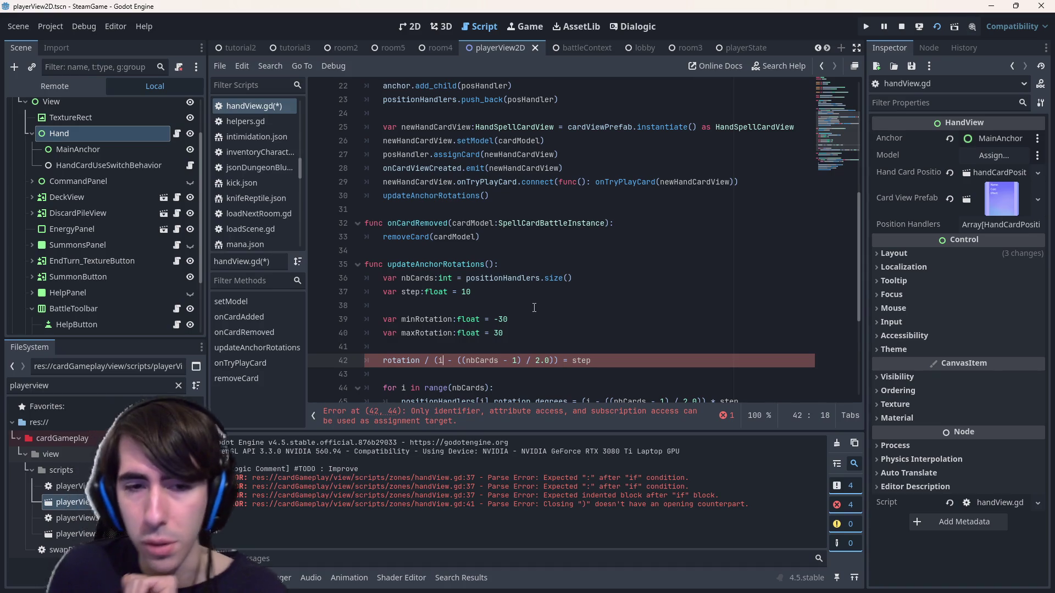
key("BackSpace")
type("0")
key("BackSpace")
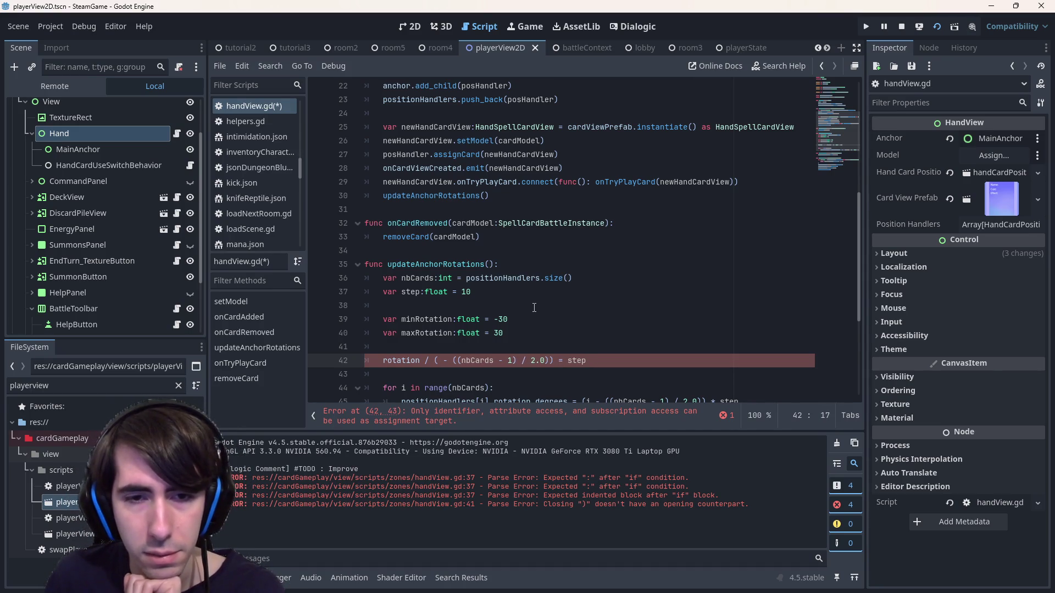
key("shift+Right")
key("shift+Right")
key("shift+Right")
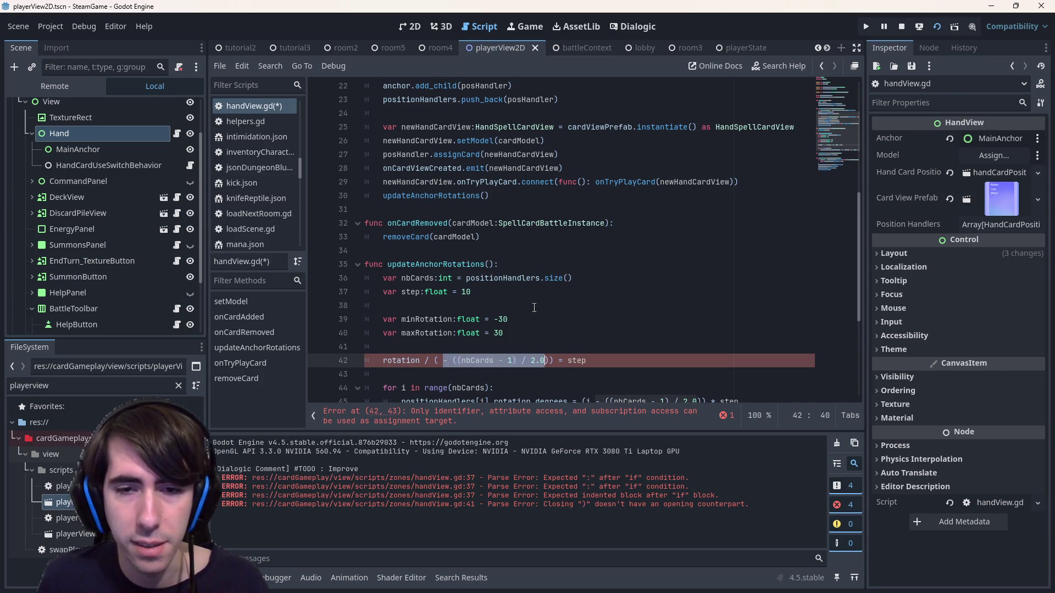
key("shift+Left")
key("shift+Left")
key("shift+Left")
key("shift+Right")
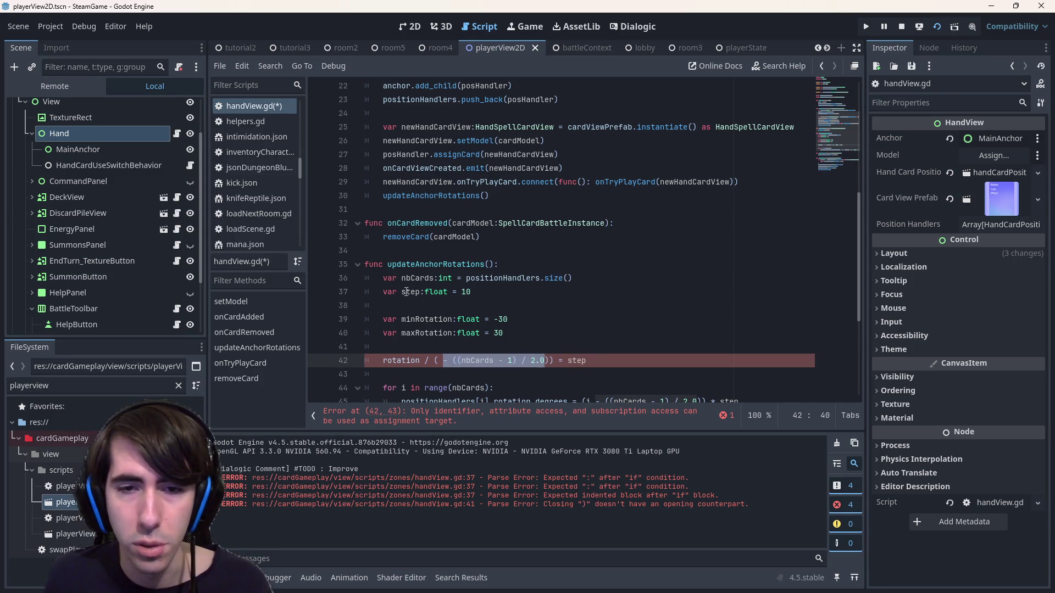
left_click(425, 363)
double_click(408, 362)
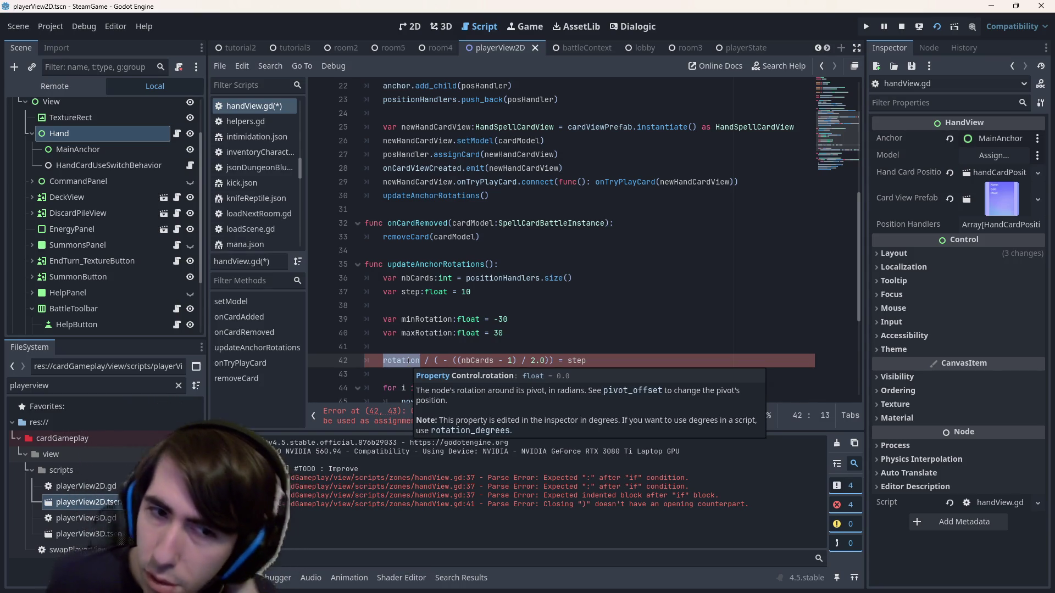
scroll(407, 361, "down", 2)
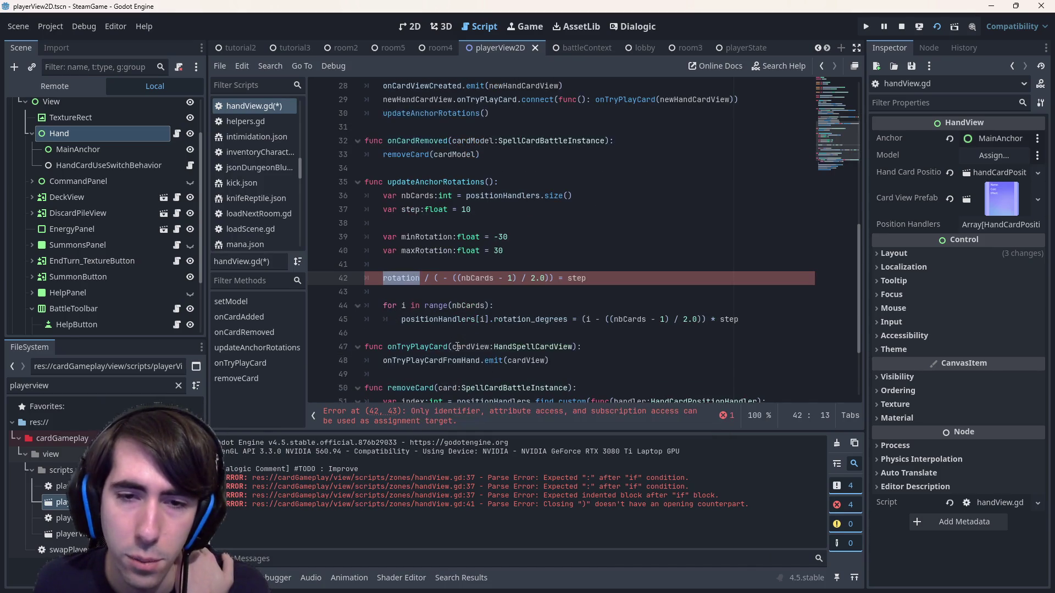
Start a 'var nbMaxCards' declaration below the rotation limits, then undo it
scroll(494, 352, "up", 1)
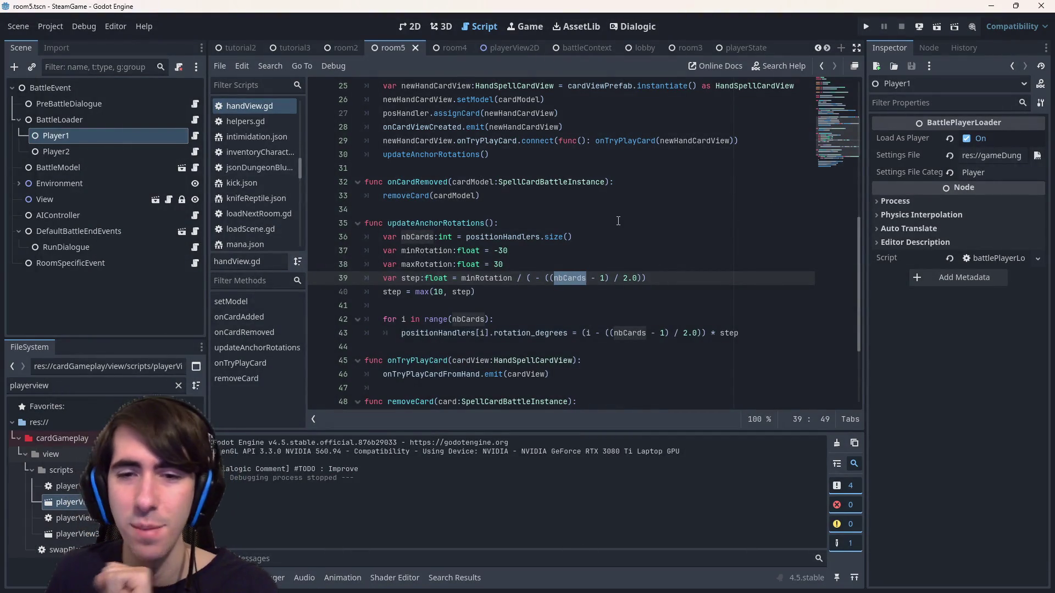
key("Up")
key("Up")
key("Down")
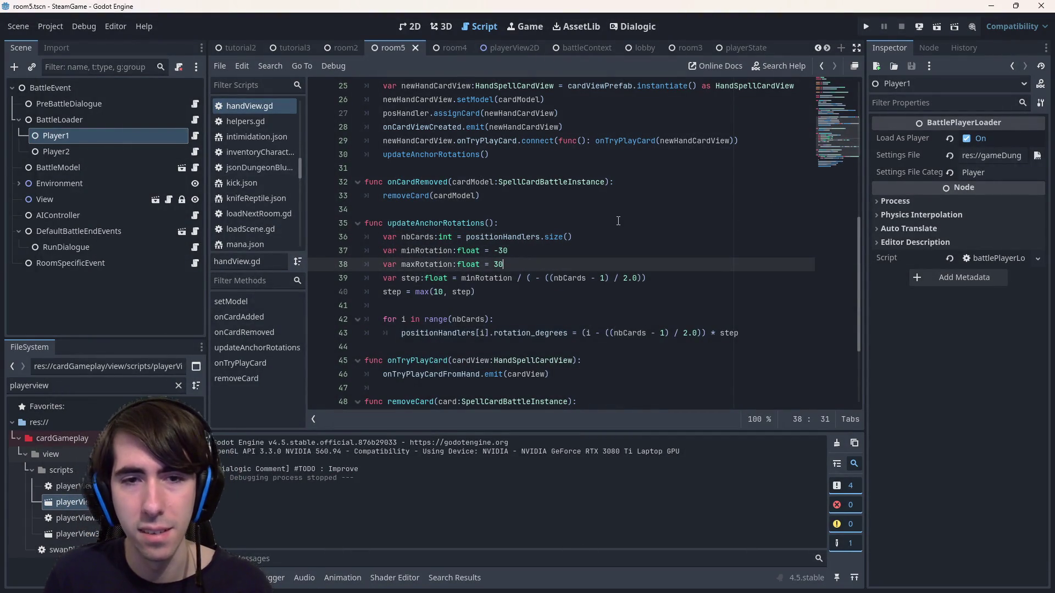
key("Return")
type("var nb")
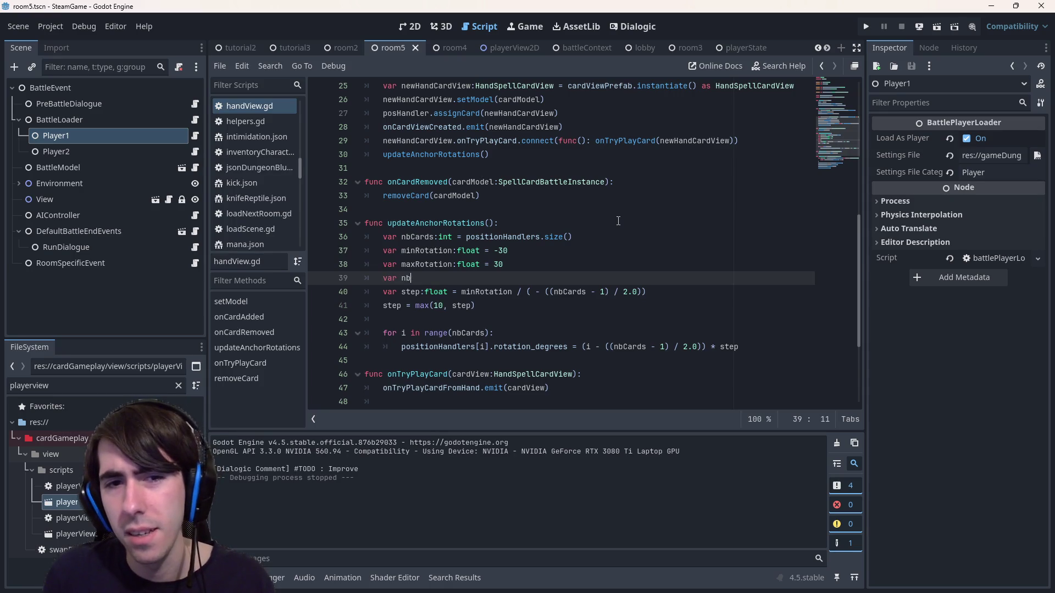
type("MaxCards:")
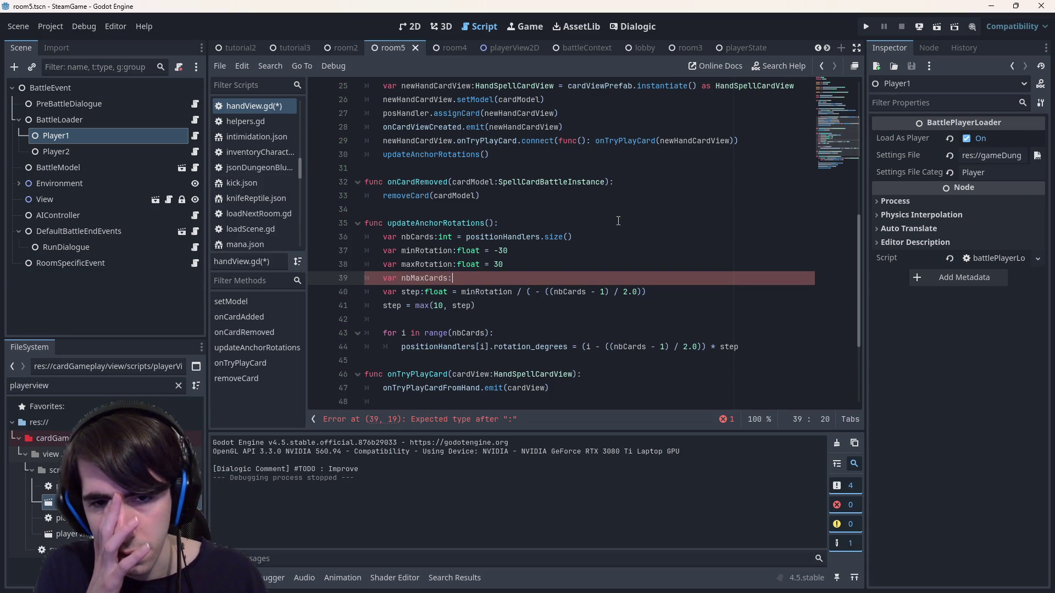
key("ctrl+z")
key("ctrl+z")
key("ctrl+z")
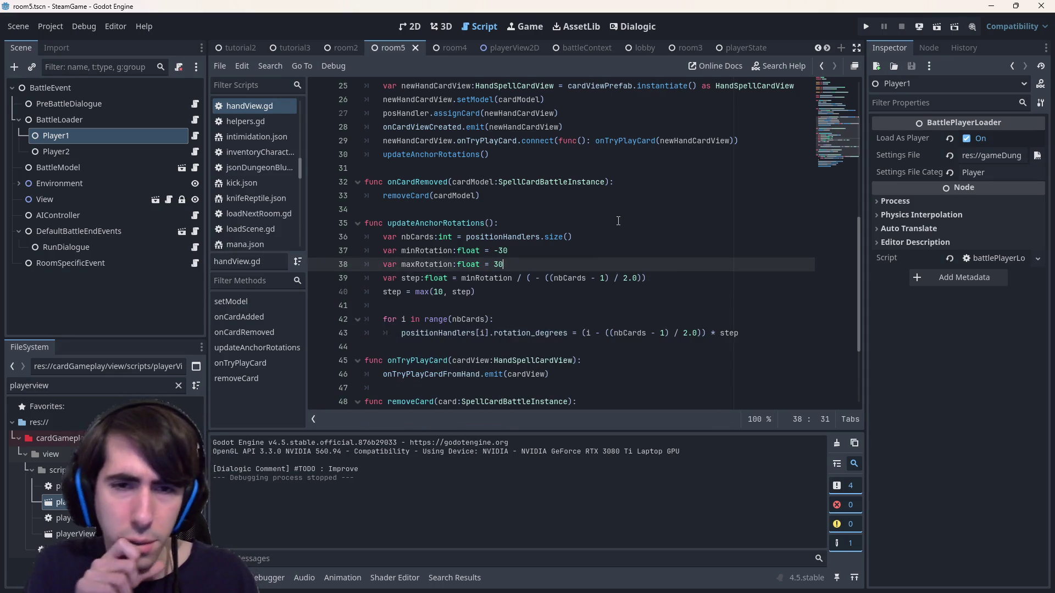
Change max to min on line 40 and run the current scene
double_click(424, 293)
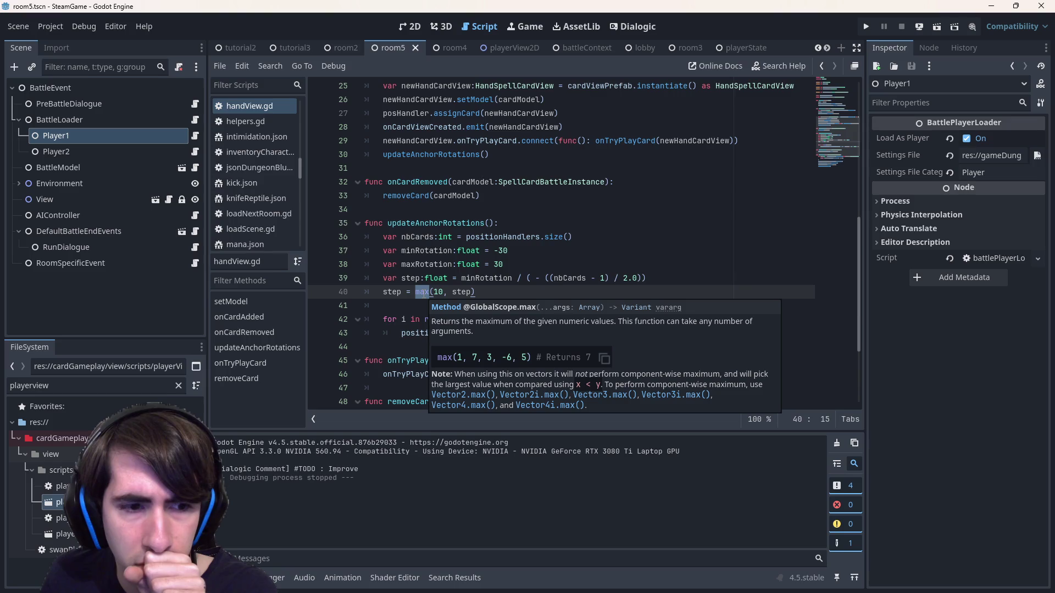
type("min")
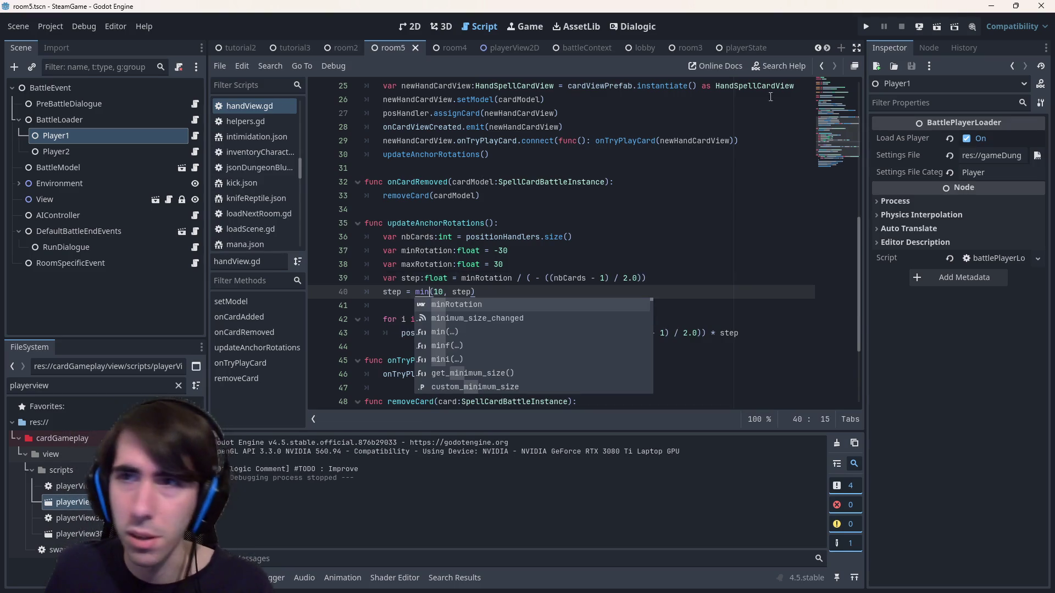
left_click(938, 27)
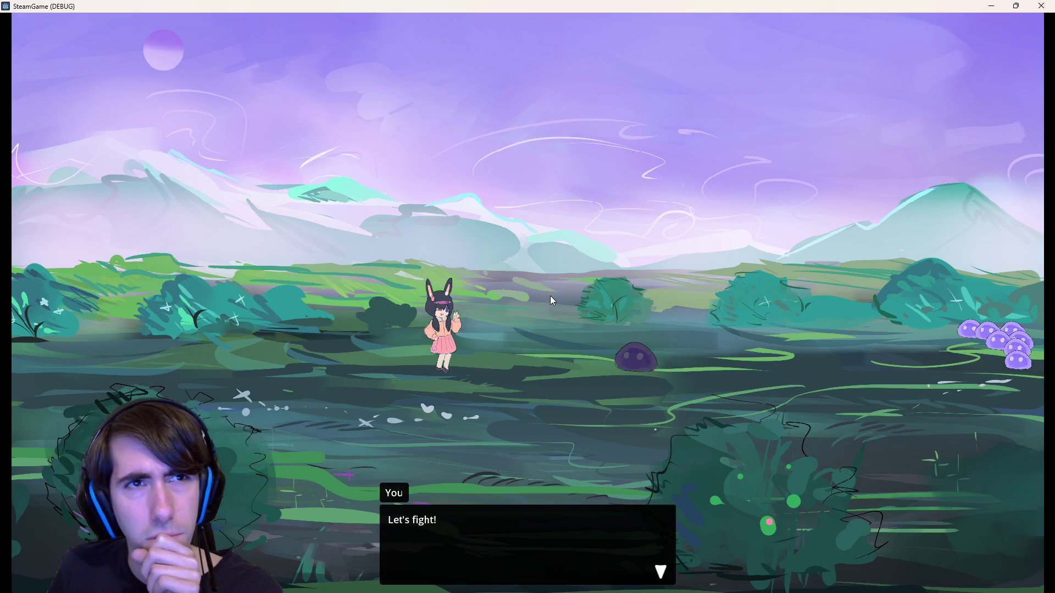
Dismiss the 'Let's fight!' dialogue, check the fanned card hand, and close SteamGame
left_click(549, 295)
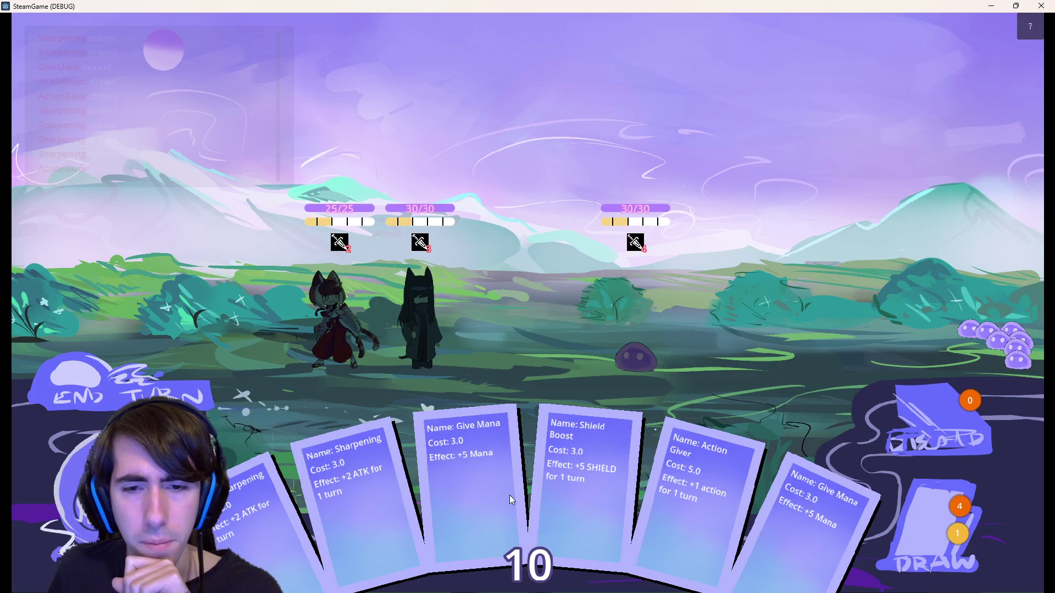
left_click(1042, 5)
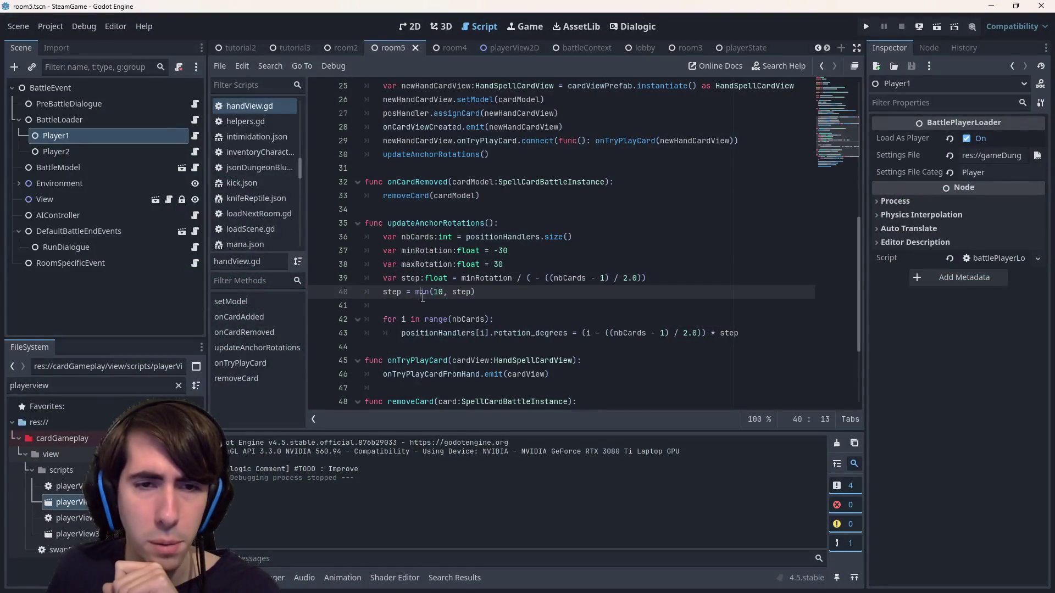
Restore step = max(10, step) on line 40, set a breakpoint there, and rerun until it halts
mouse_move(426, 282)
key("BackSpace")
key("BackSpace")
key("BackSpace")
type("max")
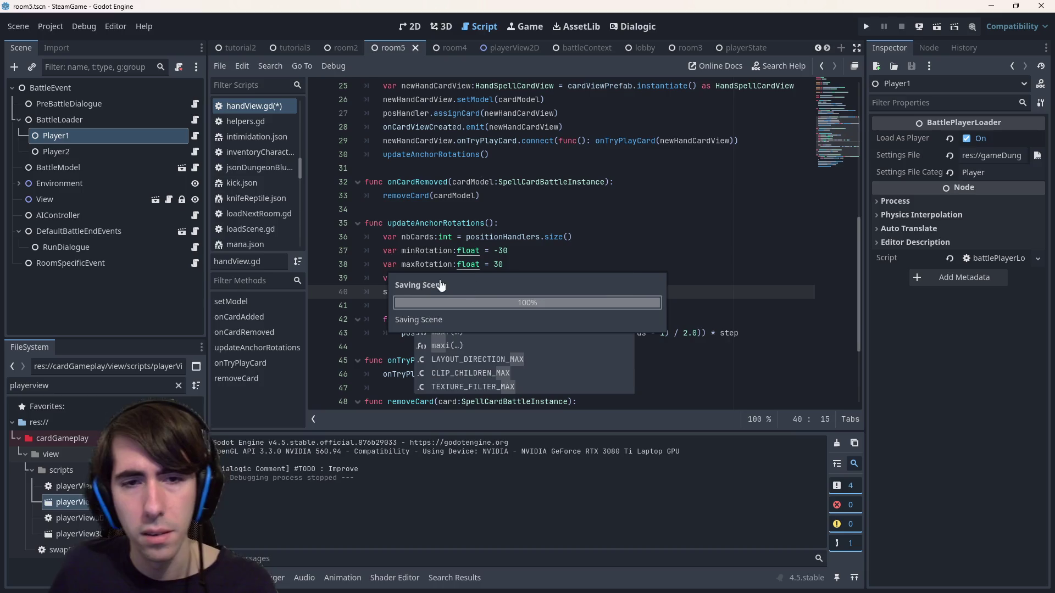
left_click(318, 292)
left_click(937, 26)
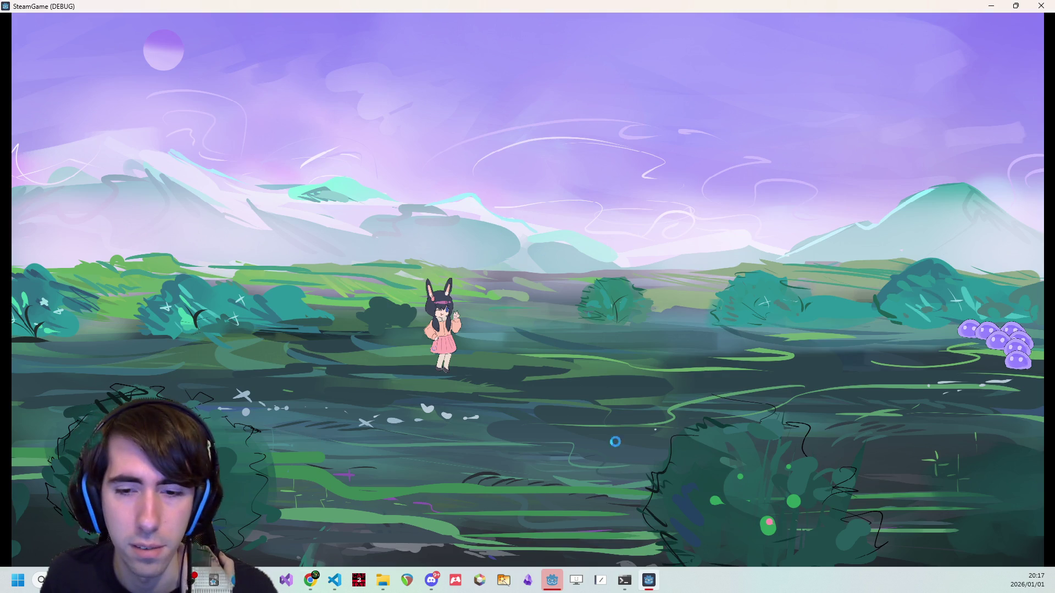
left_click(552, 580)
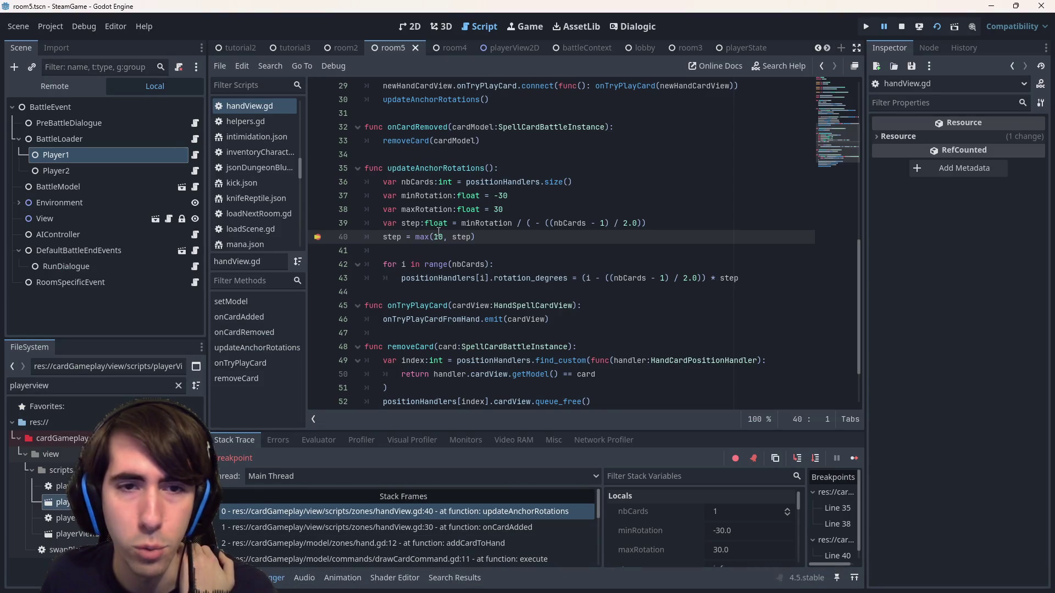
Examine nbCards and the denominator of the step formula on line 39
mouse_move(414, 221)
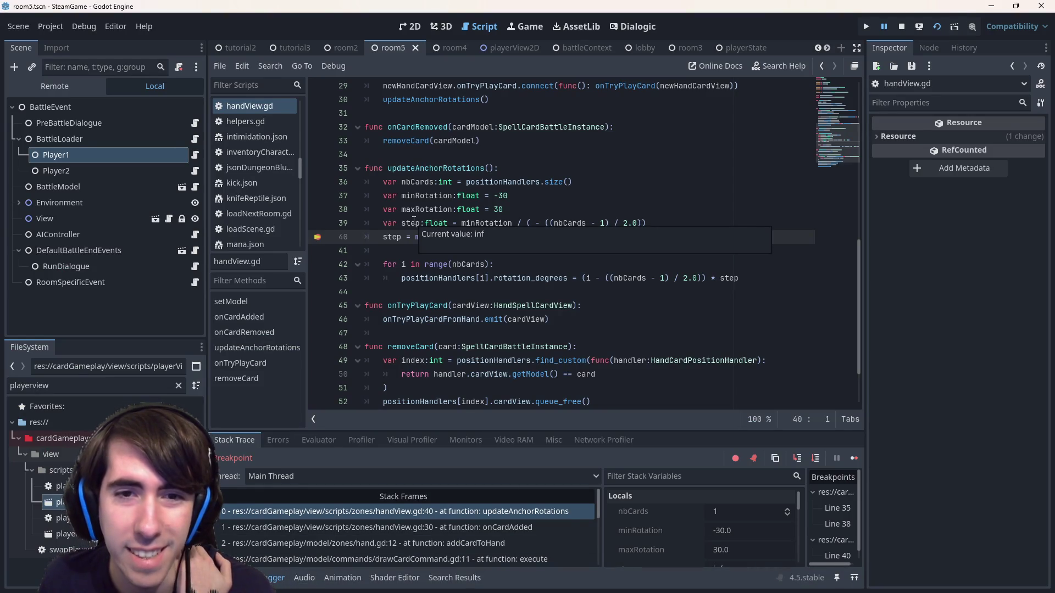
left_click(418, 195)
left_click(569, 223)
double_click(569, 223)
left_click(568, 223)
double_click(552, 223)
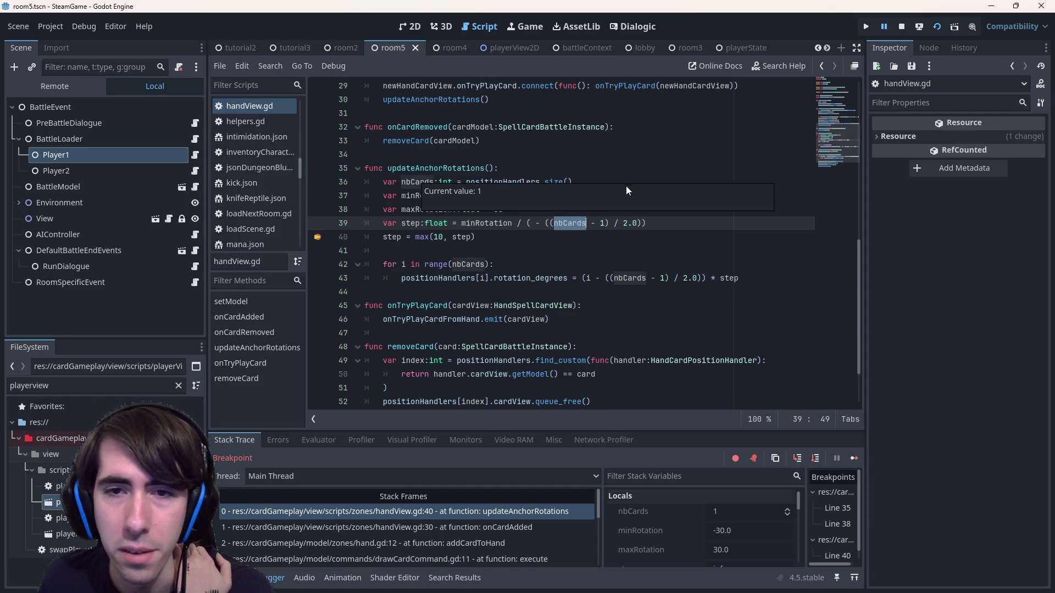
left_click_drag(545, 225, 602, 223)
left_click(599, 223)
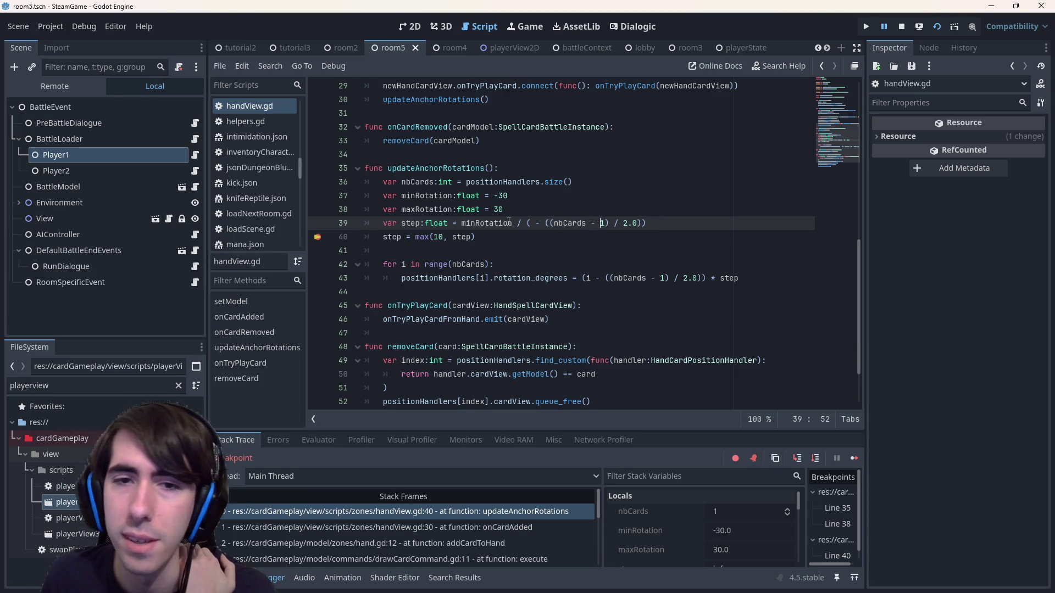
left_click(528, 223)
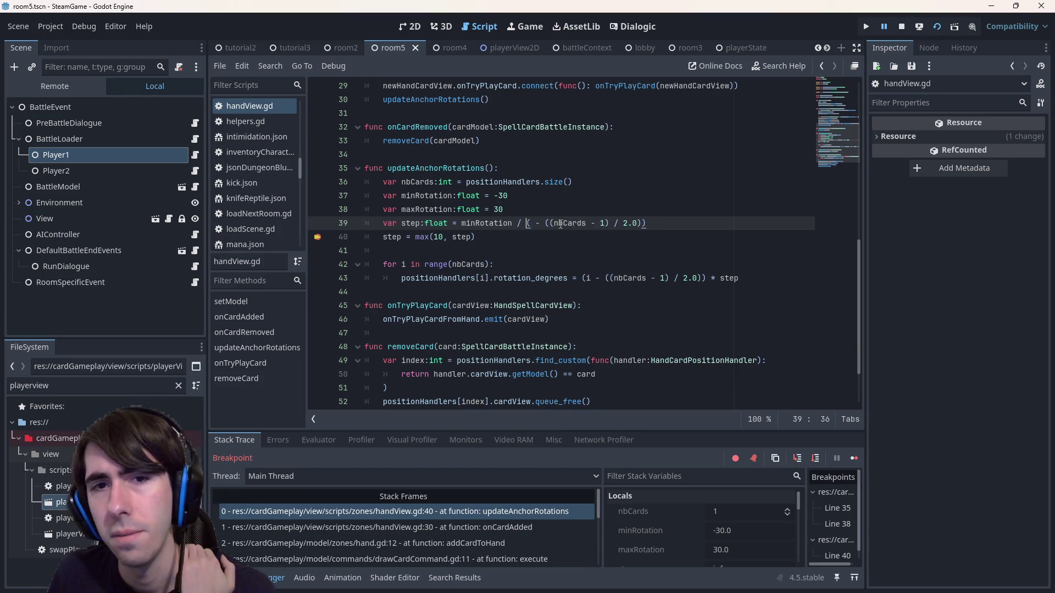
Read the minRotation and maxRotation values, then select the minRotation declaration on line 37
mouse_move(429, 180)
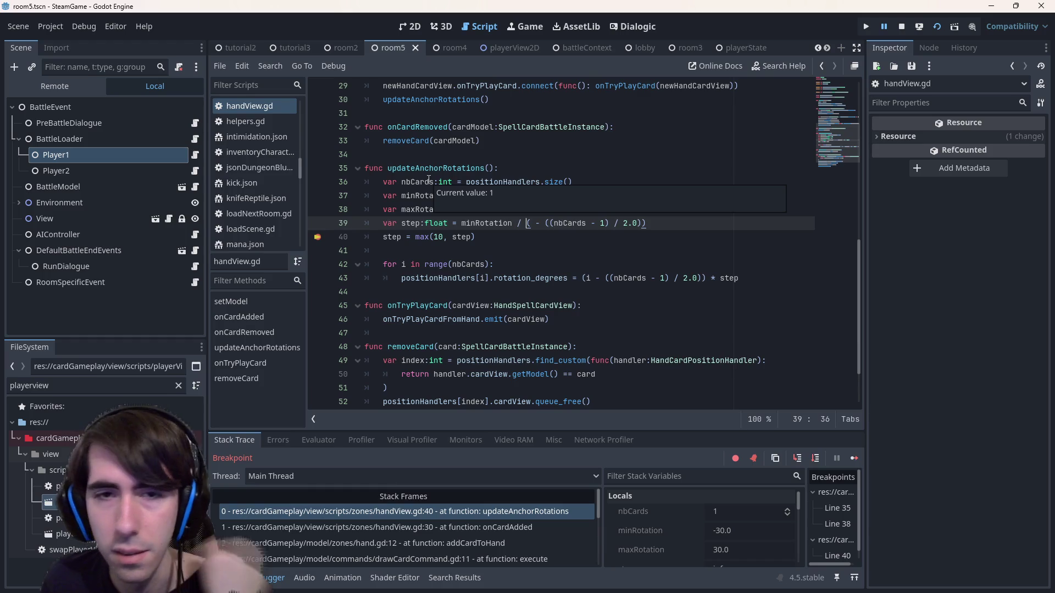
left_click(592, 237)
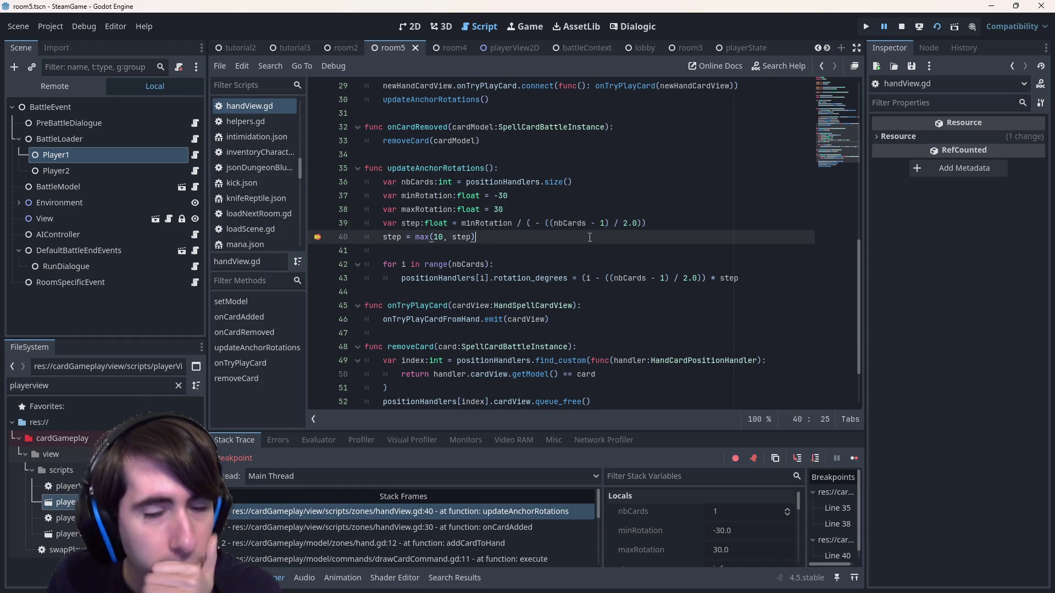
scroll(549, 247, "up", 1)
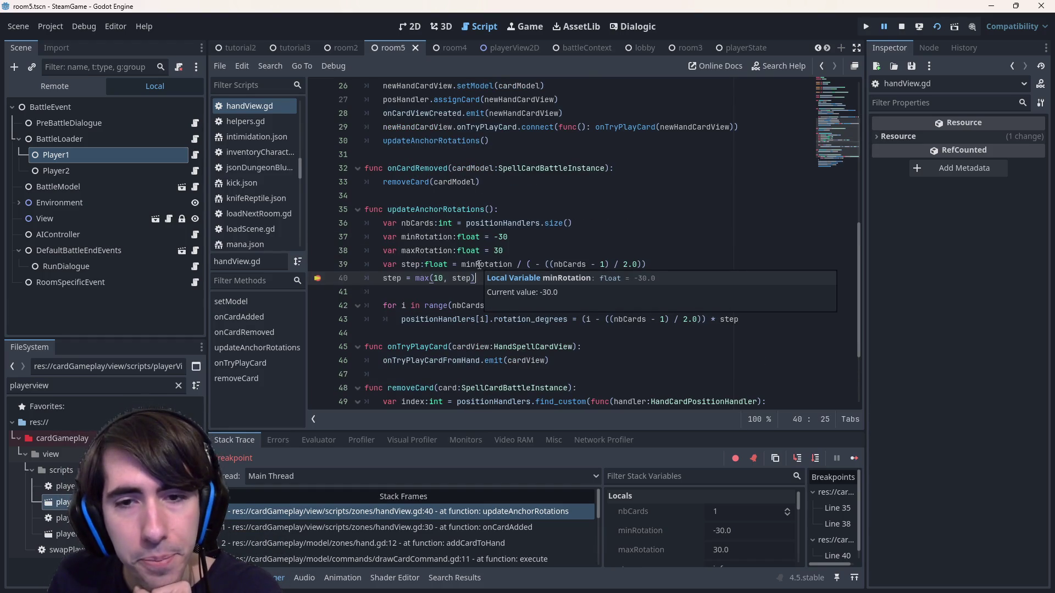
double_click(479, 265)
double_click(445, 250)
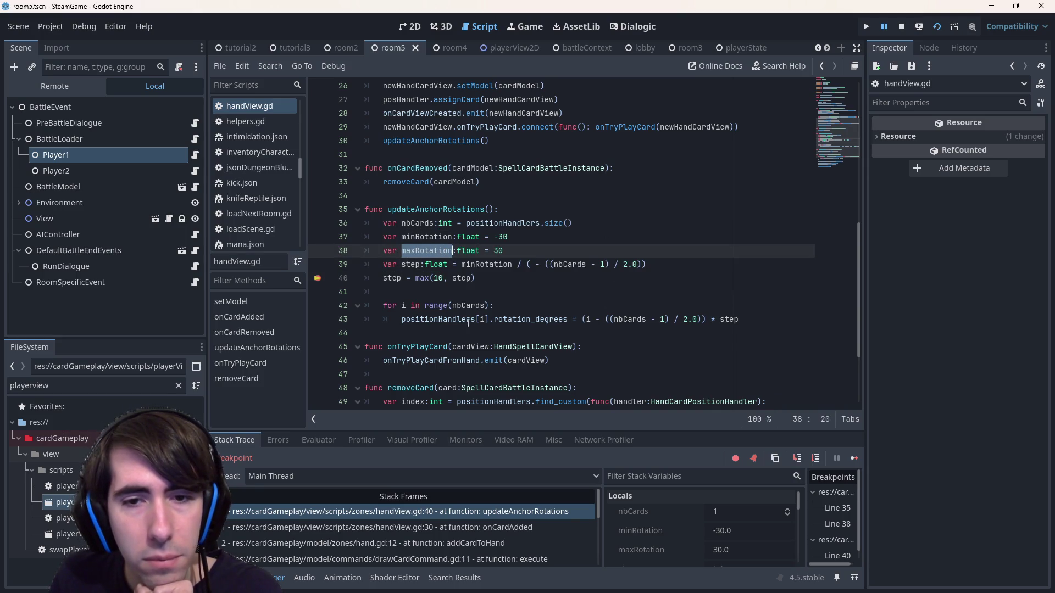
double_click(628, 317)
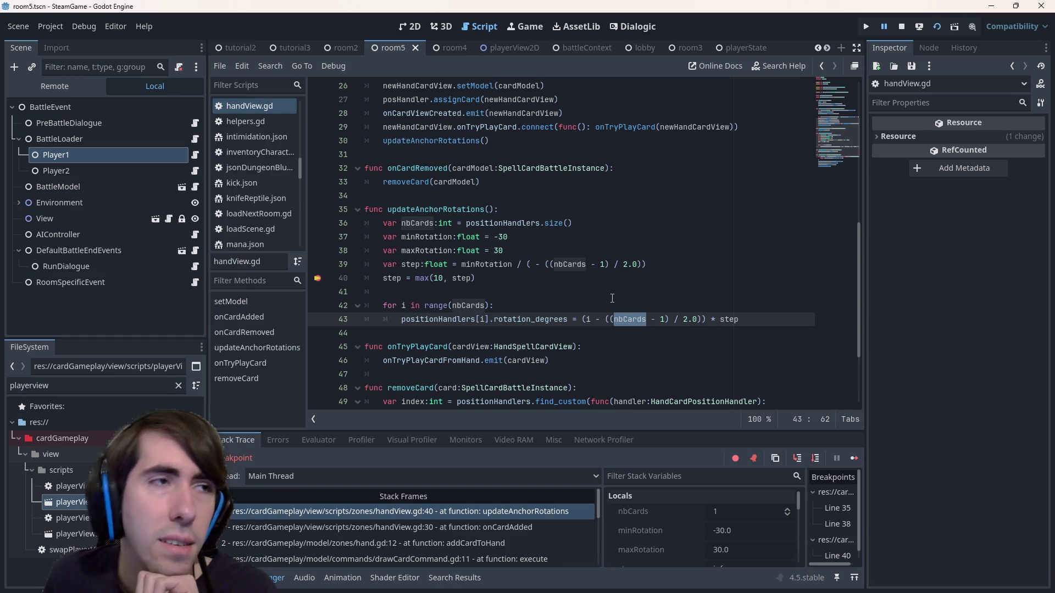
left_click(522, 248)
mouse_move(509, 237)
left_mouse_down()
mouse_move(385, 237)
mouse_move(341, 225)
mouse_move(330, 245)
left_mouse_up()
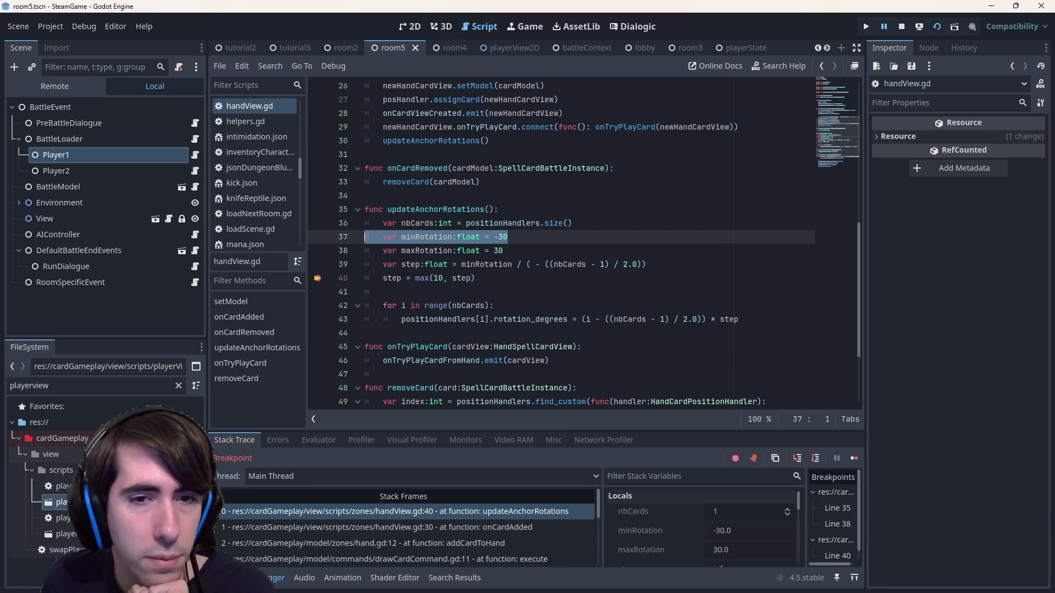
Delete the minRotation declaration line and rename maxRotation to maxRotationDelta
key("BackSpace")
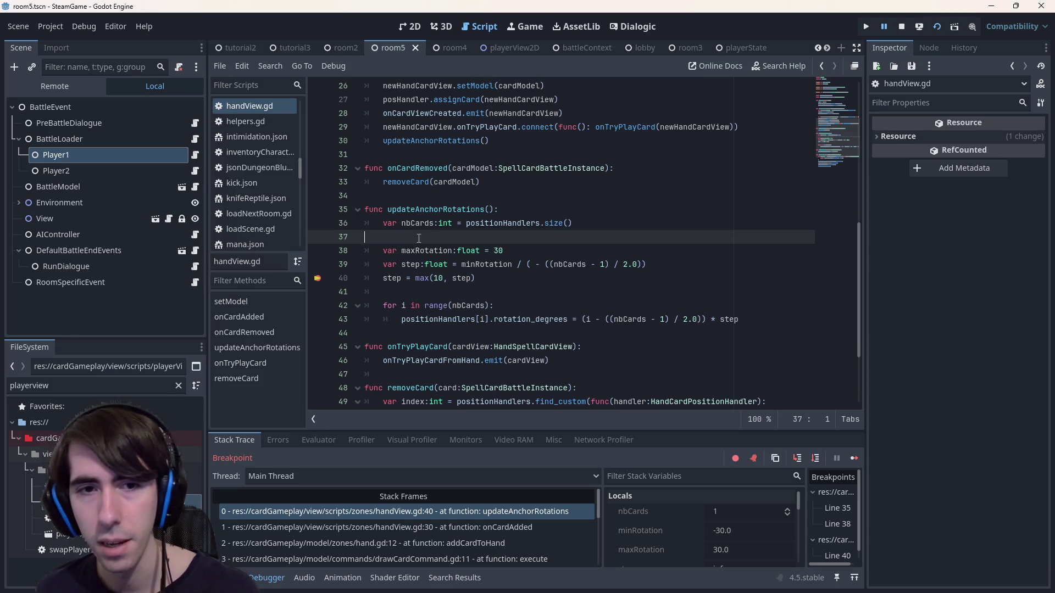
key("BackSpace")
left_click(477, 237)
type("Delta")
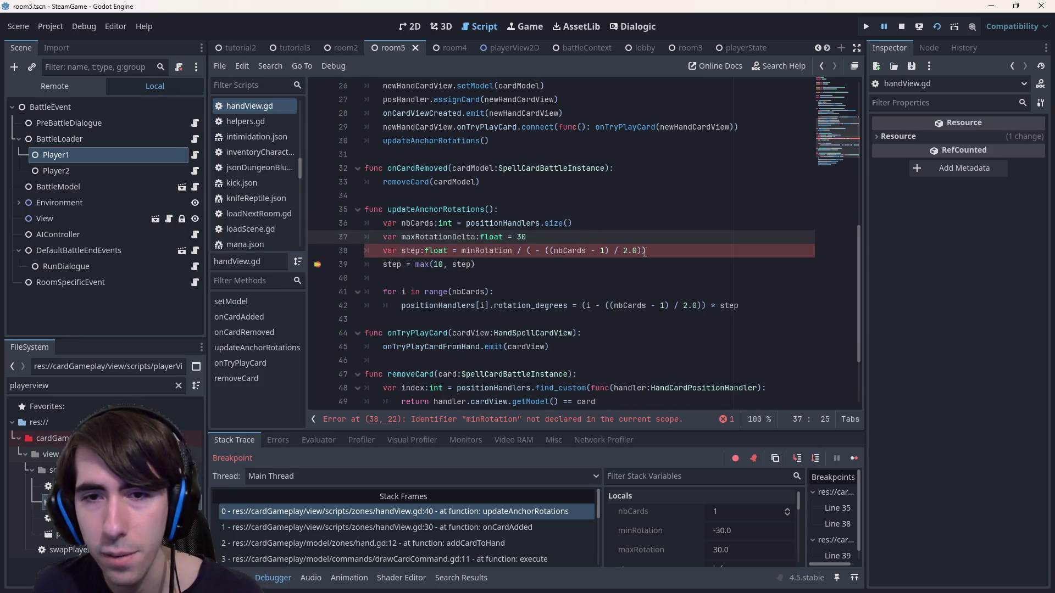
Review the nbCards terms in the step formula and the loop's rotation line
mouse_move(637, 251)
left_mouse_down()
mouse_move(599, 251)
mouse_move(609, 250)
left_mouse_up()
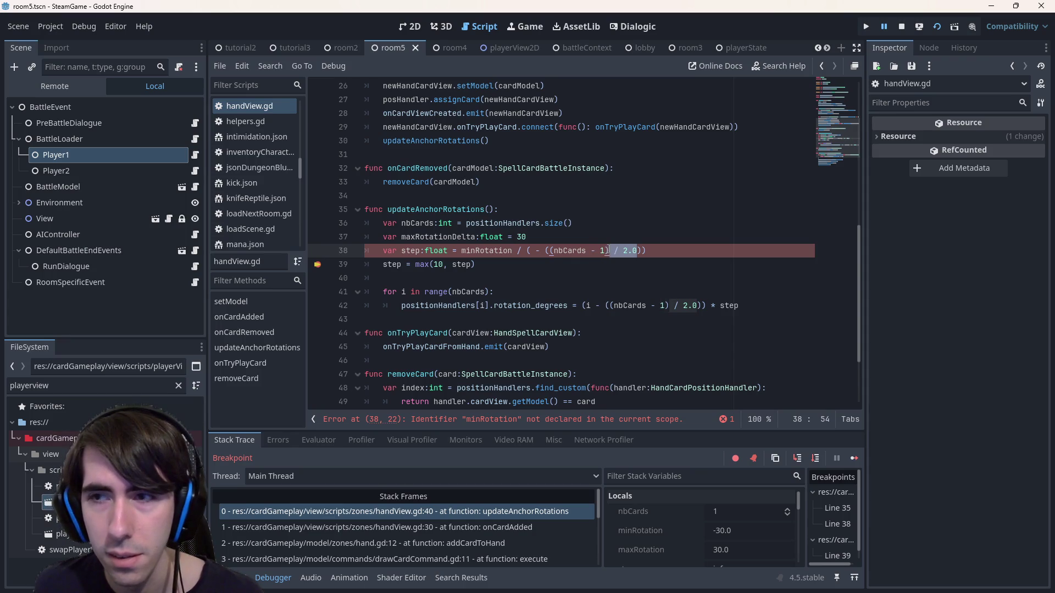
double_click(616, 305)
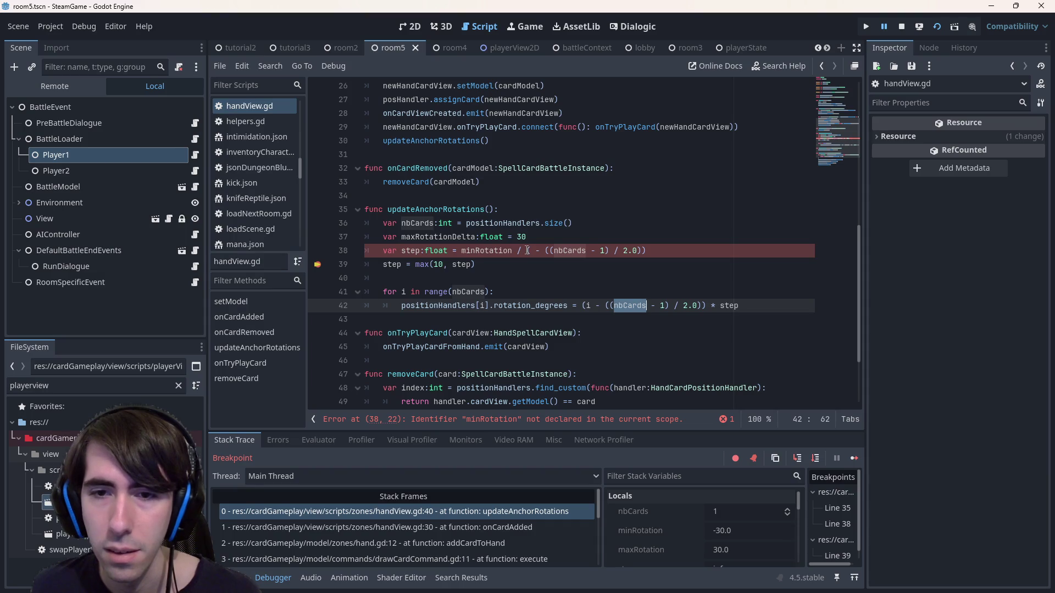
left_click(567, 251)
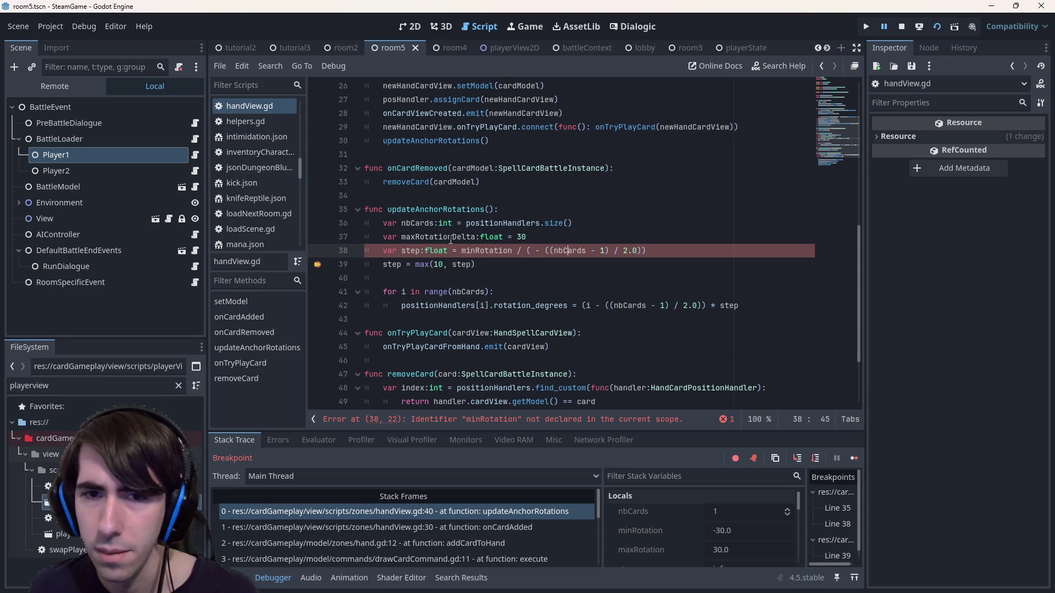
left_click(585, 311)
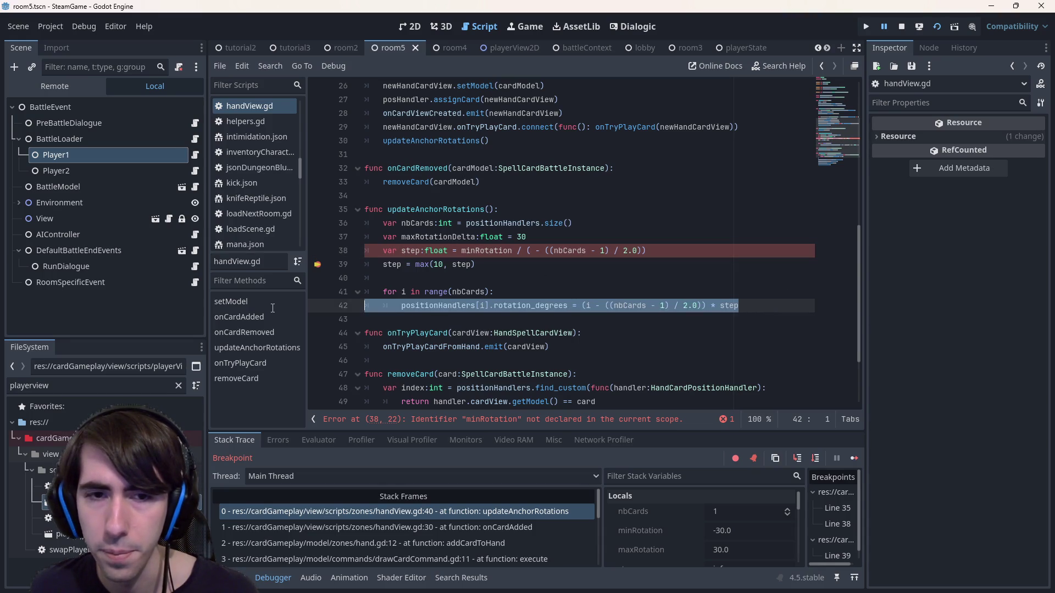
Copy the loop's rotation assignment onto a new line 41 as a scratch 'rotation' equation
left_click(481, 267)
key("Return")
left_click(447, 291)
type("positionHandlers[i].rotation_degrees = (i - ((nbCards - 1) / 2.0)) * step")
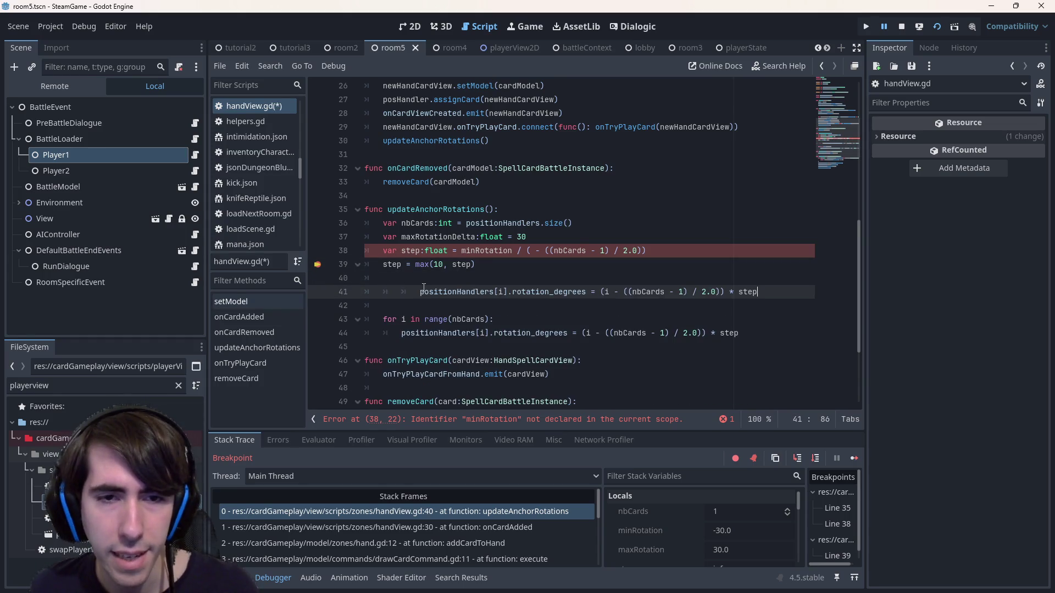
key("shift+Tab")
key("shift+Tab")
left_click_drag(548, 292, 379, 292)
type("rotation")
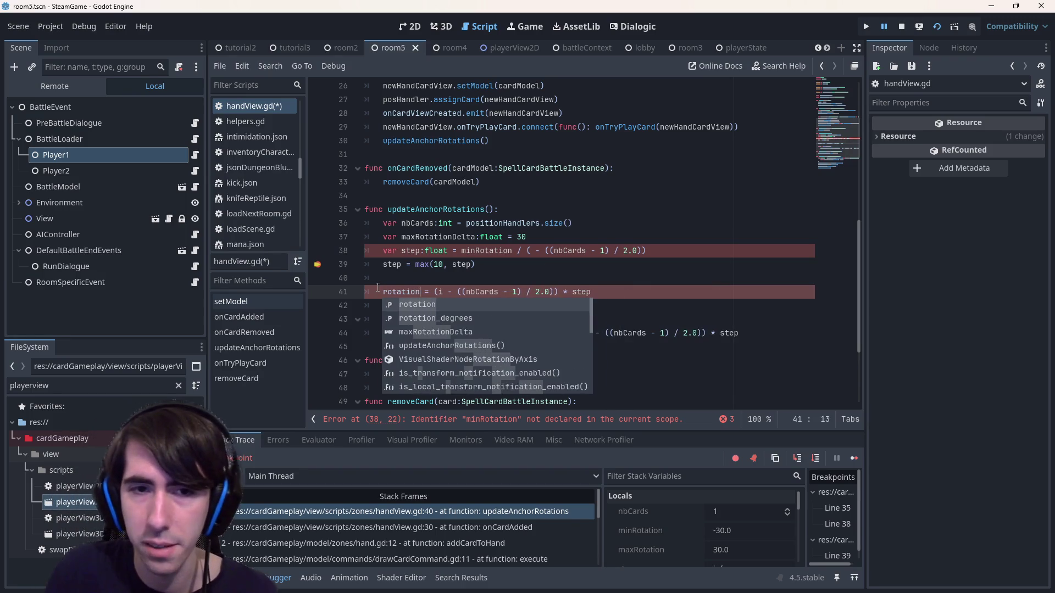
key("ctrl+Right")
key("ctrl+Right")
key("ctrl+Right")
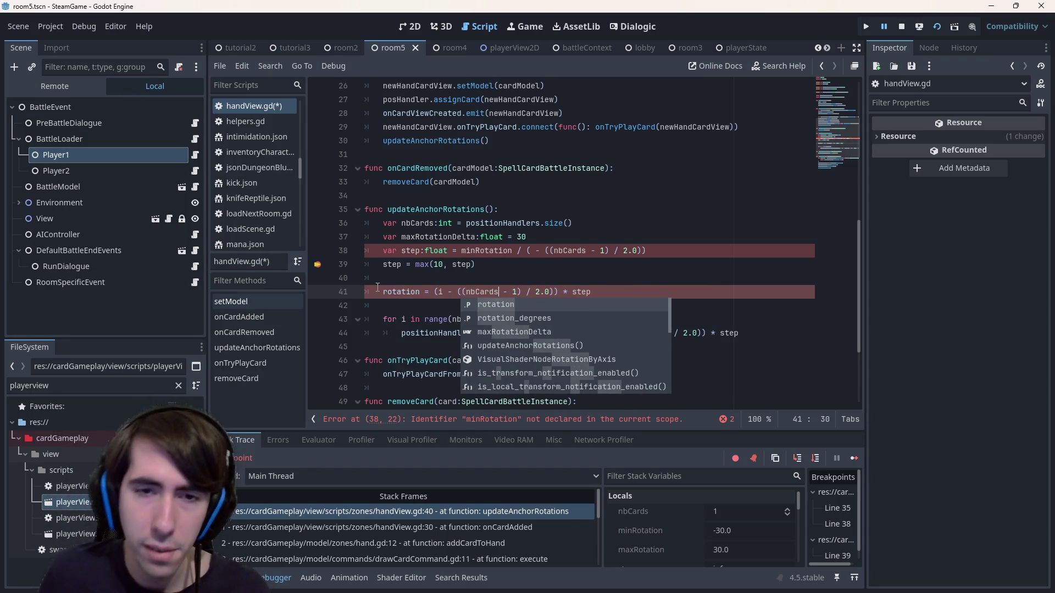
Remove the nbCards offset term and the division by 2.0 from the scratch line
key("Left")
key("Left")
key("Left")
key("Left")
key("Left")
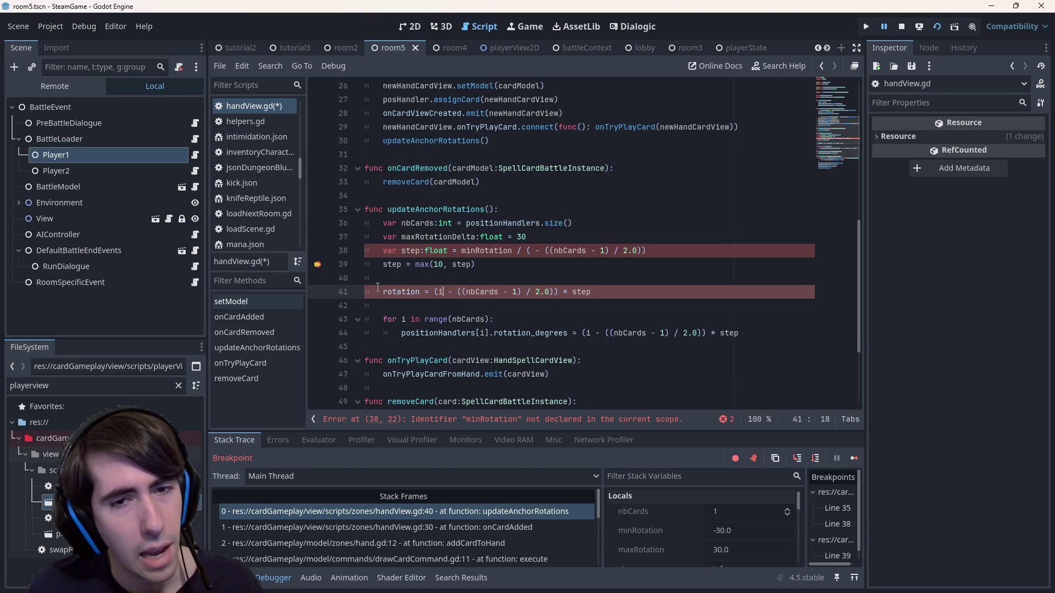
key("Left")
key("Left")
key("Left")
key("shift+Right")
key("shift+Right")
key("shift+Right")
key("shift+Left")
key("shift+Left")
key("shift+Left")
key("shift+Left")
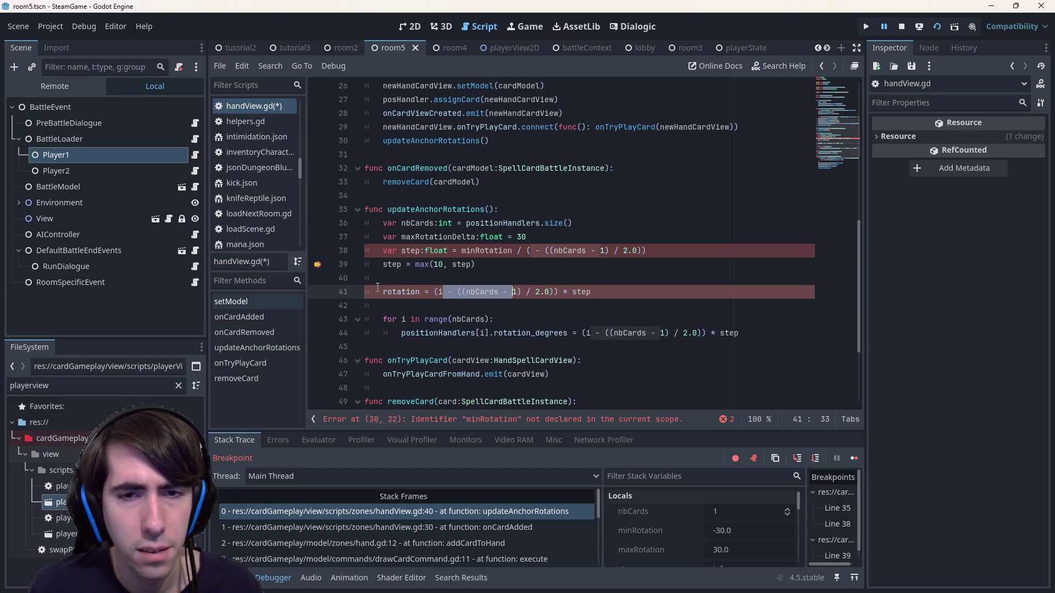
key("BackSpace")
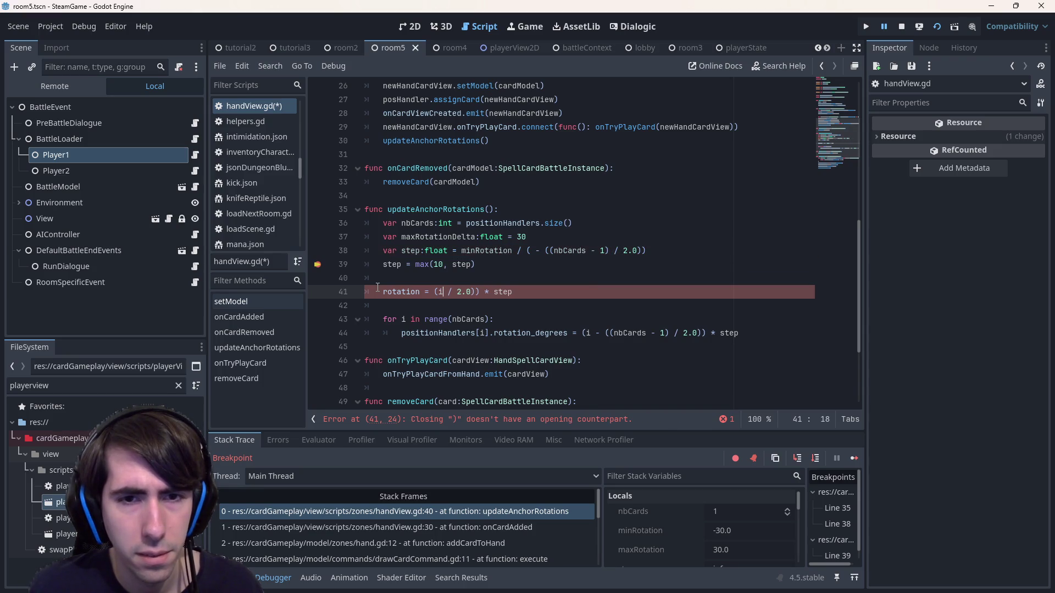
key("shift+Right")
key("shift+Right")
key("shift+Right")
key("BackSpace")
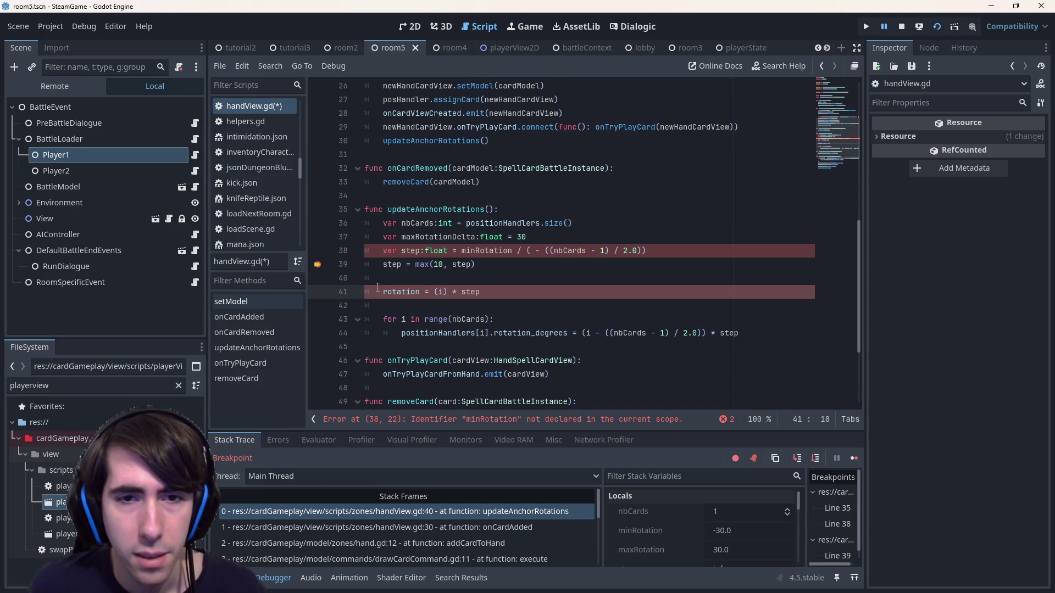
Rearrange the scratch line to read 'rotation / i = step'
key("Right")
key("Down")
key("Up")
key("Right")
key("Right")
key("Left")
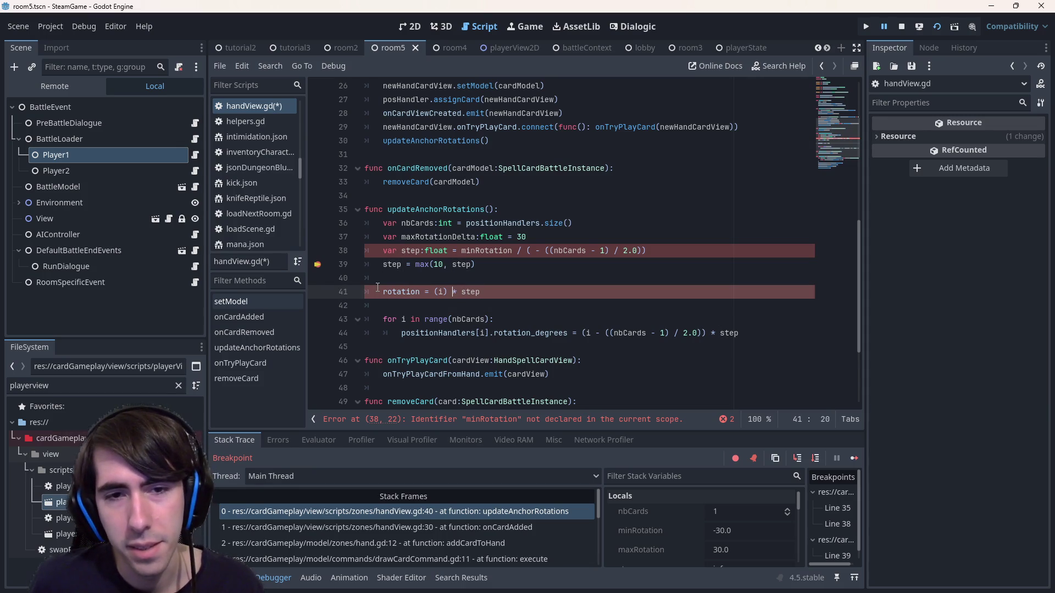
key("Left")
key("Left")
key("Left")
key("BackSpace")
type("/ i =")
key("Right")
key("Right")
key("Right")
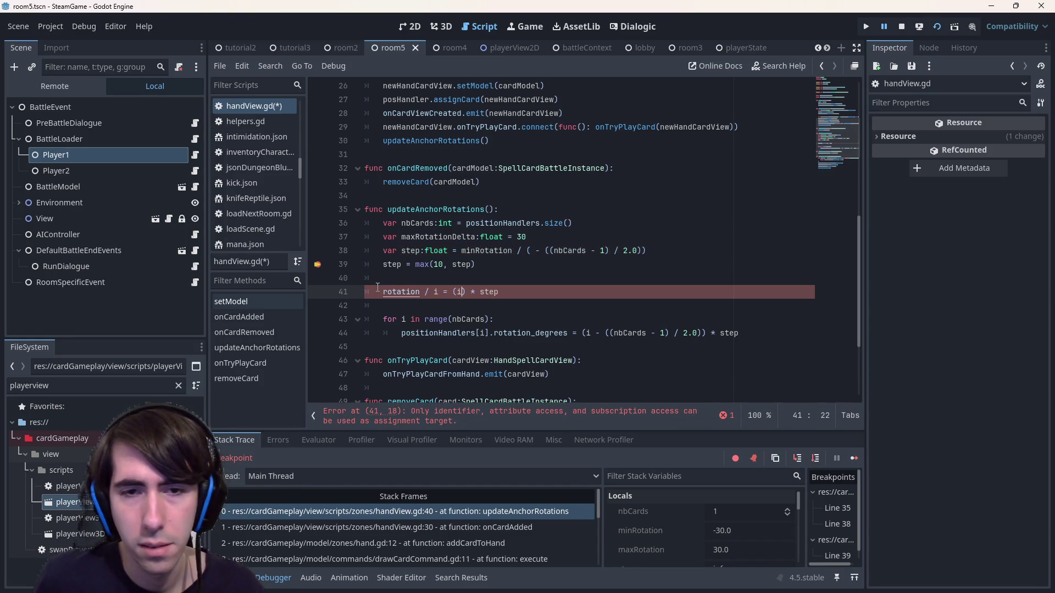
key("Delete")
key("Delete")
key("Delete")
key("BackSpace")
key("BackSpace")
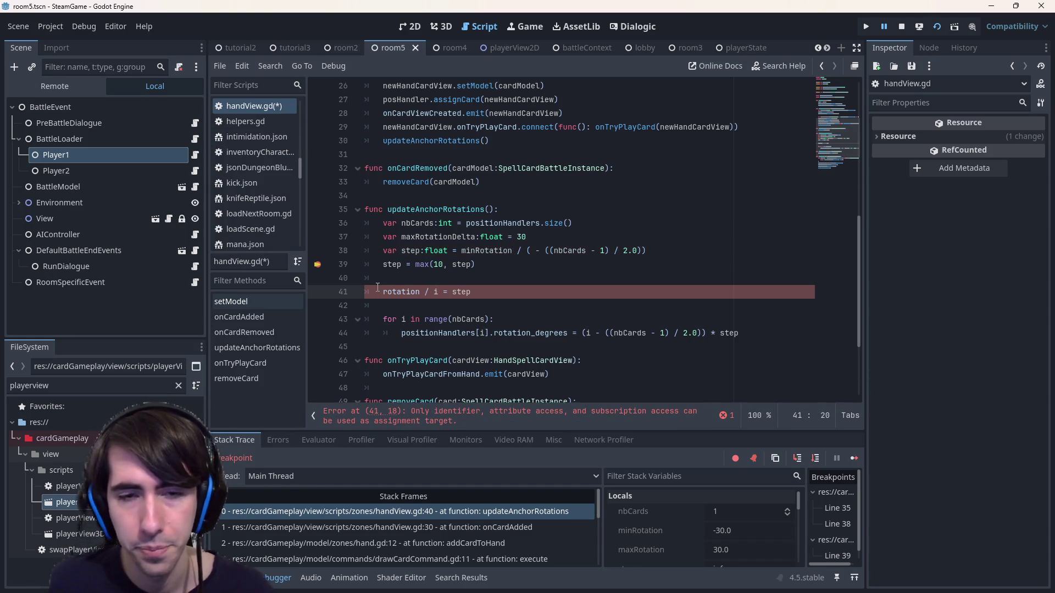
key("shift+Right")
key("shift+Right")
key("shift+Right")
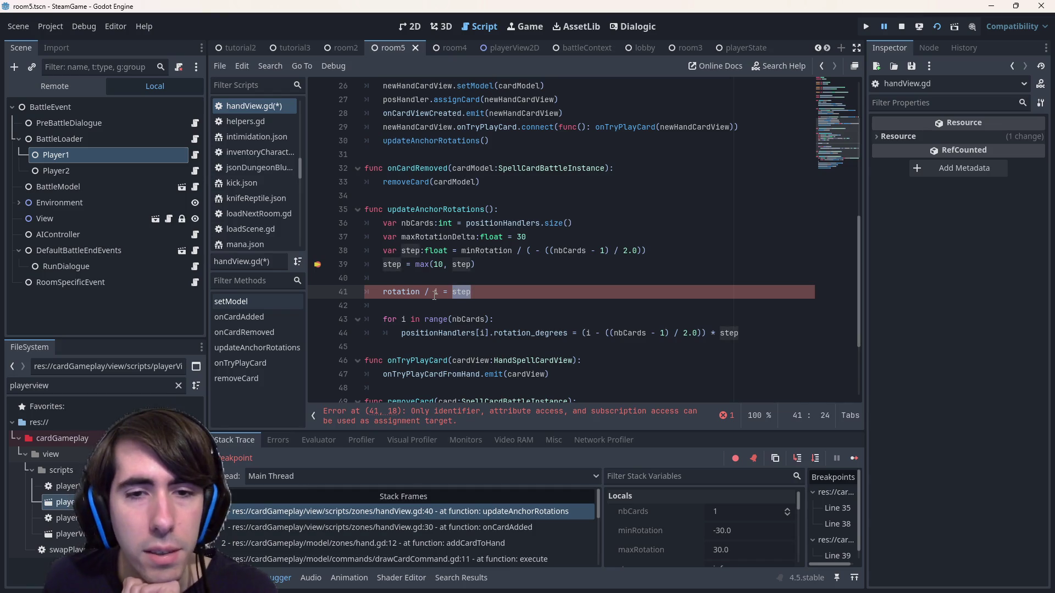
Inspect the i in the scratch equation and nbCards in the step formula on line 38
left_click(385, 292)
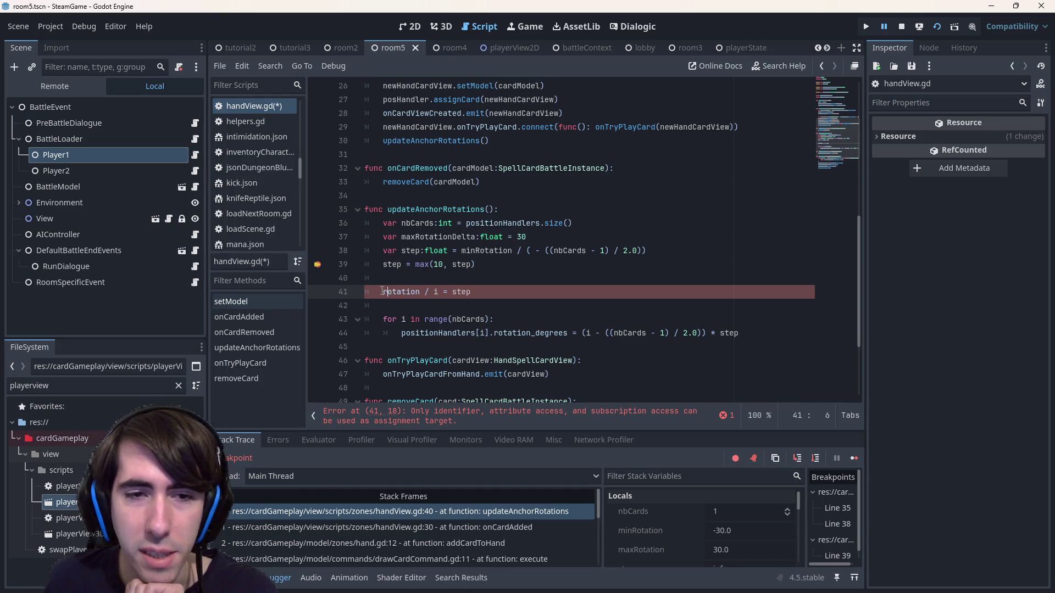
left_click_drag(383, 292, 428, 292)
double_click(436, 292)
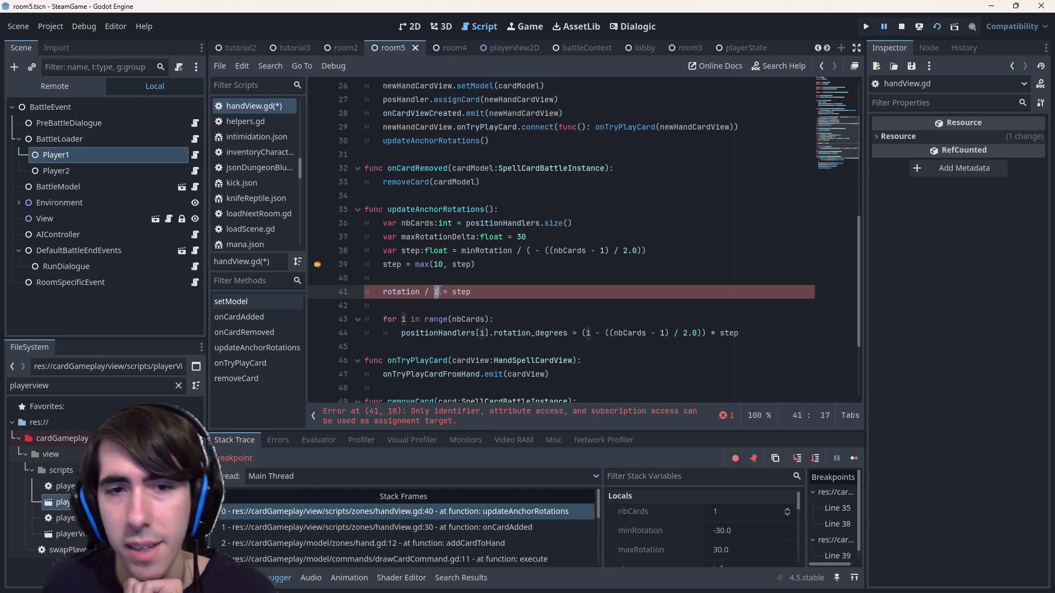
left_click(537, 252)
double_click(569, 251)
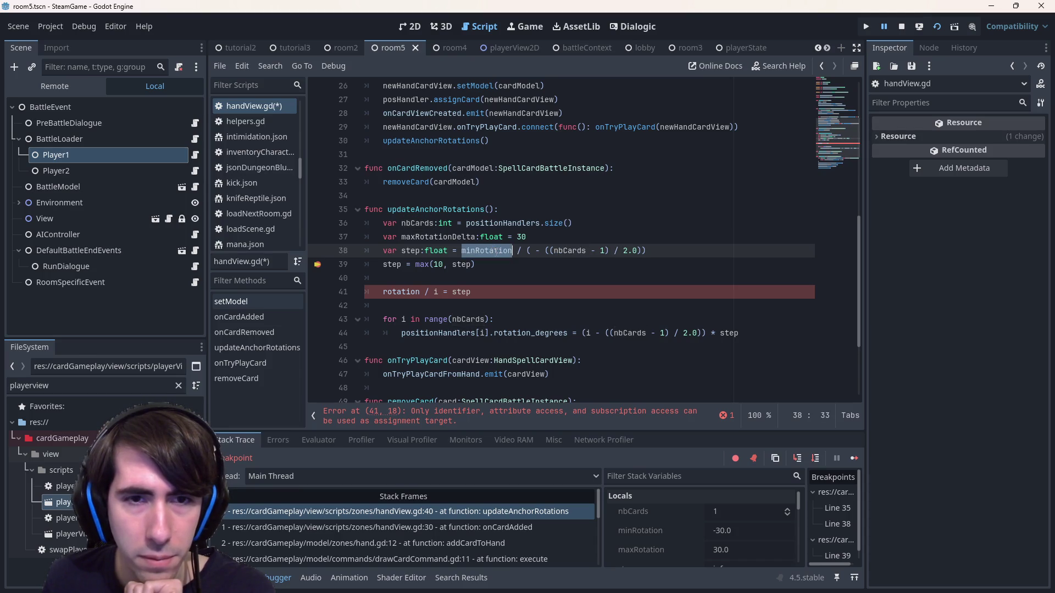
Rewrite the step formula as maxRotationDelta / (nbCards - 1) and save the script
double_click(438, 237)
type("maxRotationDelta")
key("ctrl+s")
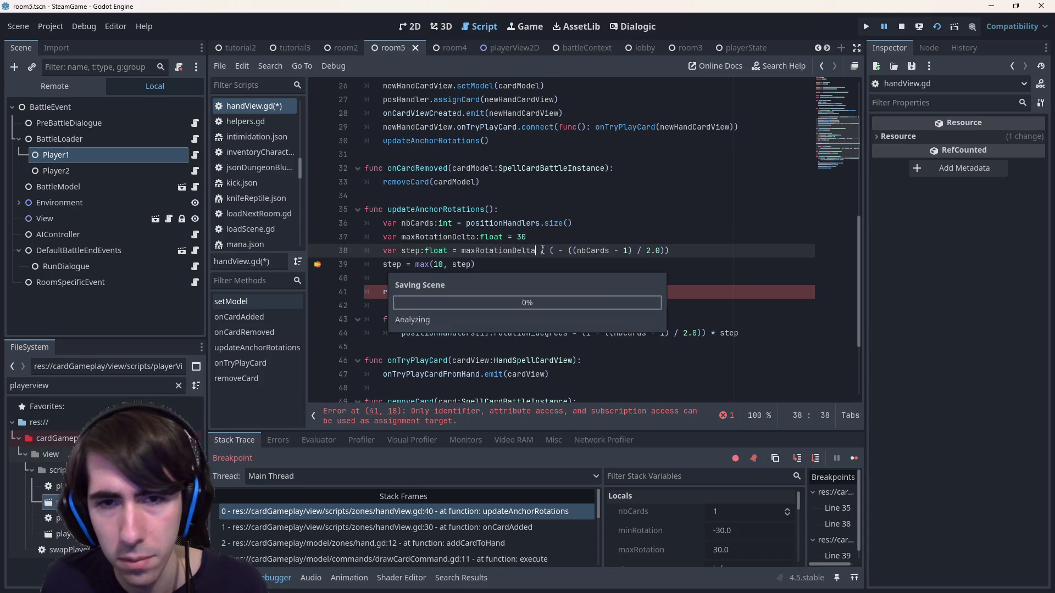
left_click_drag(561, 248, 576, 246)
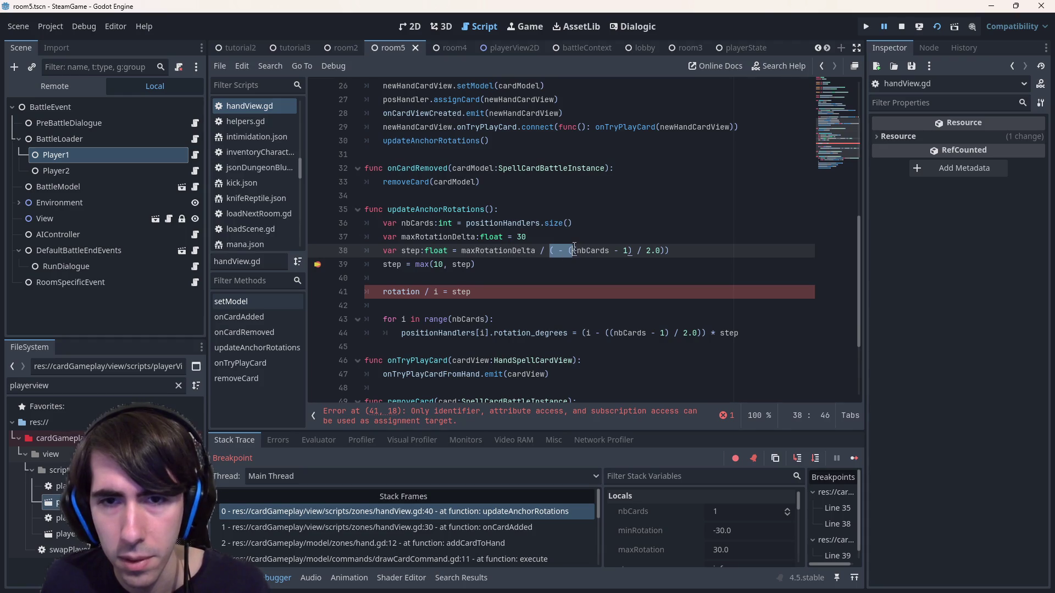
key("BackSpace")
left_click(605, 250)
key("shift+End")
key("BackSpace")
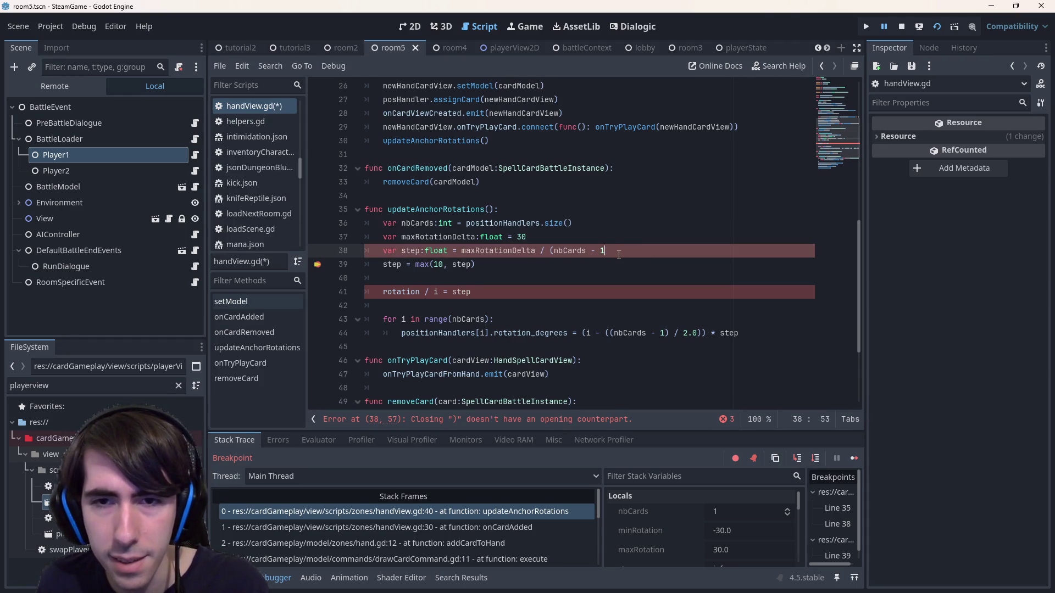
key("ctrl+s")
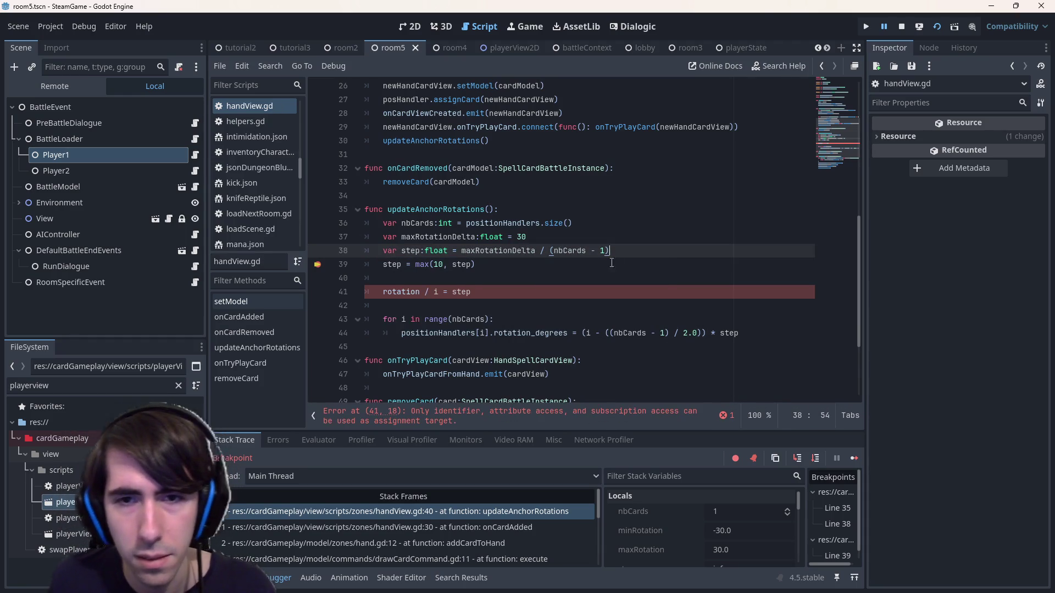
Delete the scratch 'rotation / i = step' line
left_click_drag(554, 252, 609, 252)
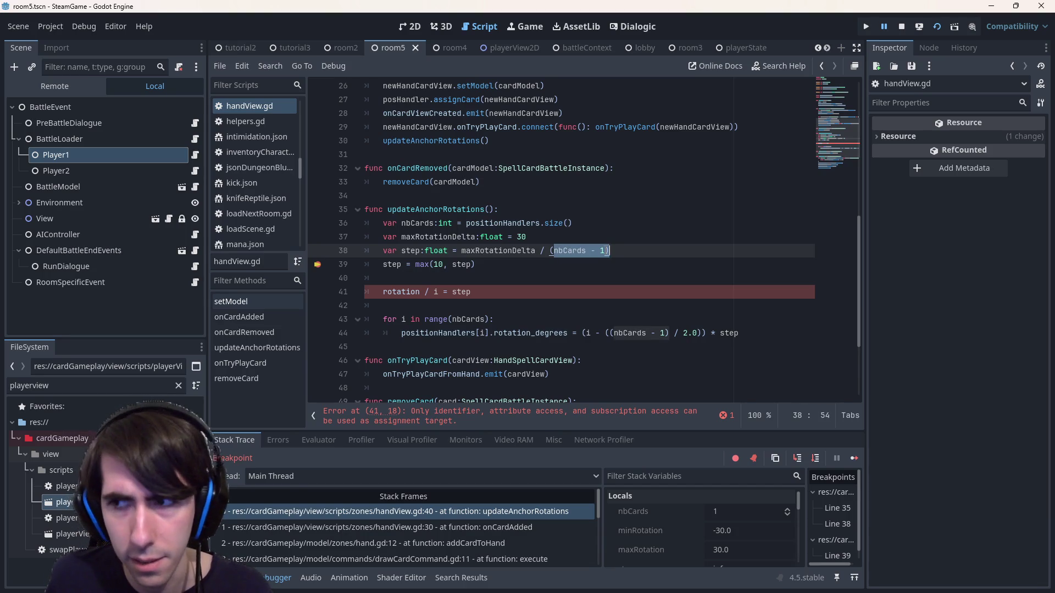
double_click(497, 251)
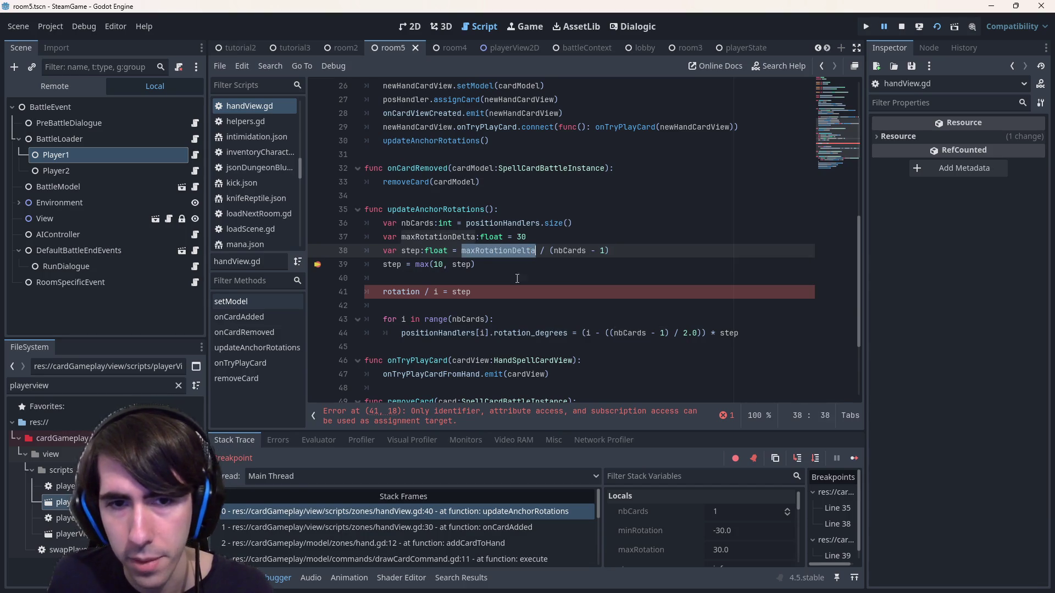
left_click_drag(471, 291, 367, 279)
key("BackSpace")
key("Delete")
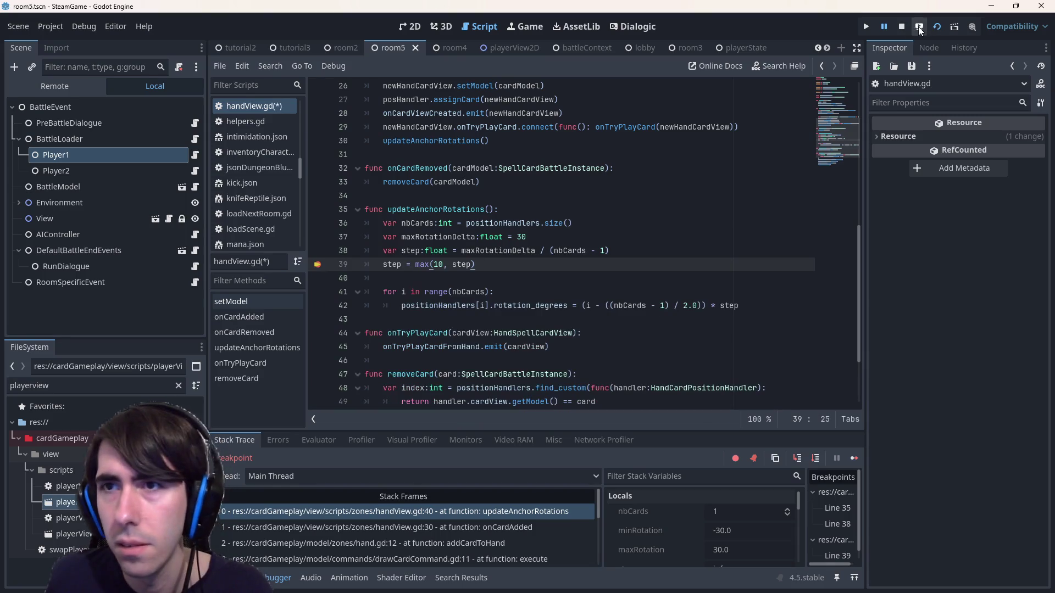
Set a line 39 breakpoint, rerun the scene, and minimize the game to reach the paused editor
key("F5")
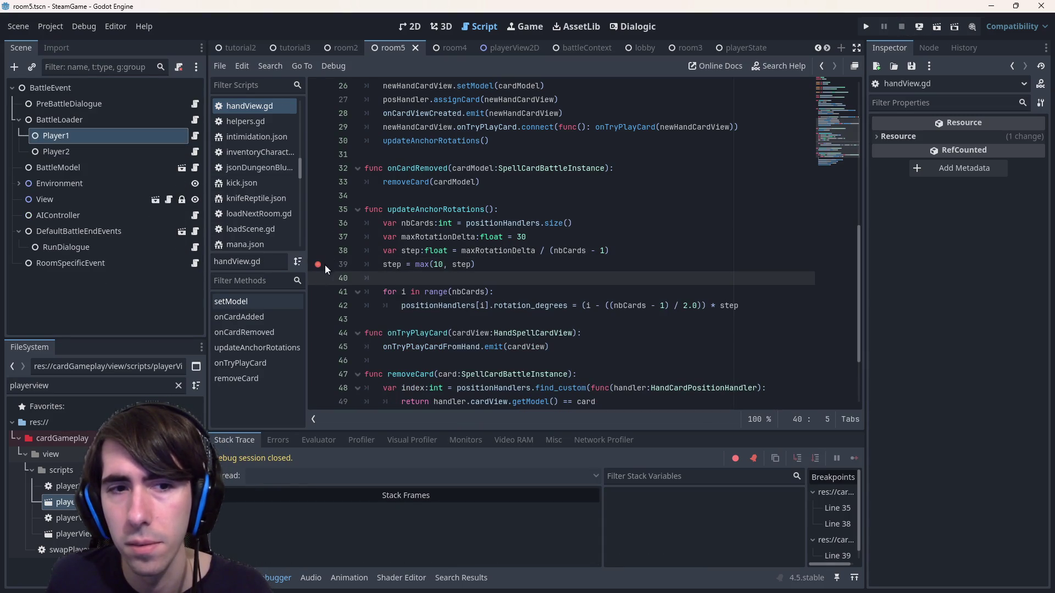
left_click(324, 264)
left_click(933, 27)
left_click(509, 286)
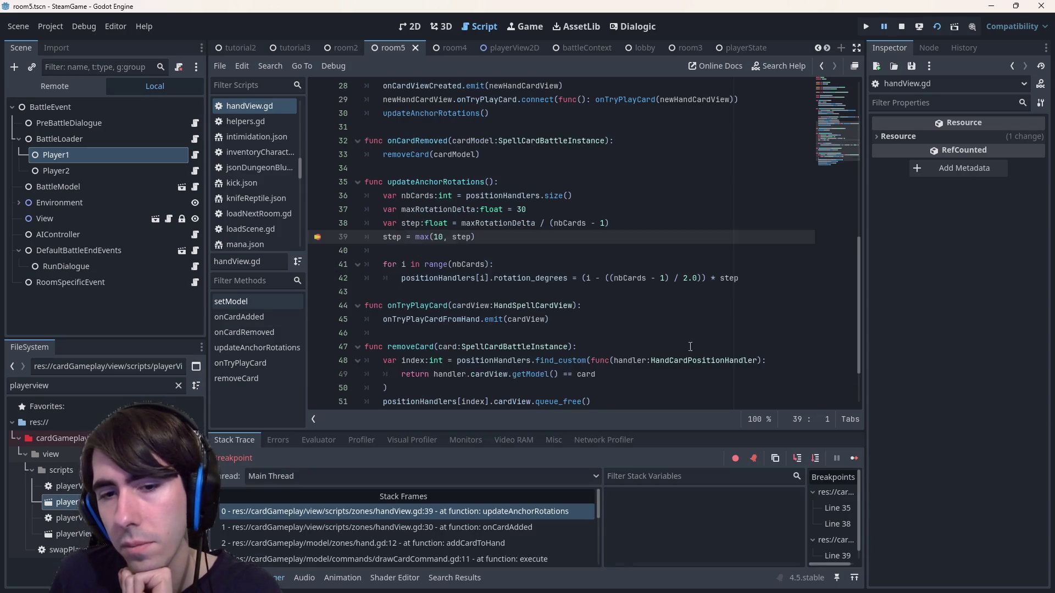
left_click(649, 580)
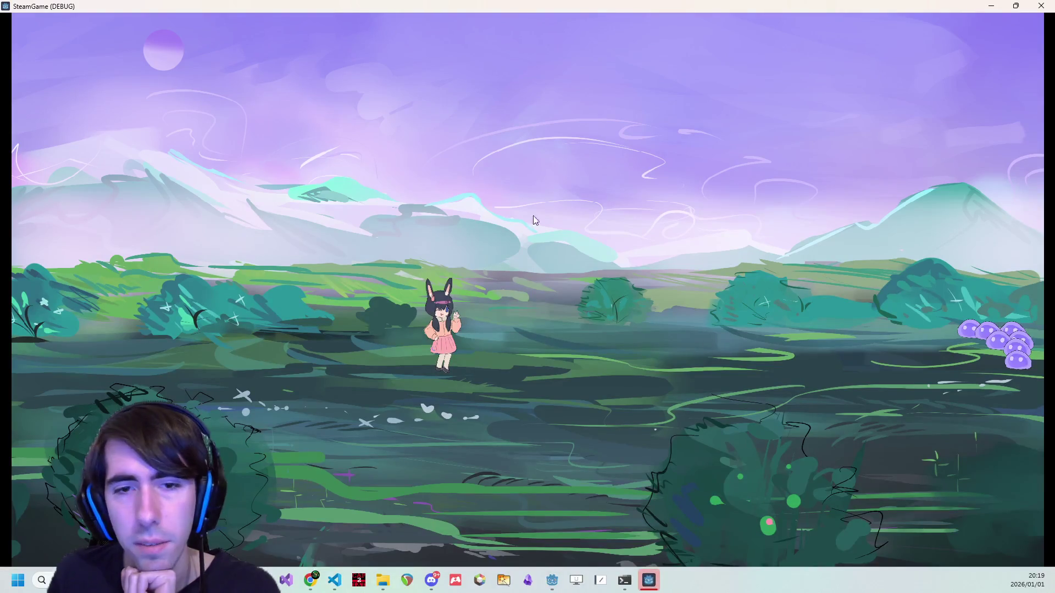
left_click(990, 5)
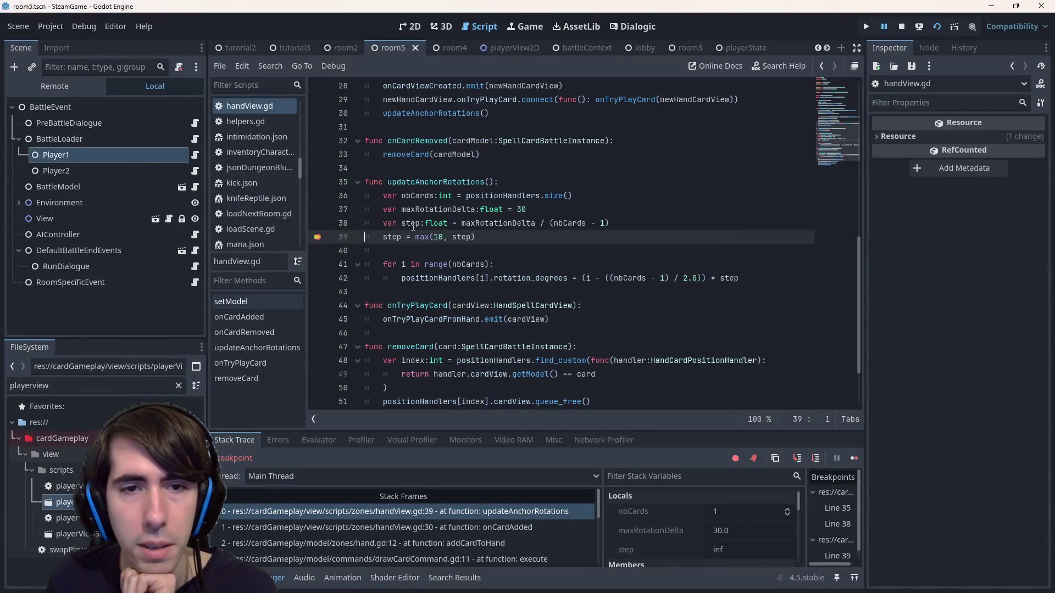
Read the debugger values, confirming nbCards is 1 and step is inf
left_click(640, 183)
left_click(564, 224)
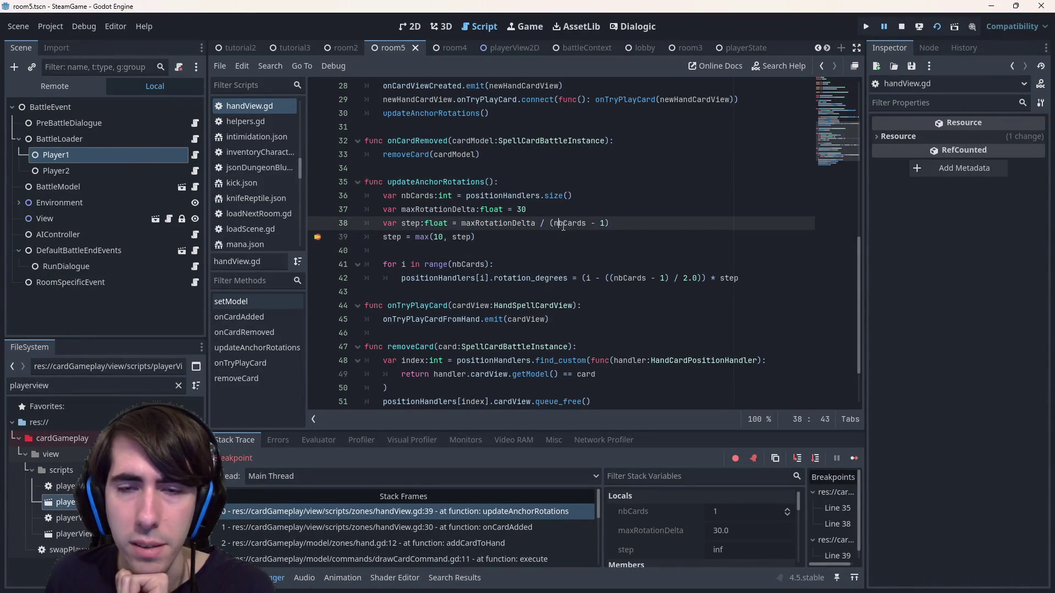
mouse_move(563, 226)
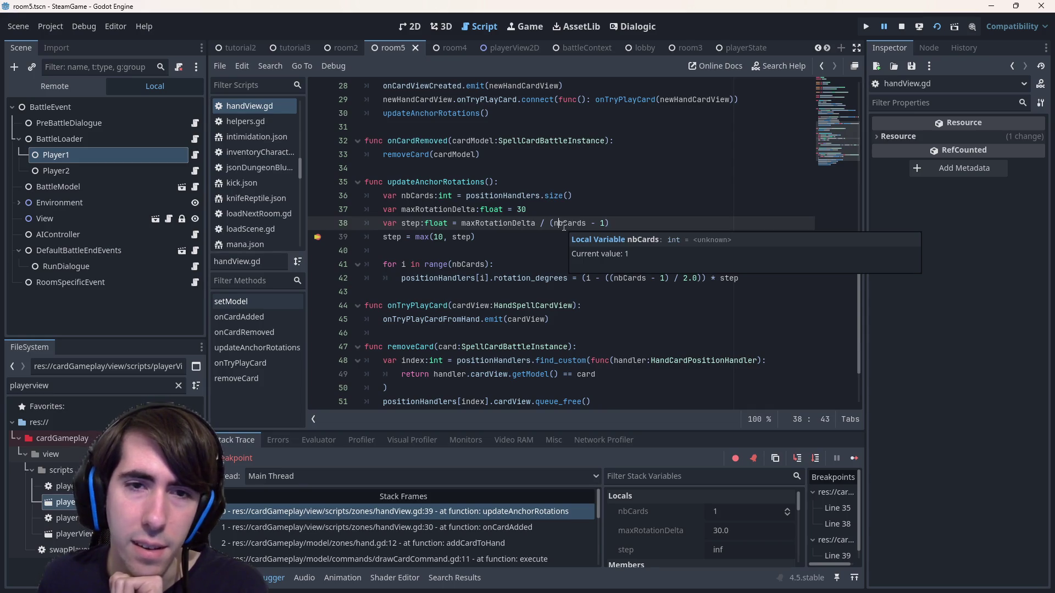
left_click(498, 182)
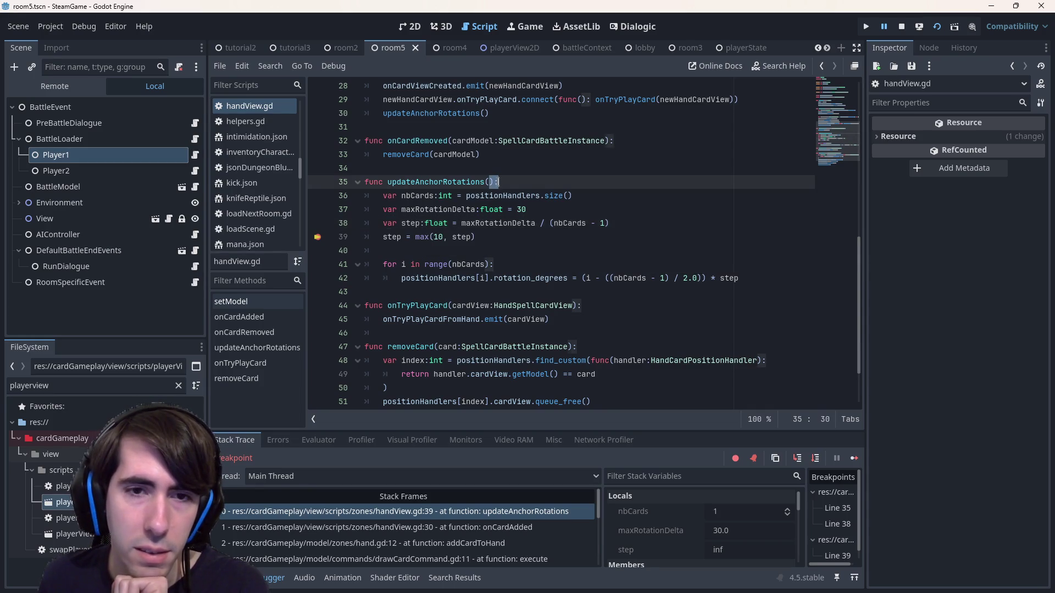
mouse_move(468, 238)
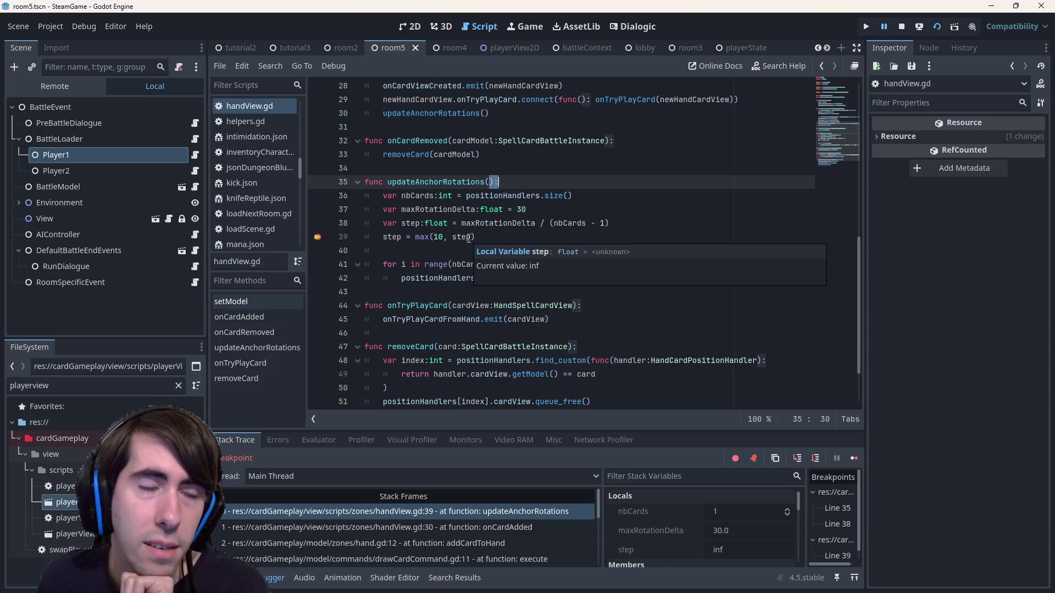
scroll(528, 291, "up", 1)
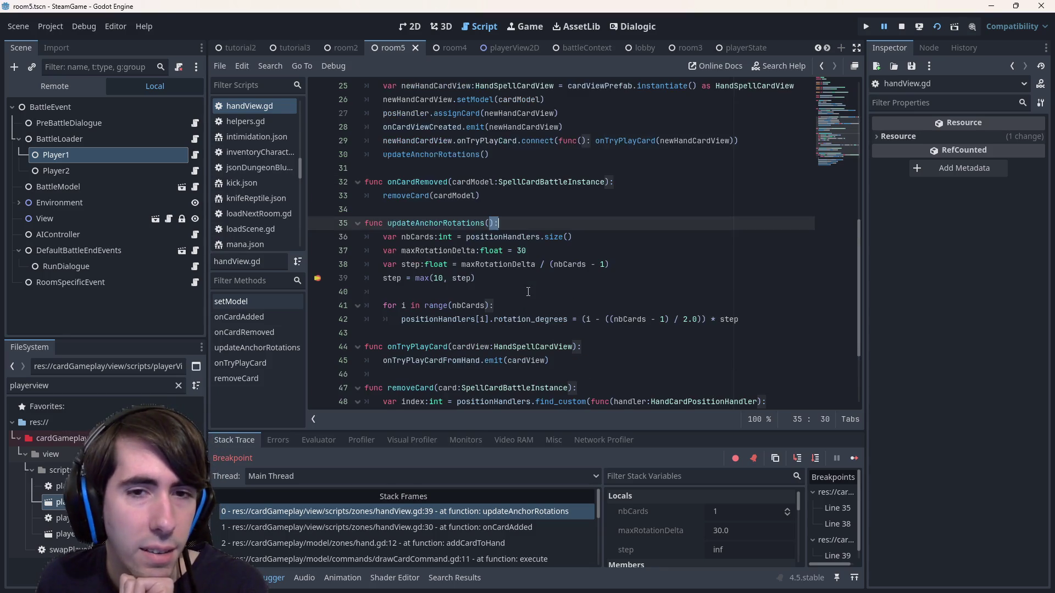
scroll(487, 303, "up", 1)
double_click(460, 319)
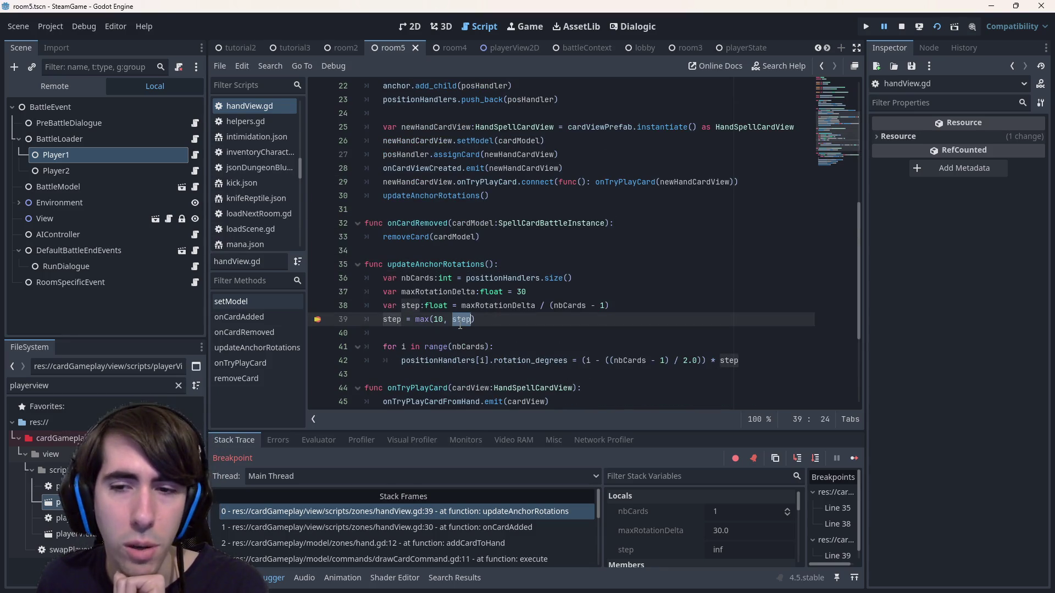
mouse_move(460, 327)
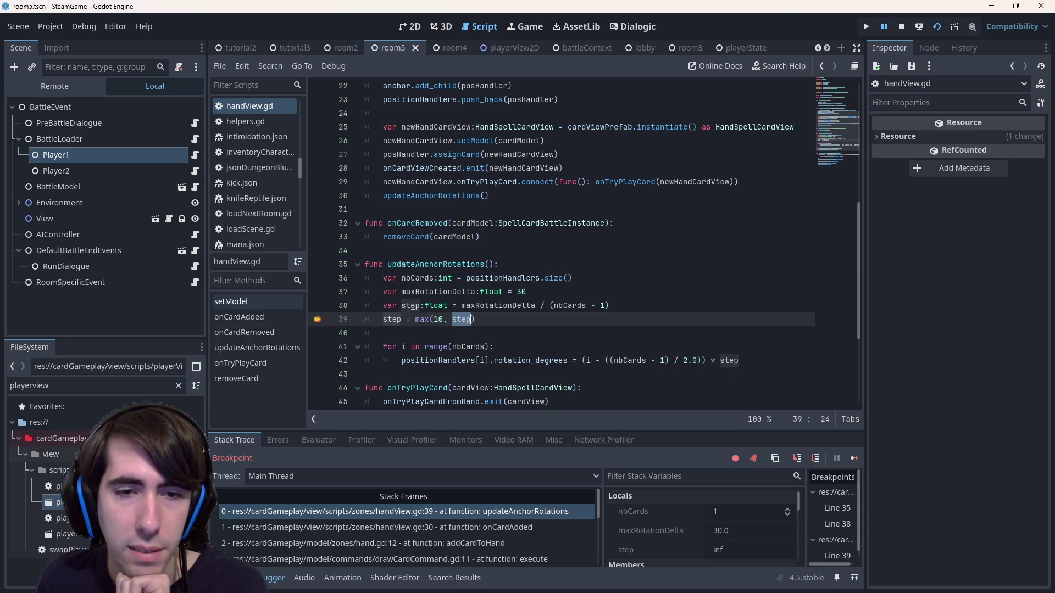
Insert new lines after the maxRotationDelta declaration for a guard check
left_click(546, 305)
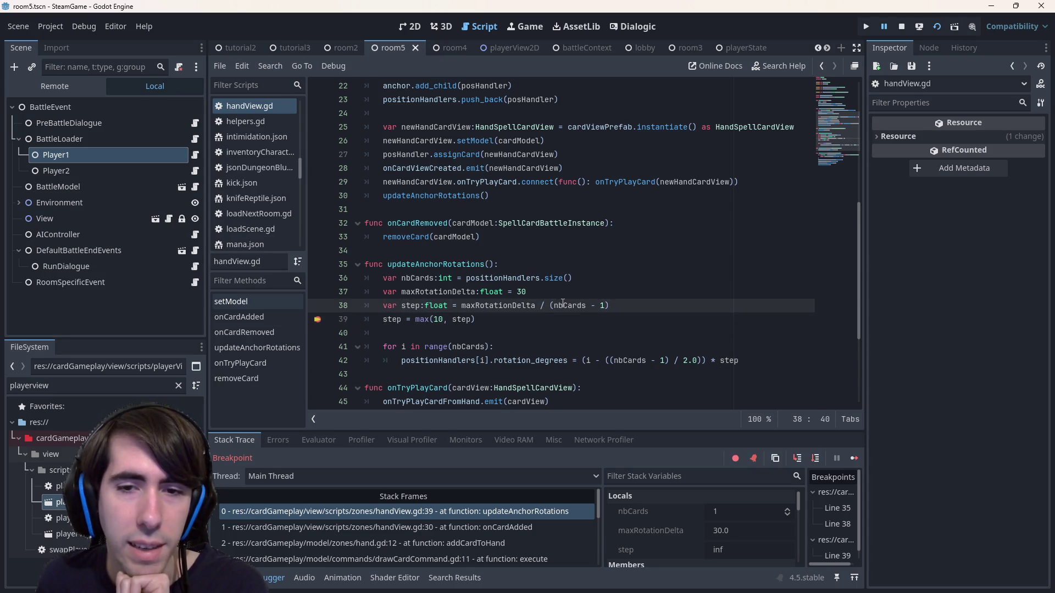
left_click(555, 293)
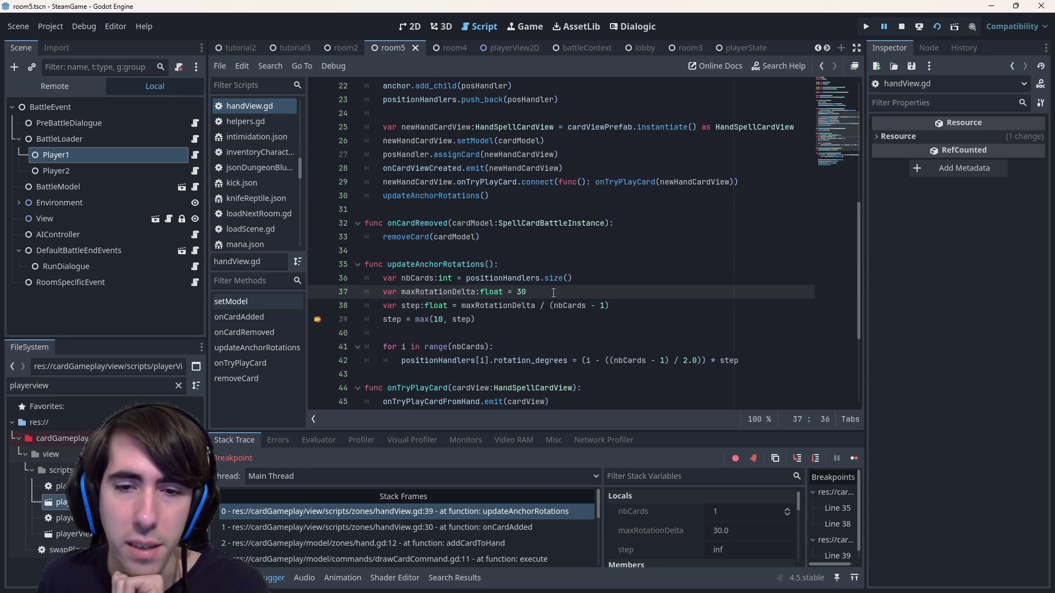
key("Return")
key("Return")
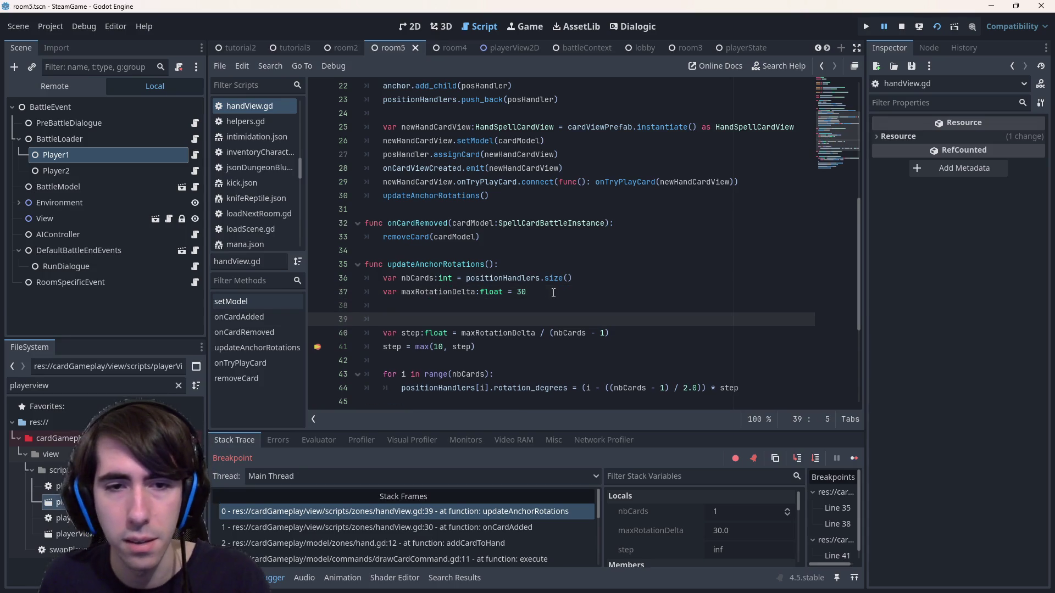
Add a single-card check whose body sets the rotation using index 0, then save
key("Up")
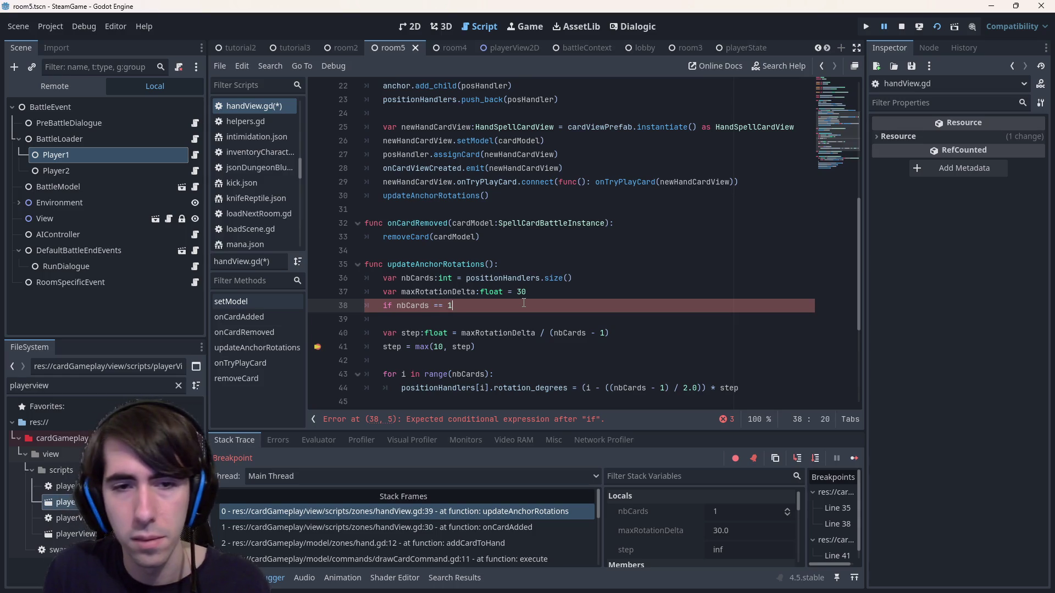
type(":")
key("Return")
left_click_drag(404, 402, 571, 402)
key("ctrl+c")
left_click(478, 324)
key("ctrl+v")
left_click(487, 319)
key("BackSpace")
type("0")
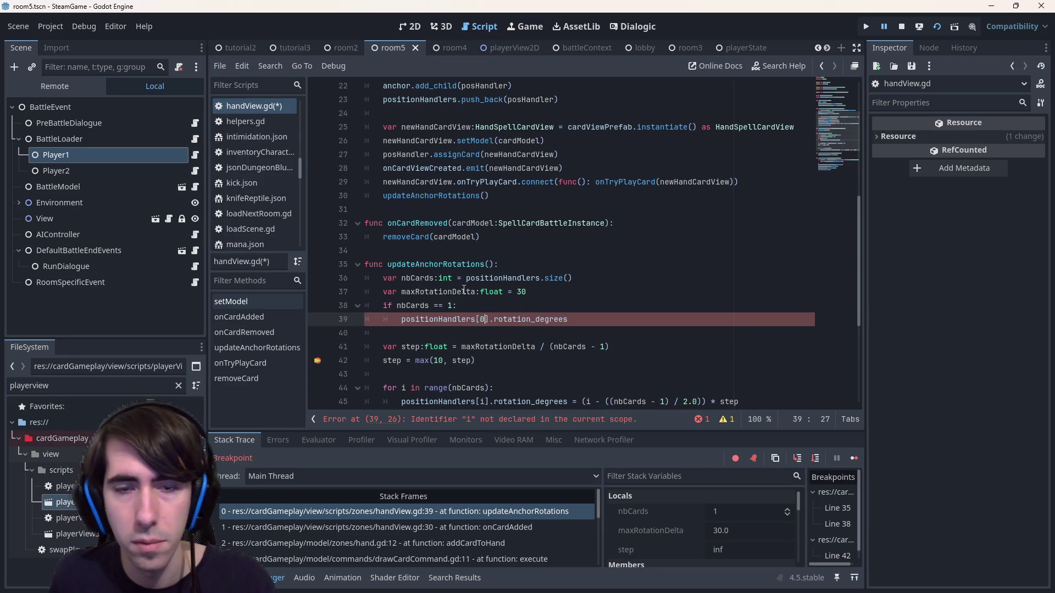
key("ctrl+s")
Add an 'if nbCards == 0:' empty-hand check above it that returns, and save
key("Up")
key("Up")
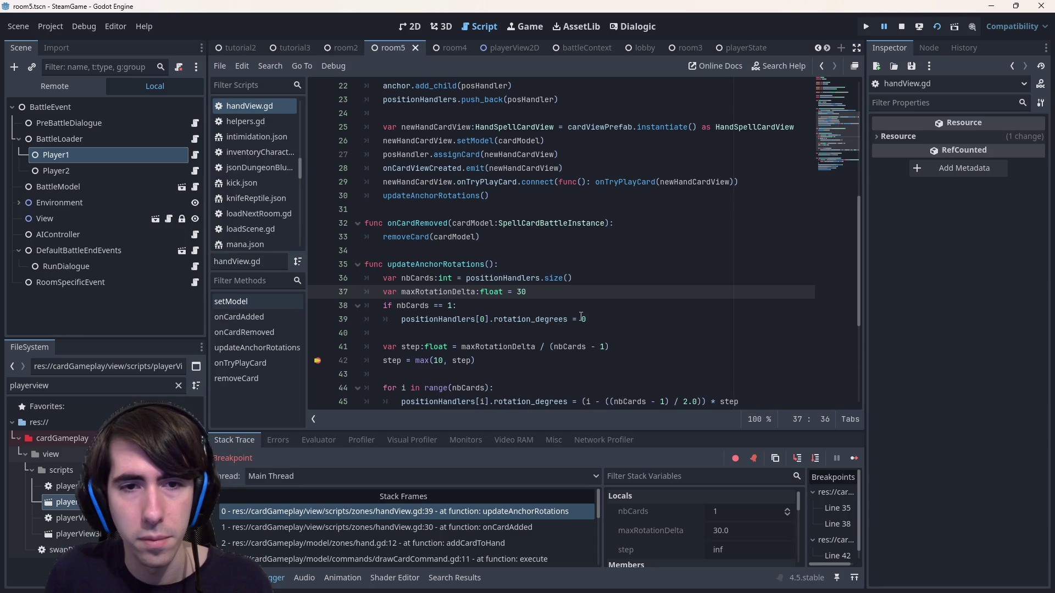
key("Return")
type("if nbCards == 0:")
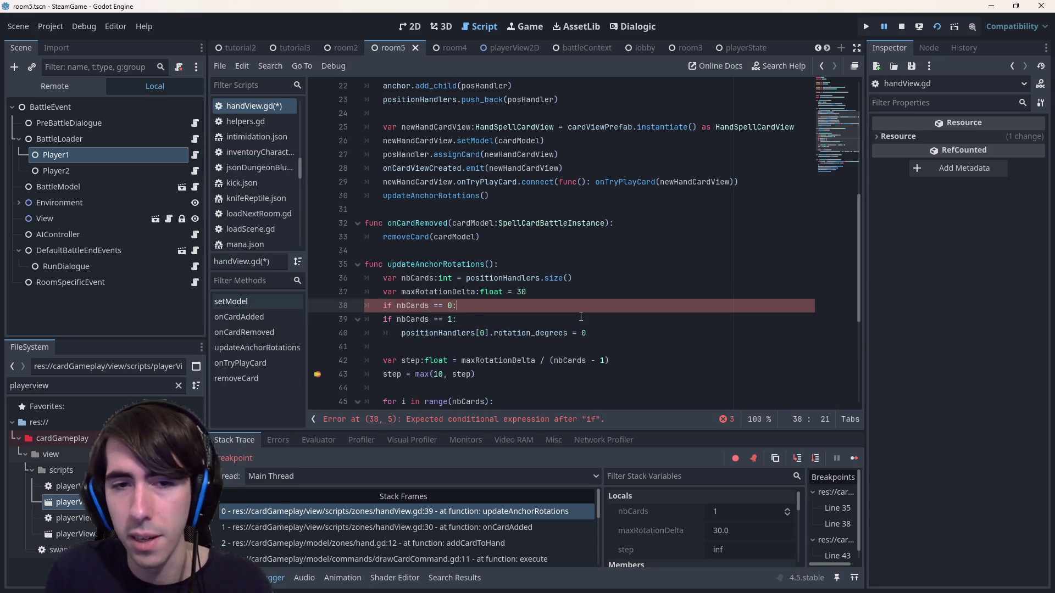
key("Return")
type("return")
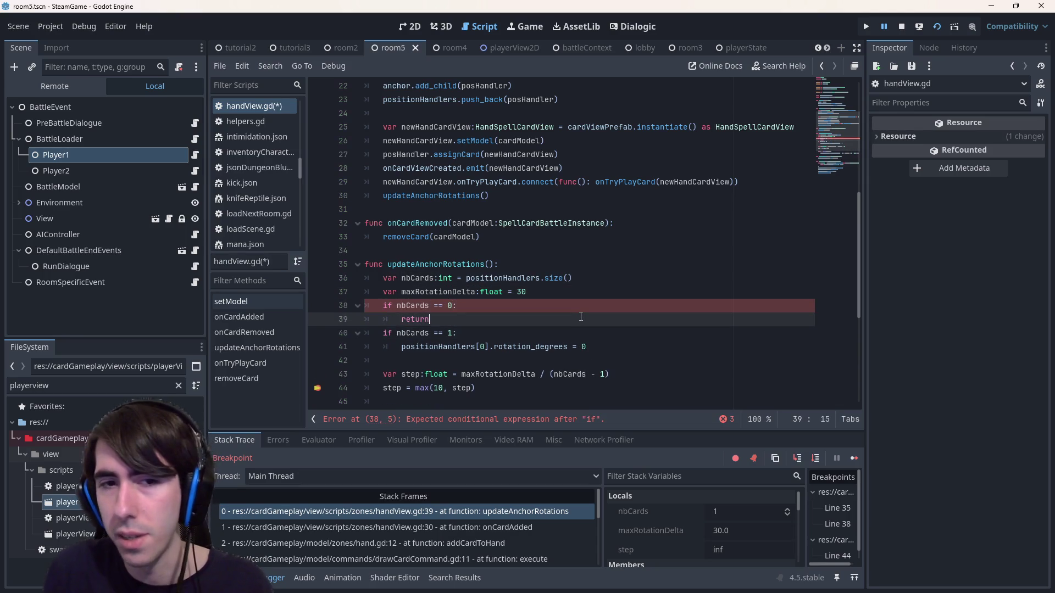
key("ctrl+s")
Add a return to the single-card branch, save, and stop the paused run
scroll(578, 321, "down", 2)
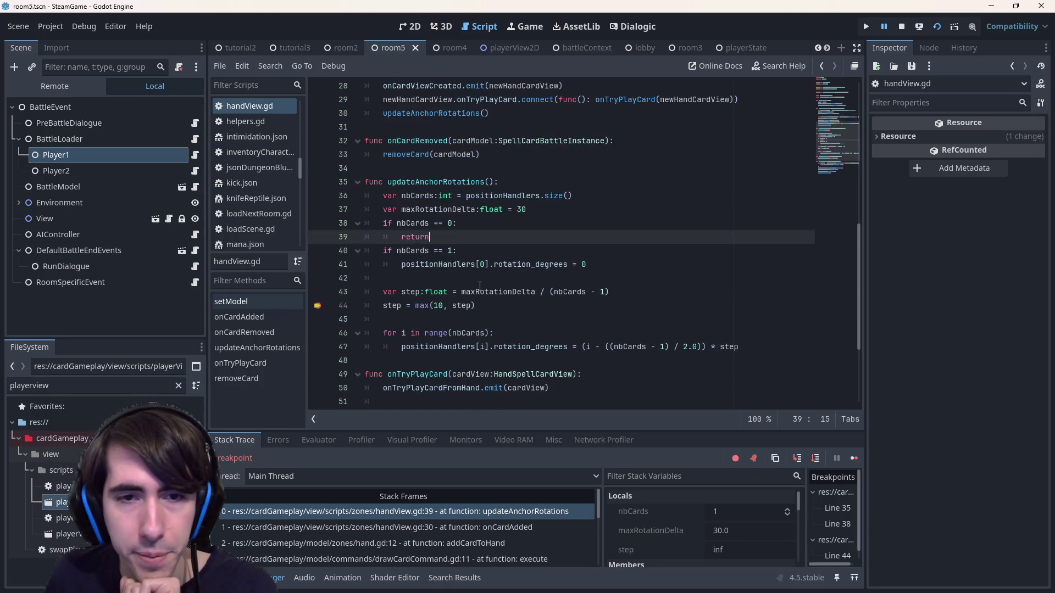
left_click(603, 261)
key("Return")
type("return")
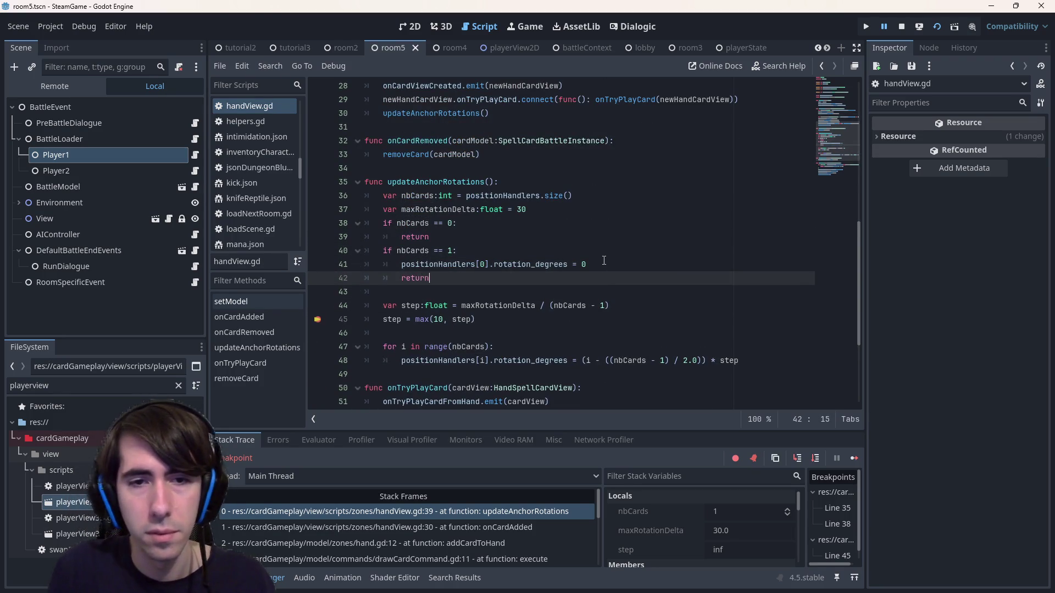
key("ctrl+s")
left_click(491, 332)
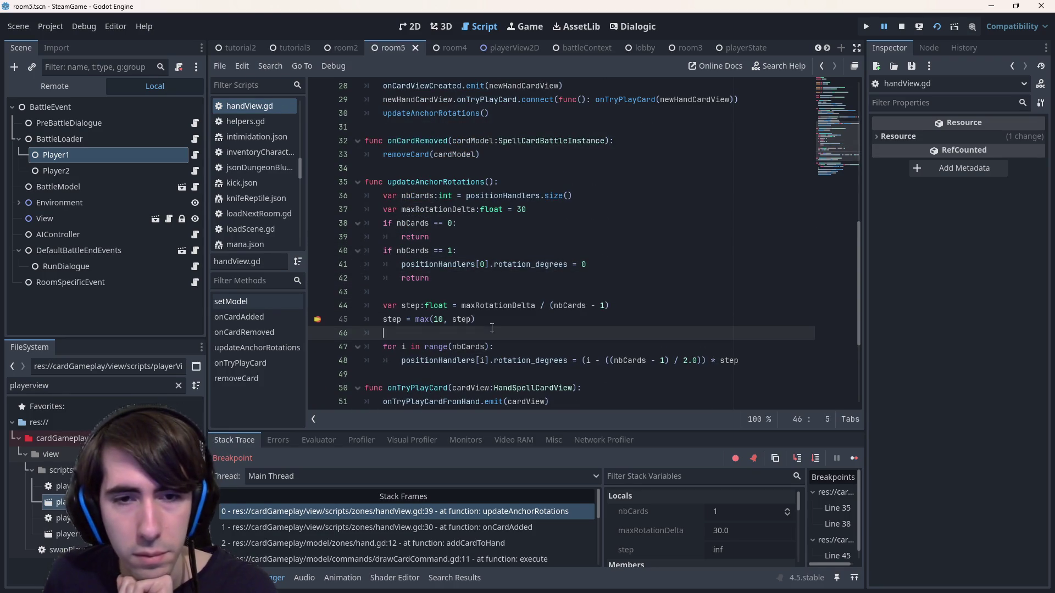
left_click(933, 27)
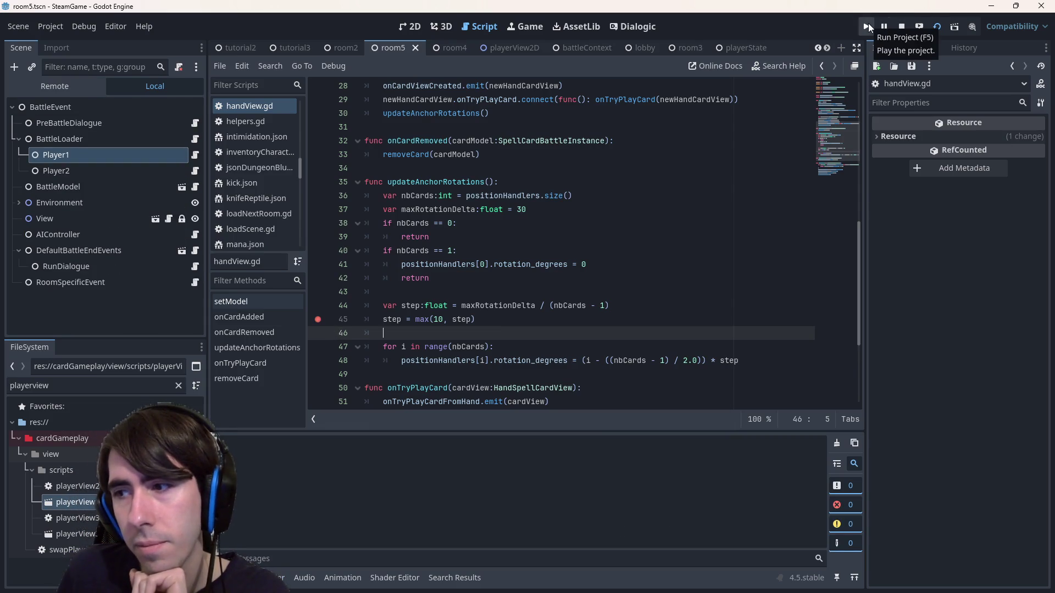
Relaunch, read step 30.0 and maxRotationDelta at line 45, remove that breakpoint, and resume
left_click(867, 27)
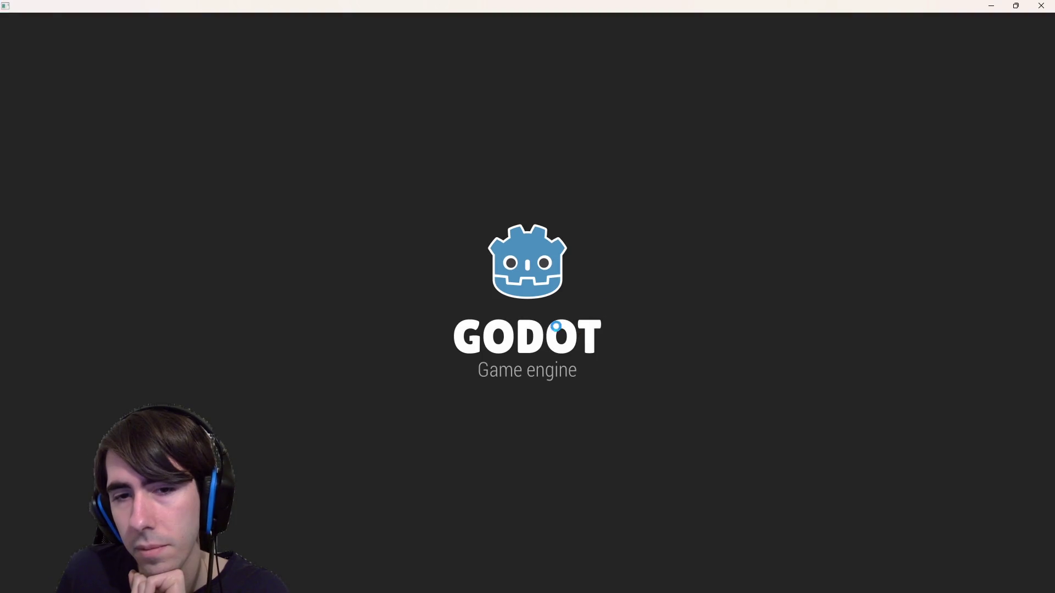
scroll(416, 253, "up", 1)
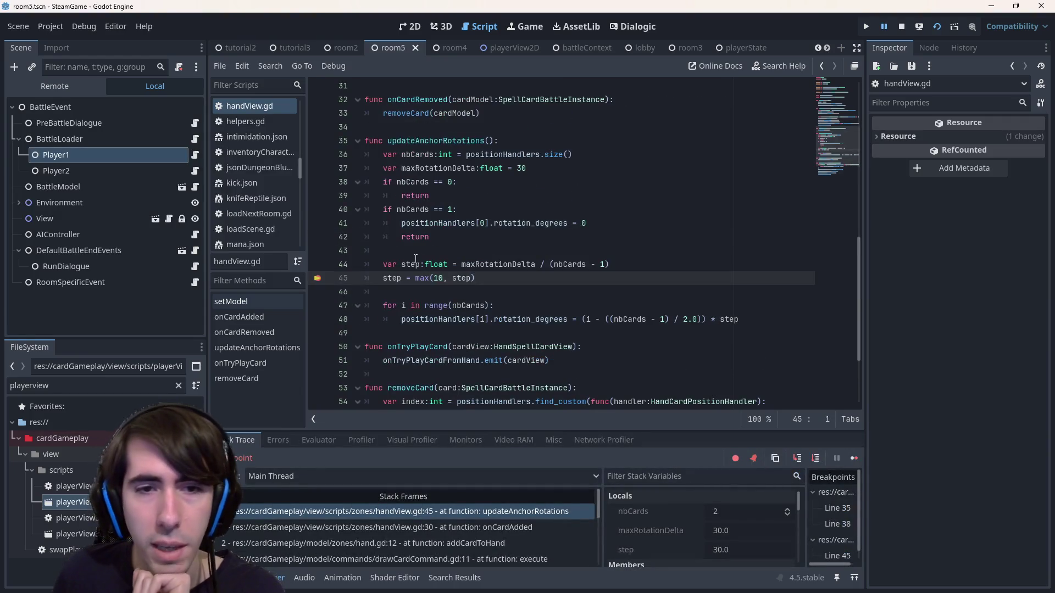
mouse_move(415, 268)
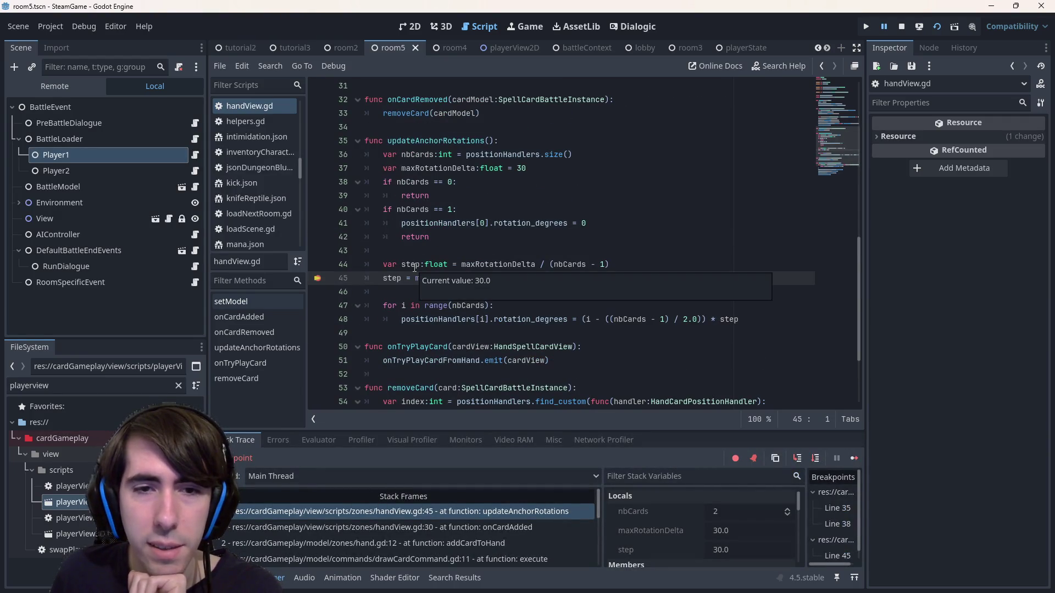
left_click(498, 224)
mouse_move(501, 263)
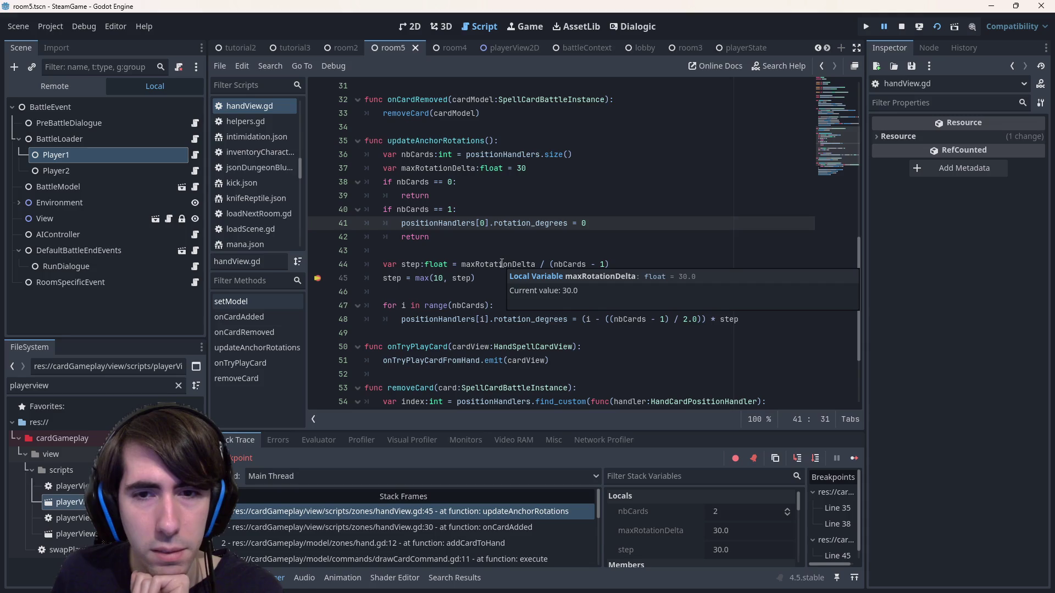
left_click(536, 213)
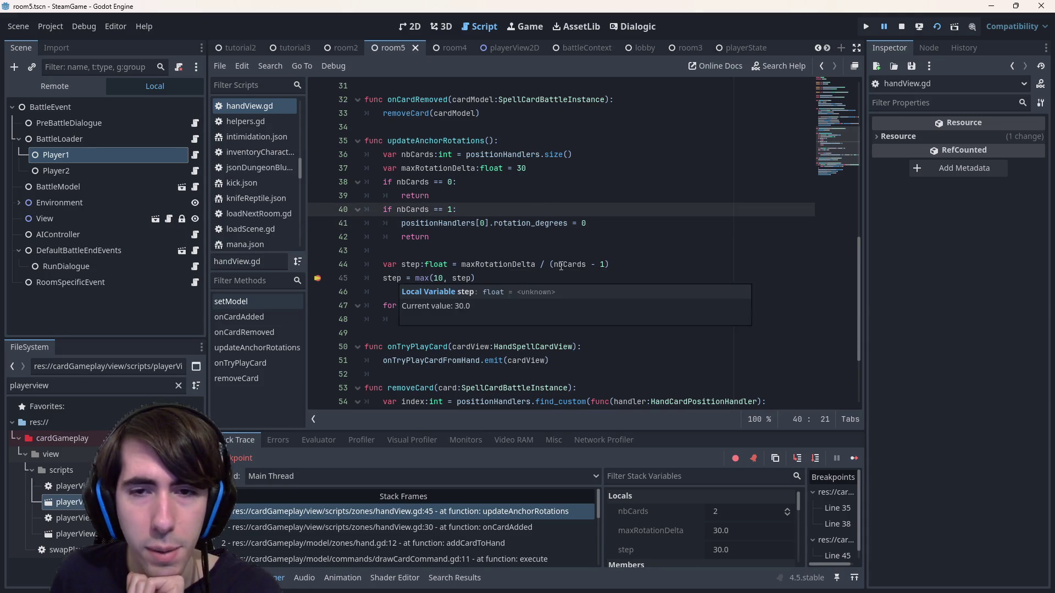
left_click(324, 278)
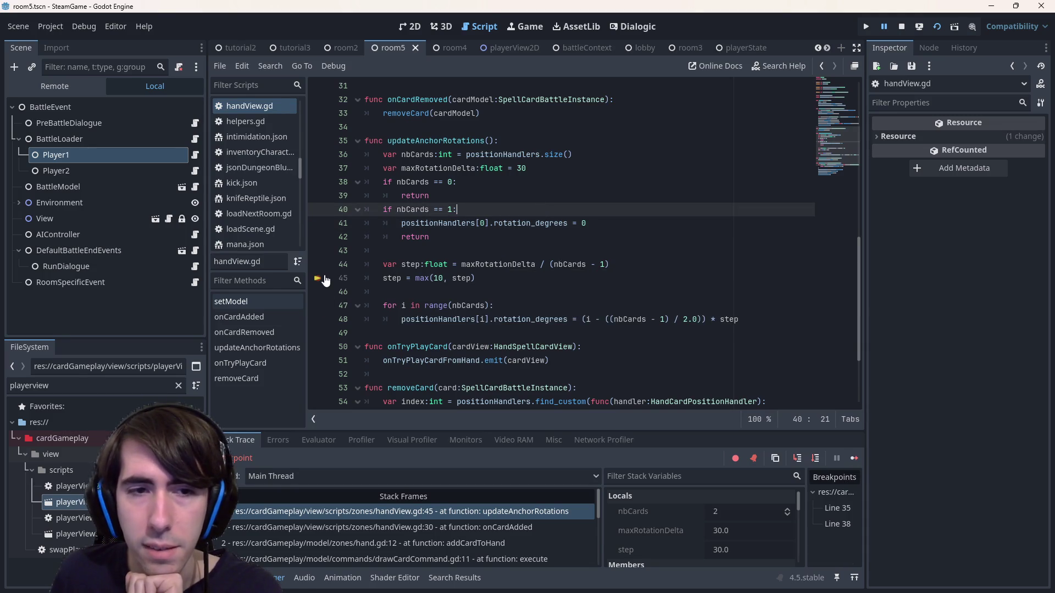
left_click(857, 458)
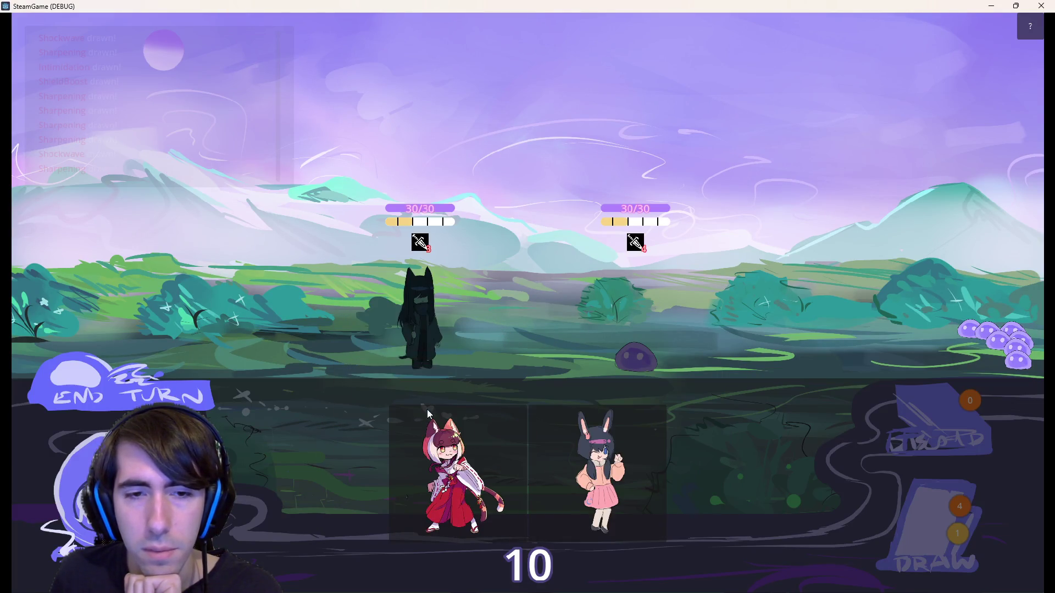
Start the battle, try playing the Give Mana card, and end the turn
left_click(430, 414)
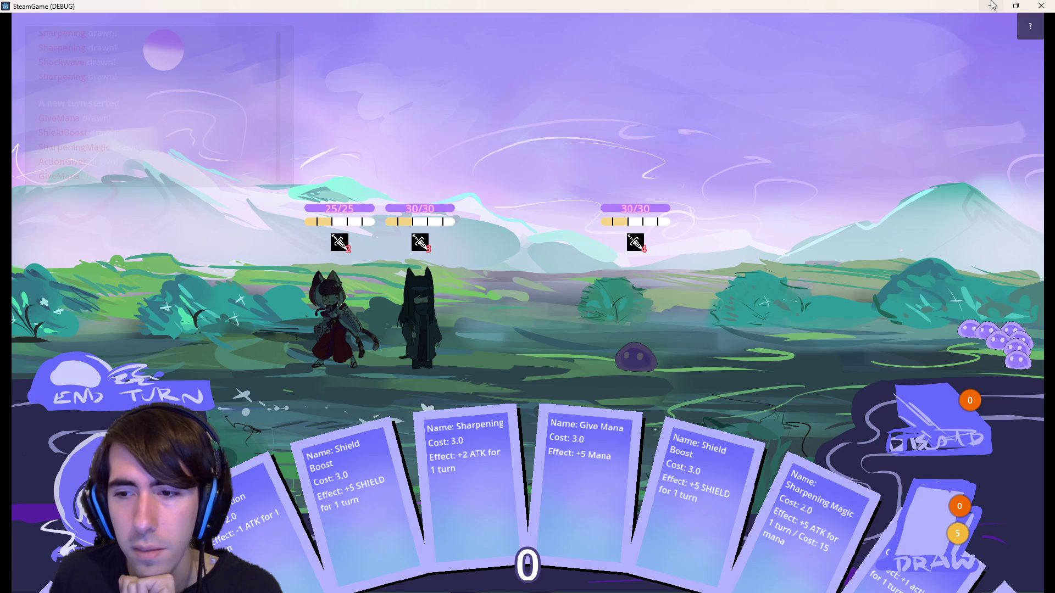
mouse_move(594, 482)
left_mouse_down()
mouse_move(416, 305)
mouse_move(640, 139)
left_mouse_up()
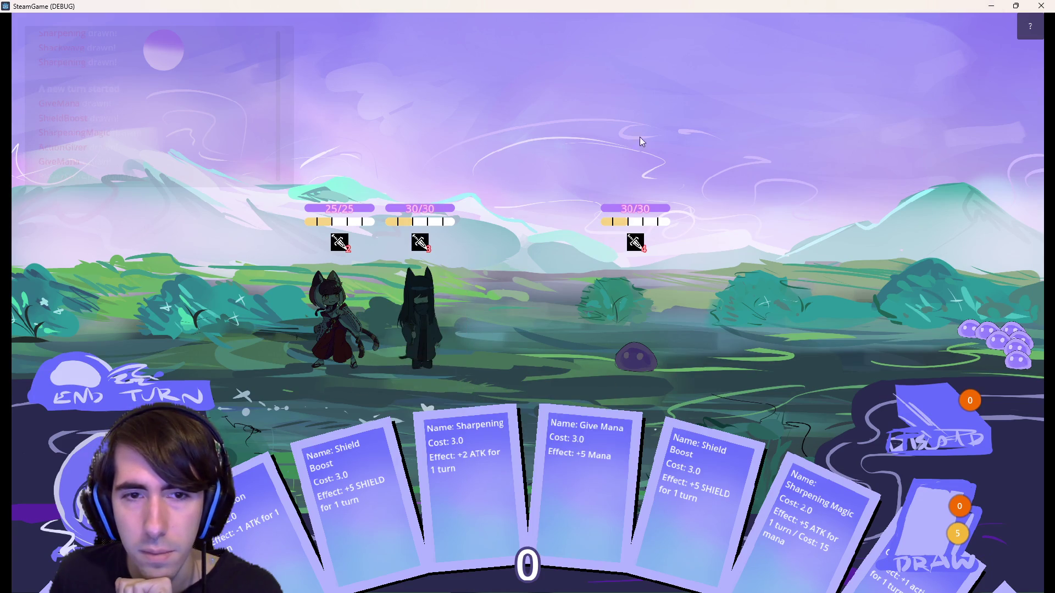
left_click_drag(617, 497, 433, 345)
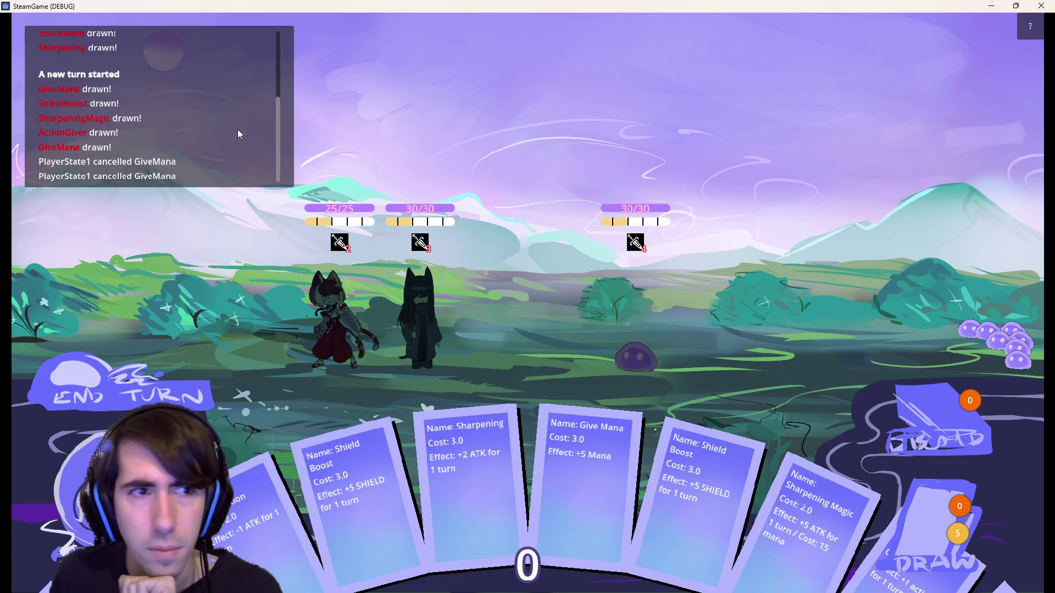
left_click(130, 387)
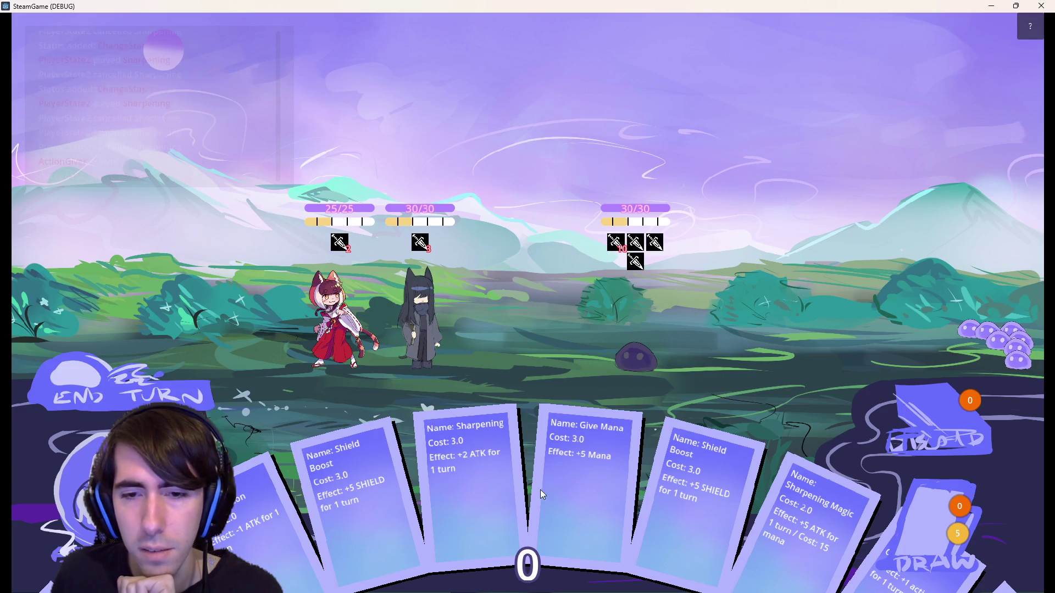
mouse_move(592, 490)
left_mouse_down()
mouse_move(418, 328)
mouse_move(435, 327)
left_mouse_up()
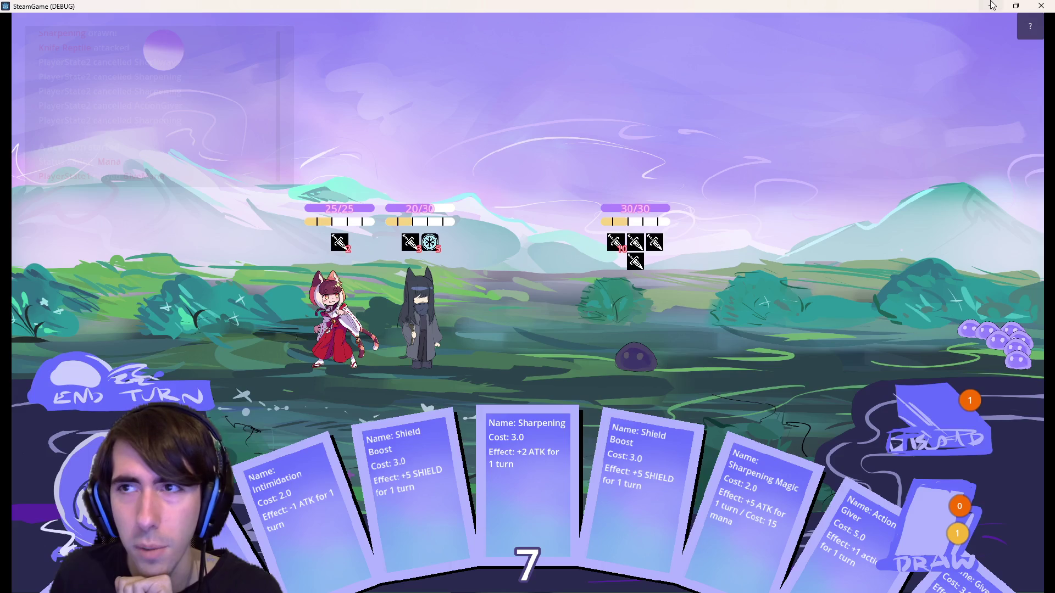
Set a breakpoint on line 44 in Godot, then draw a card in the game to hit it
key("alt+Tab")
left_click(317, 264)
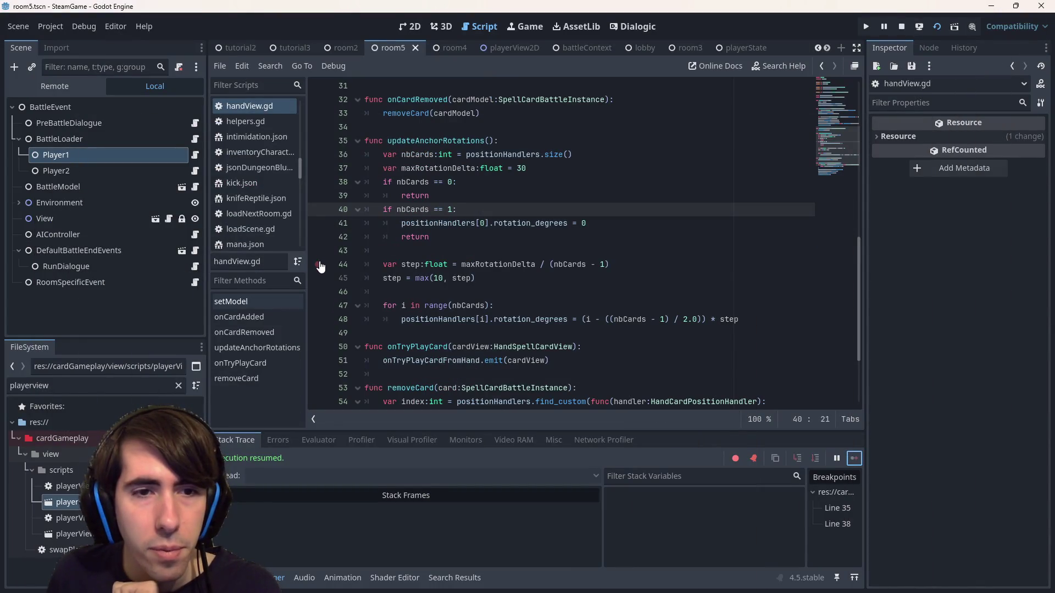
left_click(648, 581)
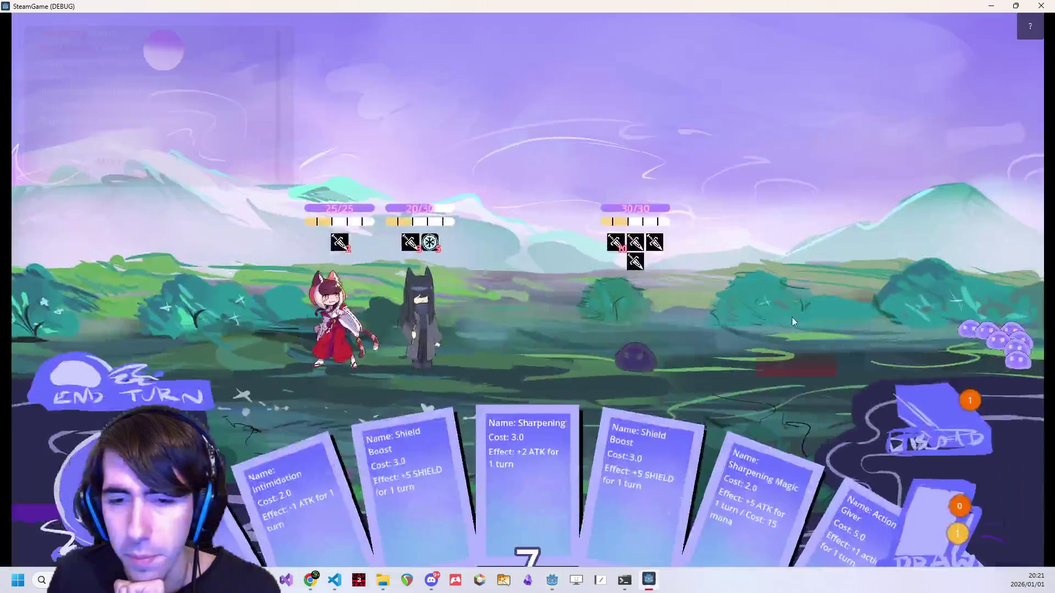
left_click(926, 487)
scroll(538, 323, "up", 1)
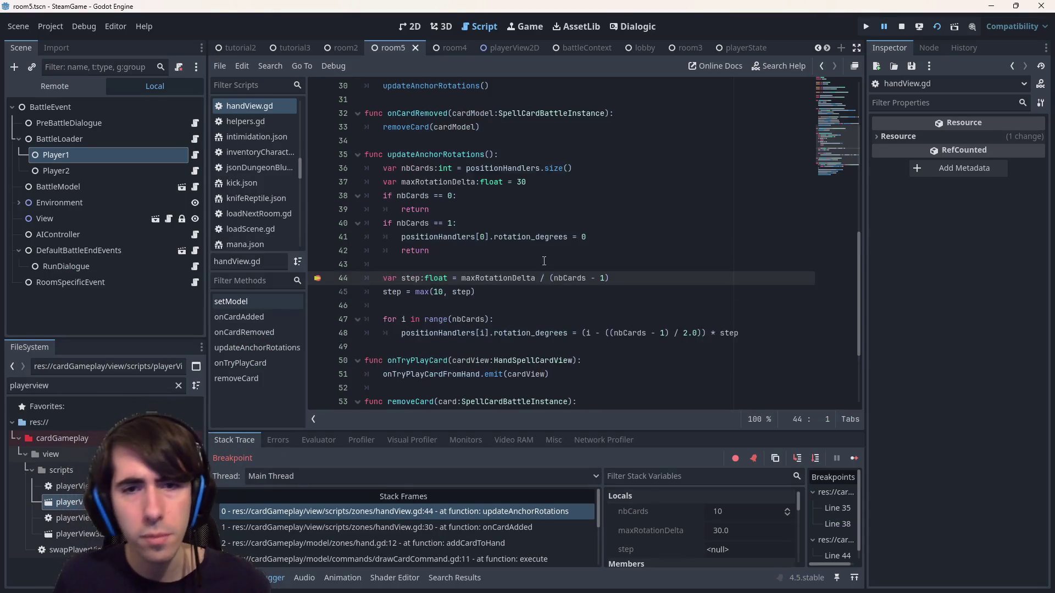
Step over, remove the line 44 breakpoint, change max to min on line 45, and restart the game
left_click(817, 458)
mouse_move(412, 226)
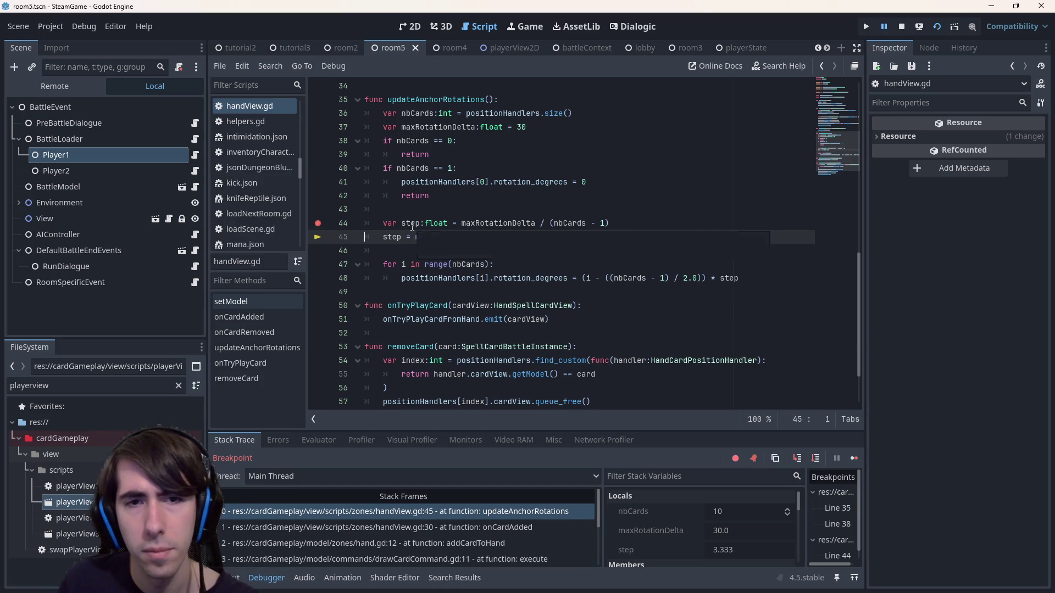
left_click(318, 223)
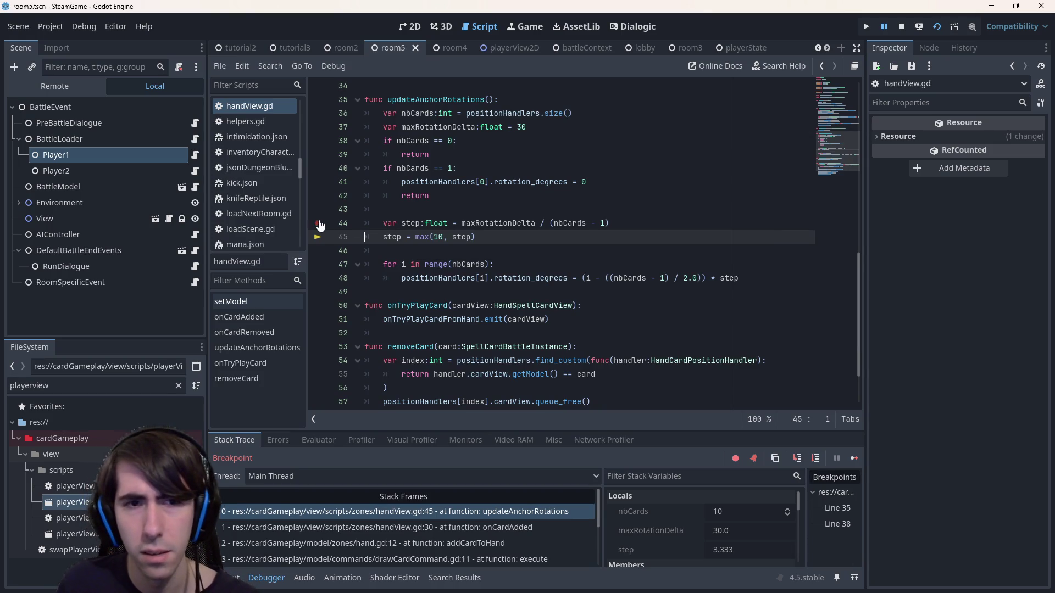
double_click(405, 223)
left_click(420, 237)
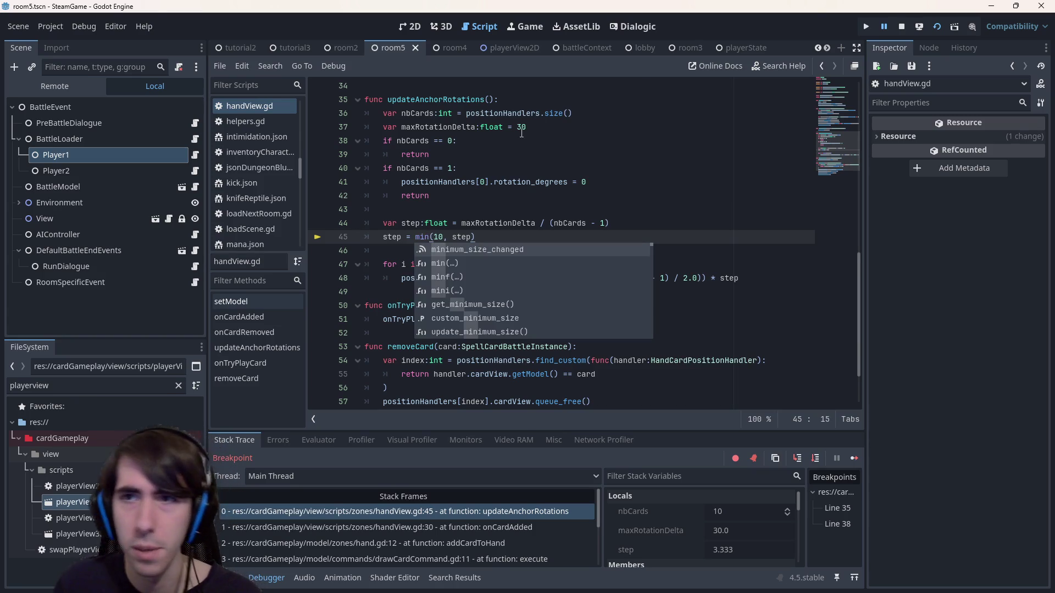
left_click(937, 26)
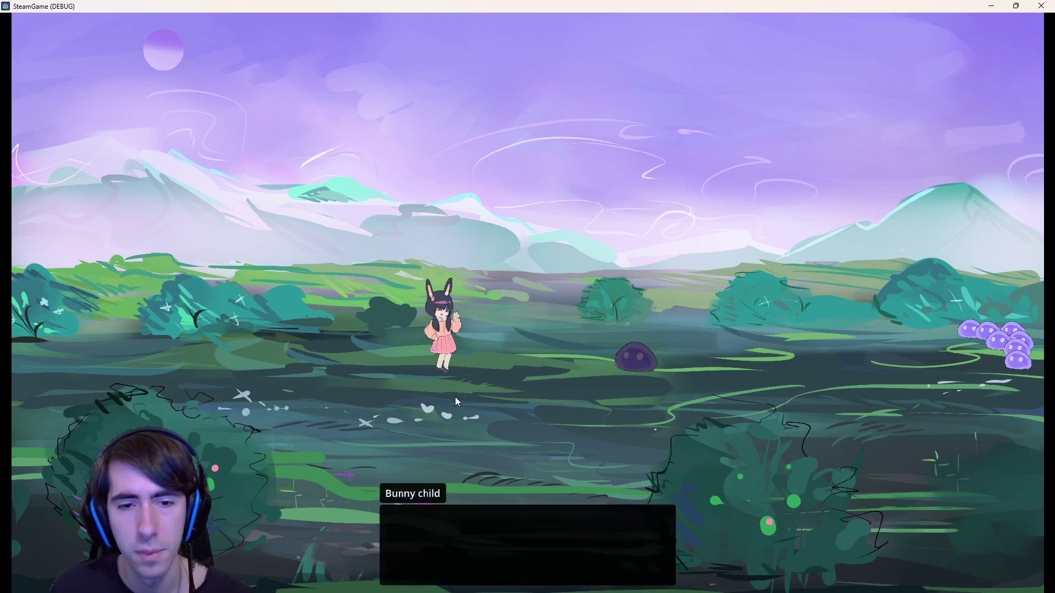
Skip the opening dialogue, check the more tightly fanned hand, then close the game
left_click(420, 325)
left_click(420, 325)
left_click(420, 325)
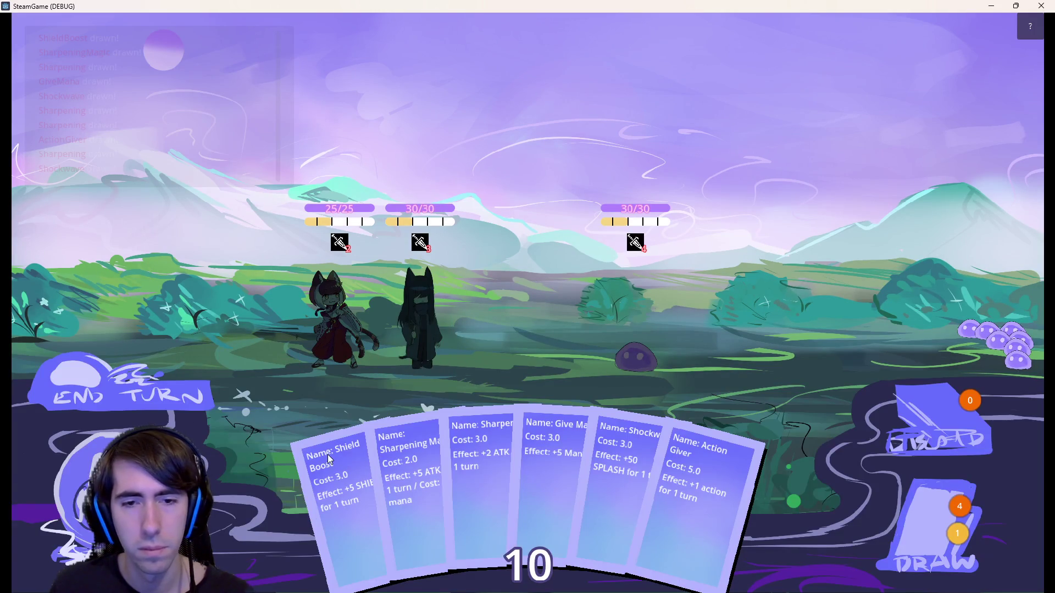
left_click(1042, 6)
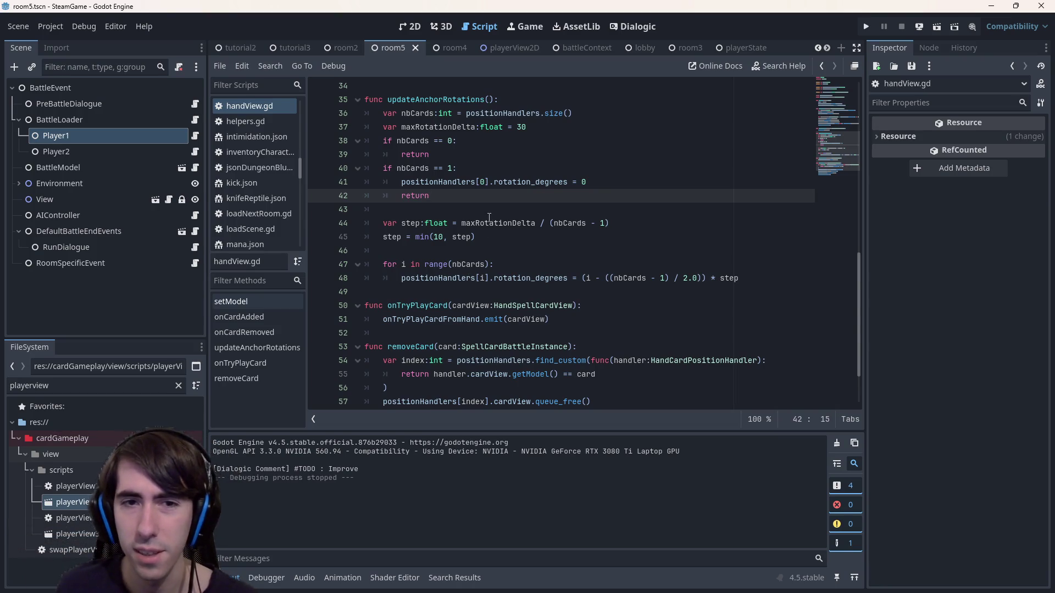
Set maxRotationDelta on line 37 to 50, save, and briefly test-run the scene
scroll(471, 214, "up", 1)
double_click(438, 278)
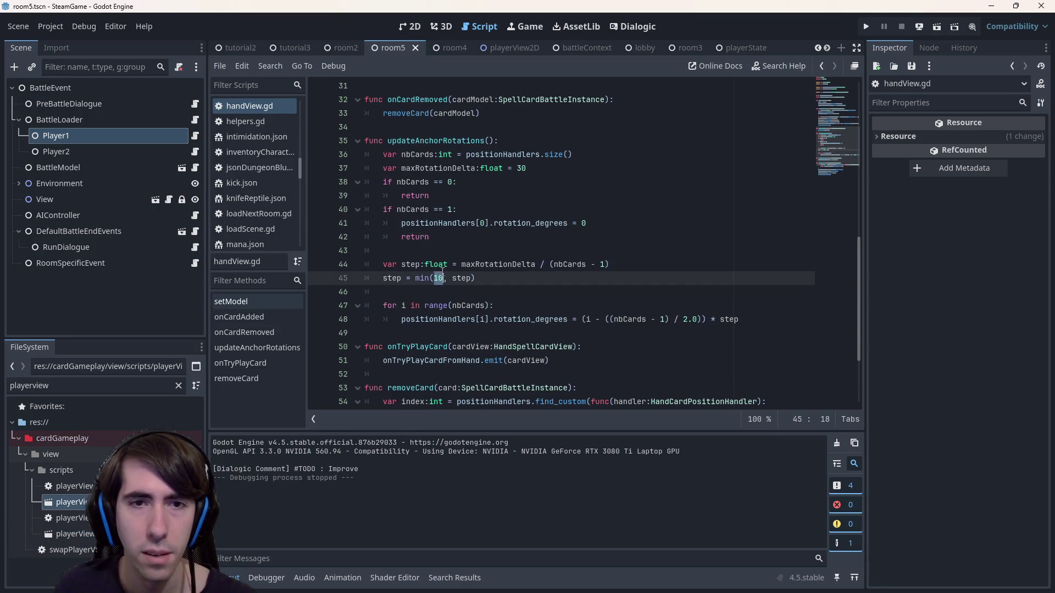
left_click(547, 164)
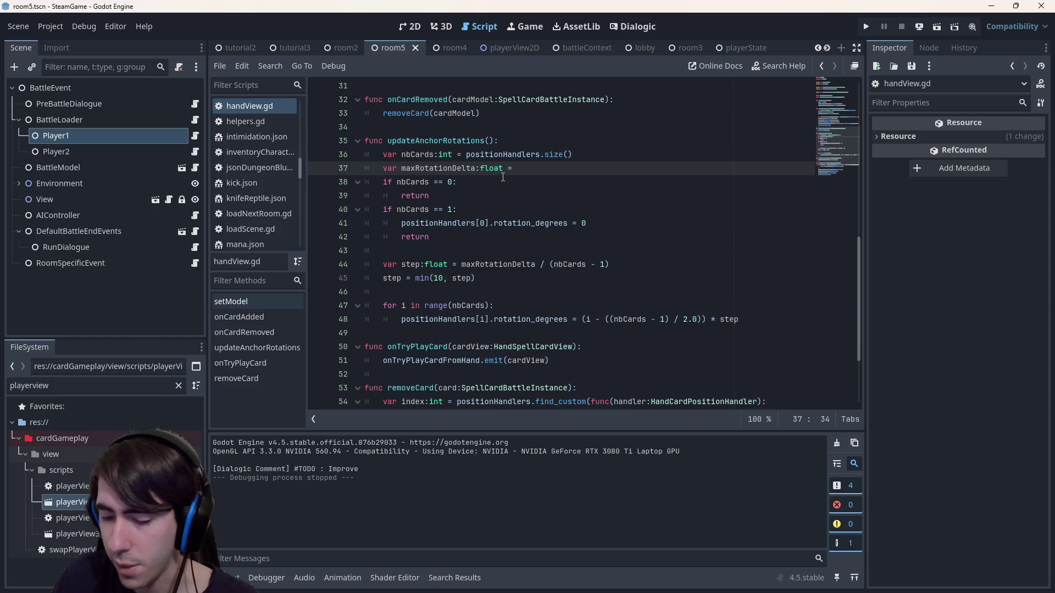
key("ctrl+s")
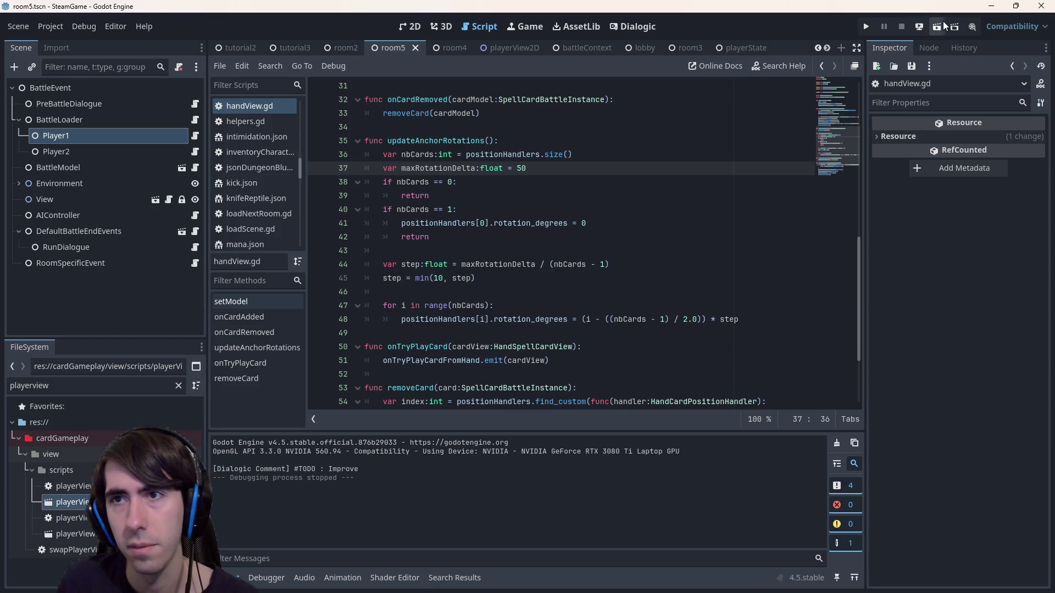
left_click(943, 25)
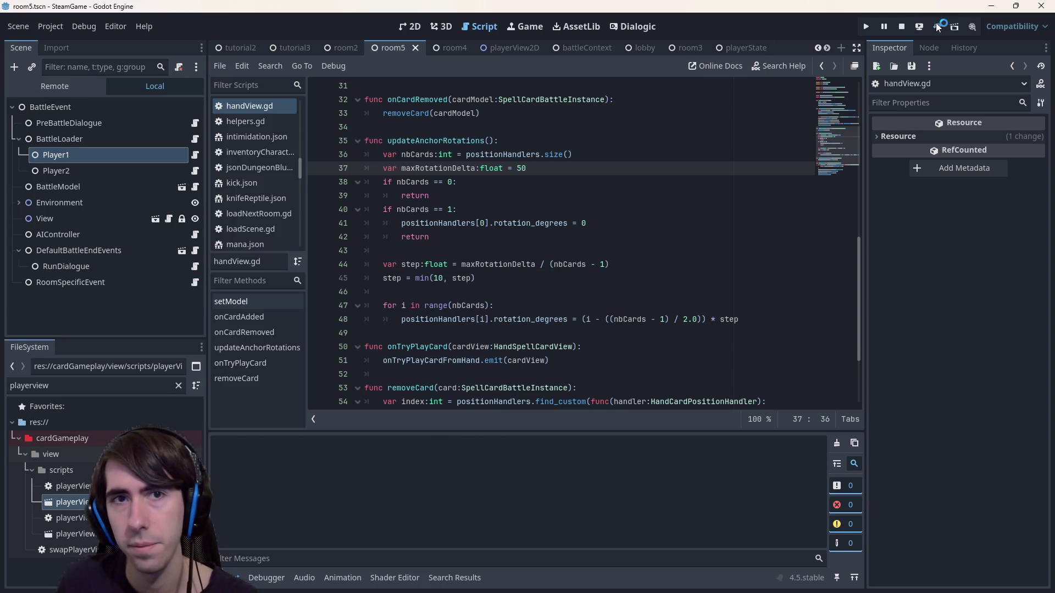
left_click(903, 25)
Change maxRotationDelta to 60, save the script, and relaunch the current scene
key("BackSpace")
key("BackSpace")
type("60")
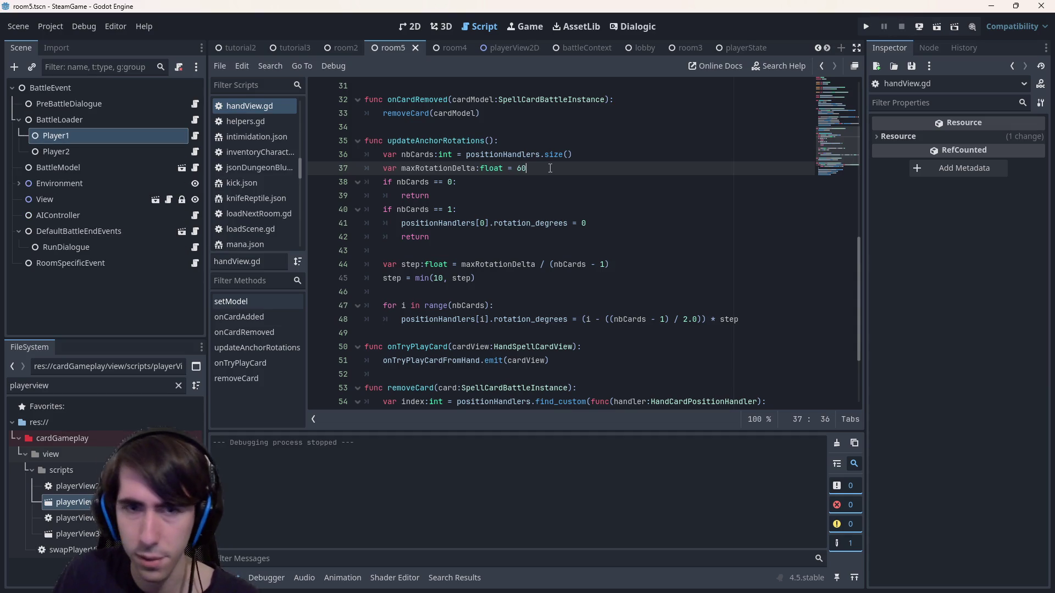
key("ctrl+s")
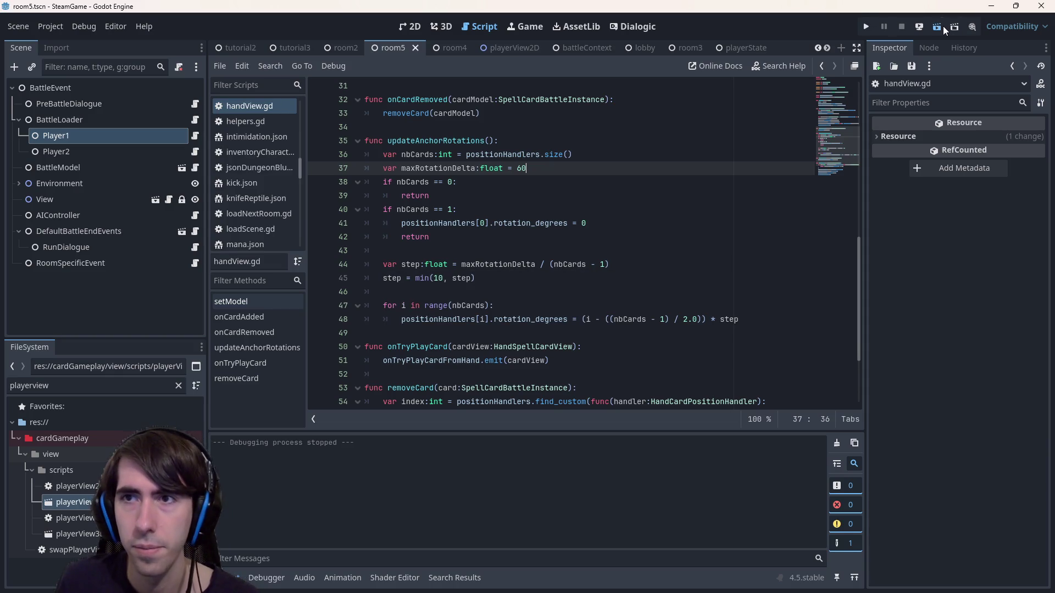
left_click(943, 26)
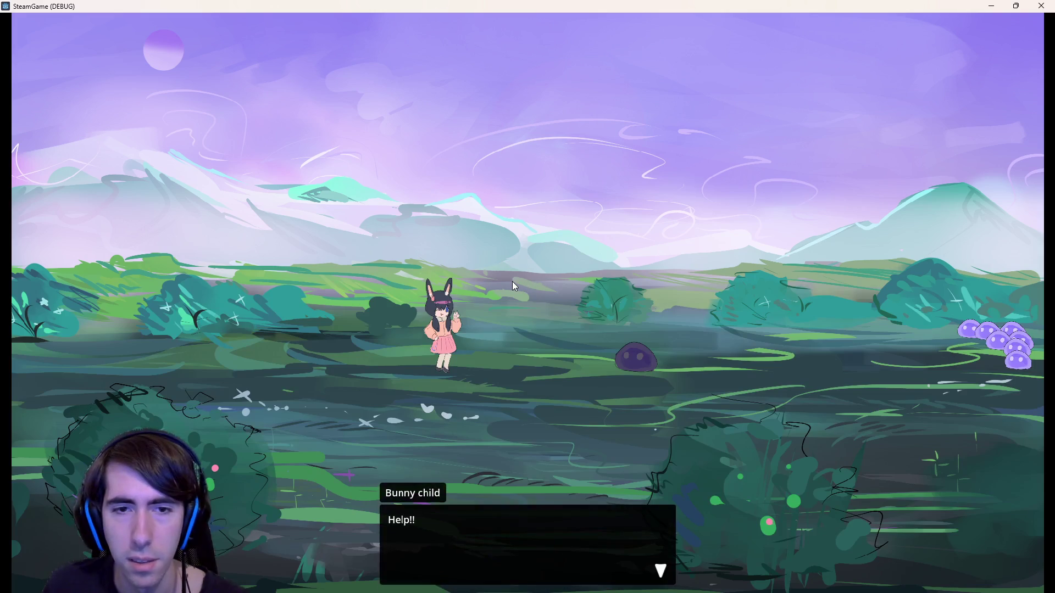
Click through the opening dialogue to reach the battle
left_click(510, 281)
left_click(506, 277)
left_click(504, 273)
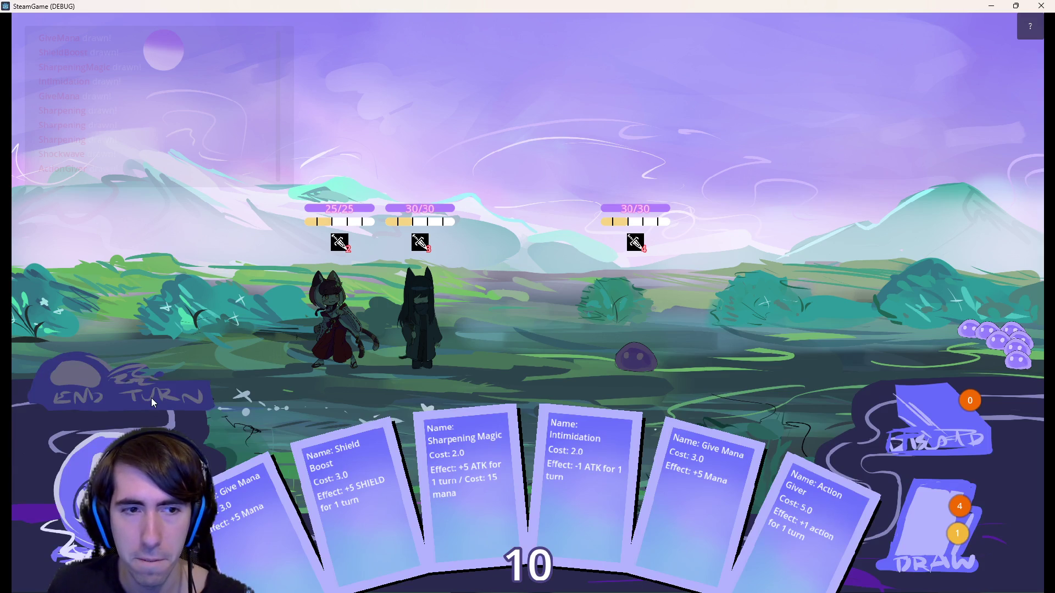
Draw four cards to fill the hand, check the 60 spread, and close the game
left_click(923, 497)
left_click(907, 497)
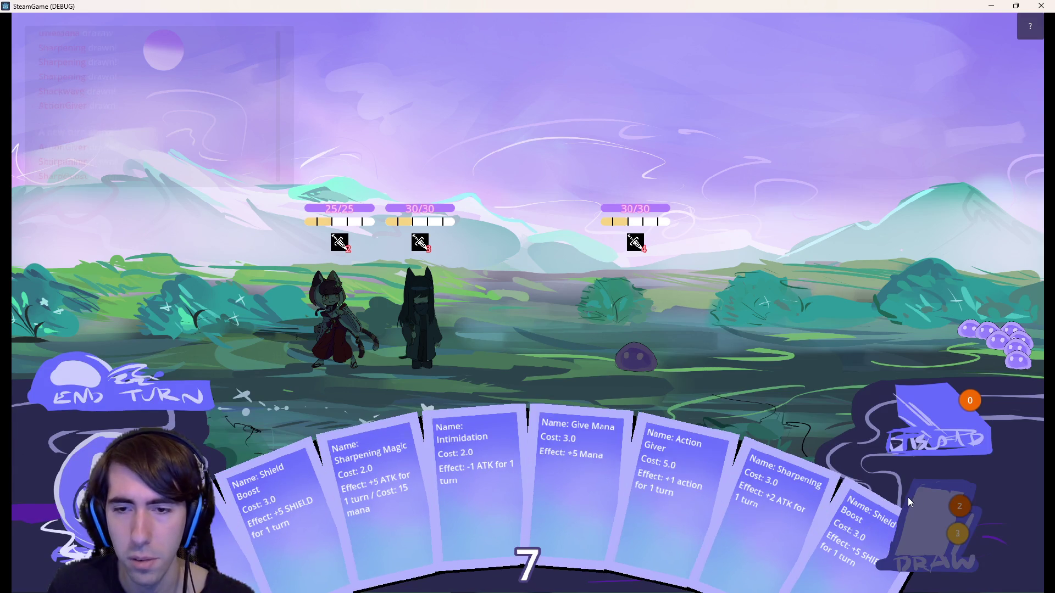
left_click(908, 497)
left_click(909, 498)
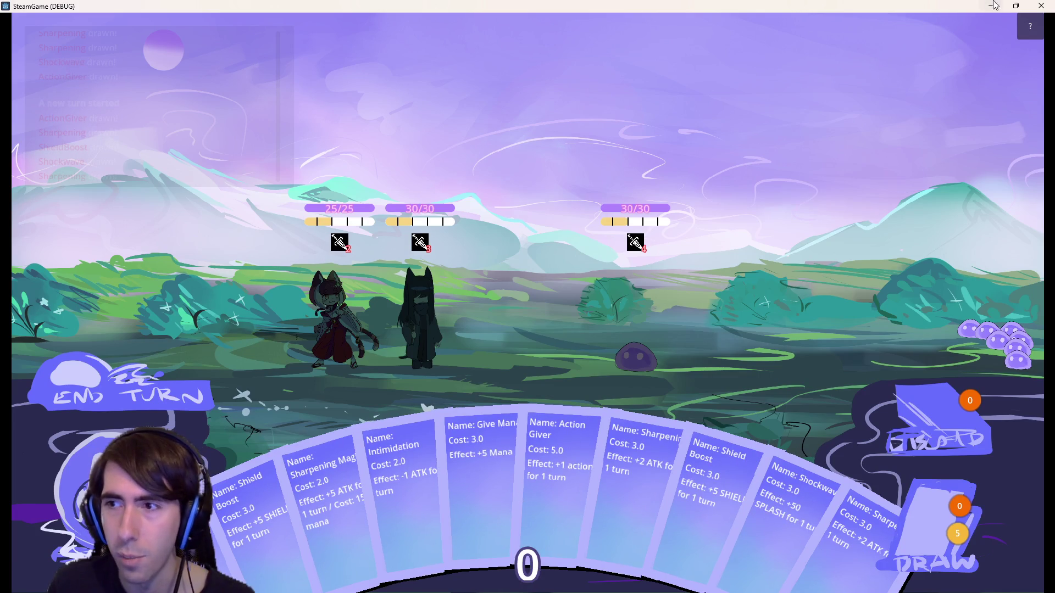
left_click(1041, 5)
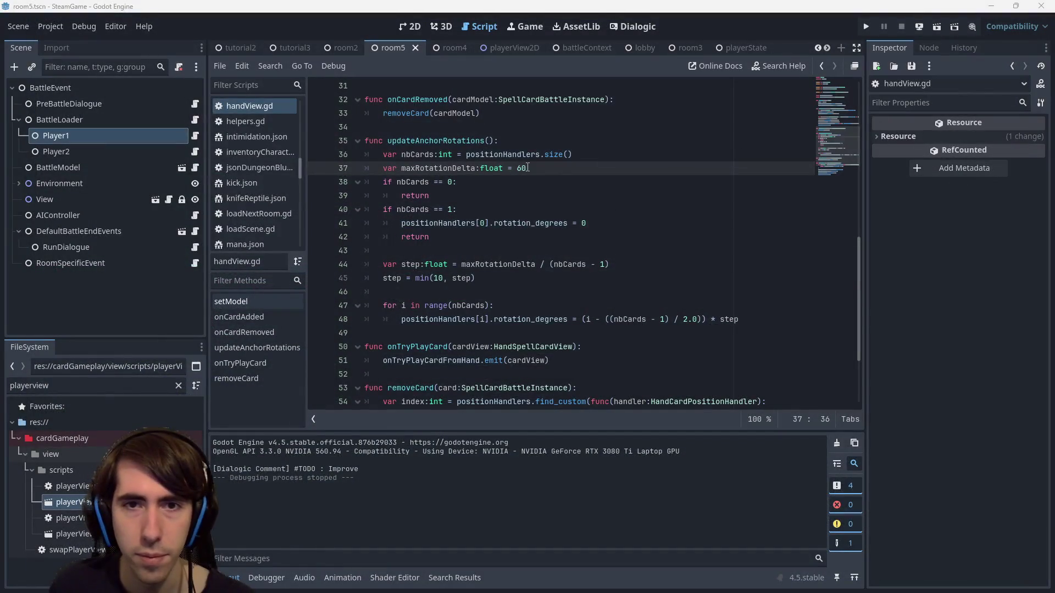
Lower maxRotationDelta on line 37 from 60 to 50, save handView.gd, and run the scene
left_click(522, 167)
key("BackSpace")
type("5")
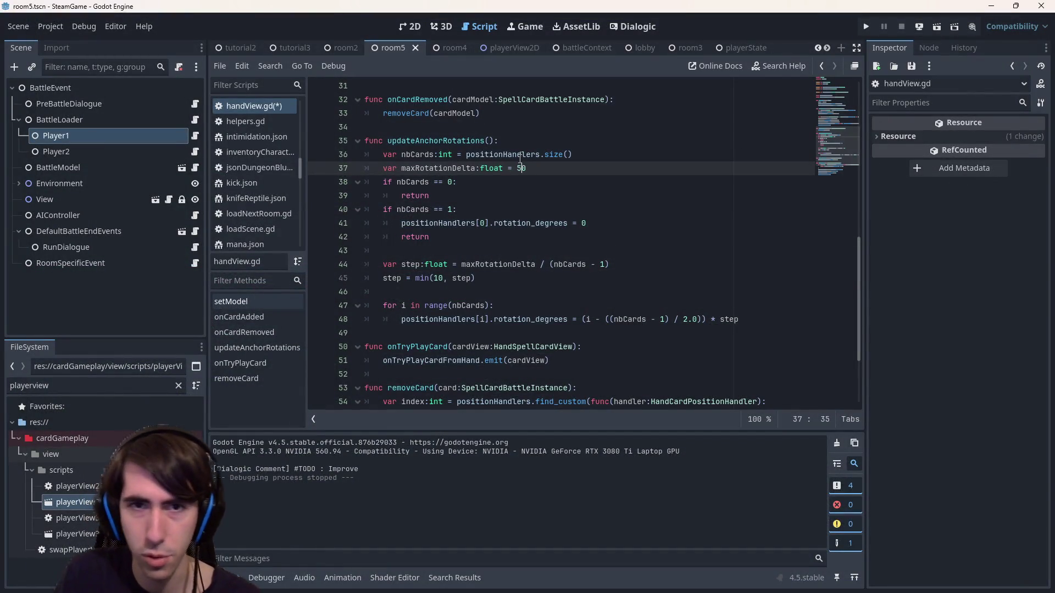
key("ctrl+s")
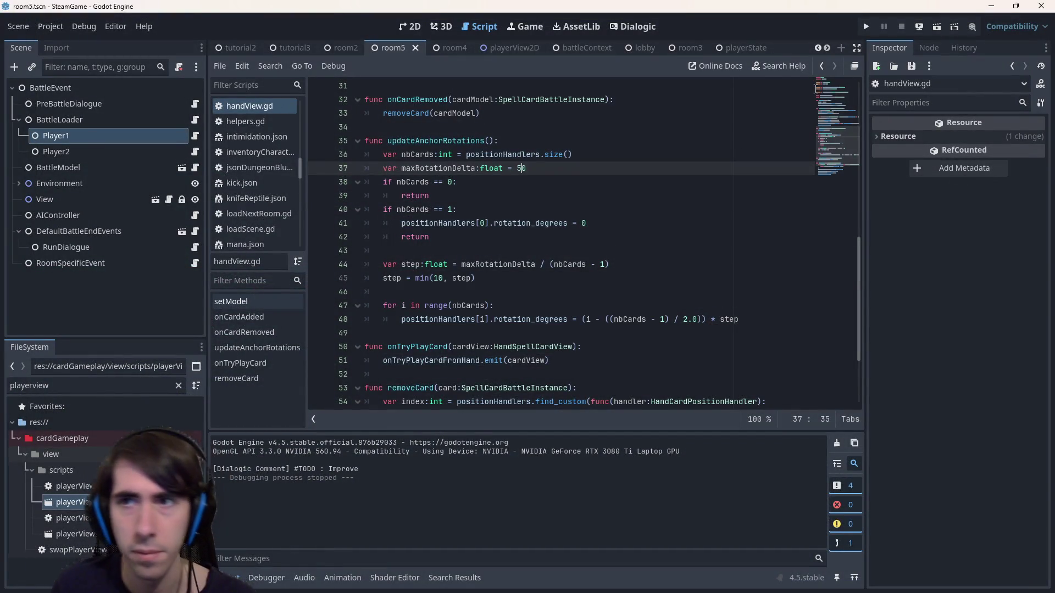
left_click(933, 30)
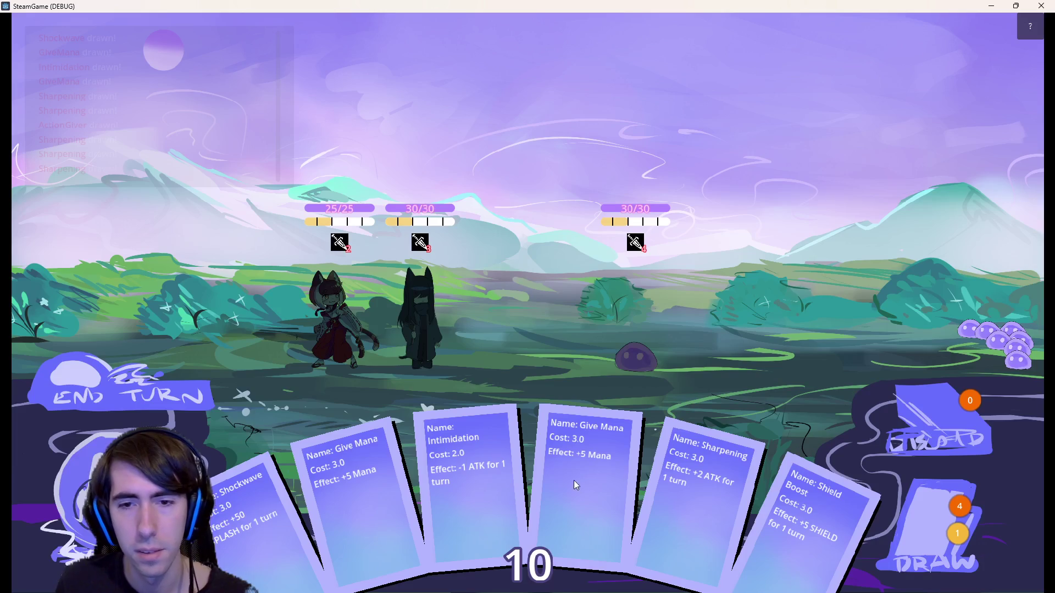
Draw a card, end the turn, play Shield Boost, then close and rerun the scene
left_click(917, 534)
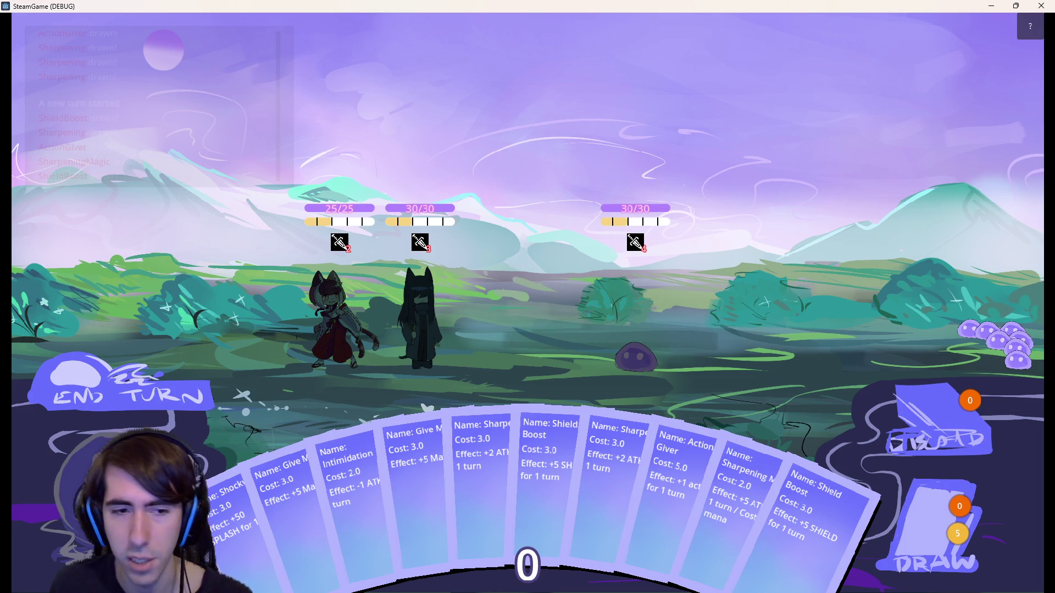
left_click(180, 405)
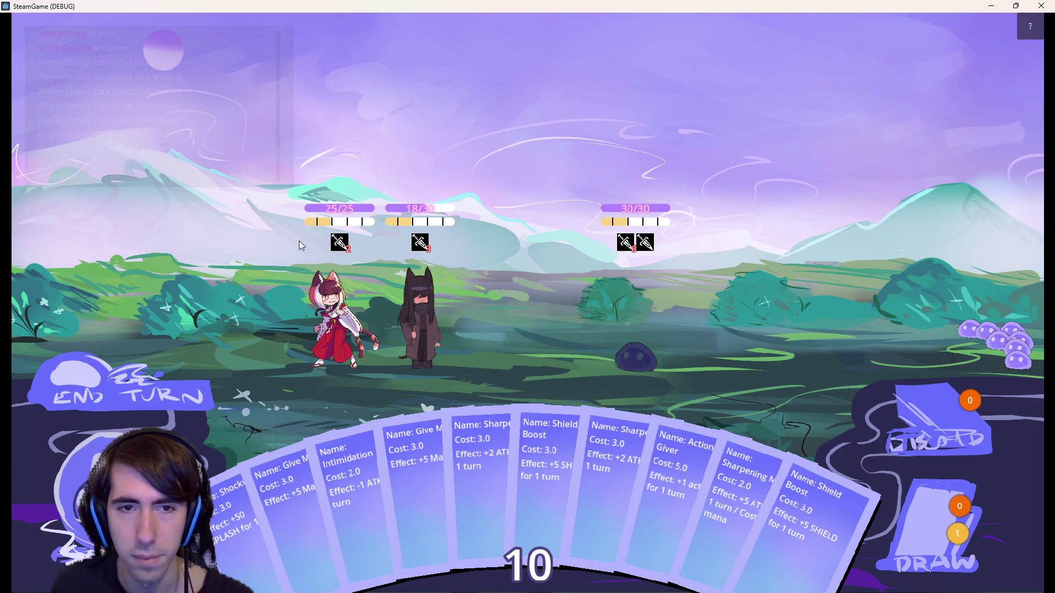
left_click_drag(542, 483, 400, 274)
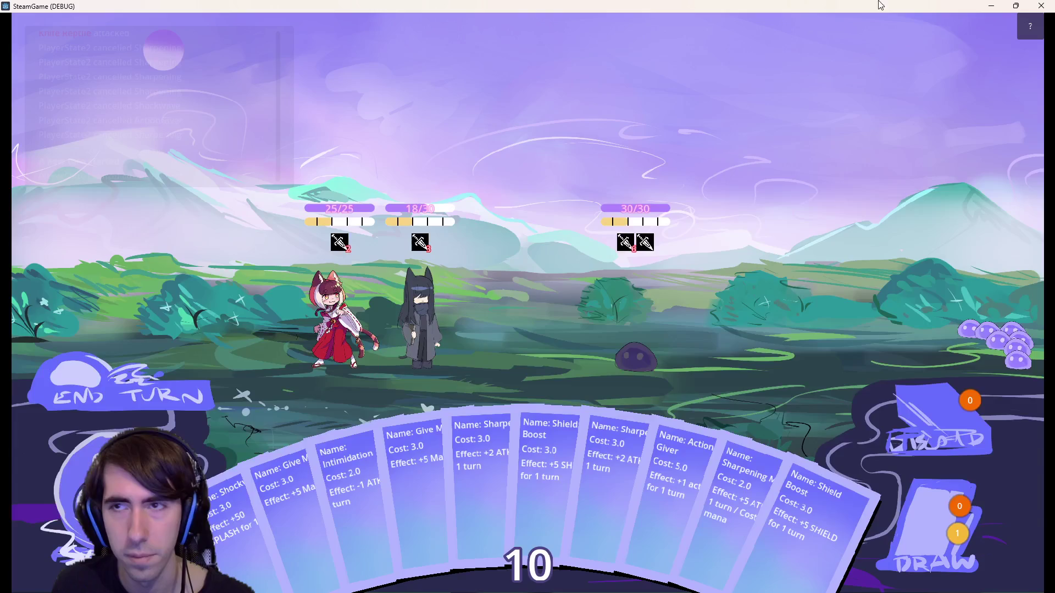
left_click(1041, 6)
left_click(938, 26)
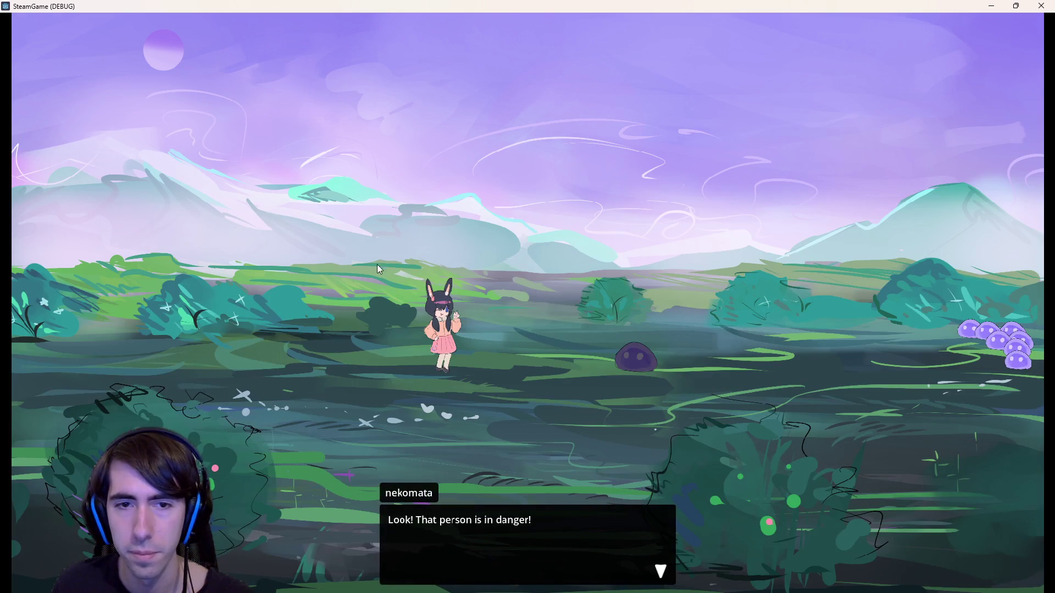
Skip the dialogue, draw three cards to fill the hand at 50, and close the game
left_click(379, 270)
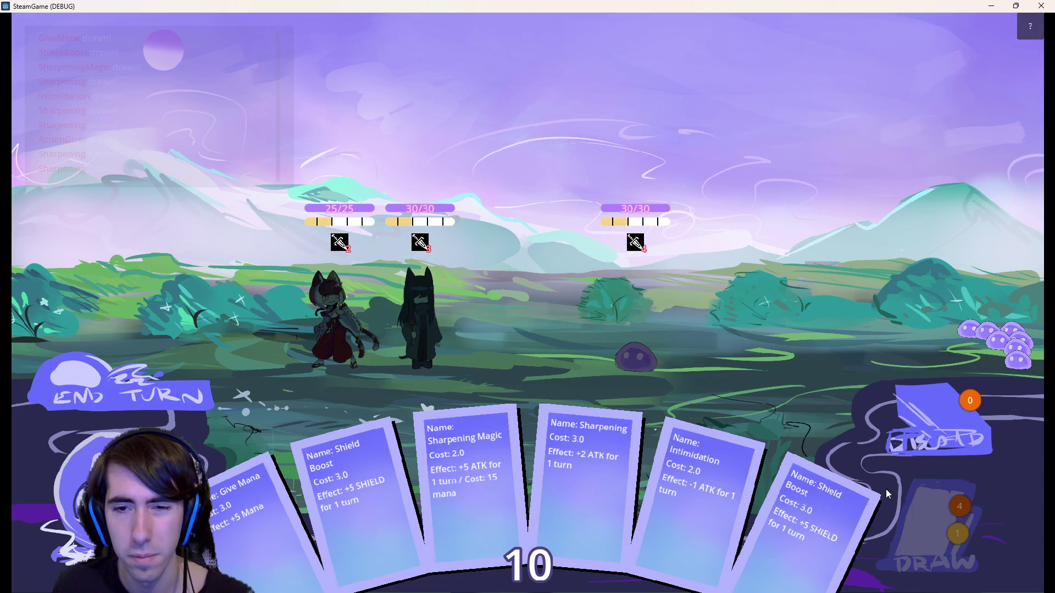
left_click(925, 512)
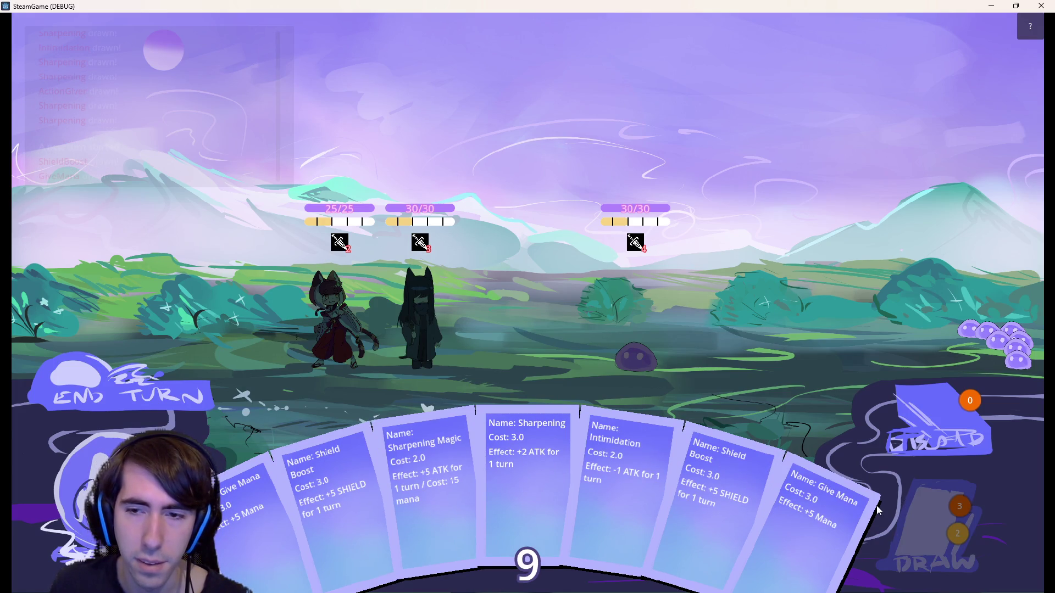
left_click(927, 505)
left_click(926, 506)
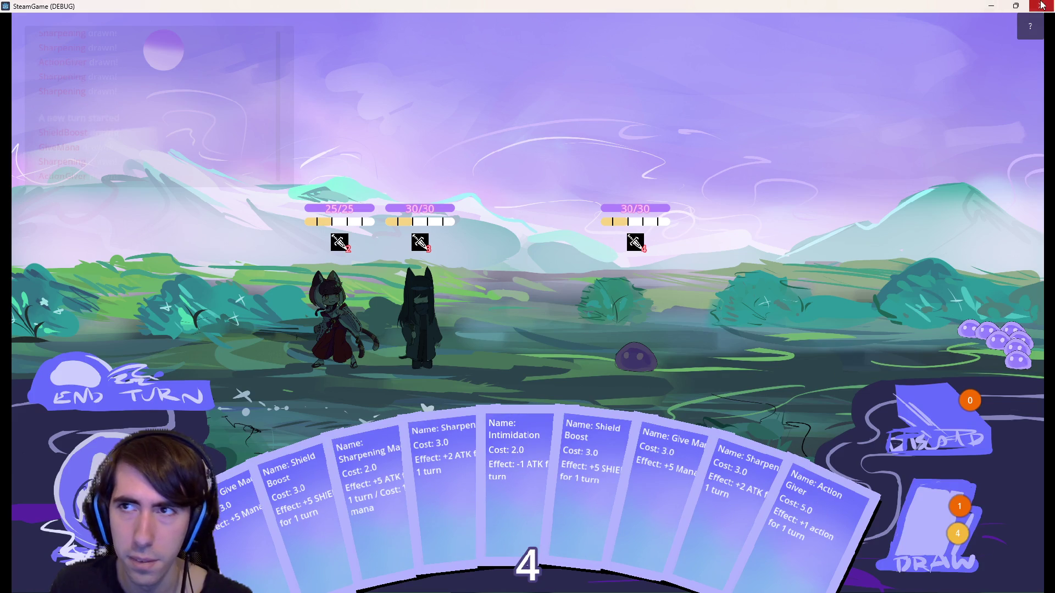
left_click(1042, 6)
Change maxRotationDelta to 40, save, and run the current scene
type("40")
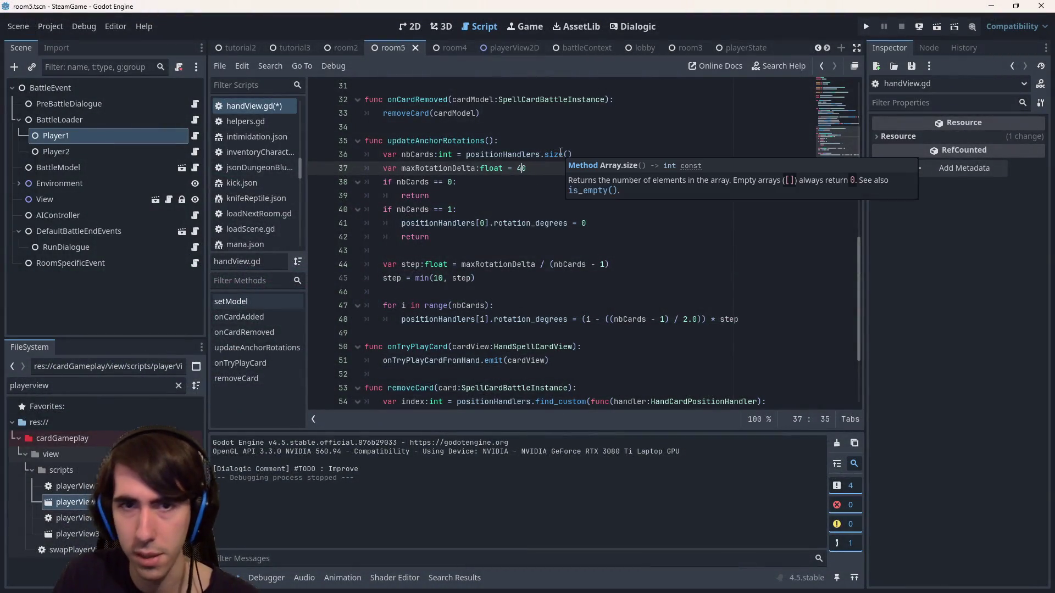
key("ctrl+s")
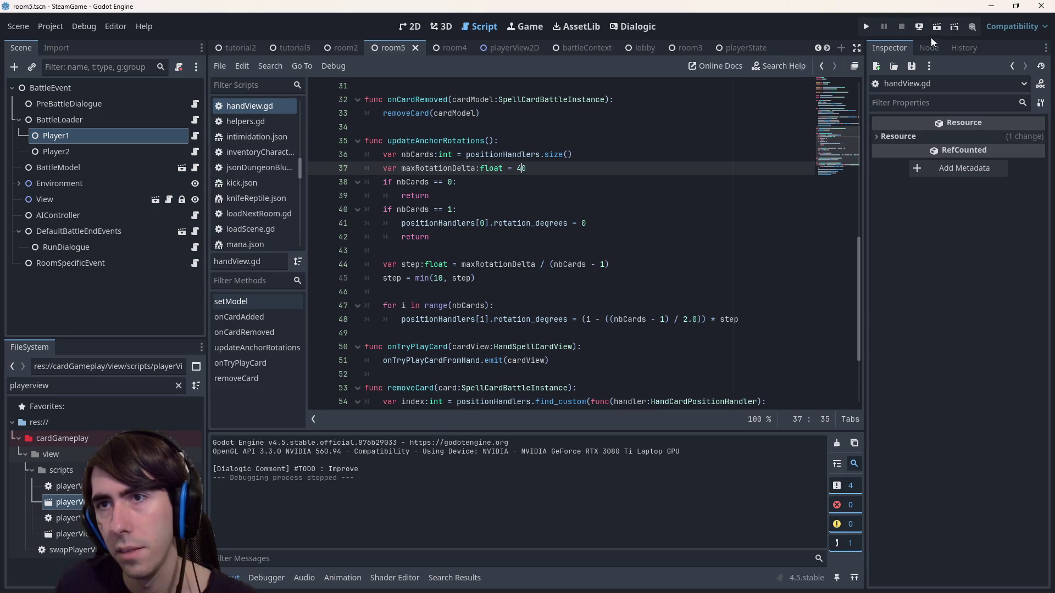
left_click(935, 27)
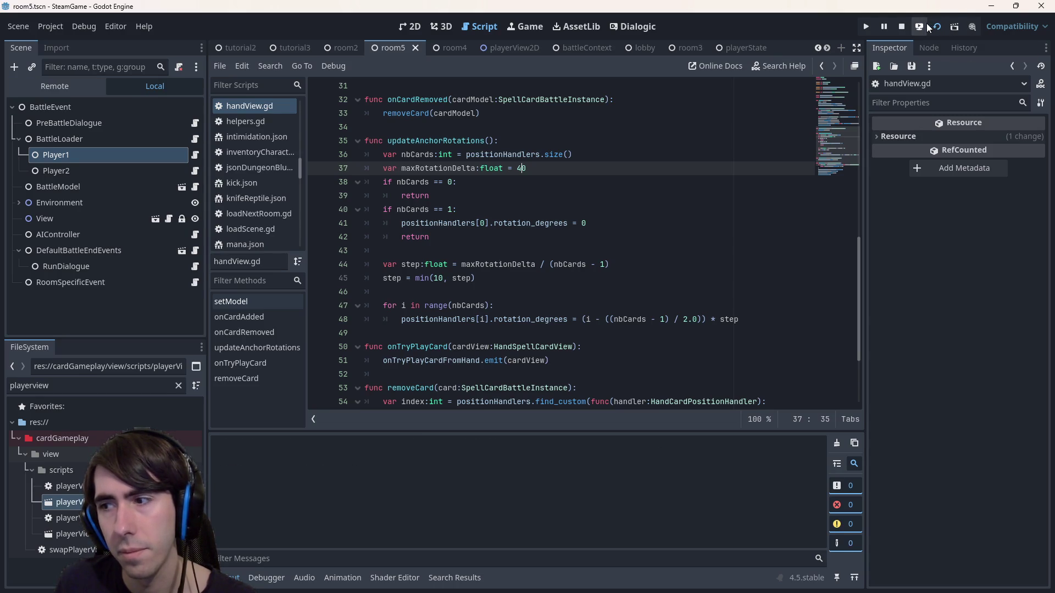
left_click(919, 28)
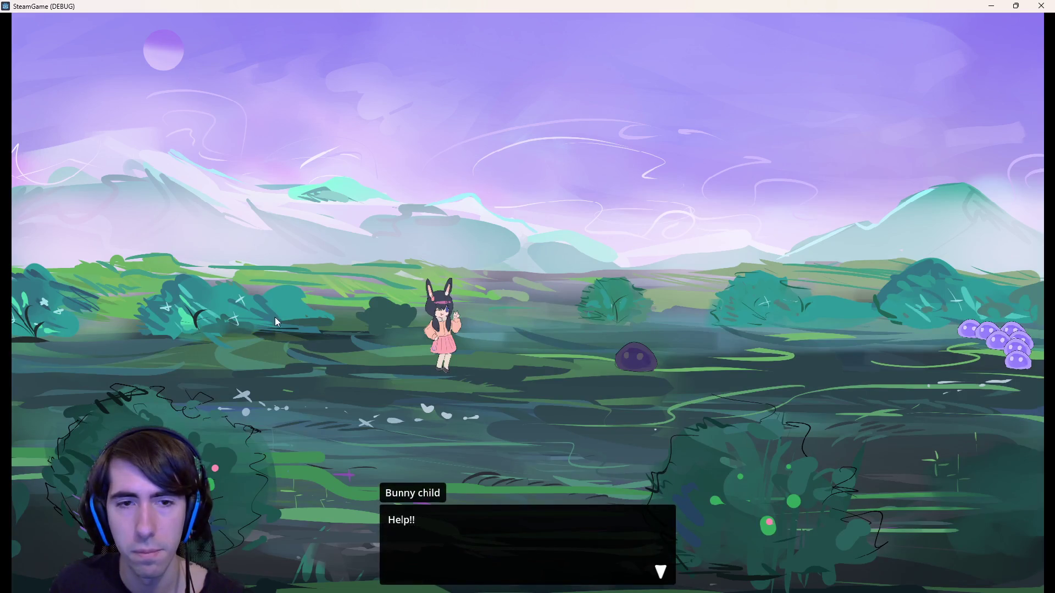
Start the battle, place the cat-girl party member, and draw four cards to check the 40 spread
left_click(319, 420)
left_click(320, 421)
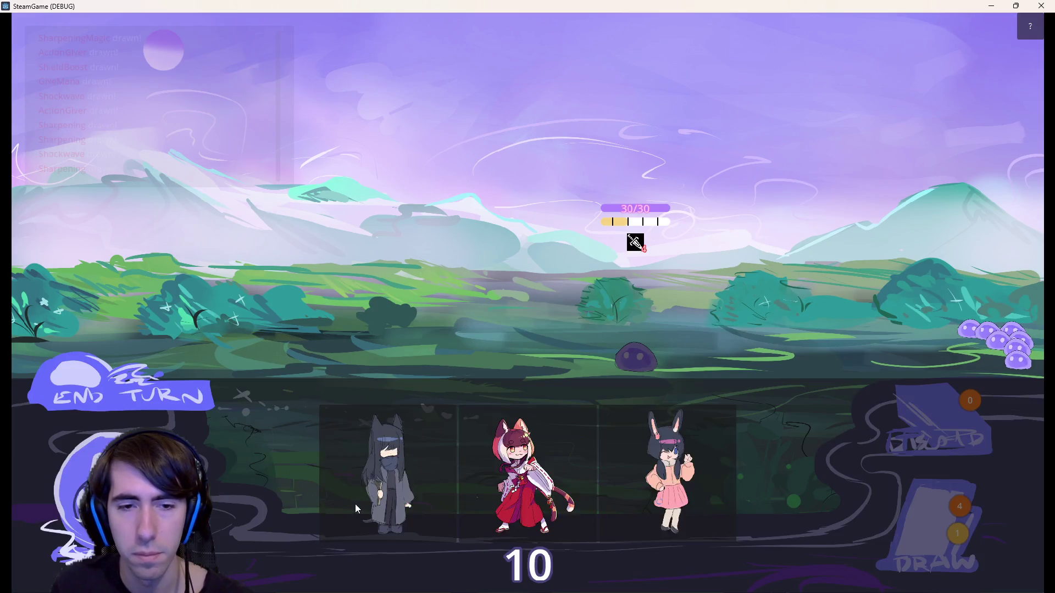
left_click(392, 326)
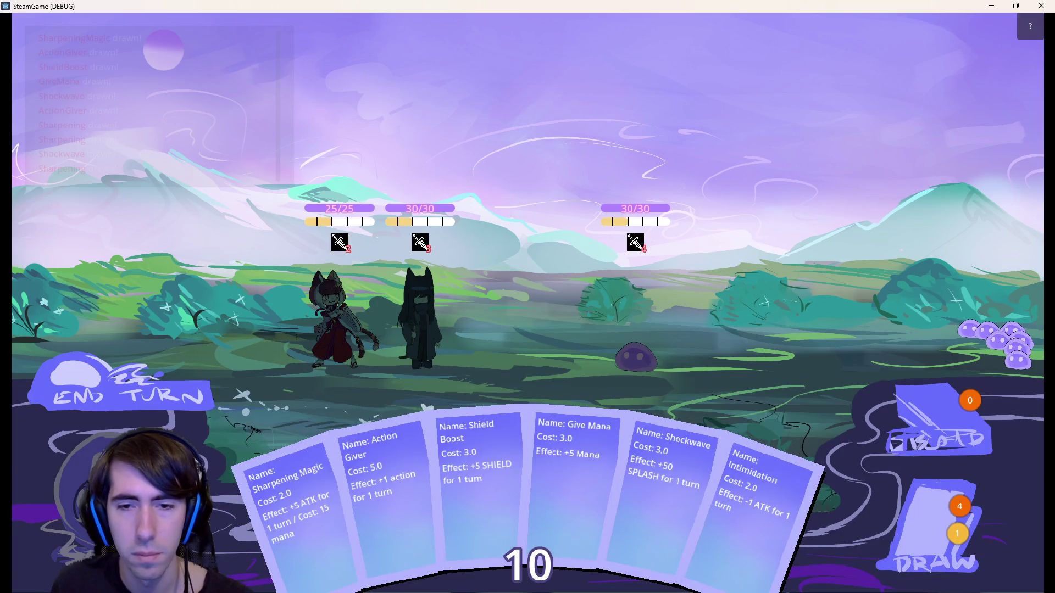
left_click(946, 525)
left_click(946, 526)
left_click(947, 525)
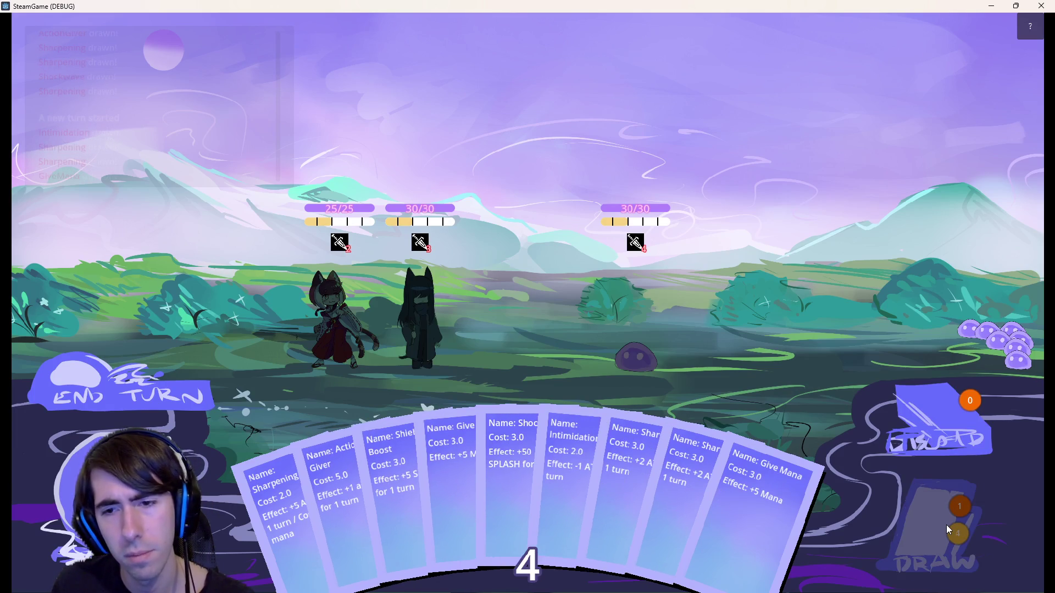
left_click(946, 525)
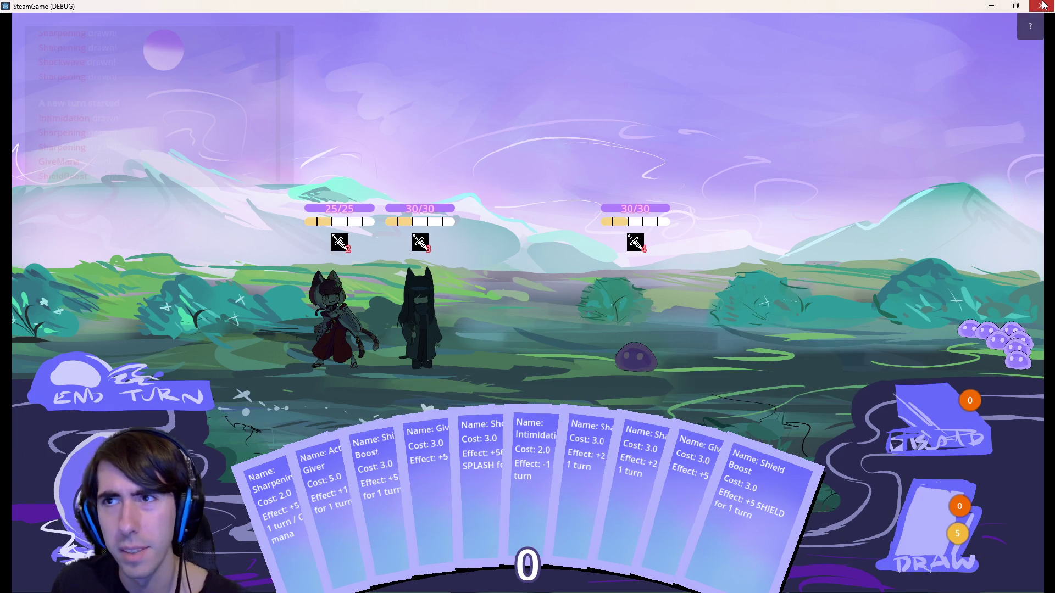
Close the game, change the value to 45, and relaunch the scene
left_click(1041, 5)
left_click(533, 173)
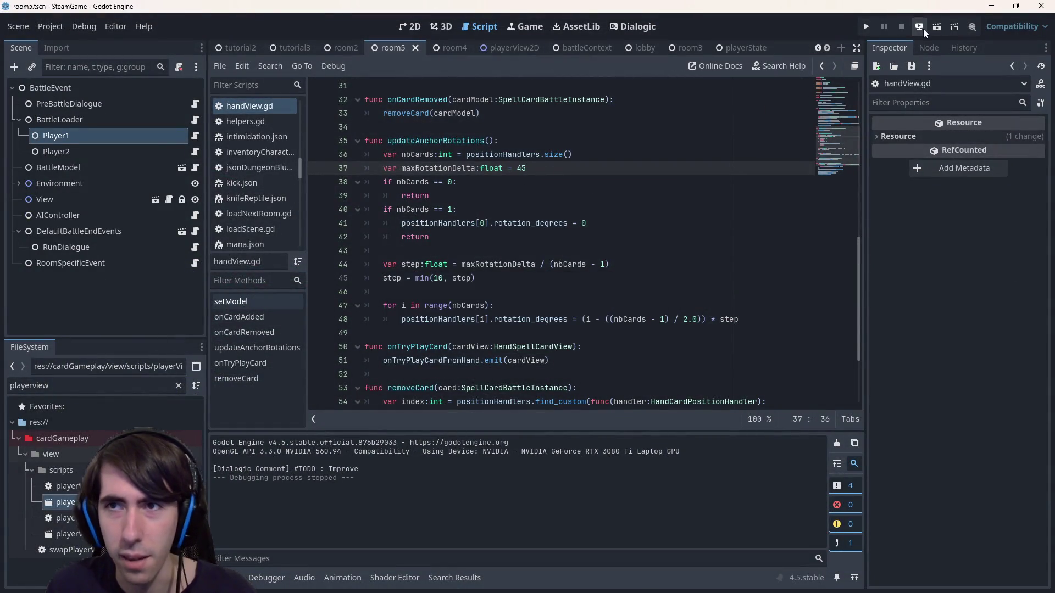
left_click(938, 27)
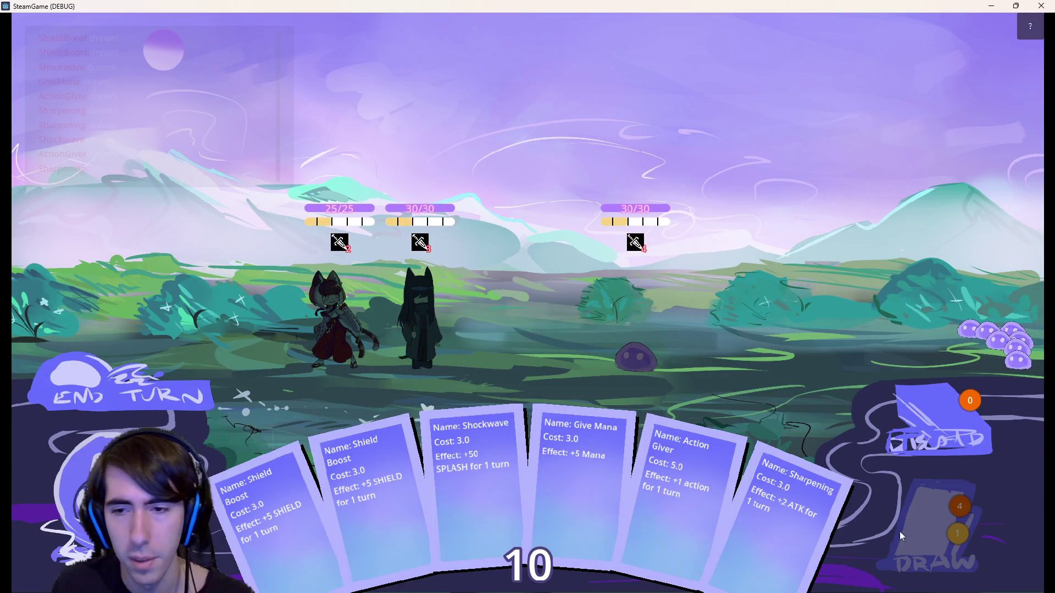
Draw four cards to fill the hand at maxRotationDelta 45, then close the game
left_click(912, 534)
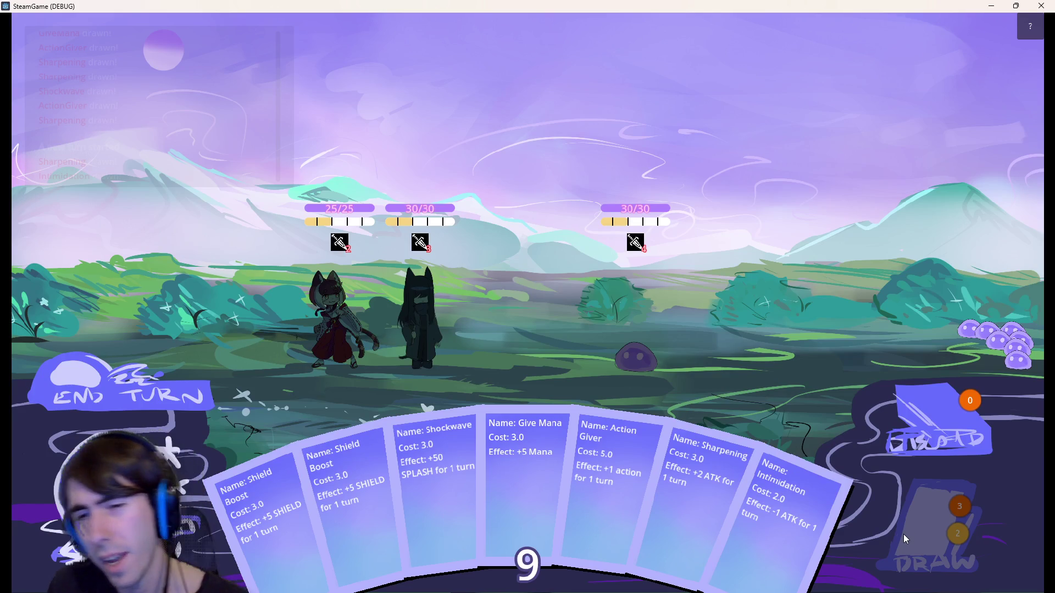
left_click(904, 534)
left_click(897, 536)
left_click(897, 535)
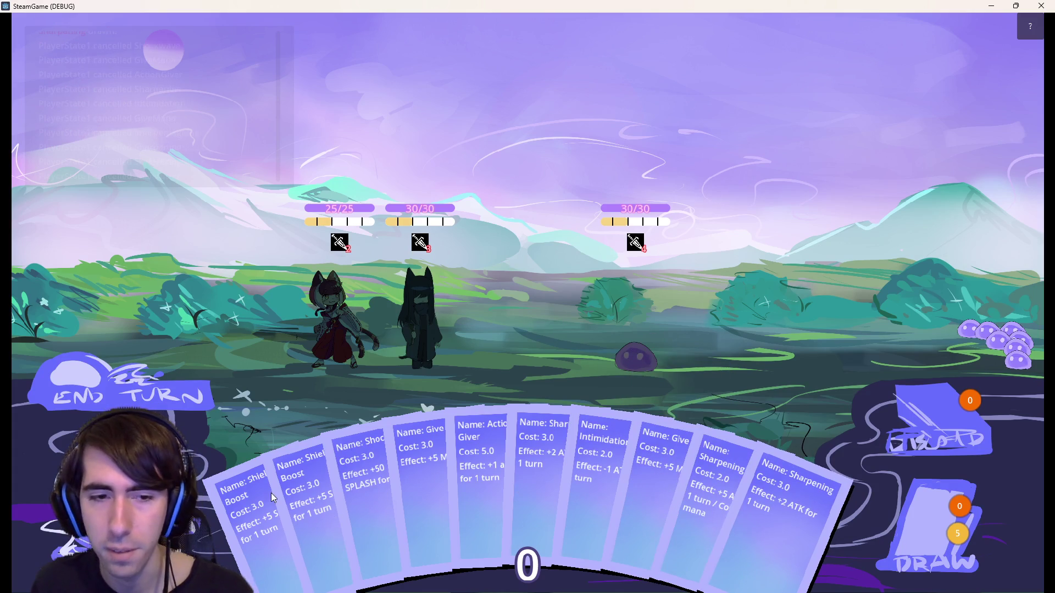
left_click(1041, 5)
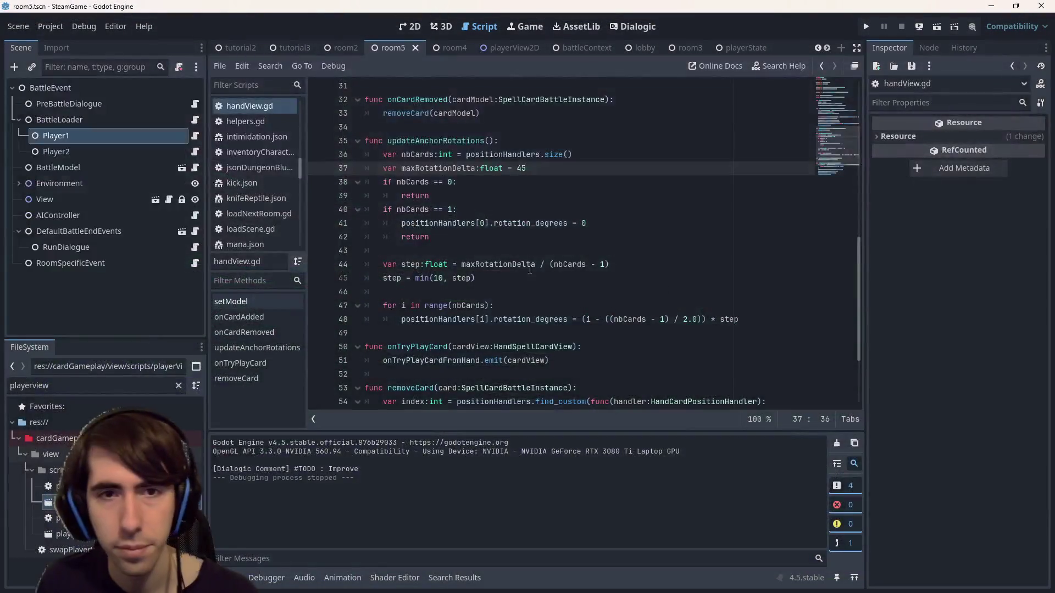
Clear the playerview file filter and remove the extra blank line below the exports
left_click(180, 387)
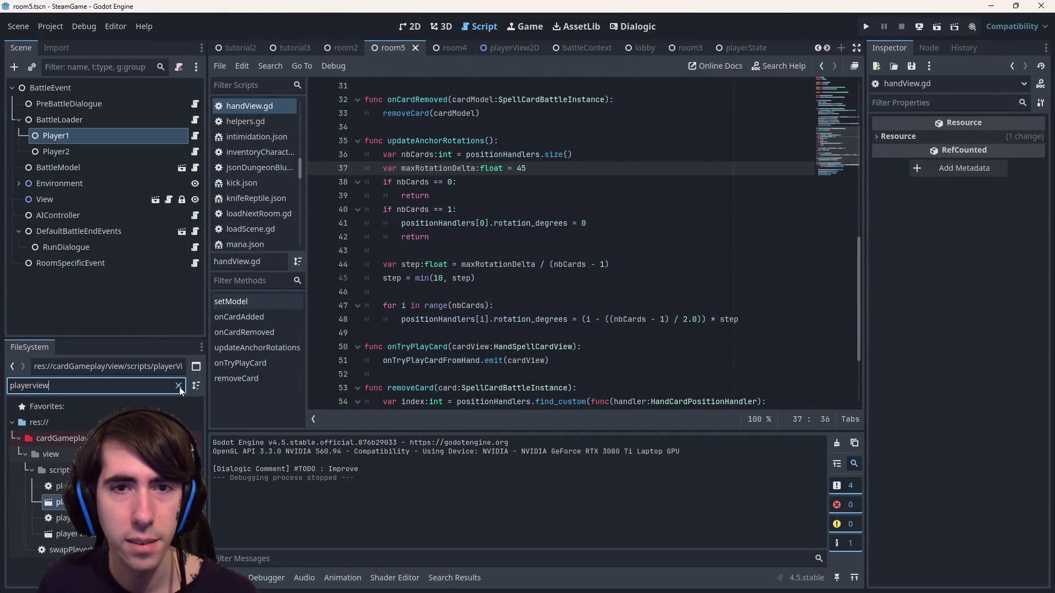
left_click(179, 386)
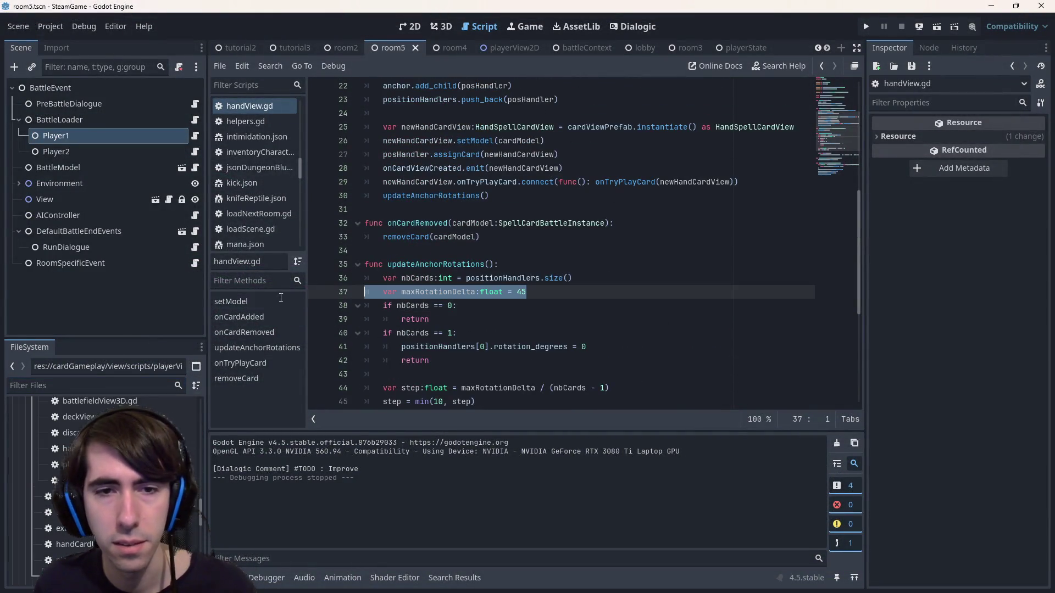
left_click(582, 278)
scroll(549, 210, "up", 7)
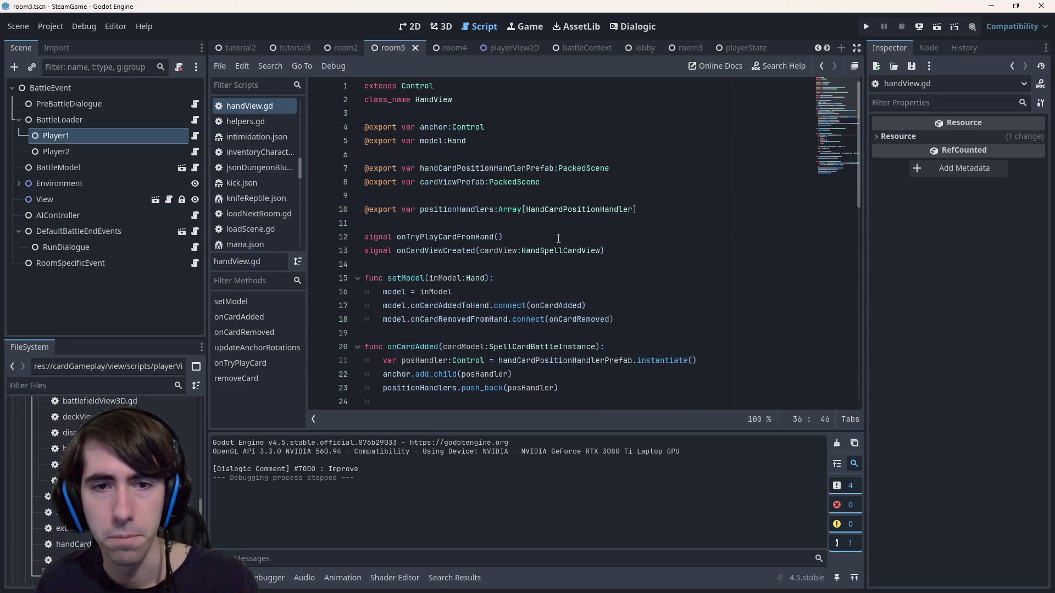
left_click(593, 223)
key("Return")
key("Up")
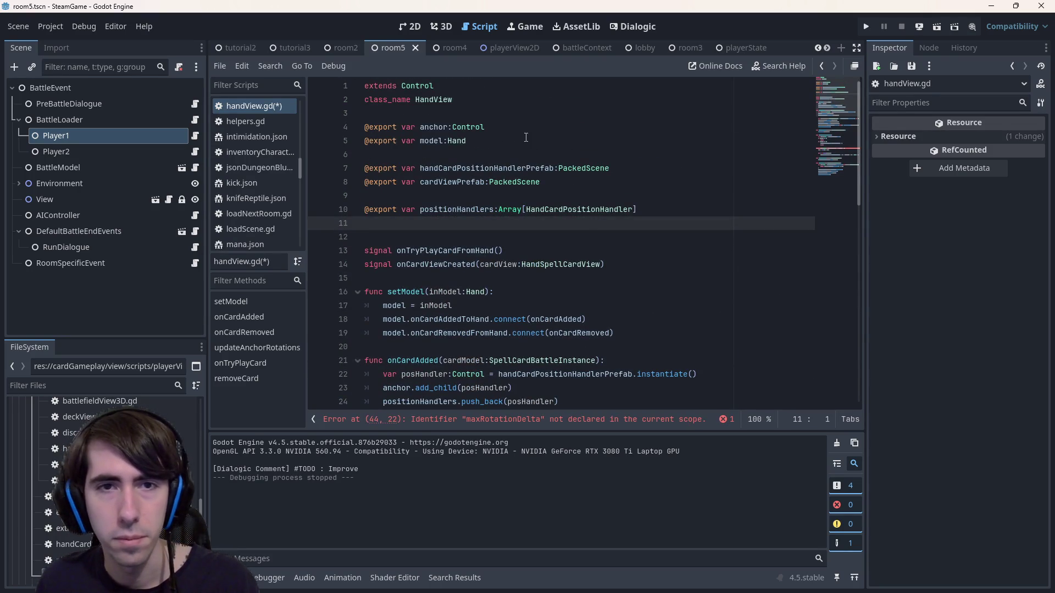
key("Delete")
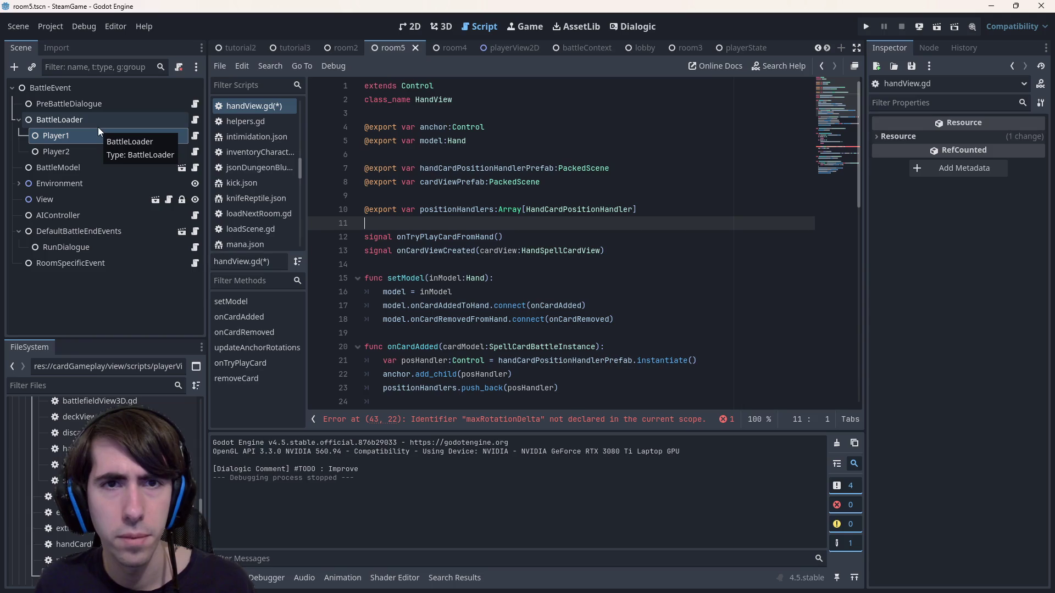
left_click(471, 113)
key("Return")
type("var maxRotationDelta:float = 45")
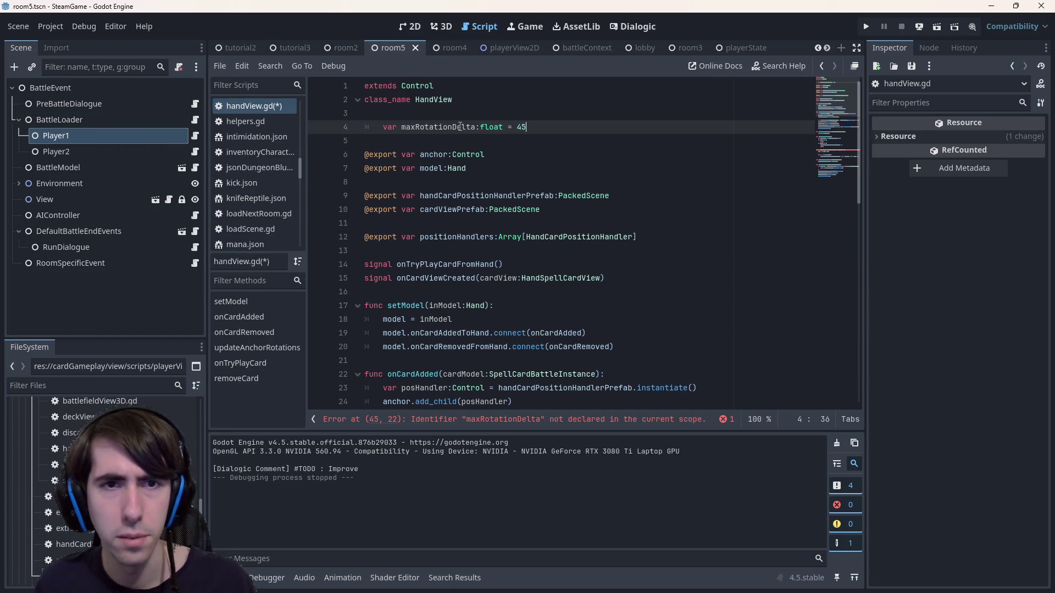
left_click(381, 126)
key("BackSpace")
type("@export")
key("ctrl+s")
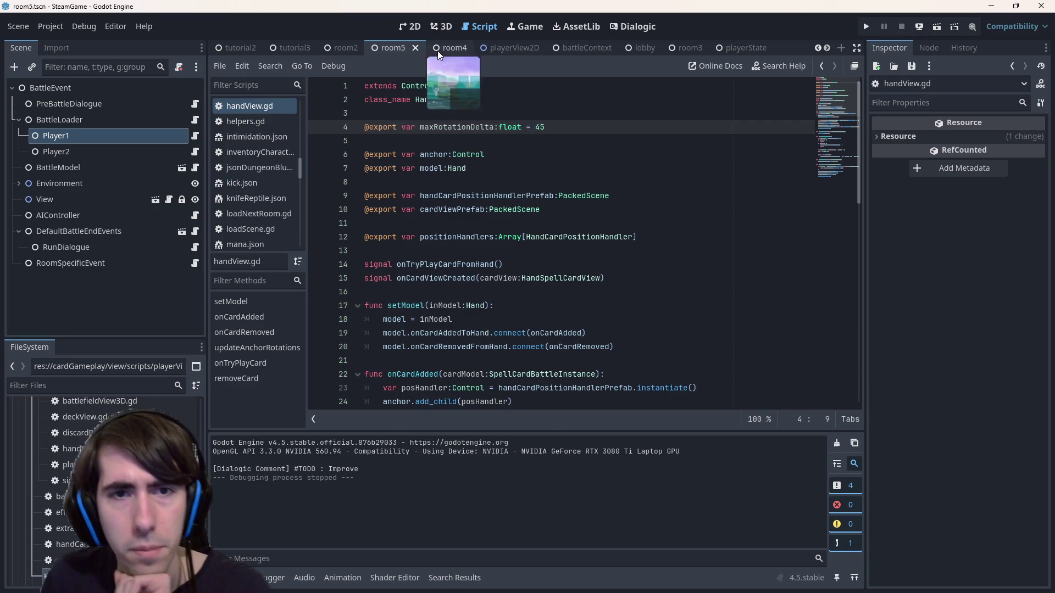
Remove the stray blank line, save handView.gd, and open the playerView2D scene
left_click(456, 142)
key("Return")
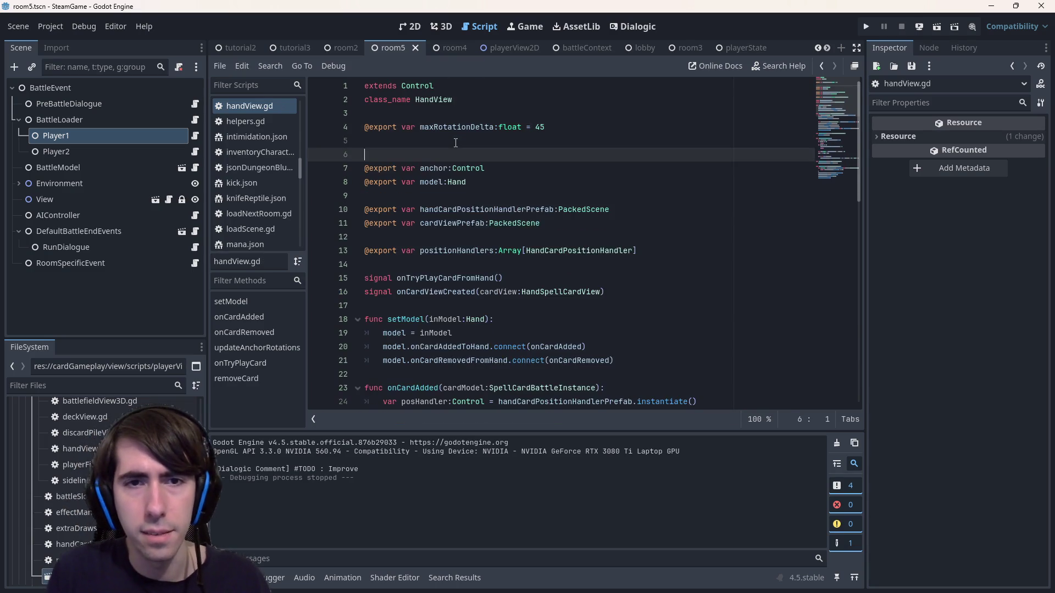
key("BackSpace")
key("BackSpace")
key("BackSpace")
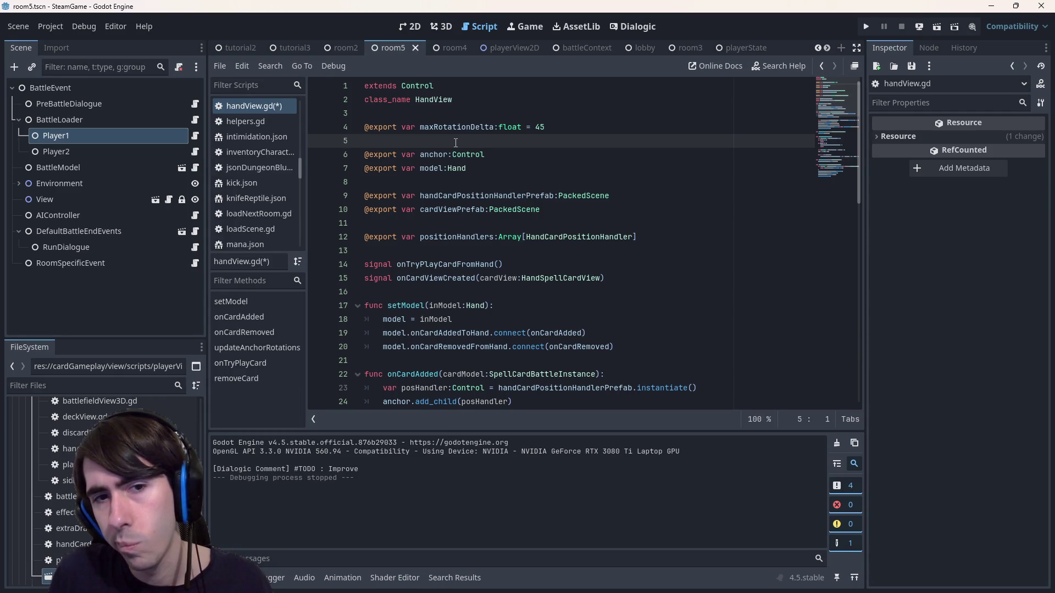
key("ctrl+s")
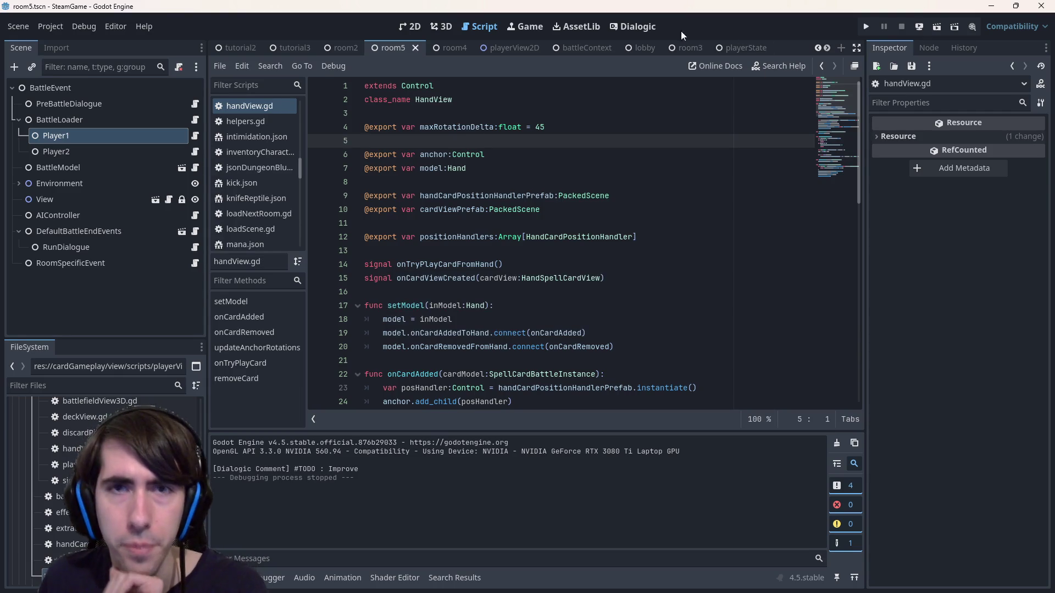
left_click(154, 199)
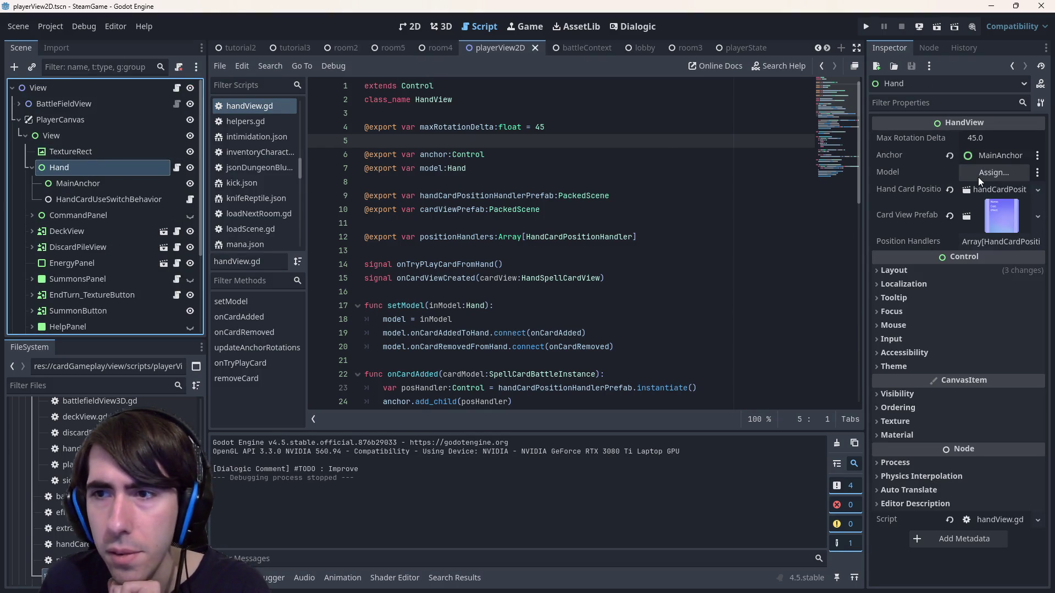
Move the model export line above positionHandlers in handView.gd
left_click(980, 248)
left_click(981, 247)
left_click(491, 238)
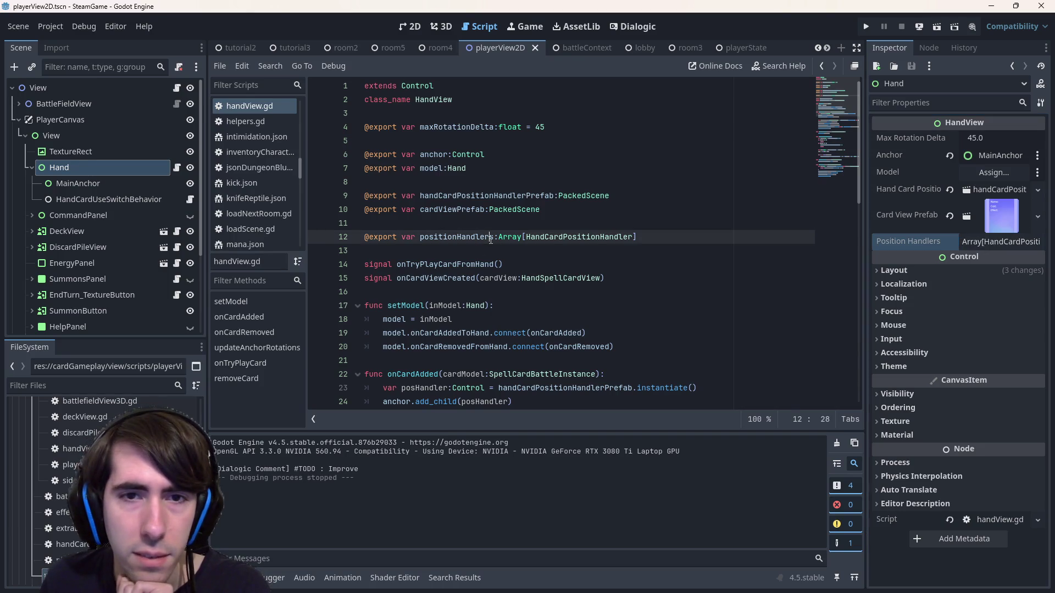
double_click(476, 238)
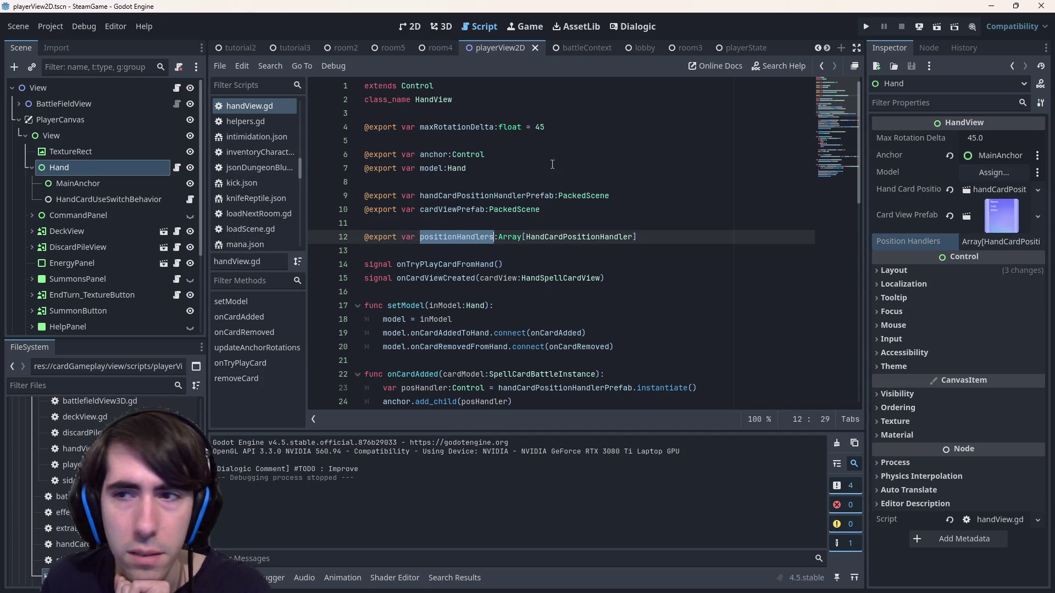
left_click_drag(468, 169, 313, 168)
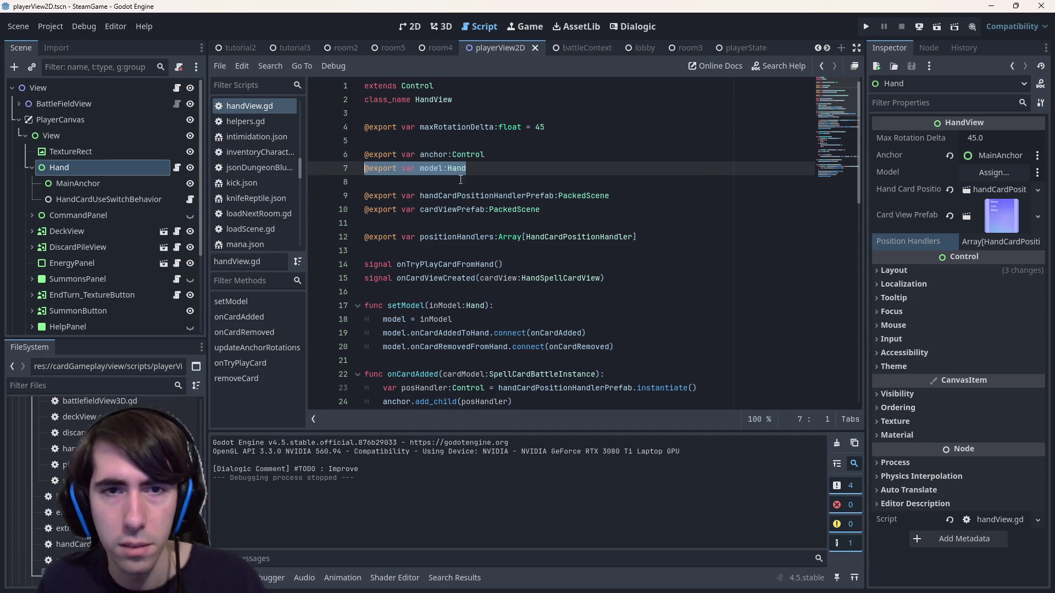
key("ctrl+x")
left_click(479, 223)
left_click(470, 214)
key("Return")
key("ctrl+v")
left_click(459, 213)
type("@")
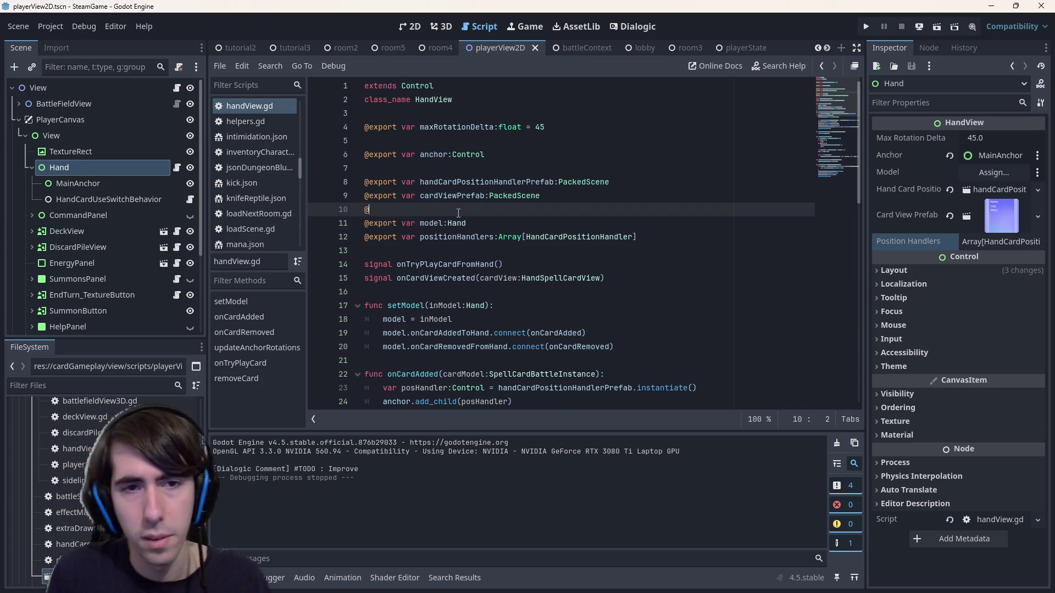
key("BackSpace")
key("Return")
type("rt_c")
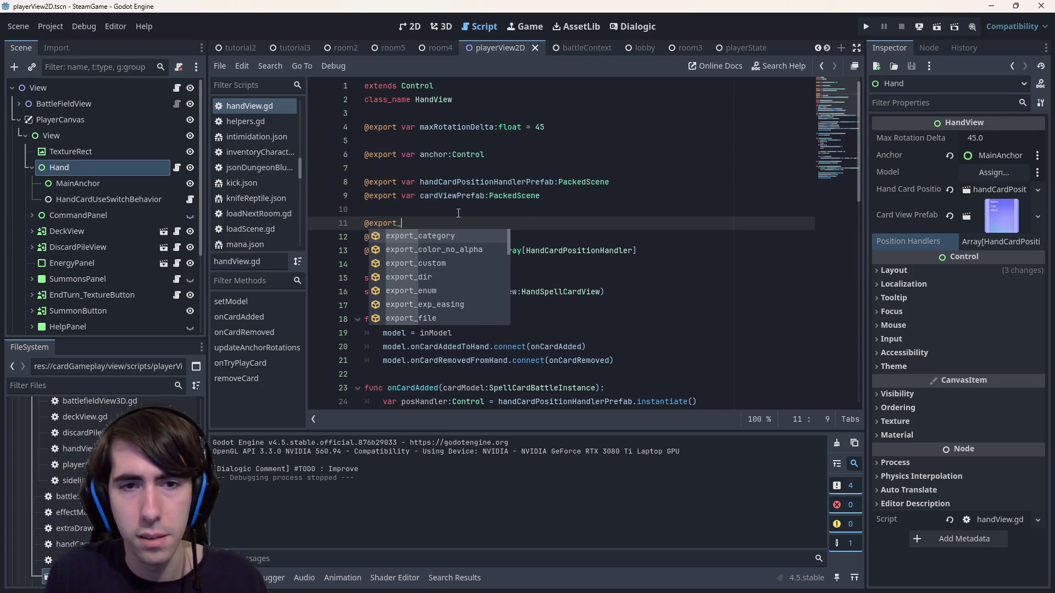
key("Return")
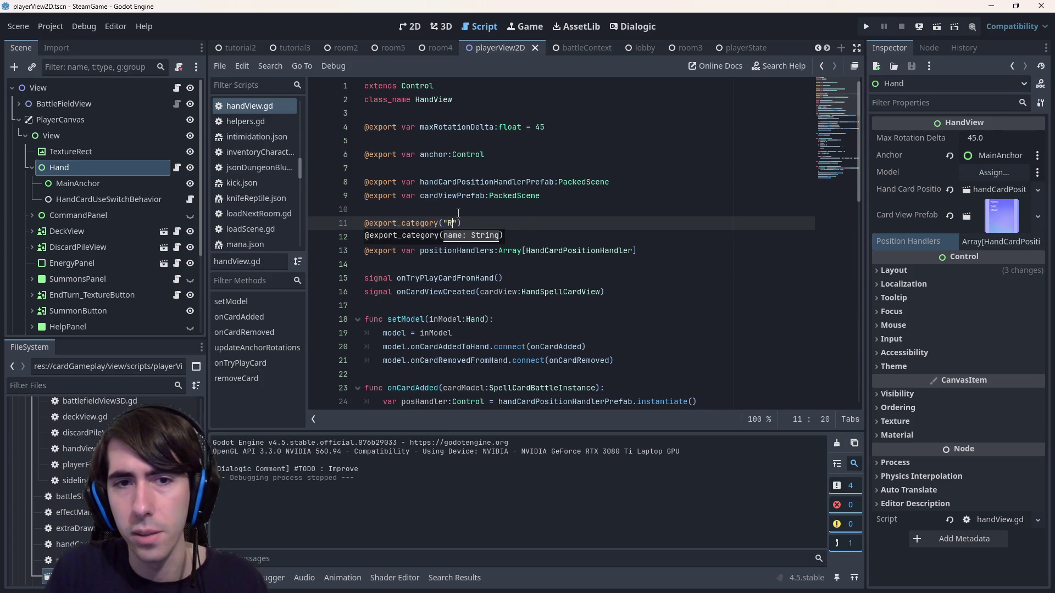
key("End")
key("shift+Home")
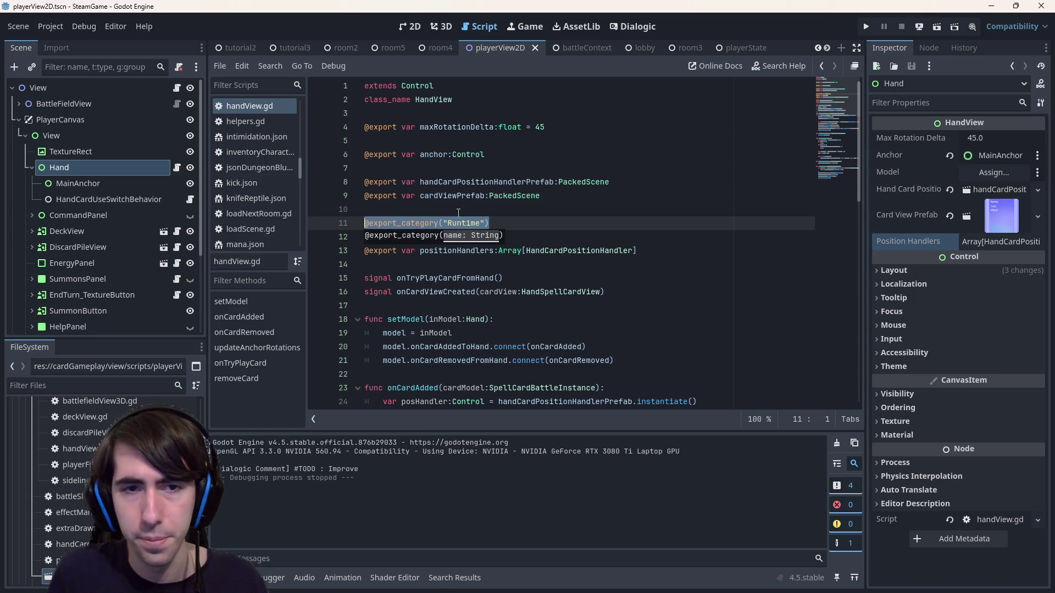
Paste the category above the anchor export, rename it Setup, and save
left_click(476, 151)
key("alt+Down")
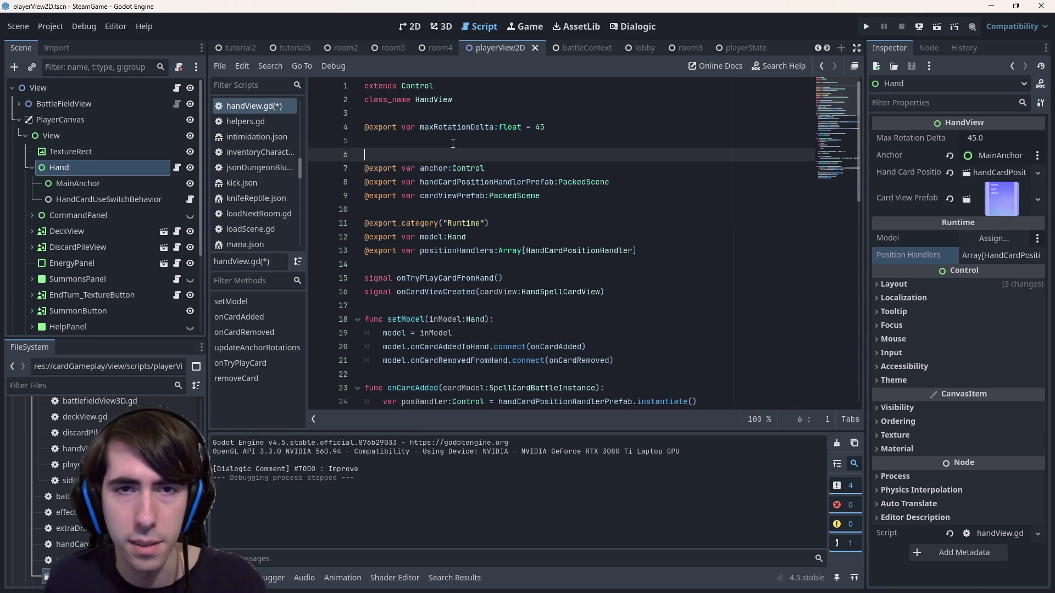
key("ctrl+v")
double_click(465, 152)
type("Sn")
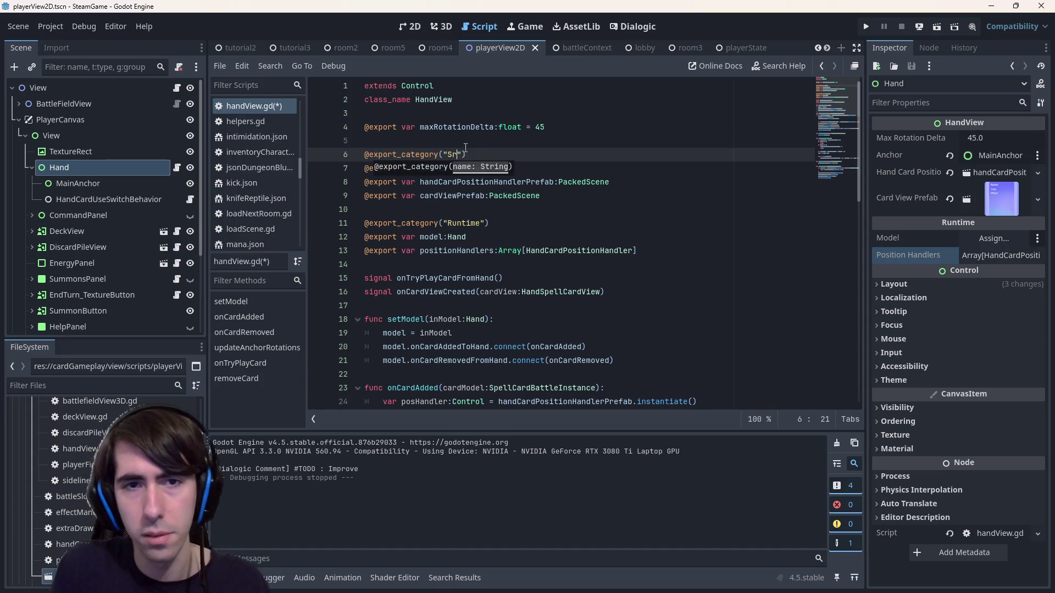
type("p")
key("ctrl+s")
Select the export_category annotations on the Setup and Runtime lines
left_click(462, 113)
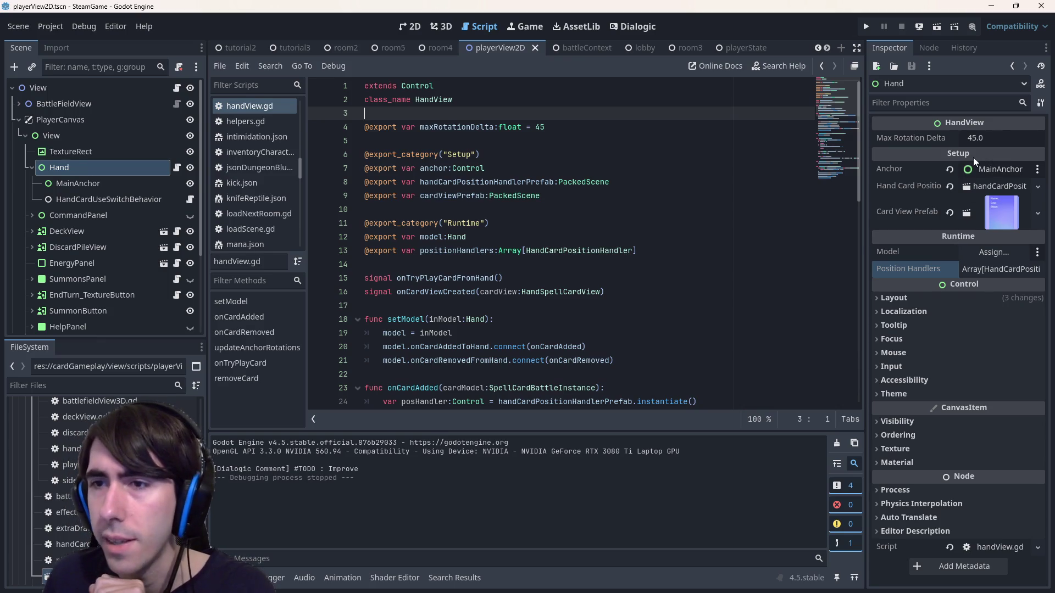
double_click(417, 154)
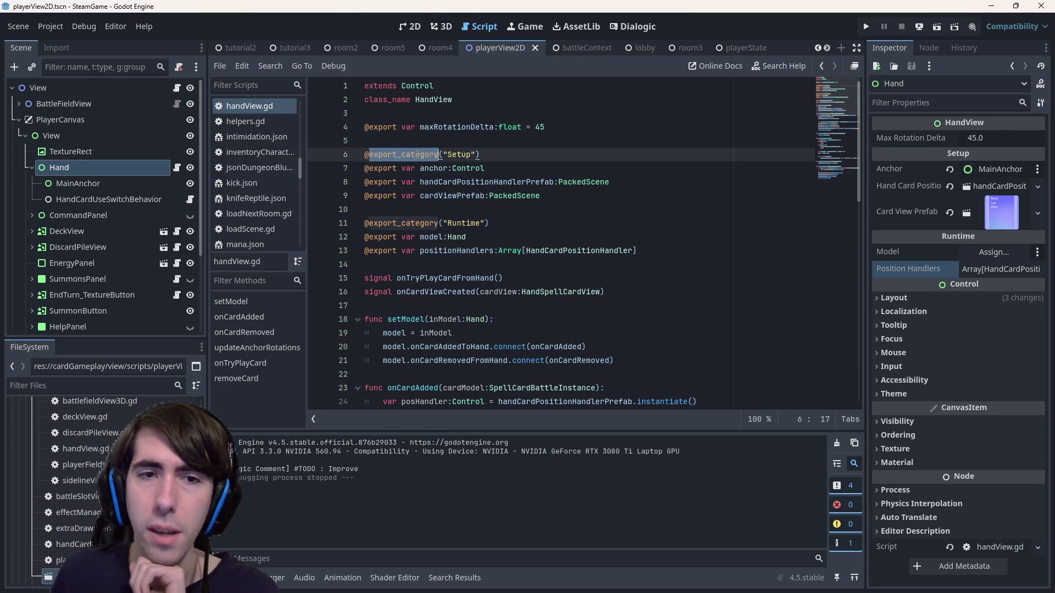
mouse_move(417, 154)
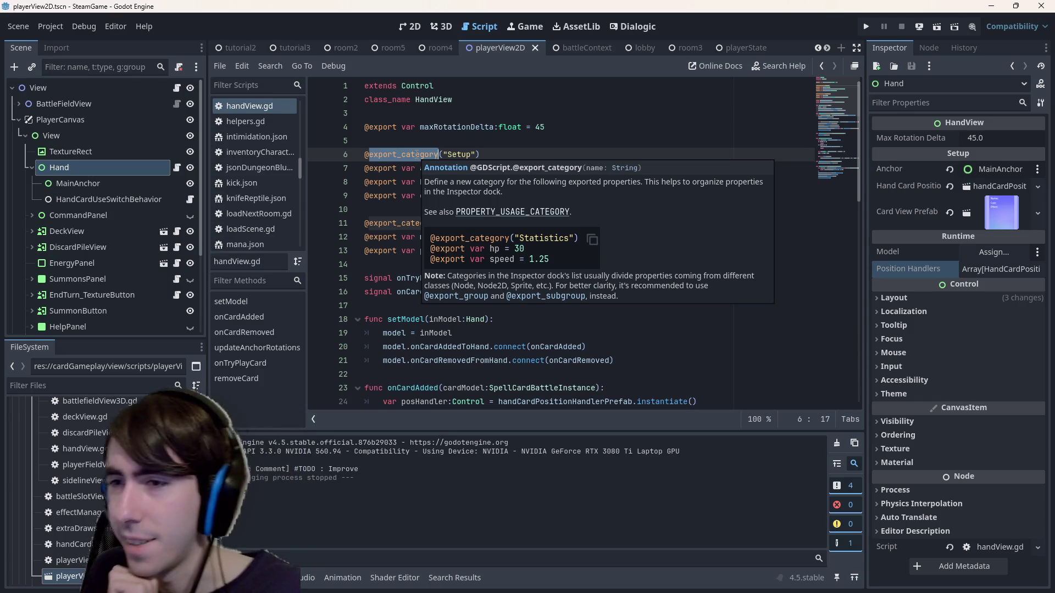
double_click(417, 223)
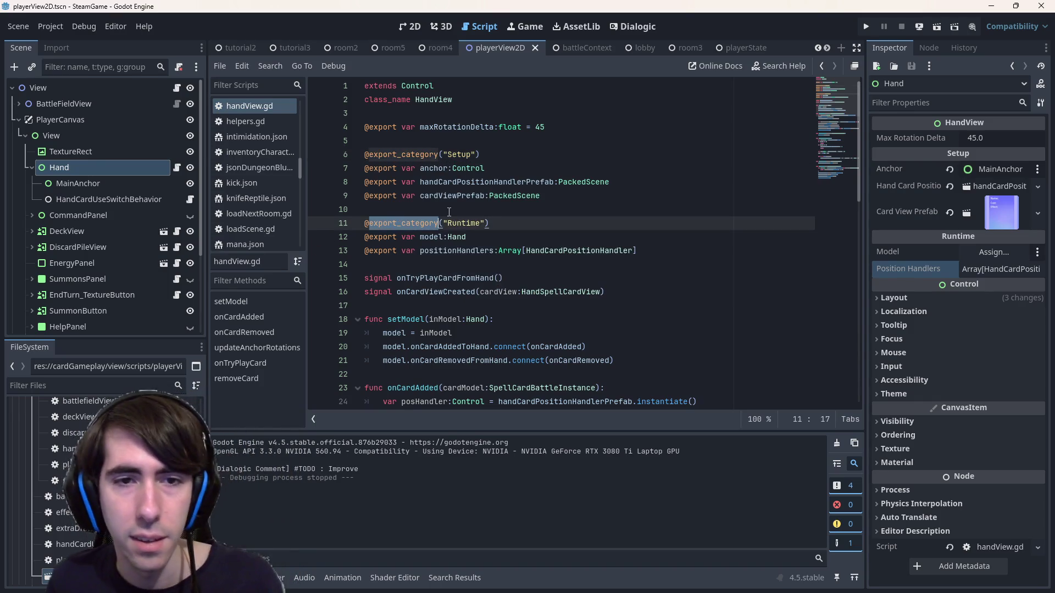
type("export_sub")
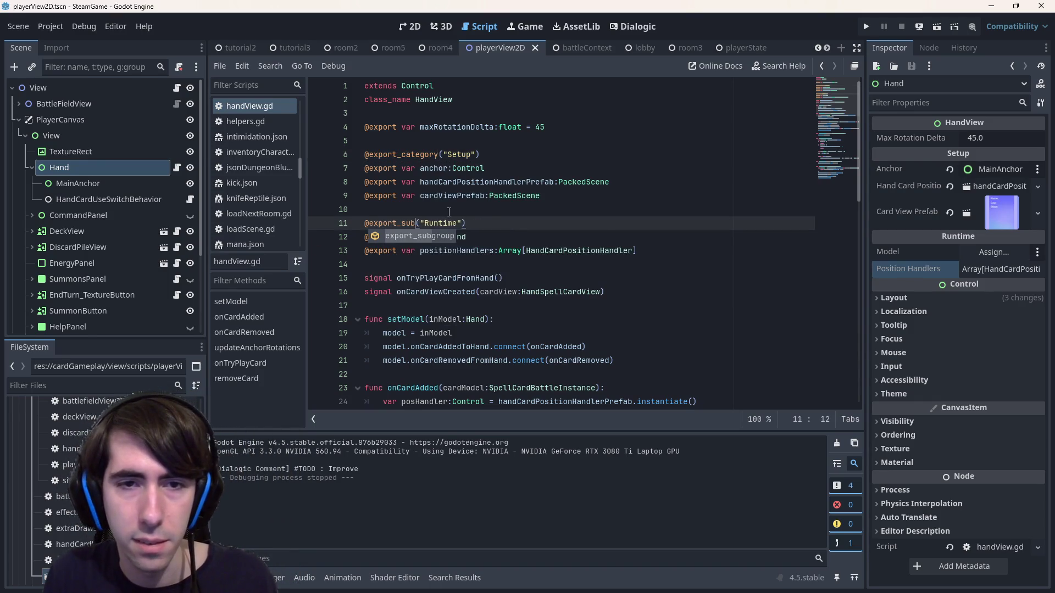
key("Return")
key("ctrl+shift+Left")
type("export_sub")
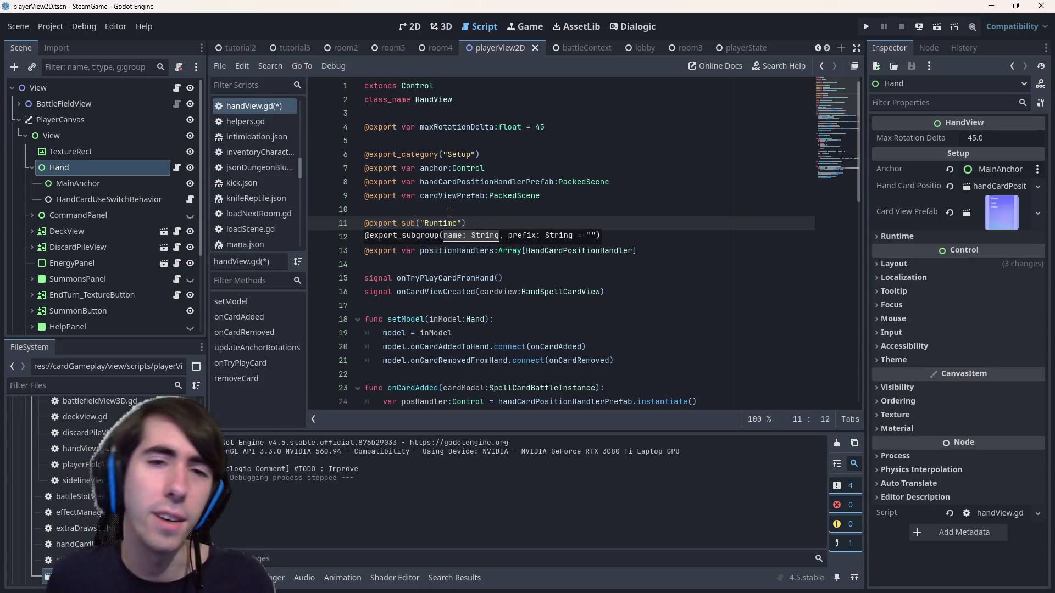
key("BackSpace")
key("BackSpace")
key("BackSpace")
type("group")
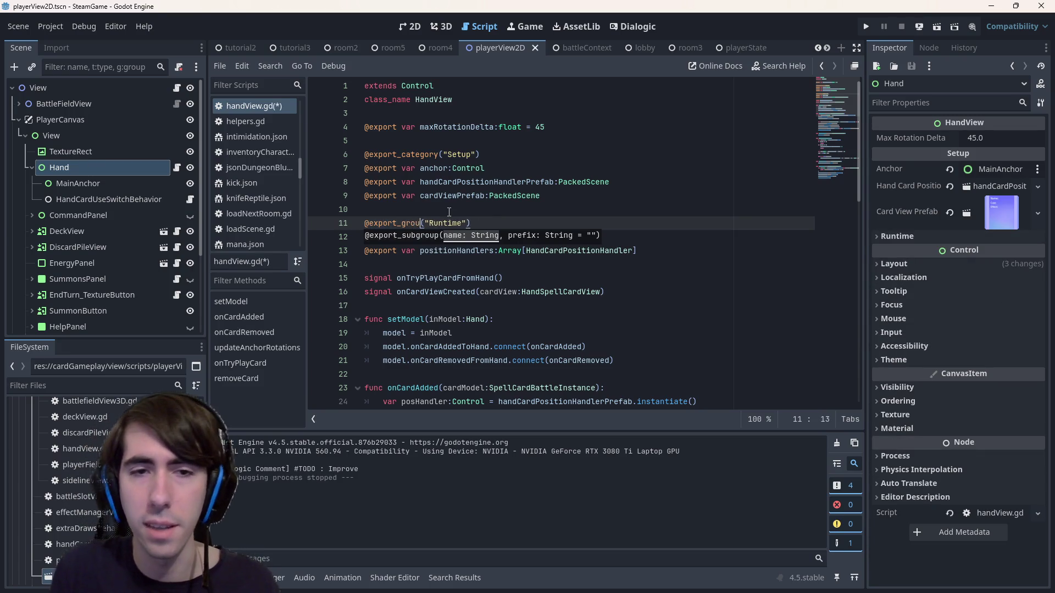
key("ctrl+shift+Left")
double_click(428, 155)
key("ctrl+v")
key("ctrl+s")
key("Up")
Check the collapsible Runtime and Setup groups in the Inspector, then view the git diff terminal
left_click(928, 163)
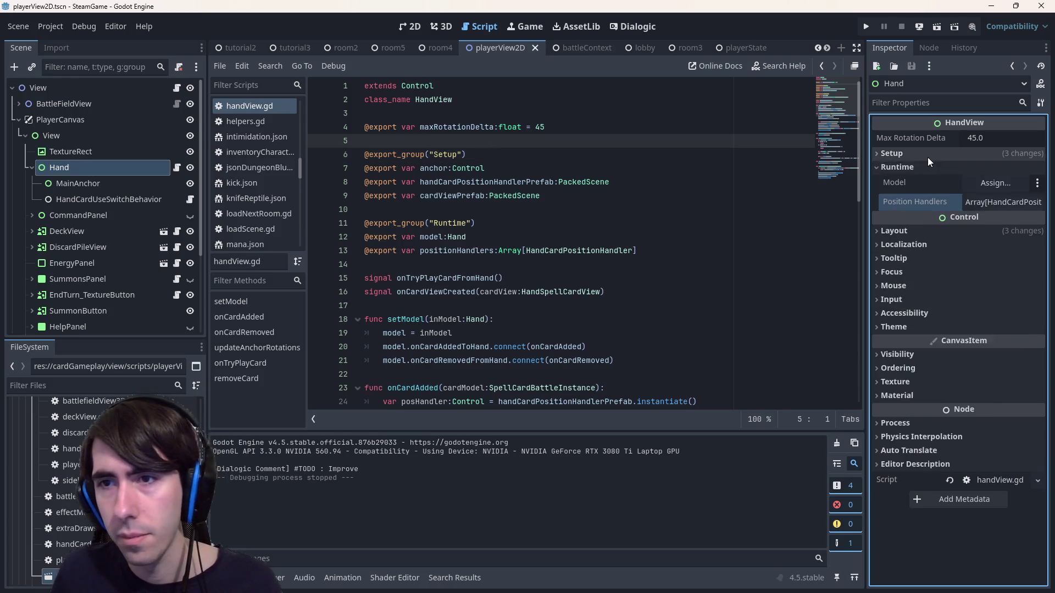
left_click(934, 168)
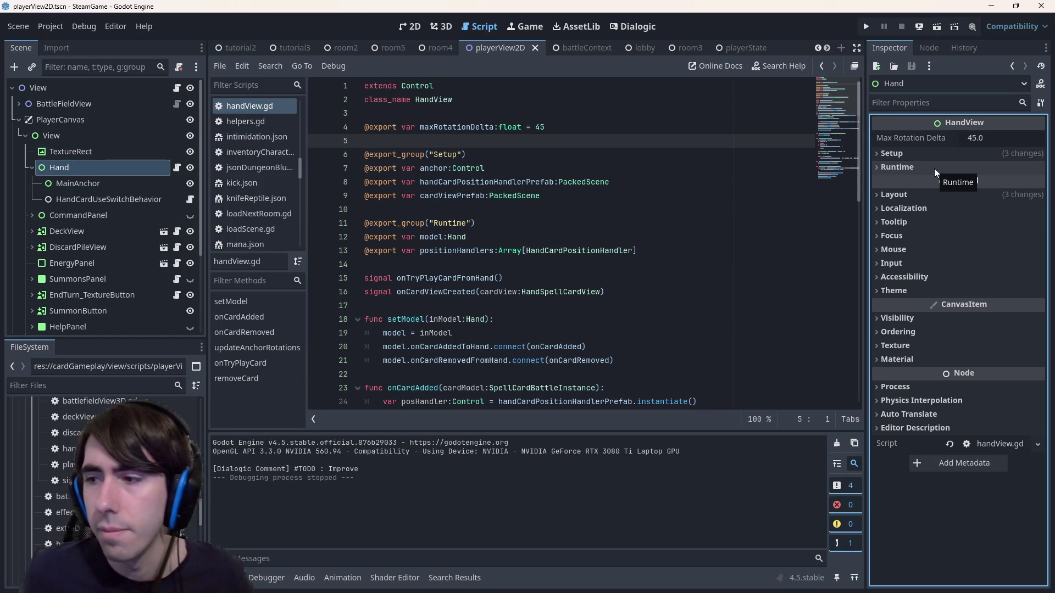
left_click(557, 128)
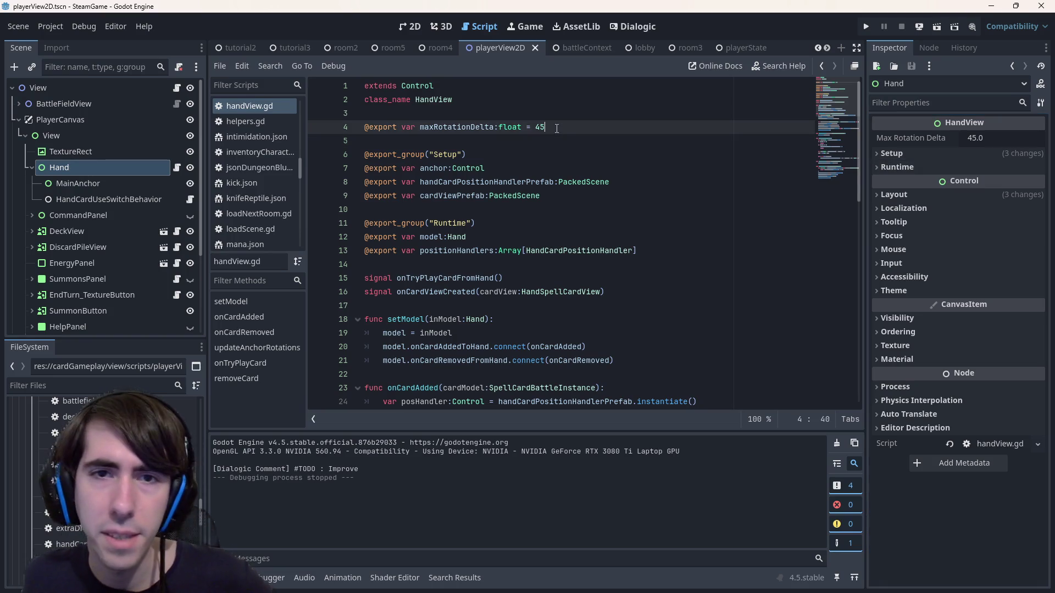
left_click(411, 27)
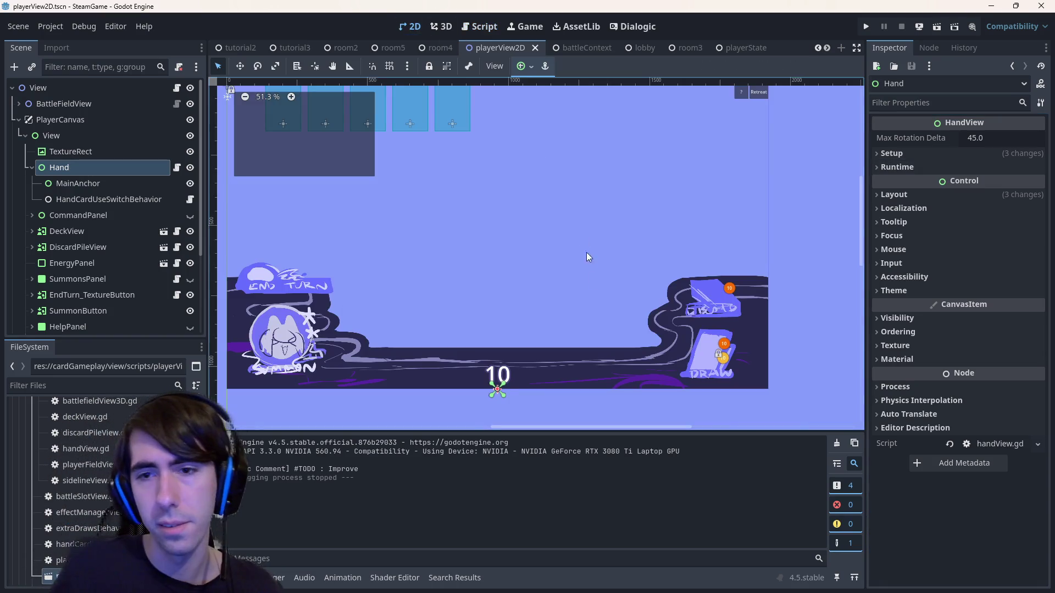
left_click(959, 159)
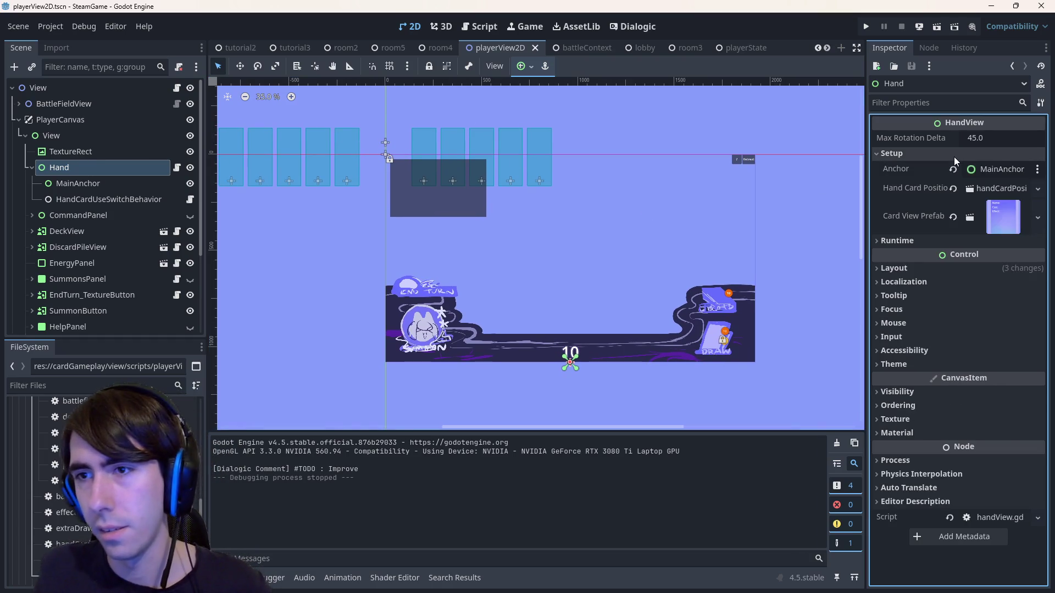
left_click(954, 157)
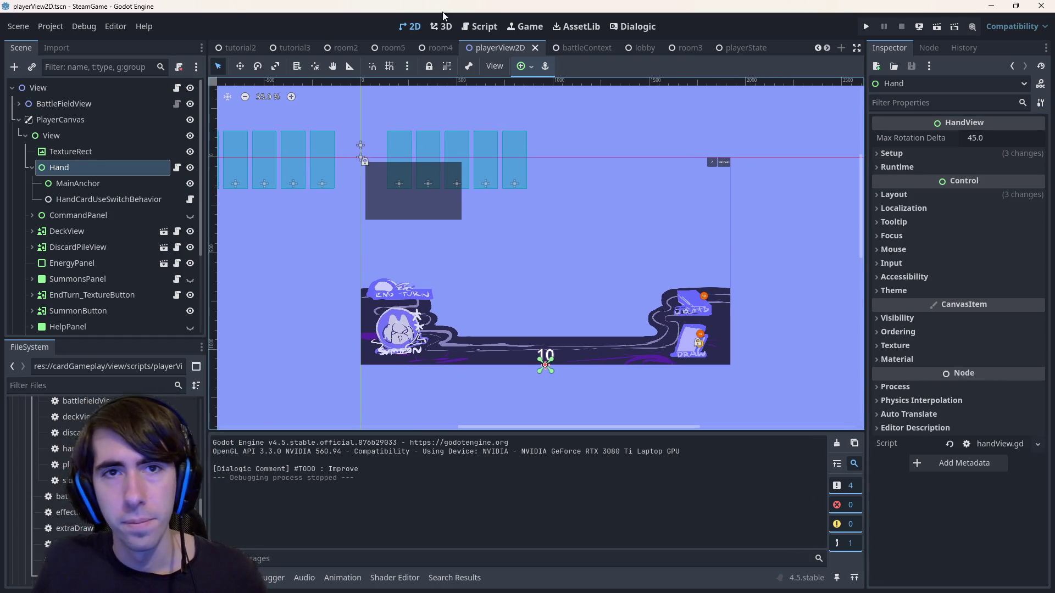
left_click(483, 26)
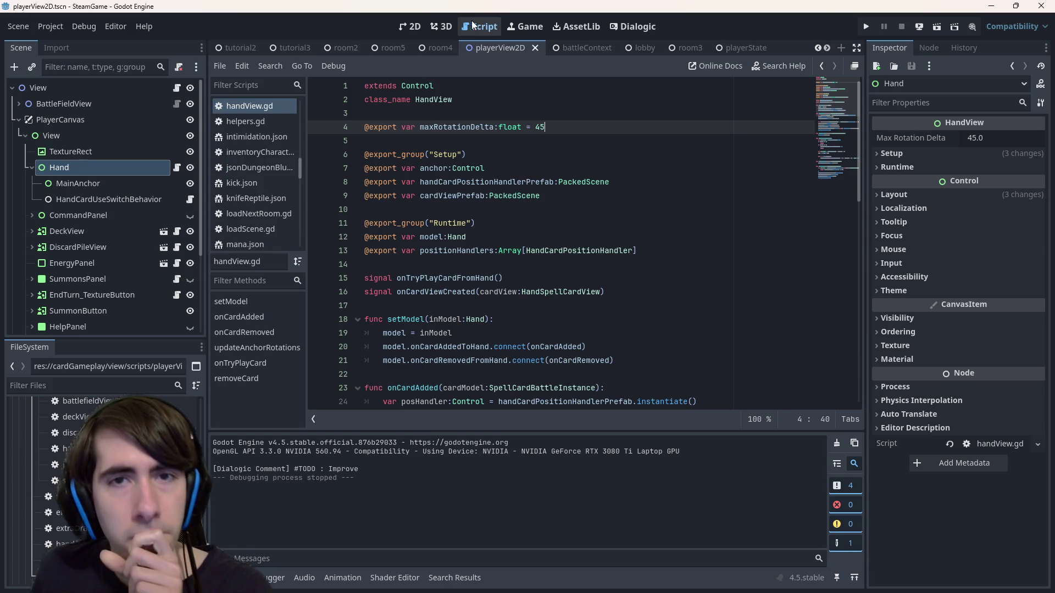
key("alt+Tab")
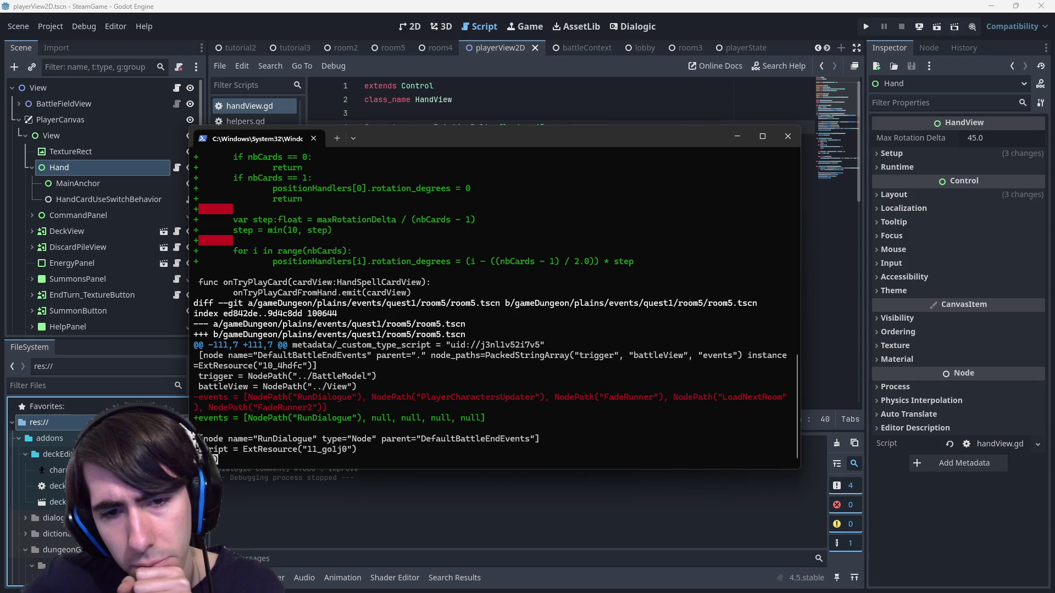
Close the git diff and bring the room5 scene back up in Godot
key("q")
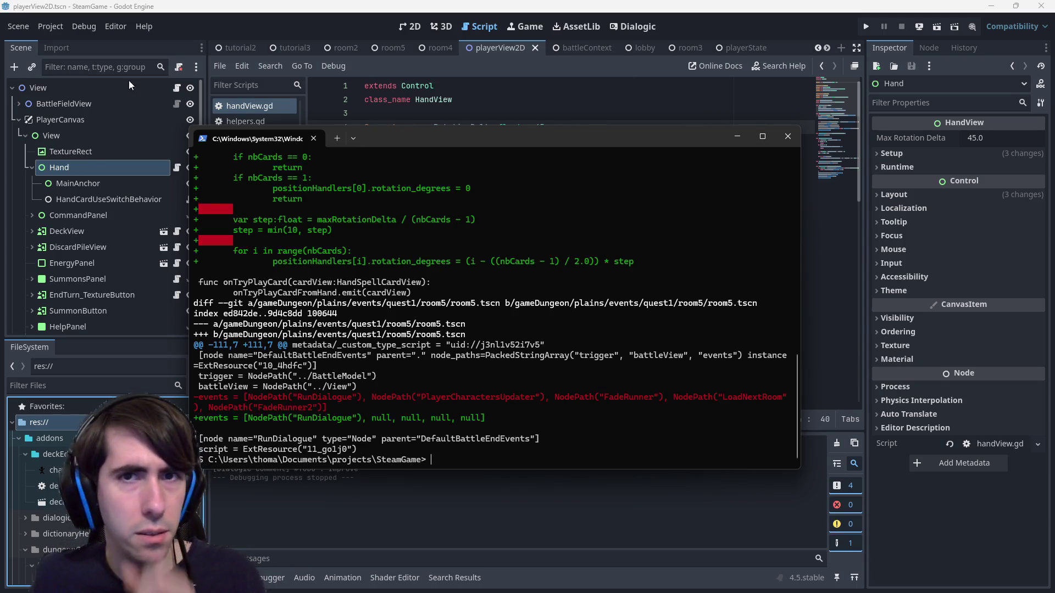
key("alt+Tab")
left_click(390, 48)
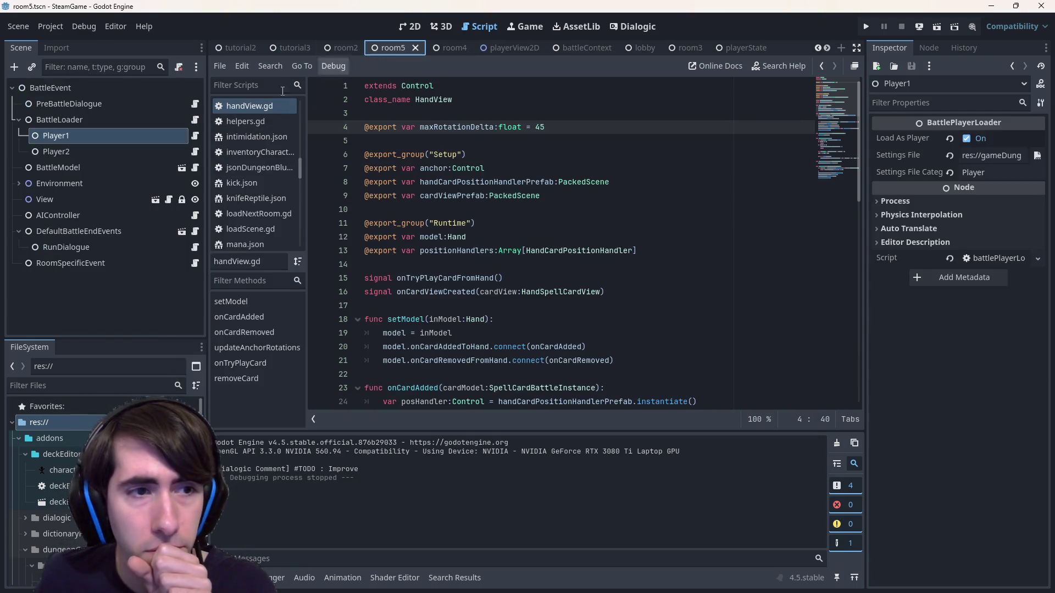
Inspect room5's DefaultBattleEndEvents and RunDialogue nodes and the standalone DefaultBattleEndEvents scene's event lists
left_click(72, 263)
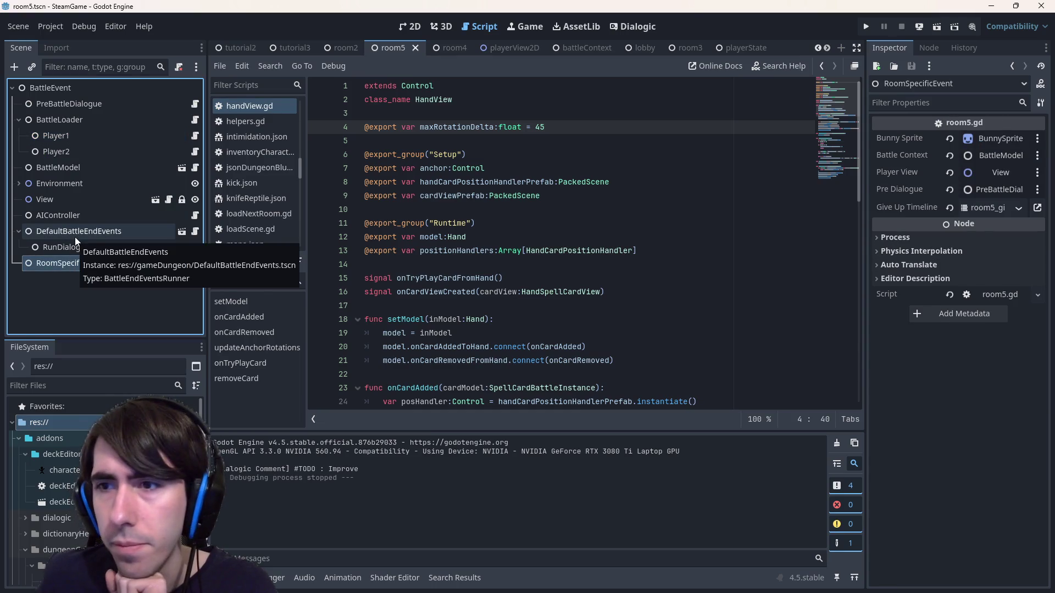
left_click(74, 237)
left_click(80, 248)
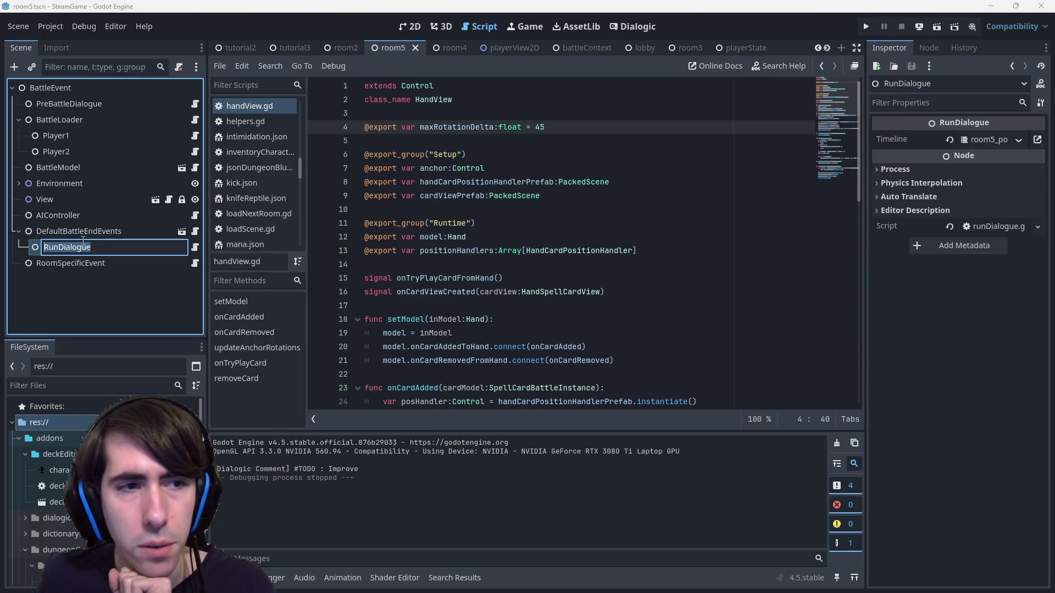
left_click(83, 235)
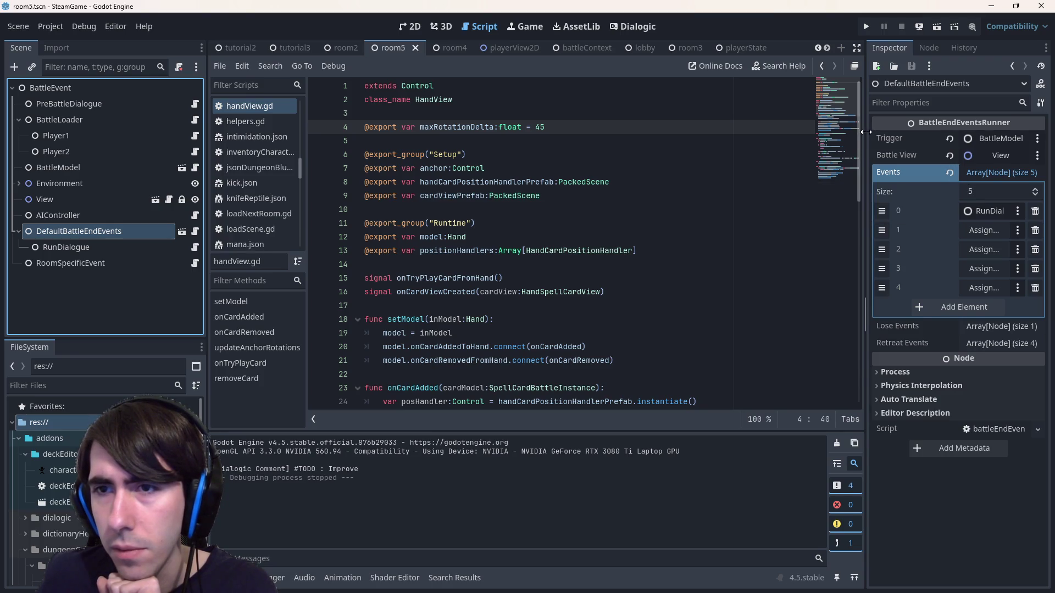
left_click_drag(865, 136, 793, 139)
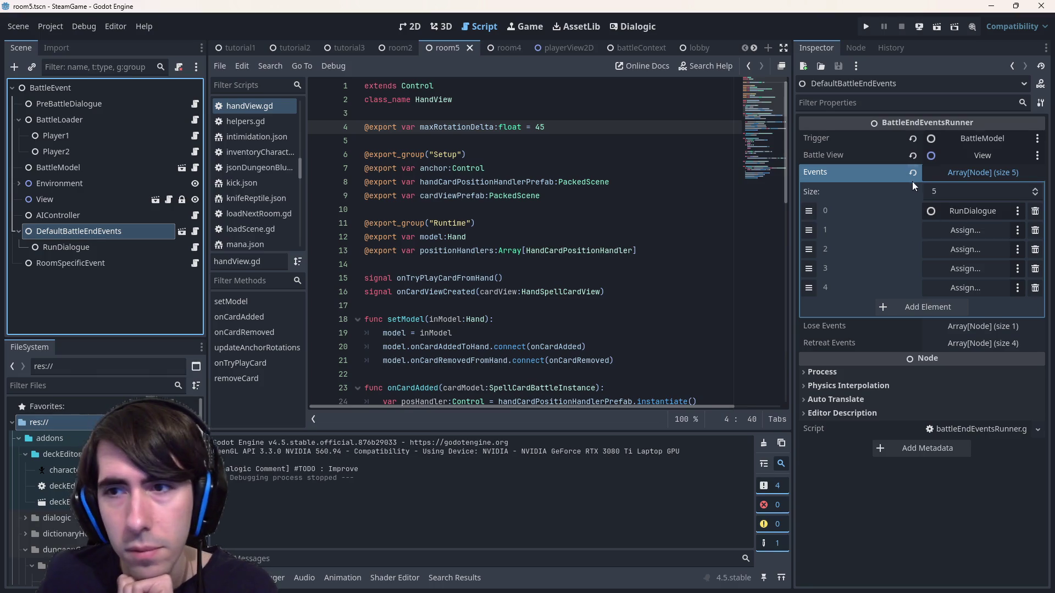
left_click(182, 231)
left_click(78, 90)
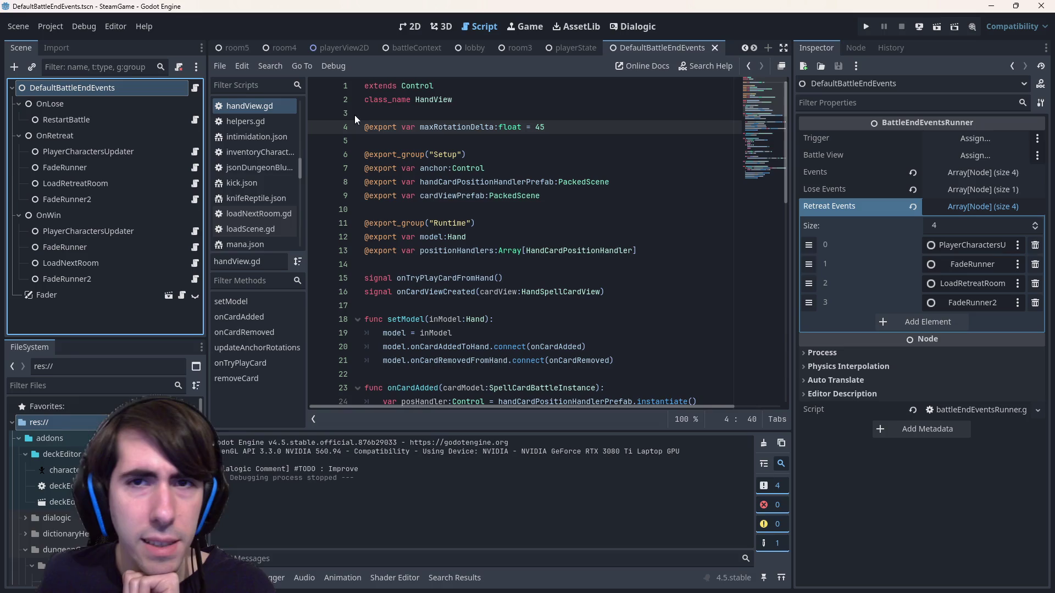
left_click(233, 48)
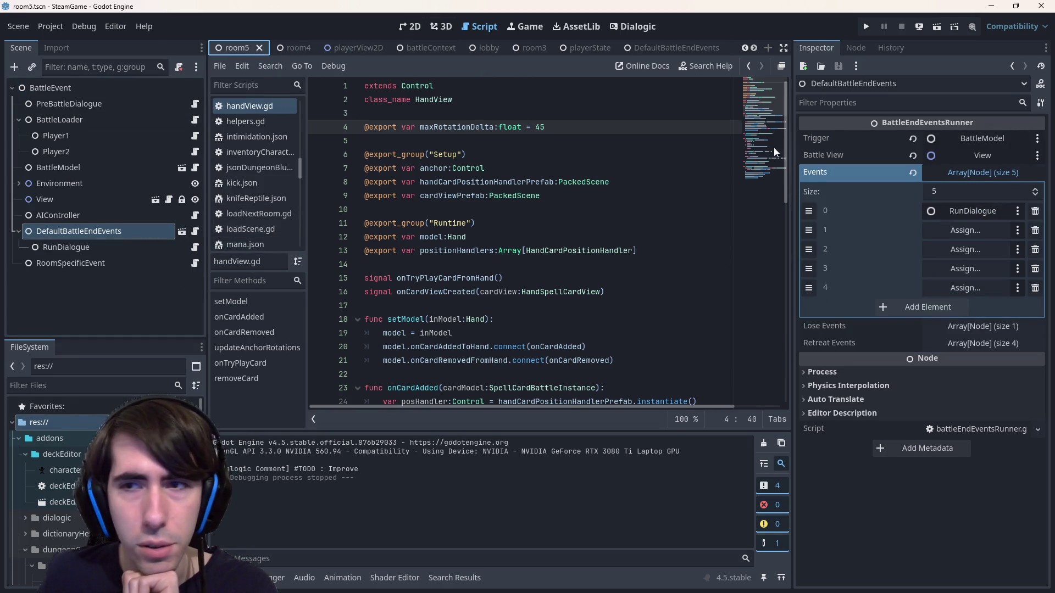
Revert room5's Events, place RunDialogue in the top slot, and save the scene
left_click(907, 176)
left_click(913, 172)
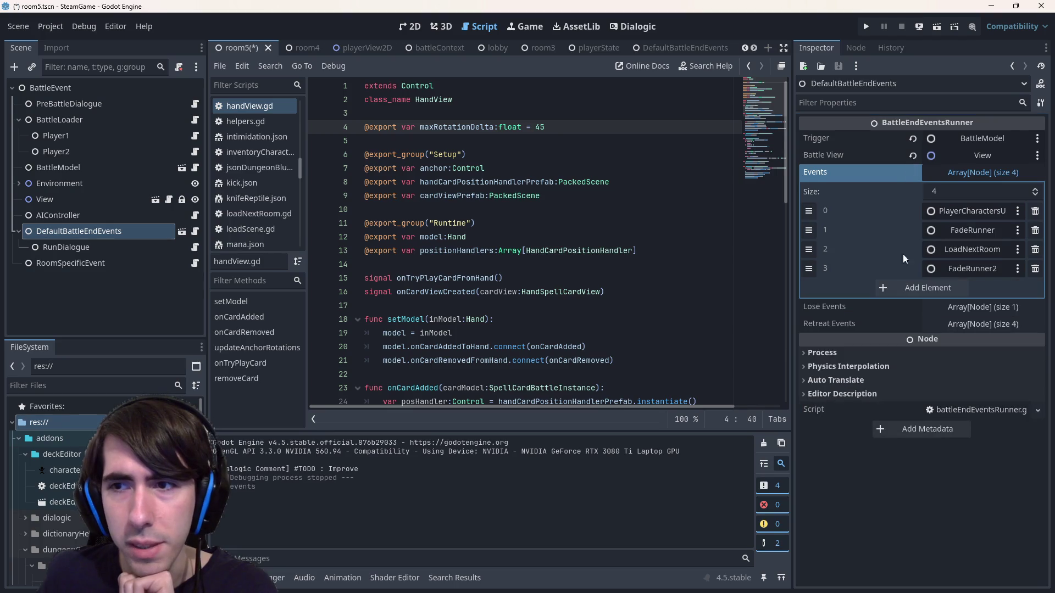
left_click_drag(808, 287, 809, 211)
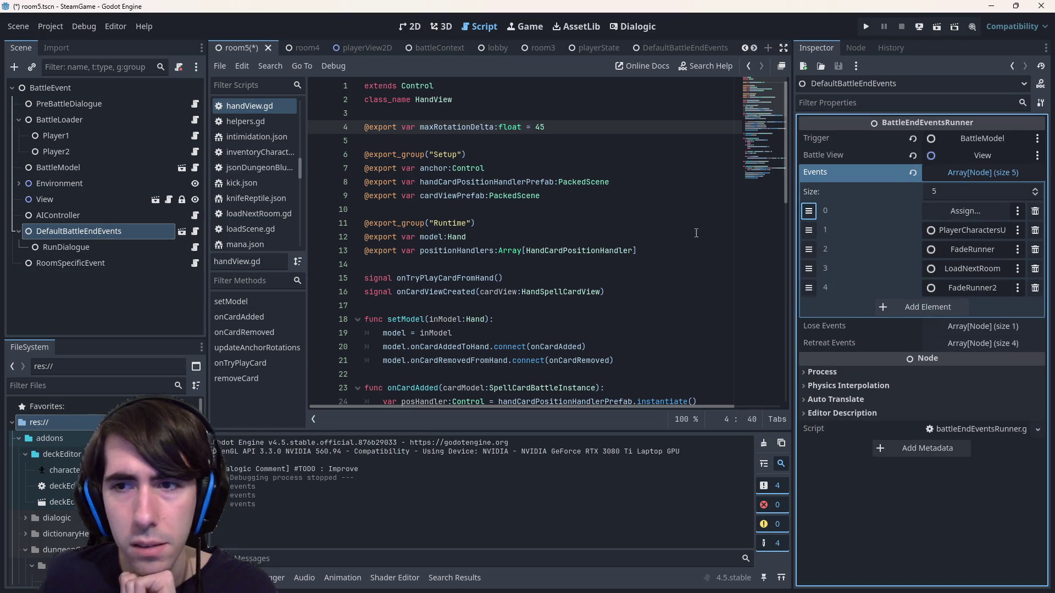
mouse_move(66, 247)
left_mouse_down()
mouse_move(888, 207)
mouse_move(964, 222)
mouse_move(961, 208)
left_mouse_up()
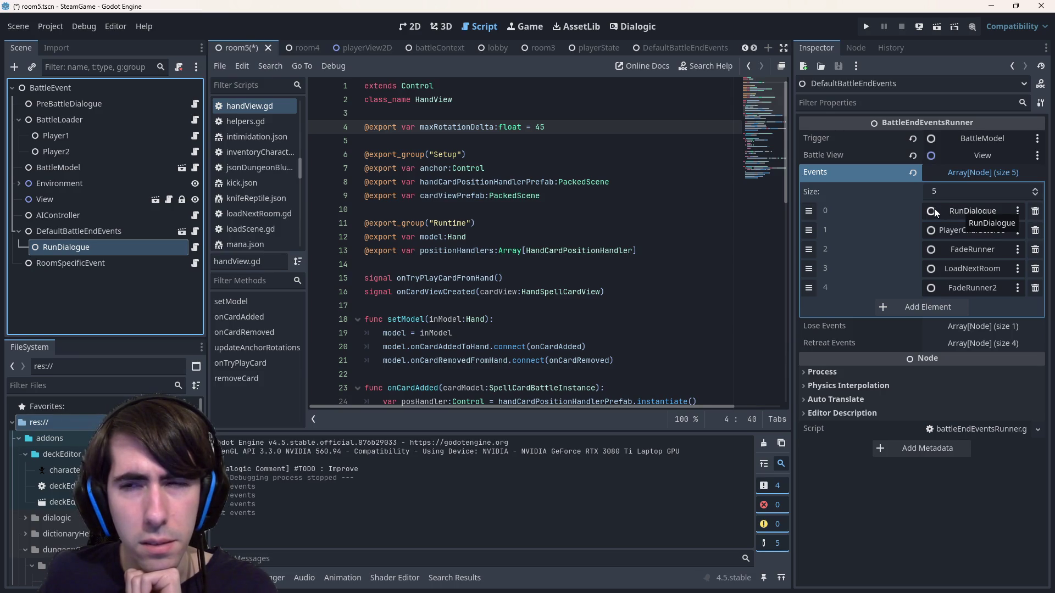
left_click(629, 260)
key("ctrl+s")
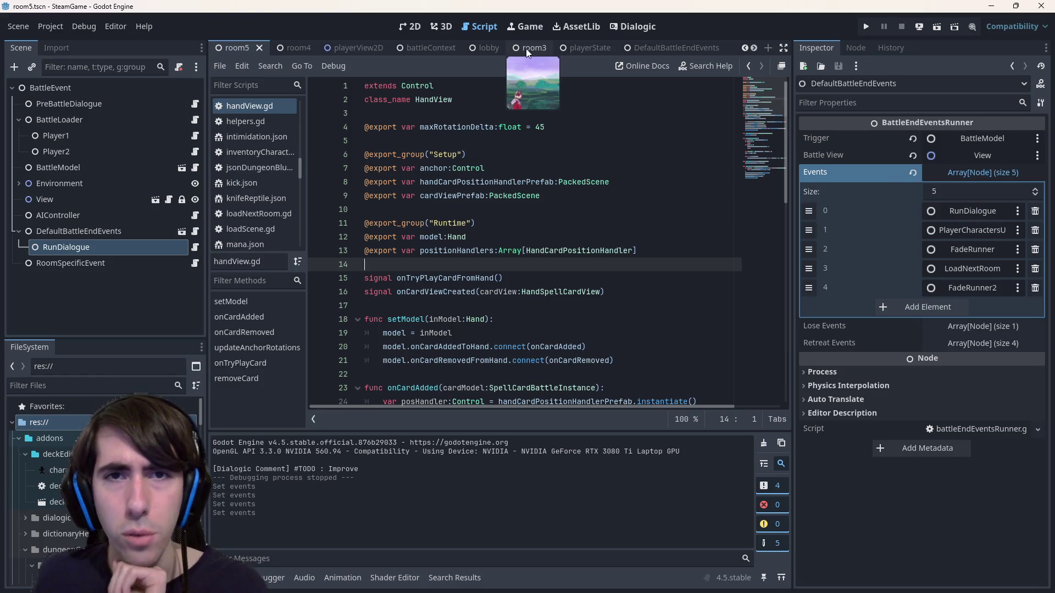
In room4's DefaultBattleEndEvents, move the empty fifth slot to the top, assign RunDialogue to it, and save
left_click(526, 48)
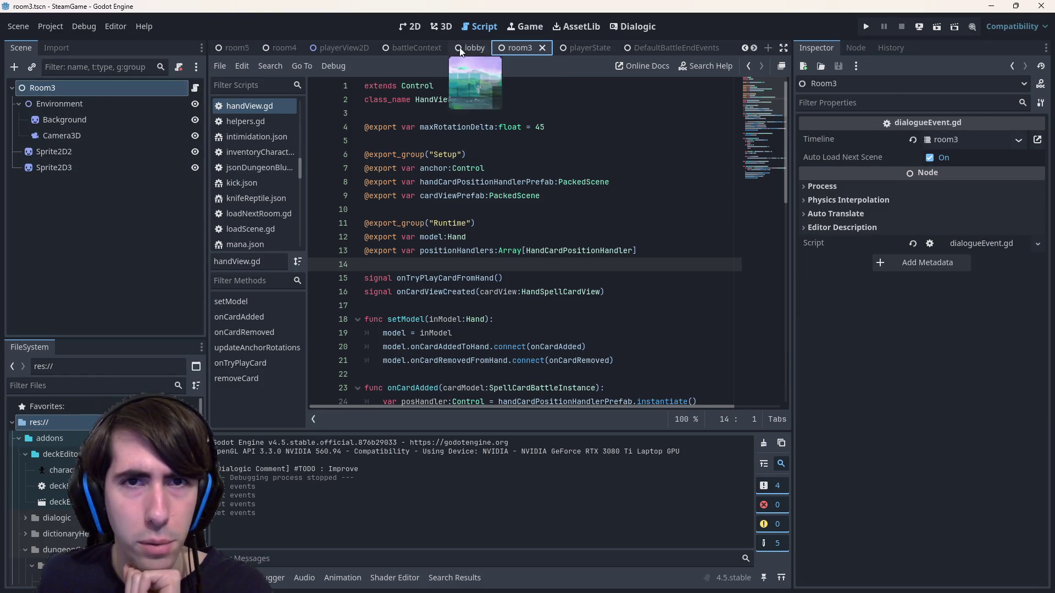
left_click(272, 52)
left_click(90, 186)
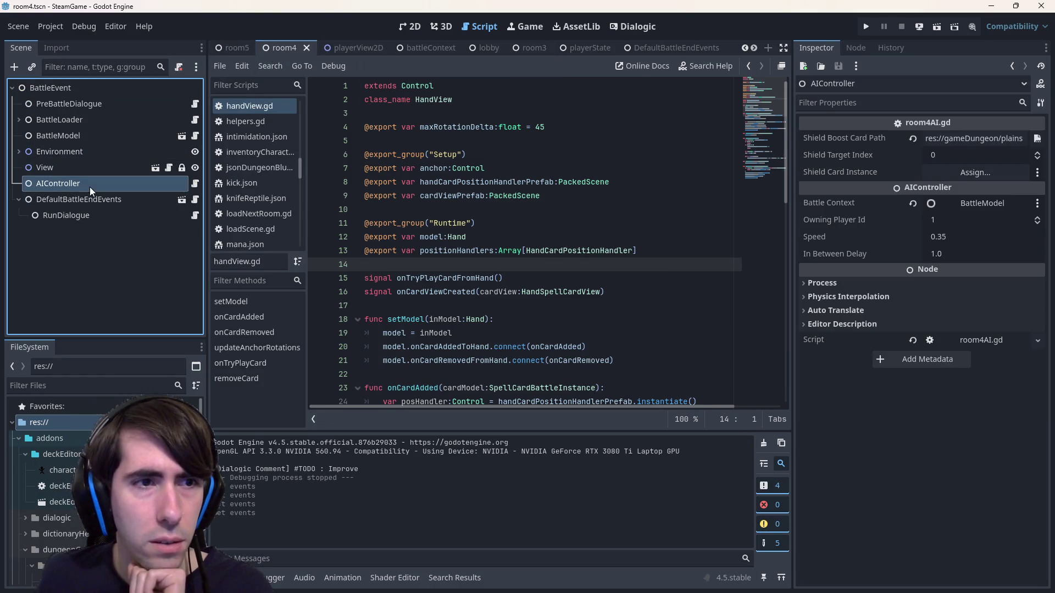
left_click(96, 200)
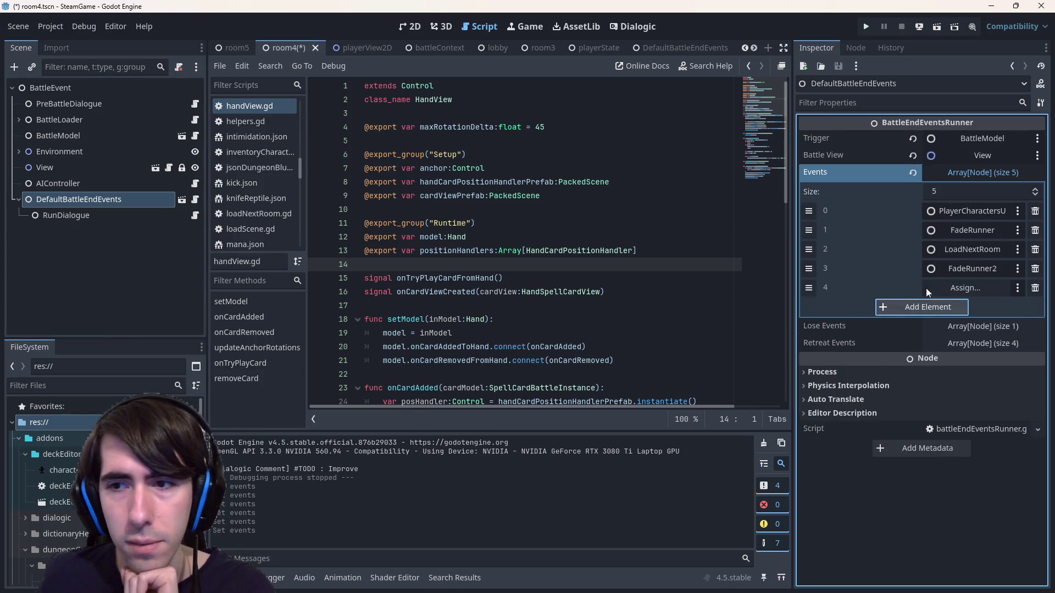
left_click_drag(809, 287, 809, 211)
left_click_drag(66, 215, 936, 208)
key("ctrl+s")
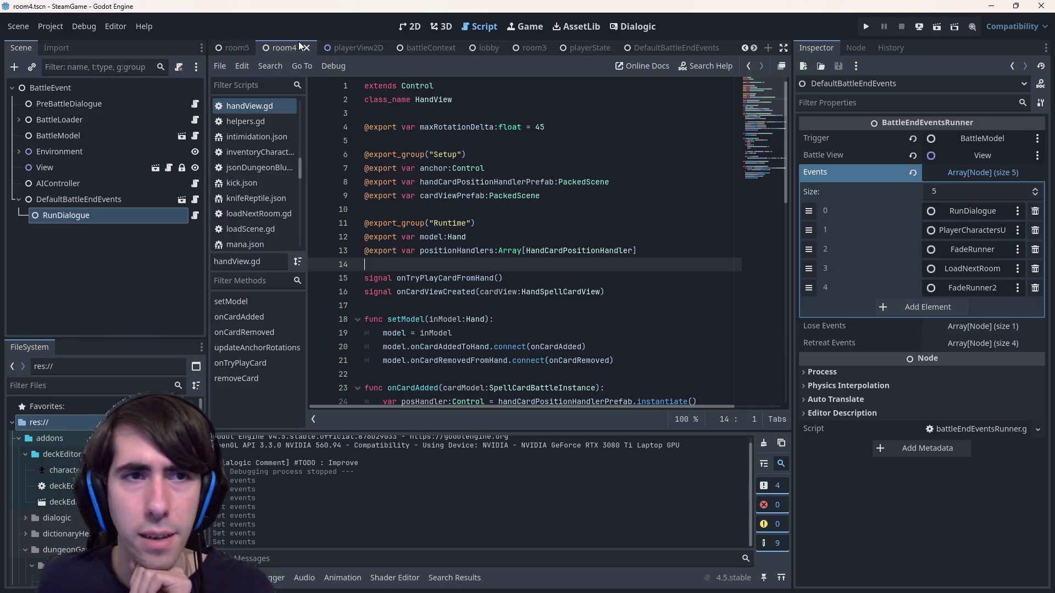
scroll(287, 48, "up", 2)
scroll(287, 50, "up", 1)
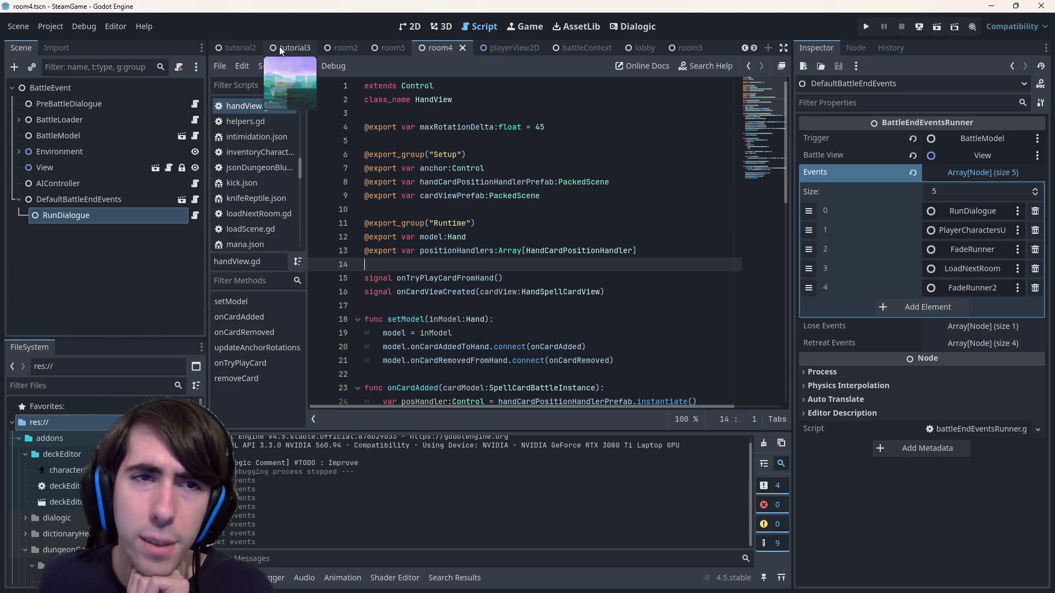
scroll(284, 48, "up", 1)
In room2, revert Events, add a top slot holding RunDialogue, and save the scene
left_click(399, 48)
left_click(128, 195)
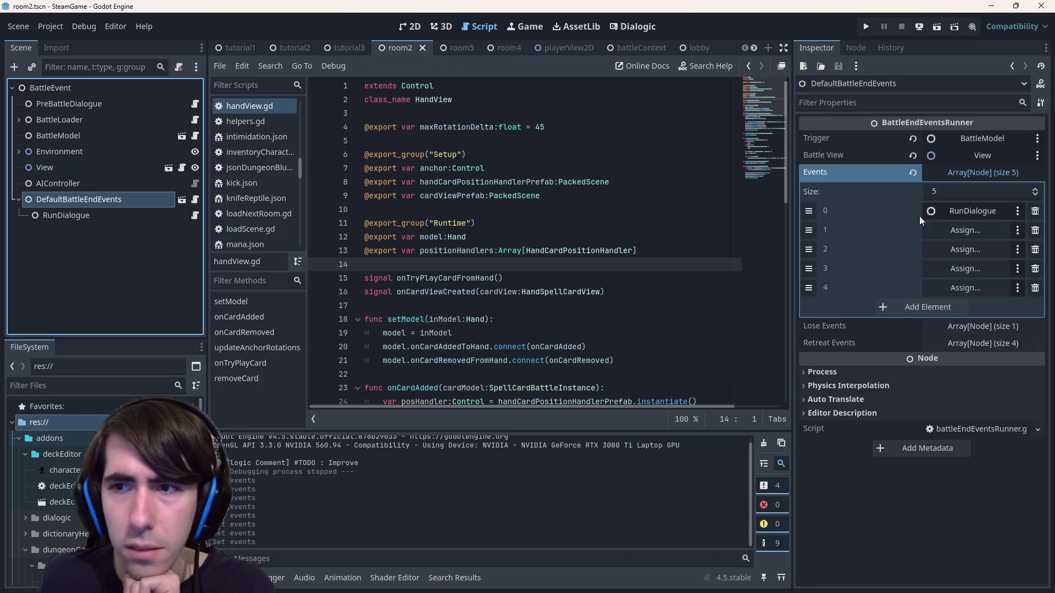
left_click(913, 173)
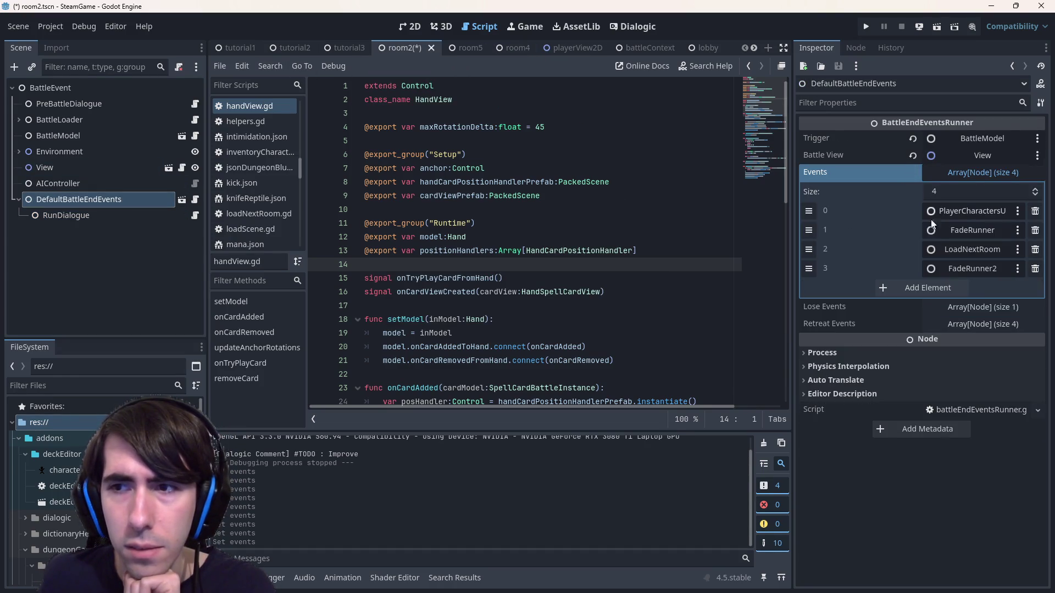
left_click(928, 302)
left_click(929, 305)
left_click(931, 288)
left_click_drag(809, 287, 809, 211)
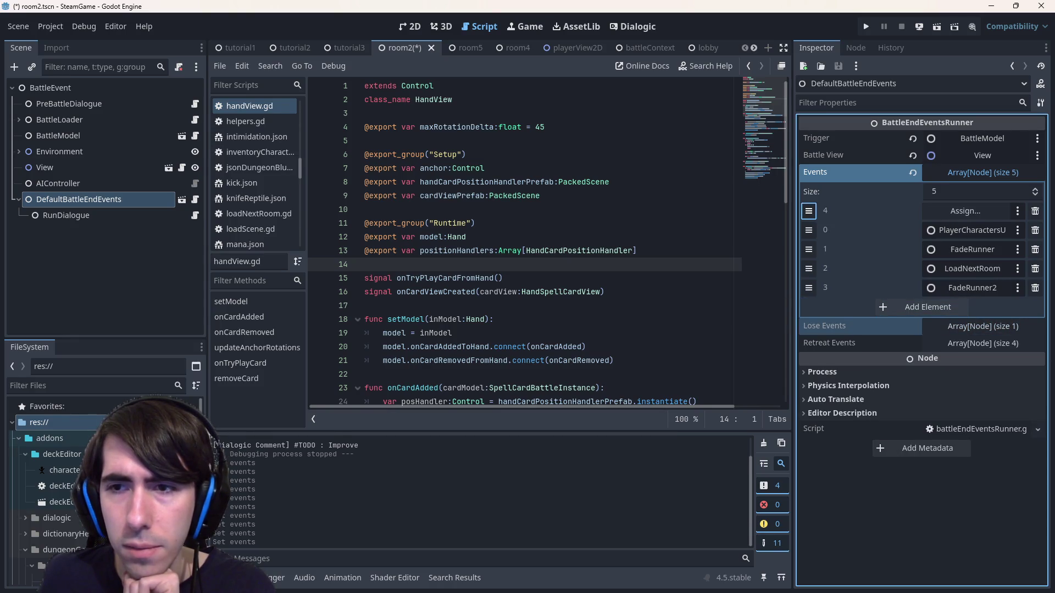
mouse_move(72, 216)
left_mouse_down()
mouse_move(528, 223)
mouse_move(944, 211)
left_mouse_up()
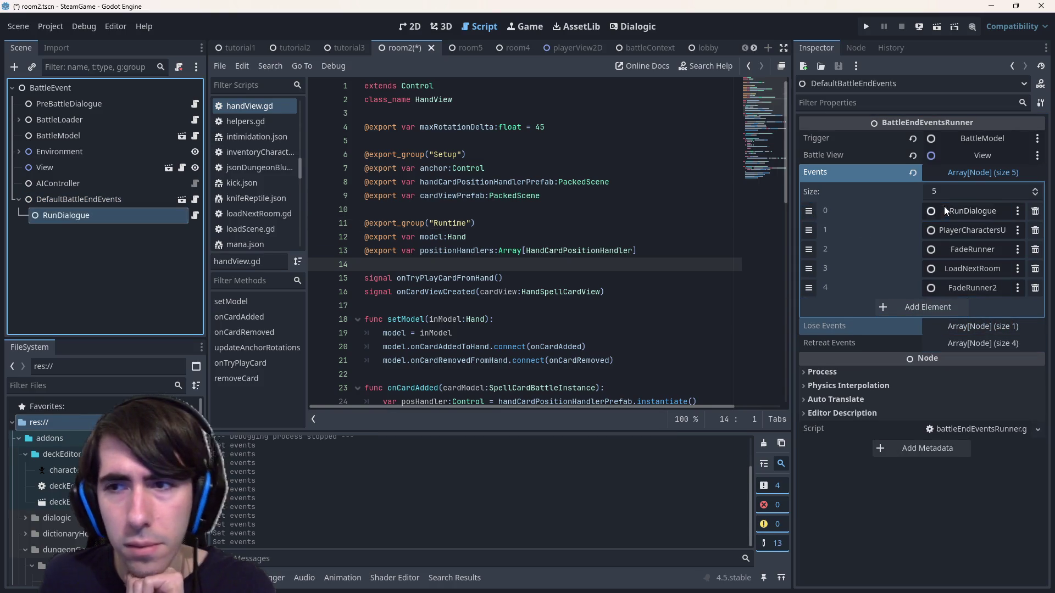
left_click(565, 251)
key("ctrl+s")
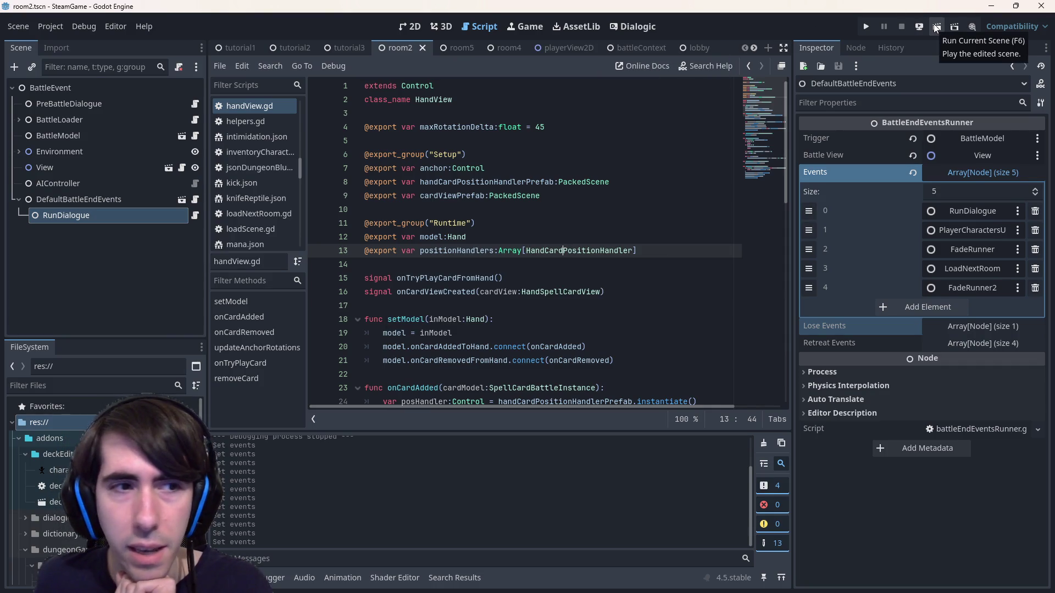
Open the tutorial2 scene and select its OnBattleFinished runner
left_click(590, 153)
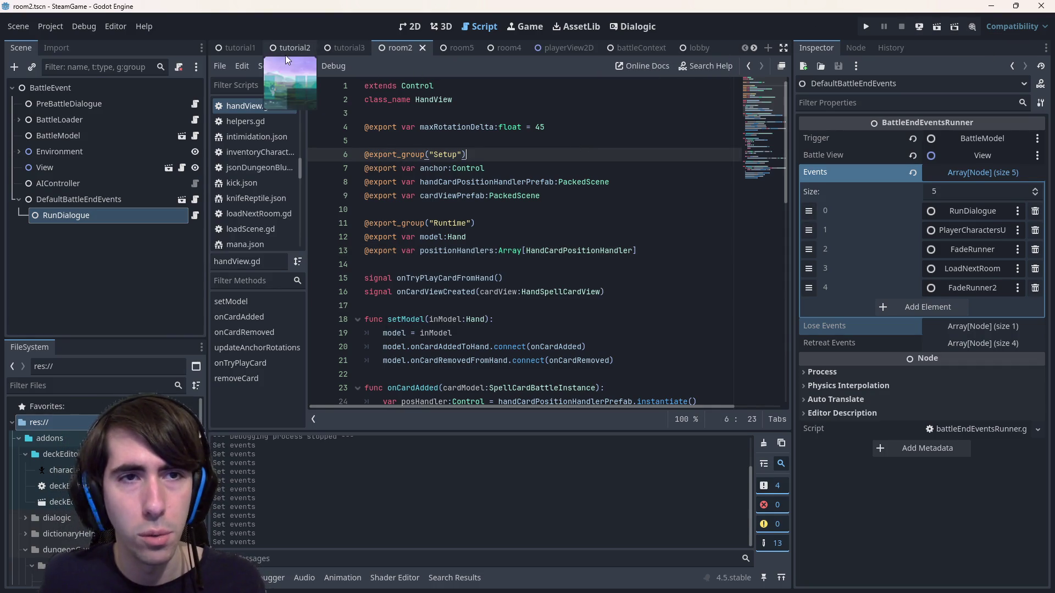
left_click(285, 53)
scroll(160, 253, "down", 5)
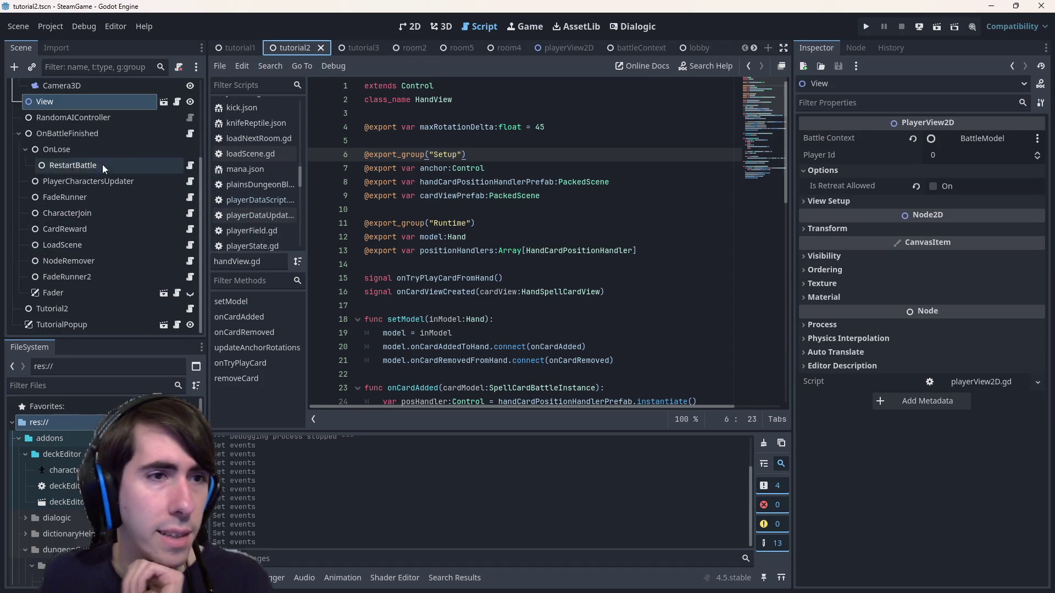
left_click(80, 133)
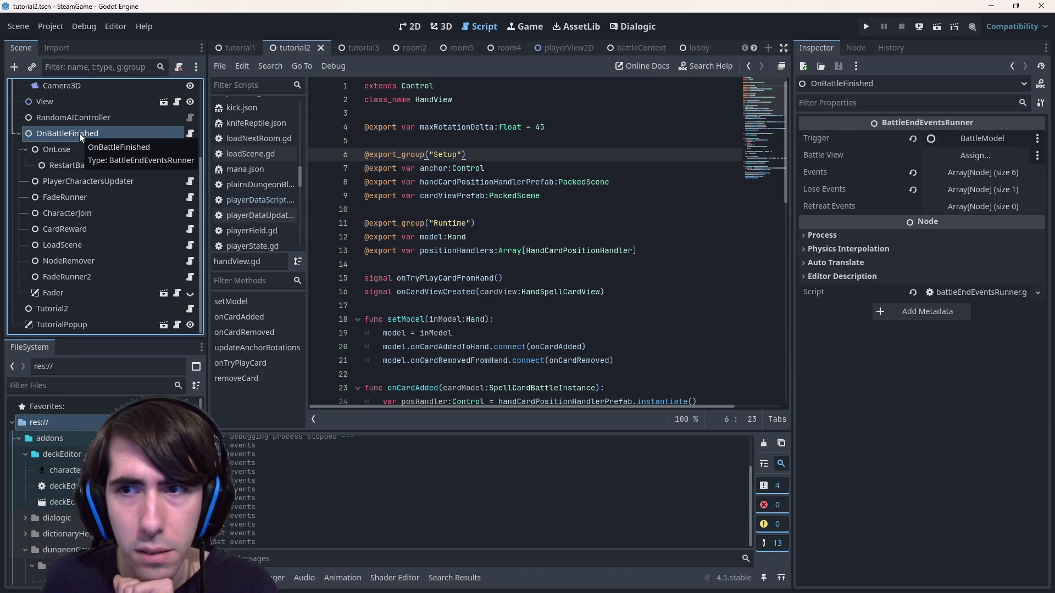
Review tutorial2's Events, Lose Events and Retreat Events lists, then show the 2D canvas
left_click(978, 177)
left_click(978, 177)
left_click(990, 191)
left_click(990, 192)
left_click(988, 207)
left_click(988, 210)
left_click(971, 170)
left_click(971, 170)
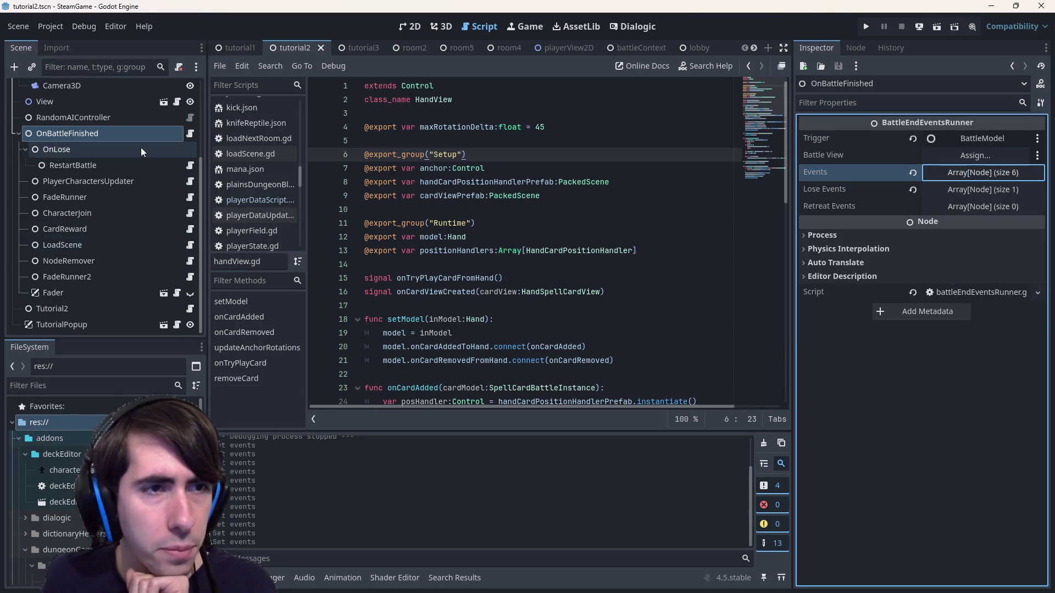
left_click(406, 195)
left_click(409, 26)
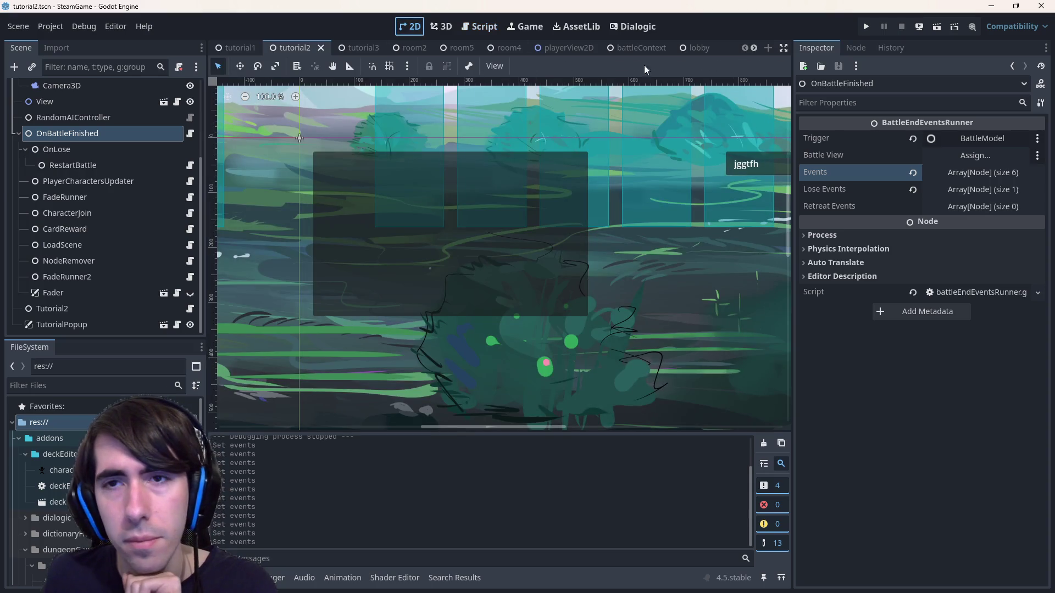
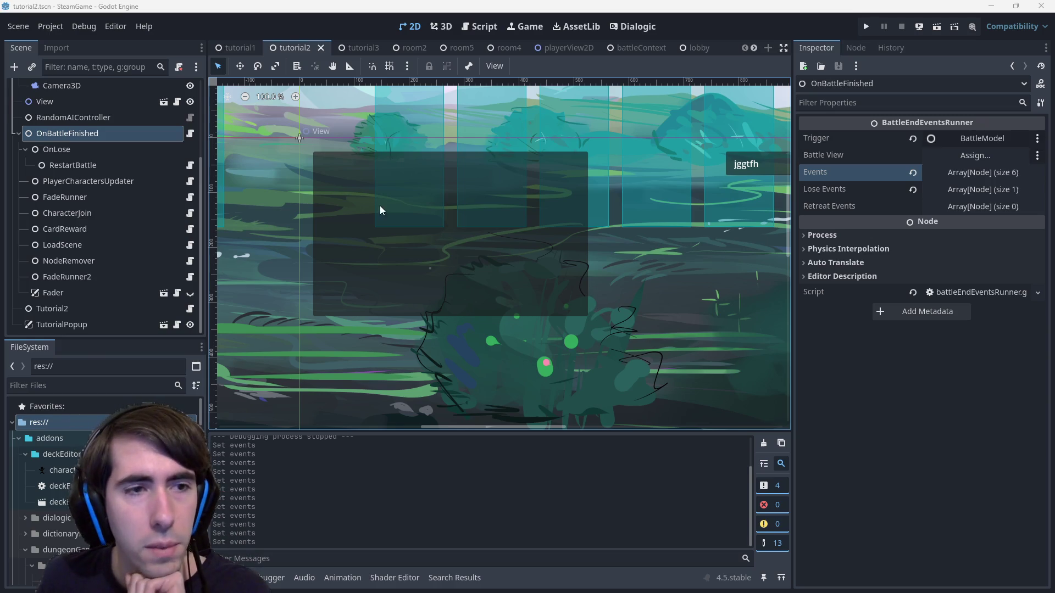
Check the changed files with git status and stage everything
left_click(470, 29)
scroll(629, 232, "down", 2)
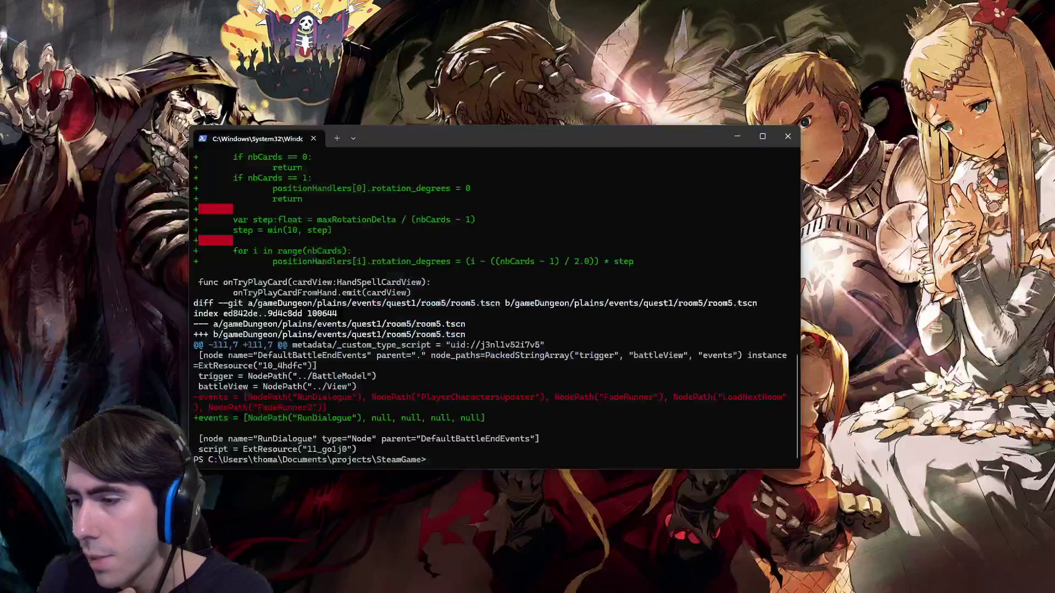
key("alt+Tab")
type("git status")
key("Return")
type("git add")
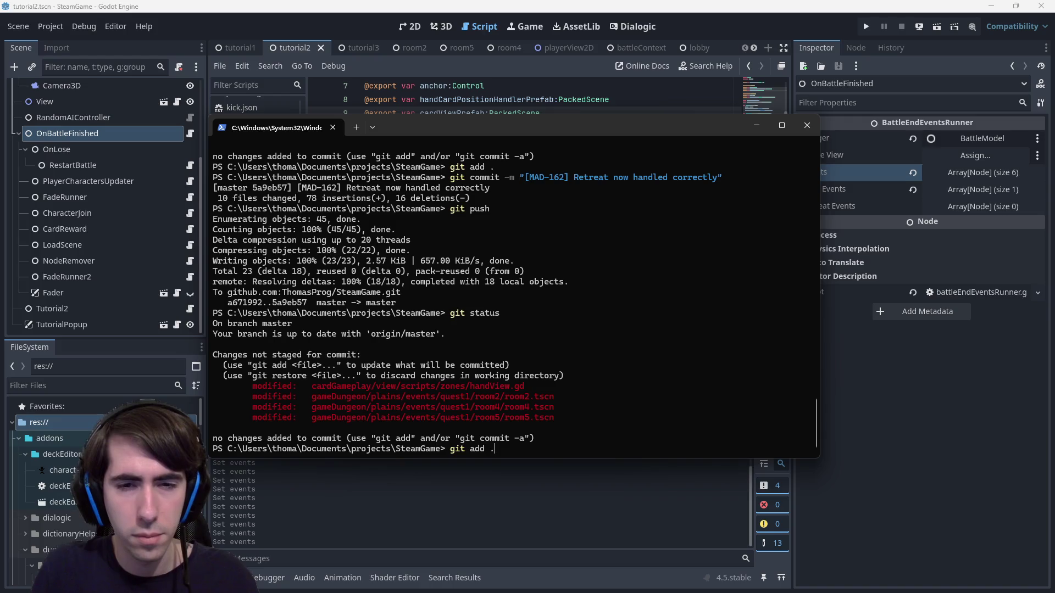
key("Return")
Abandon the commit, unstage everything with git reset, and stage only gameDungeon
type("git commit -m \"\"")
type("[]")
type("o")
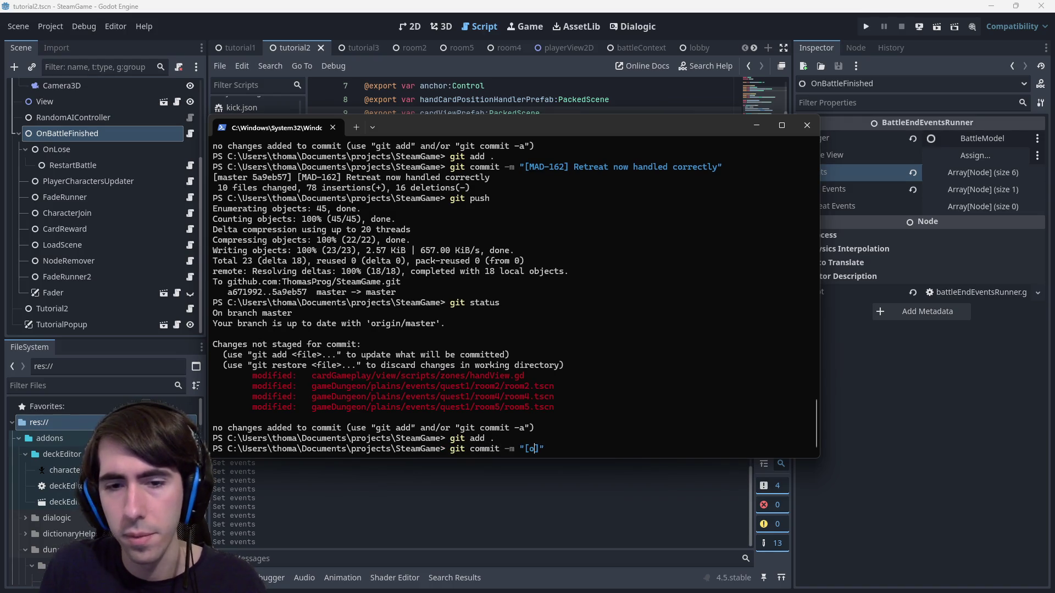
key("BackSpace")
key("BackSpace")
key("BackSpace")
type("git reset .")
key("Return")
type("git add ")
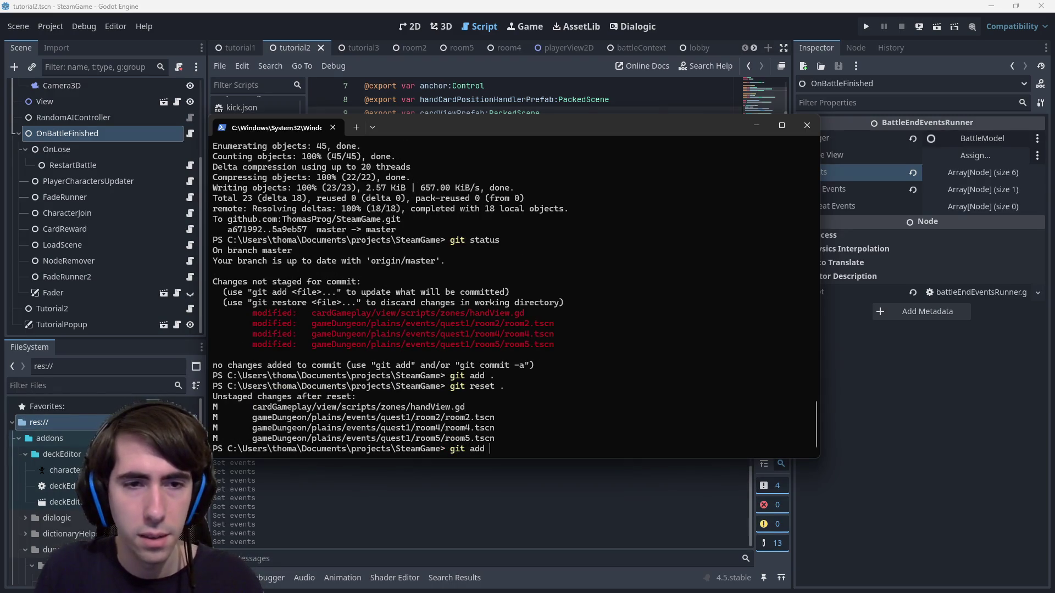
type("gameDungeon")
key("Return")
Commit the gameDungeon changes as "[hotfix] battleFinished events fixed"
type("git commit -m \"")
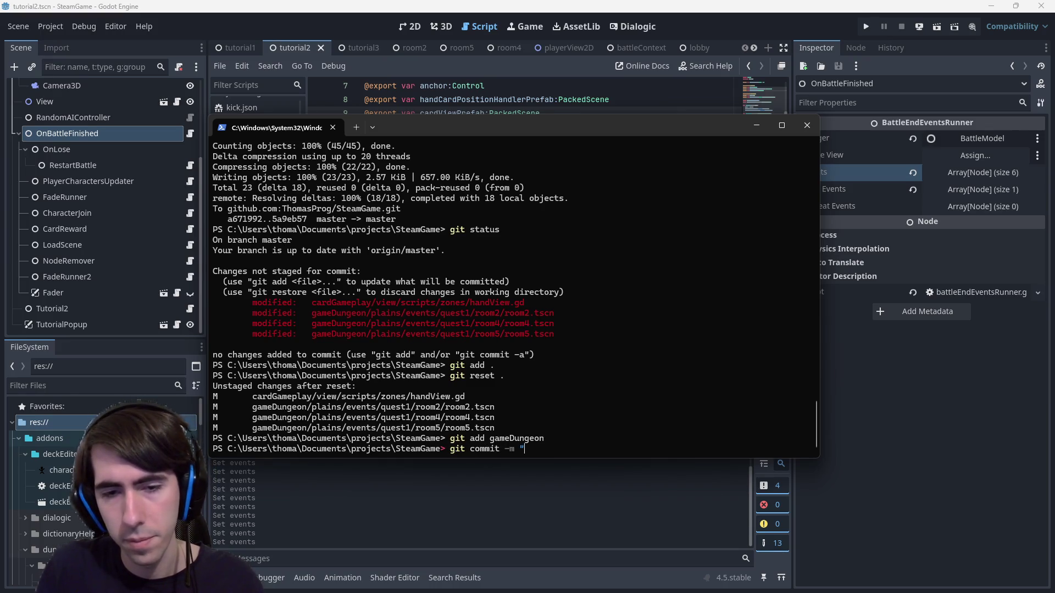
type("[hotfix] ")
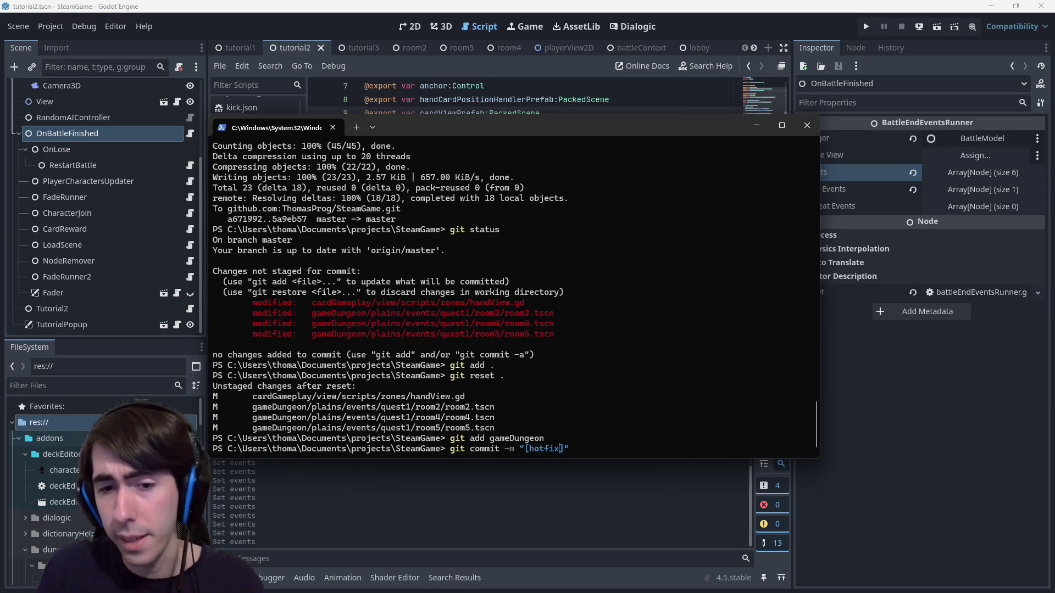
type("room")
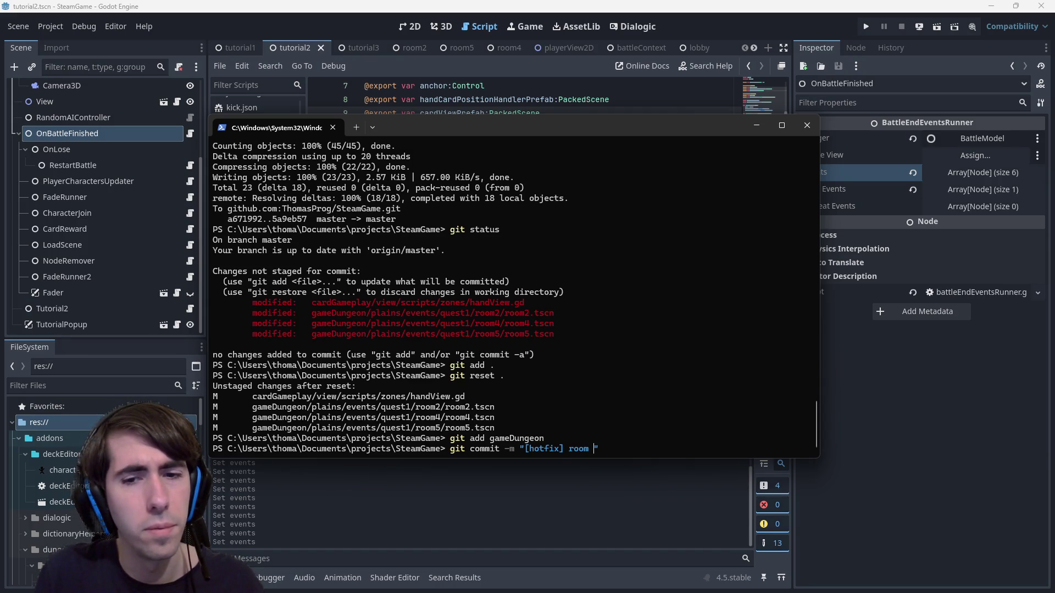
key("BackSpace")
key("BackSpace")
key("BackSpace")
type("battleFi")
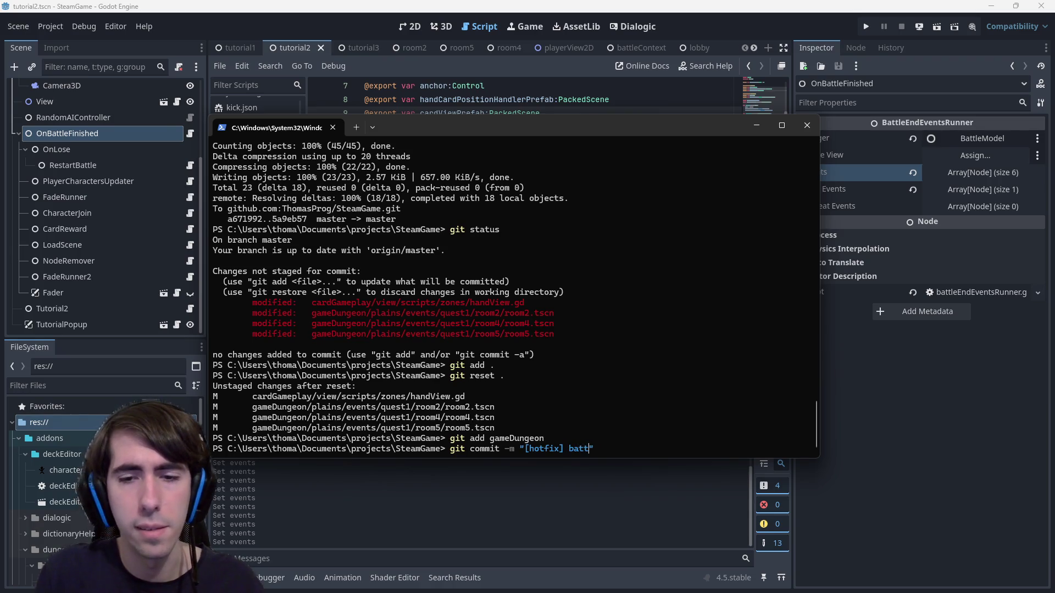
type("nished ")
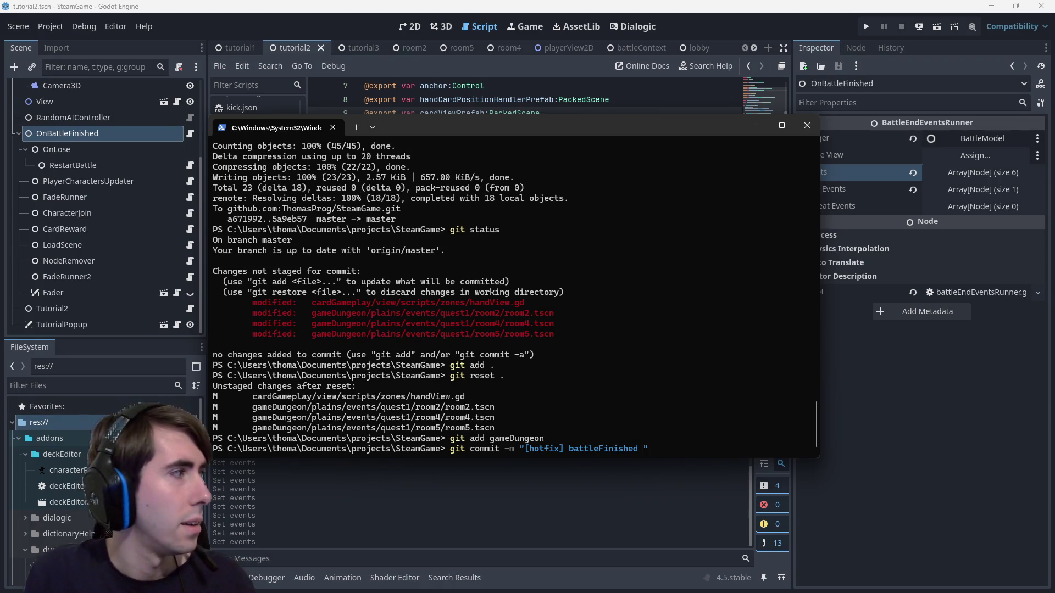
type("endings")
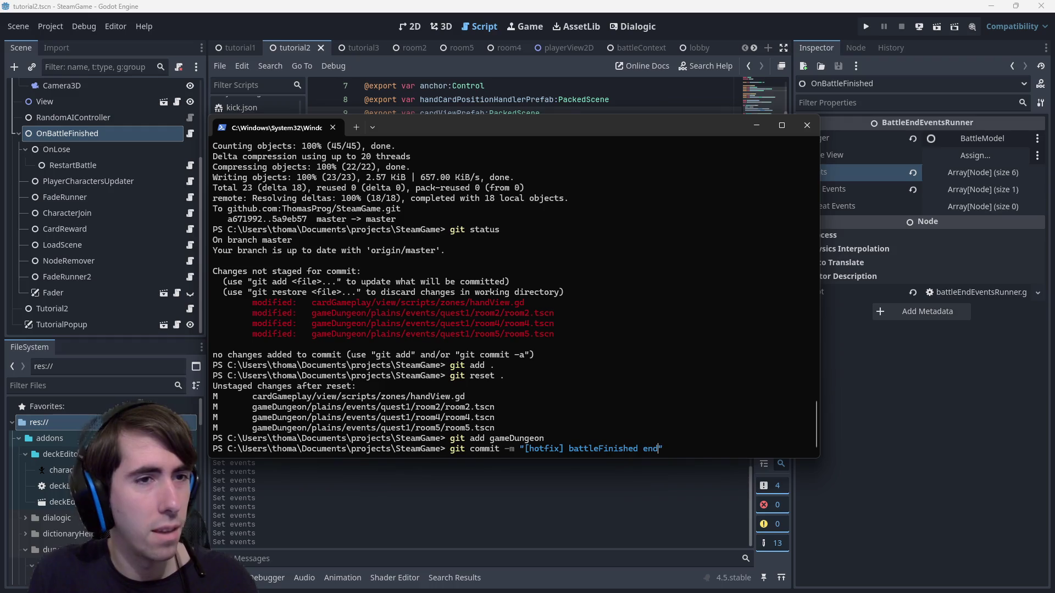
key("BackSpace")
key("BackSpace")
key("BackSpace")
type("events fixed")
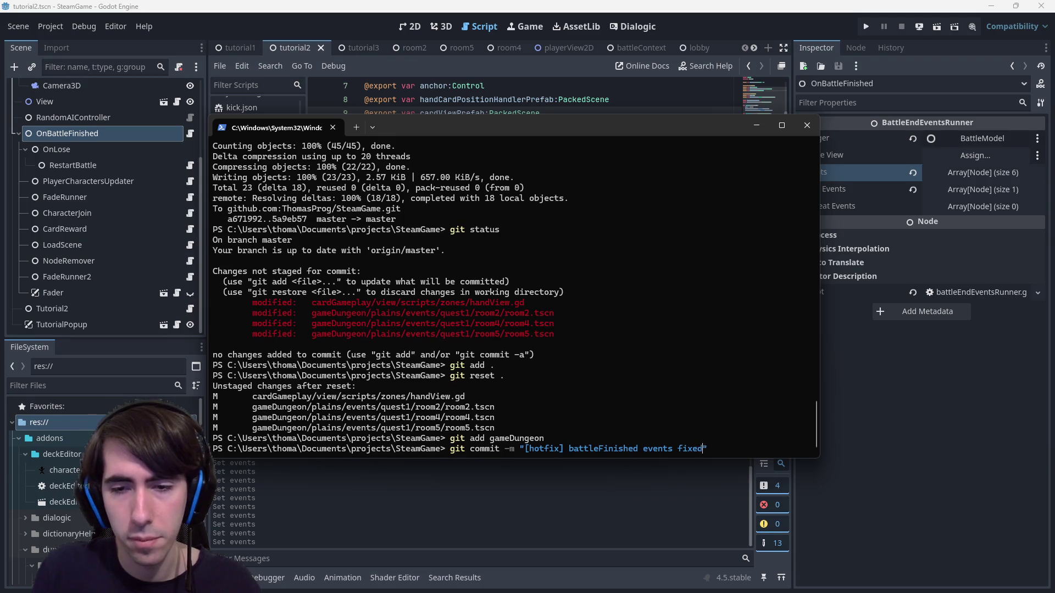
key("Return")
Stage the remaining handView.gd change with git add . and begin a new commit
type("git add .")
key("Return")
type("git commit -m \"[]\"")
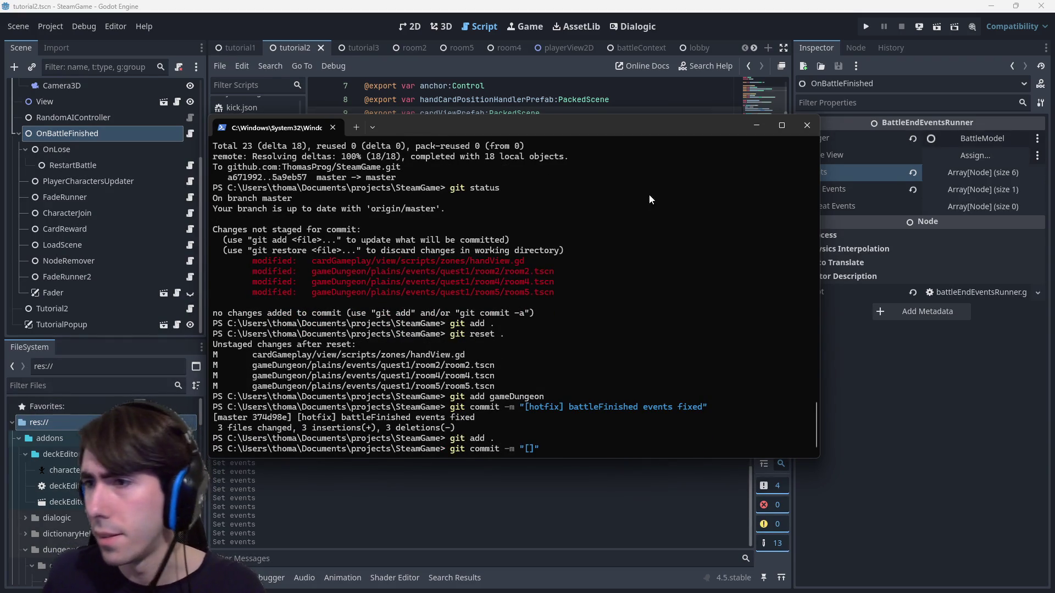
Commit the handView.gd change as "[MAD-138] Hand behavior improved" after checking the task number
key("Left")
key("Left")
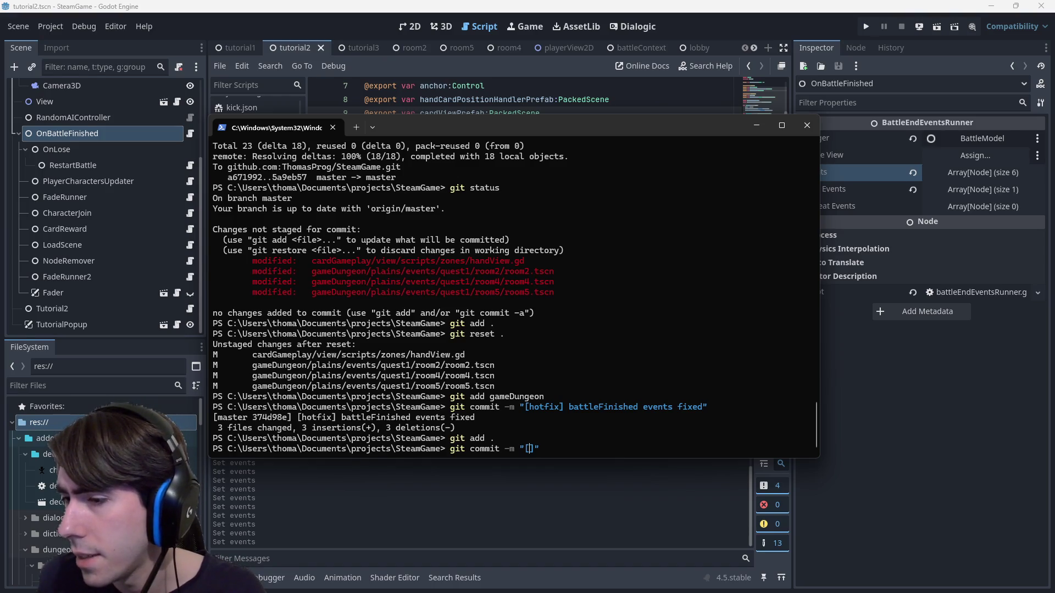
key("alt+Tab")
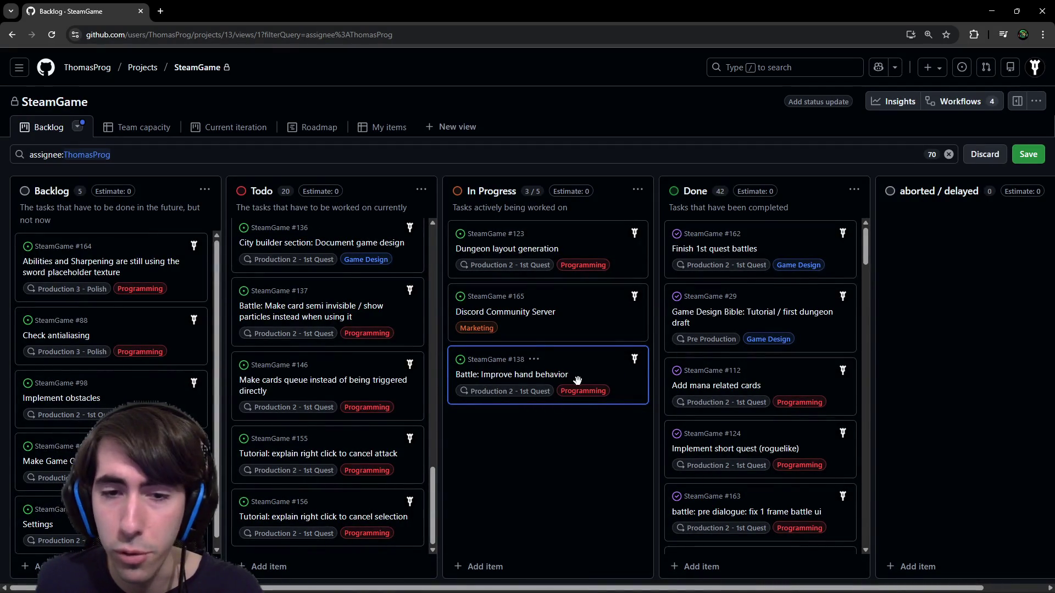
key("alt+Tab")
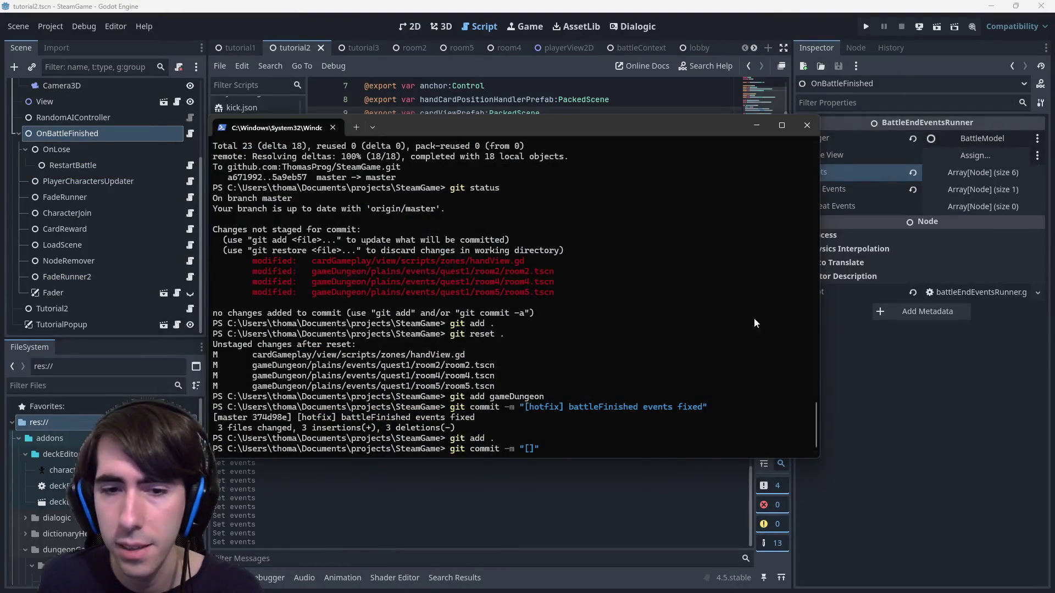
type("MAD-")
type("138")
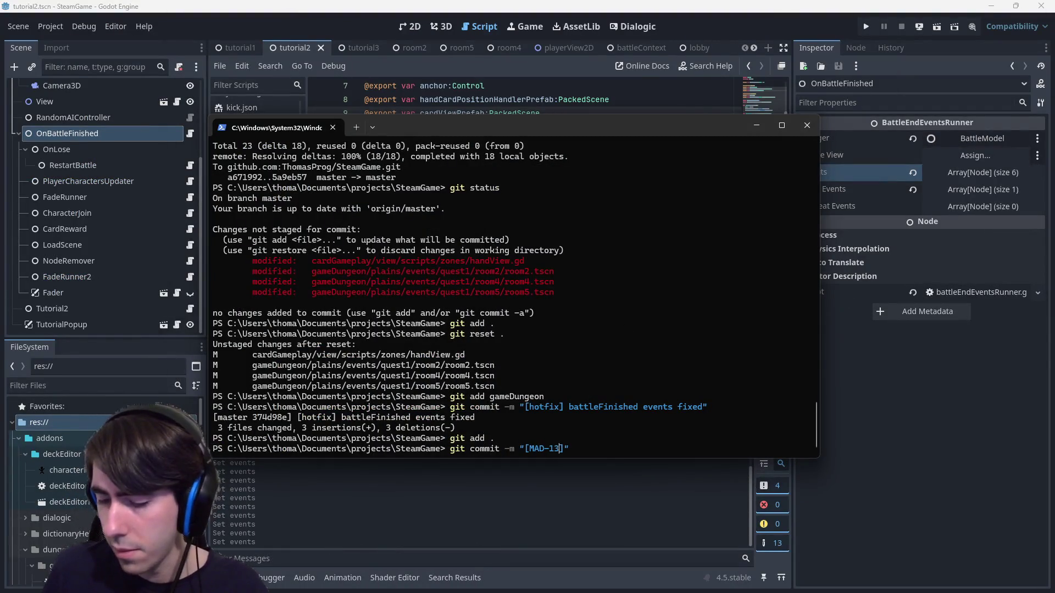
key("Right")
type("Han")
type("d behavior im")
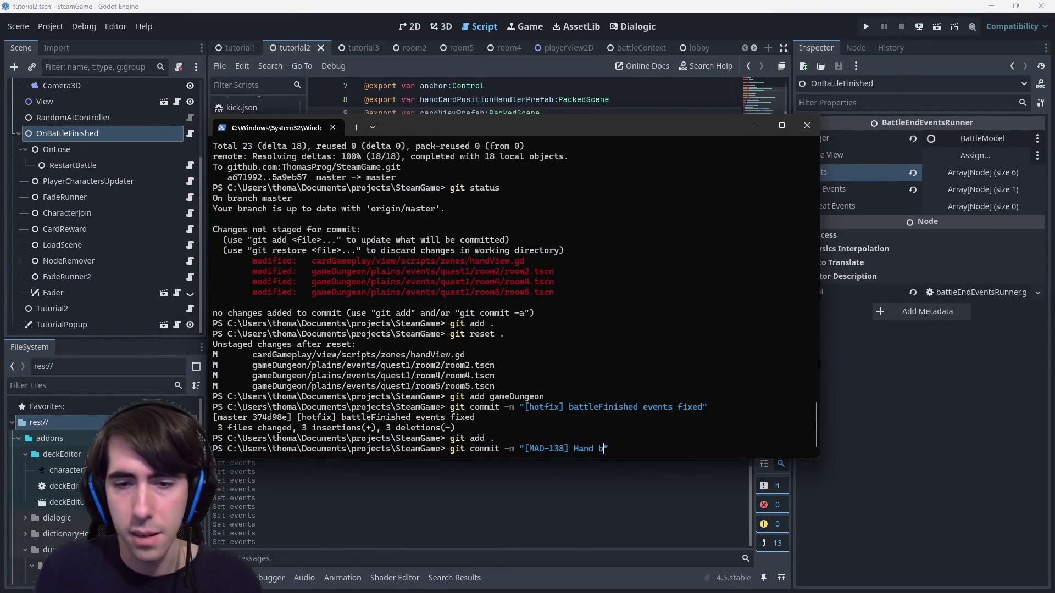
type("proved")
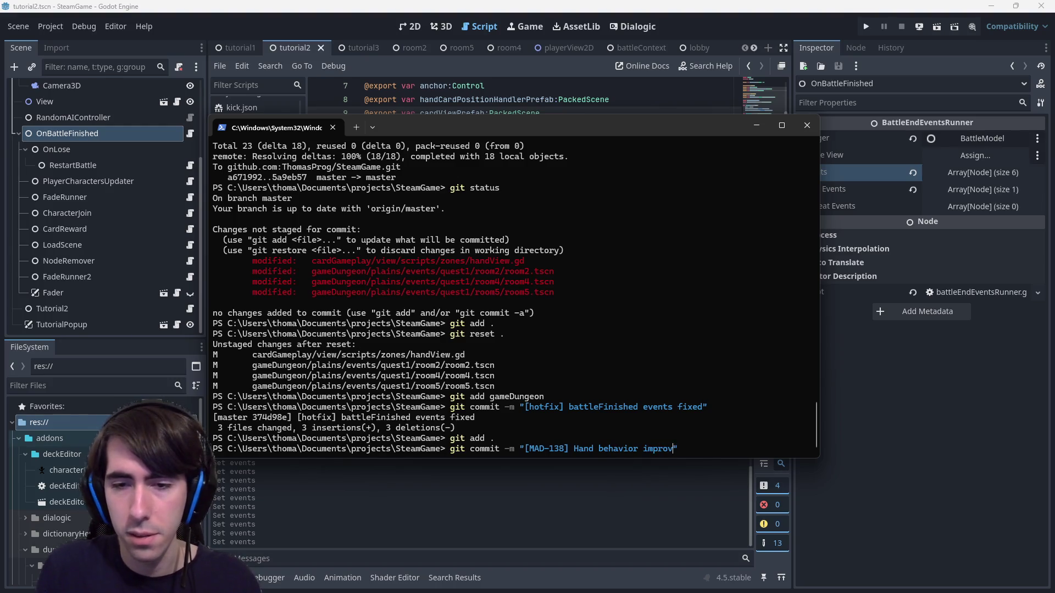
key("Return")
Push both commits to the remote with git push and close the terminal
type("git push")
key("Return")
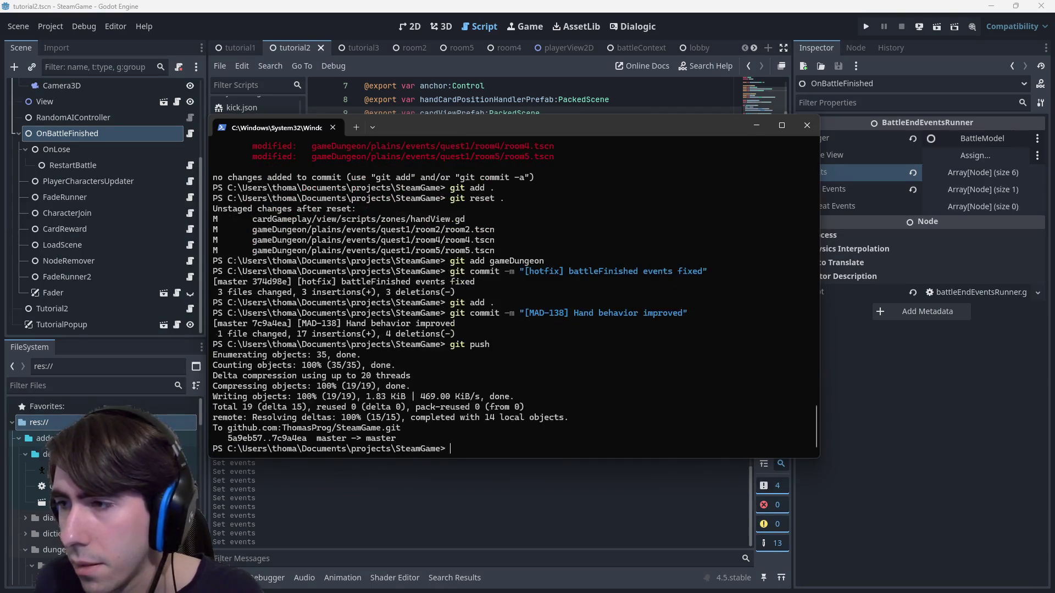
left_click(807, 126)
key("alt+Tab")
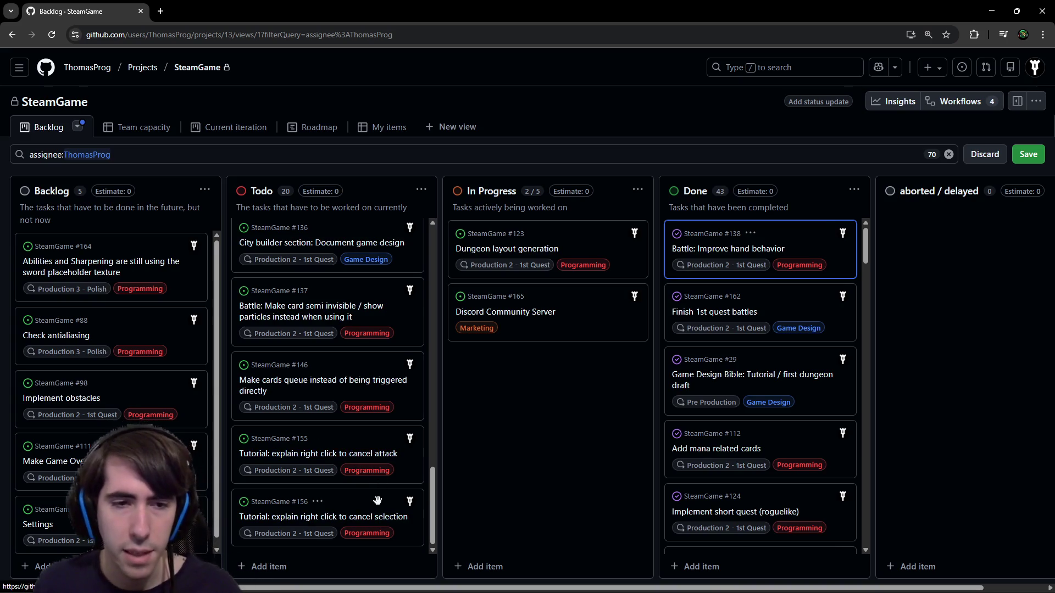
Scroll through the SteamGame board's Todo column, then minimize Chrome to return to Godot
scroll(374, 472, "up", 4)
scroll(374, 461, "down", 4)
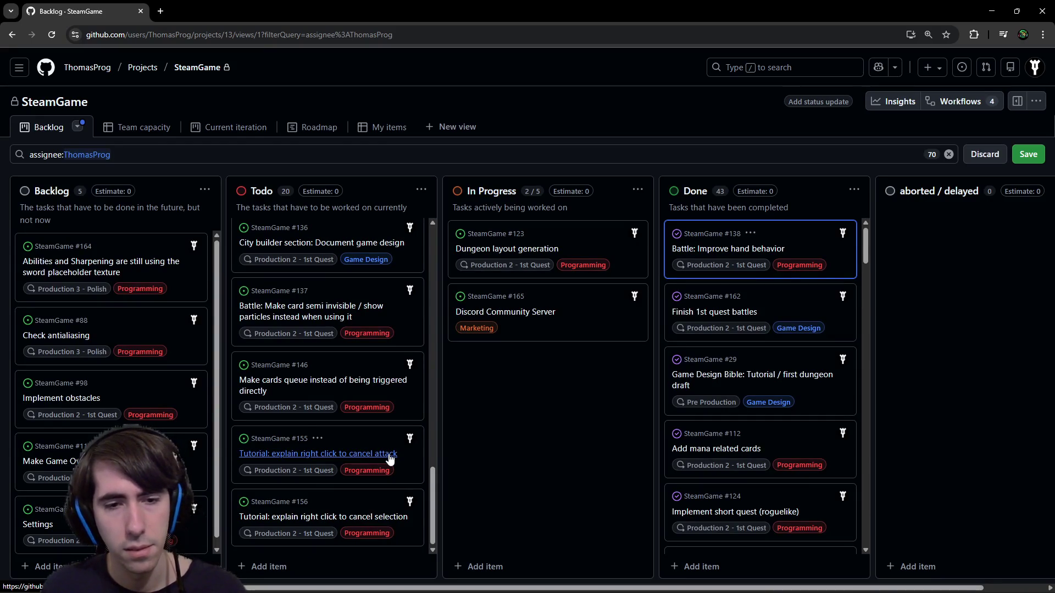
scroll(341, 357, "up", 15)
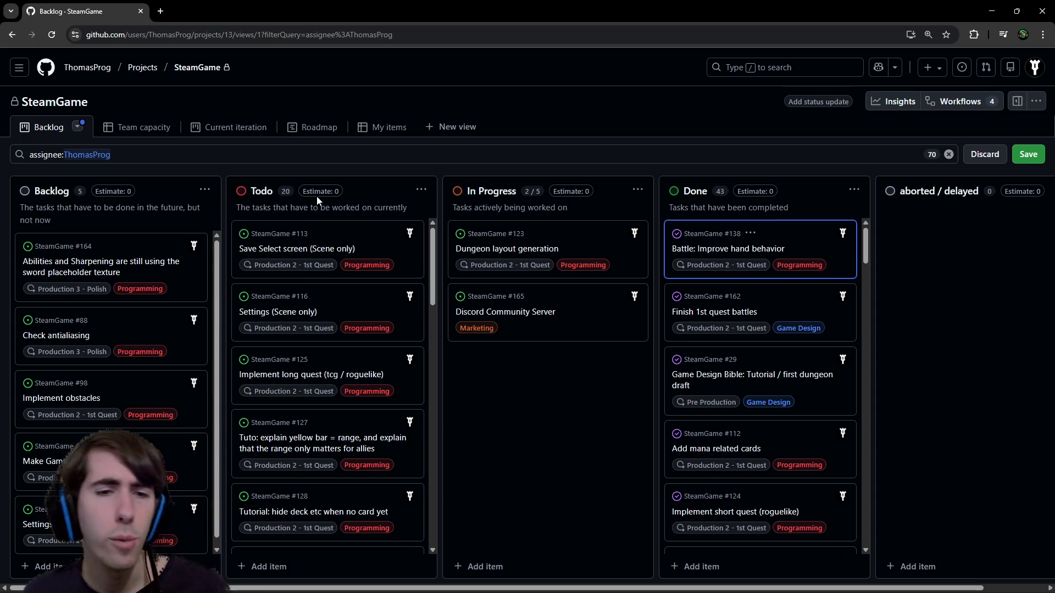
scroll(329, 305, "down", 4)
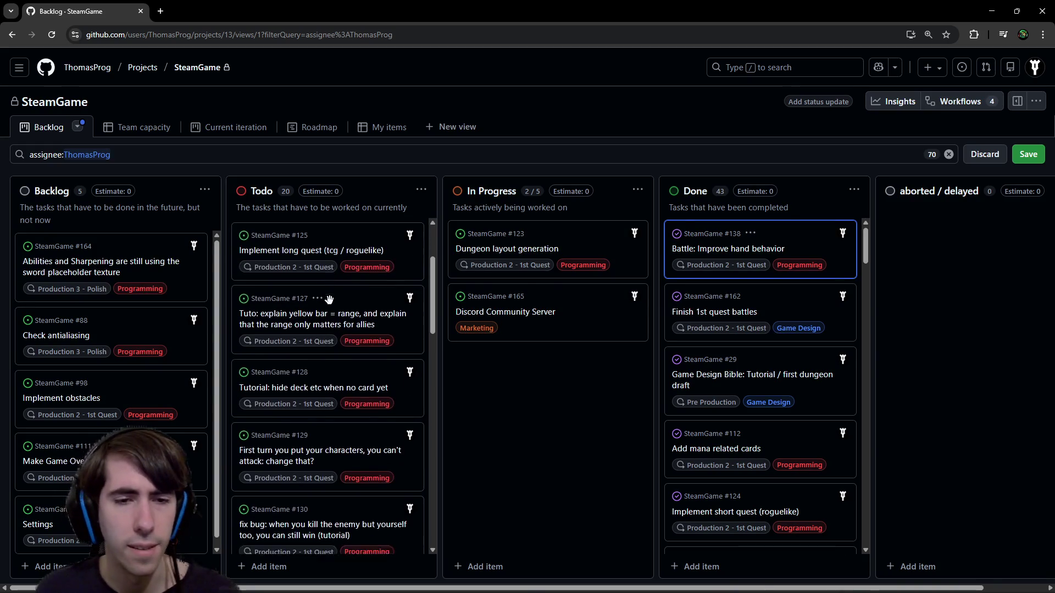
scroll(332, 306, "down", 2)
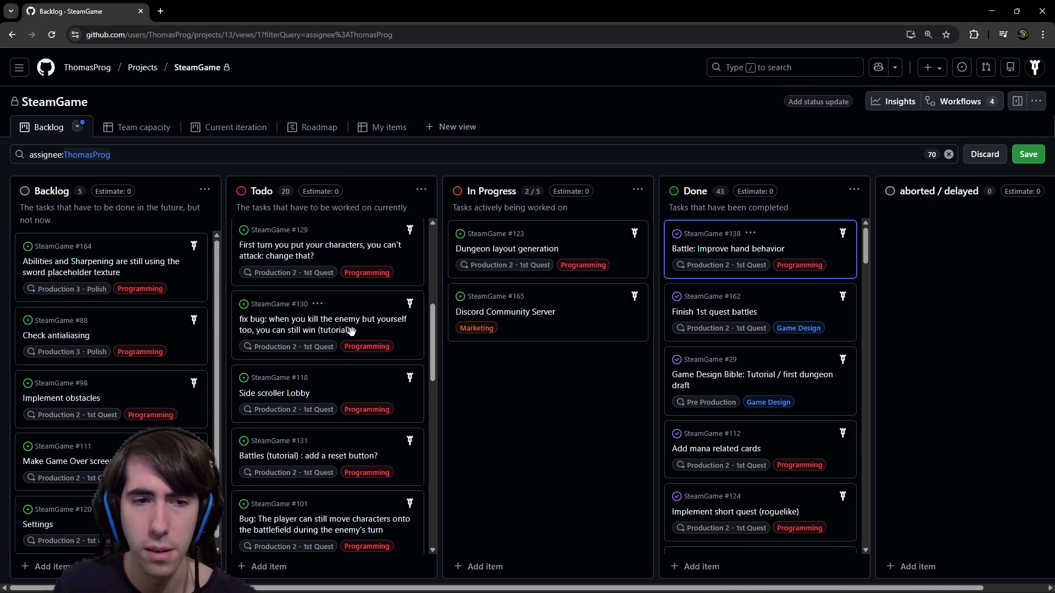
scroll(345, 336, "down", 1)
scroll(337, 333, "down", 1)
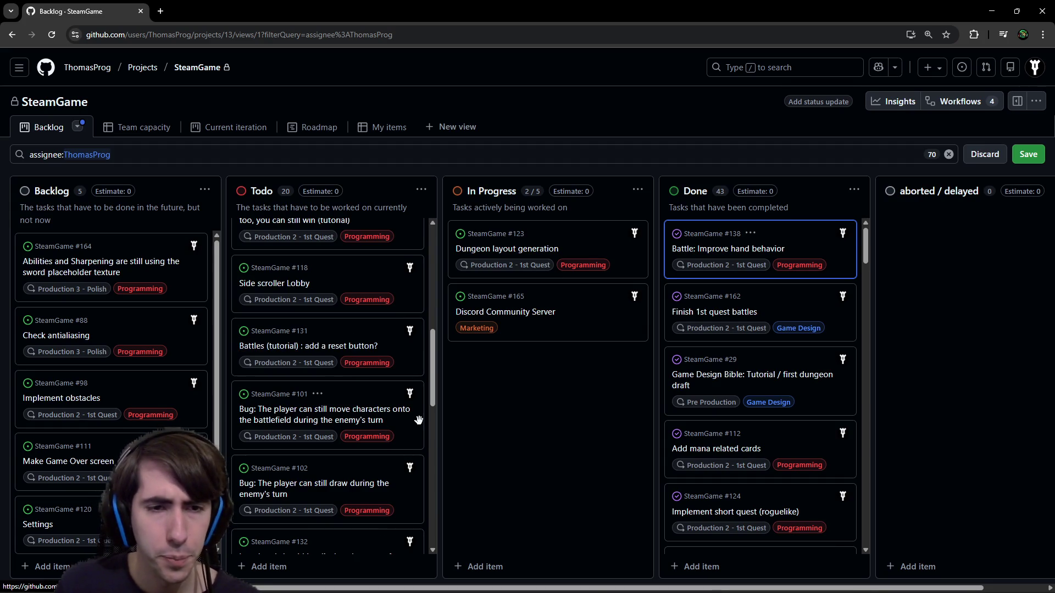
scroll(418, 420, "down", 1)
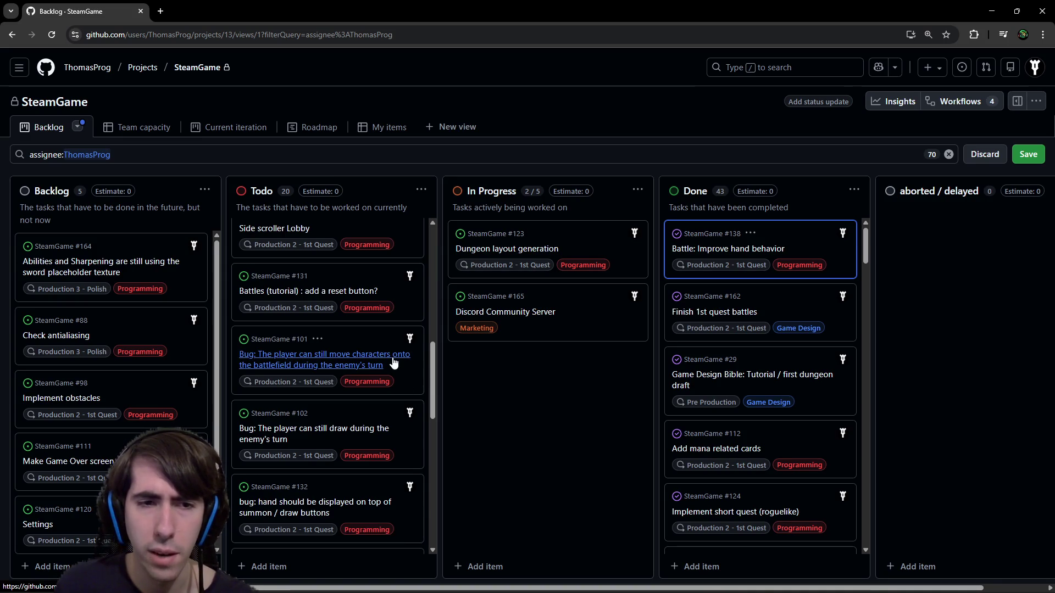
scroll(394, 362, "down", 1)
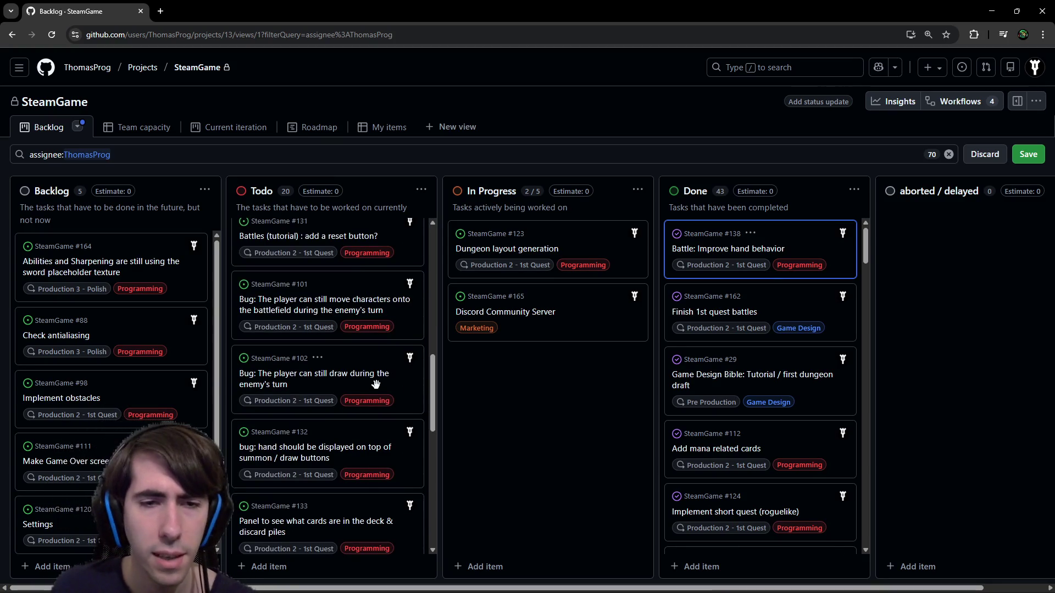
scroll(323, 444, "down", 1)
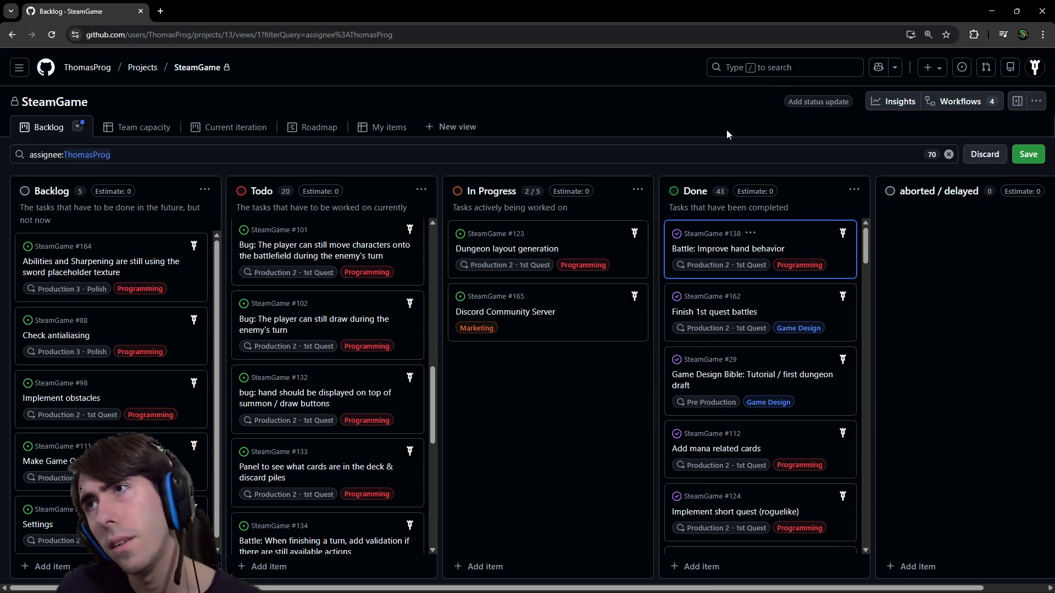
left_click(992, 11)
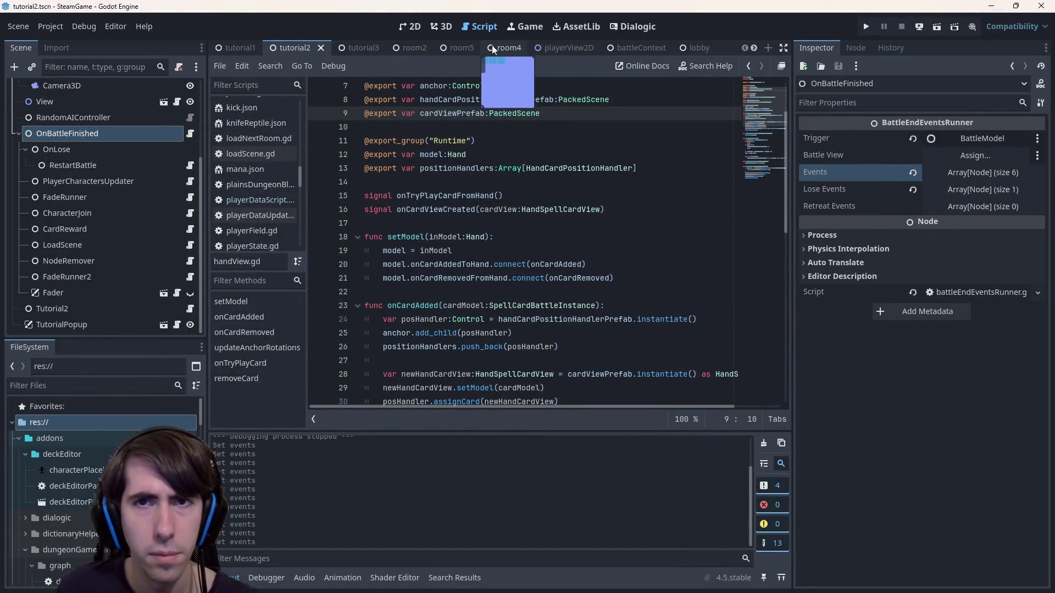
Open playerView2D in the 2D view and inspect the Hand, TextureRect and CommandPanel nodes
left_click(458, 48)
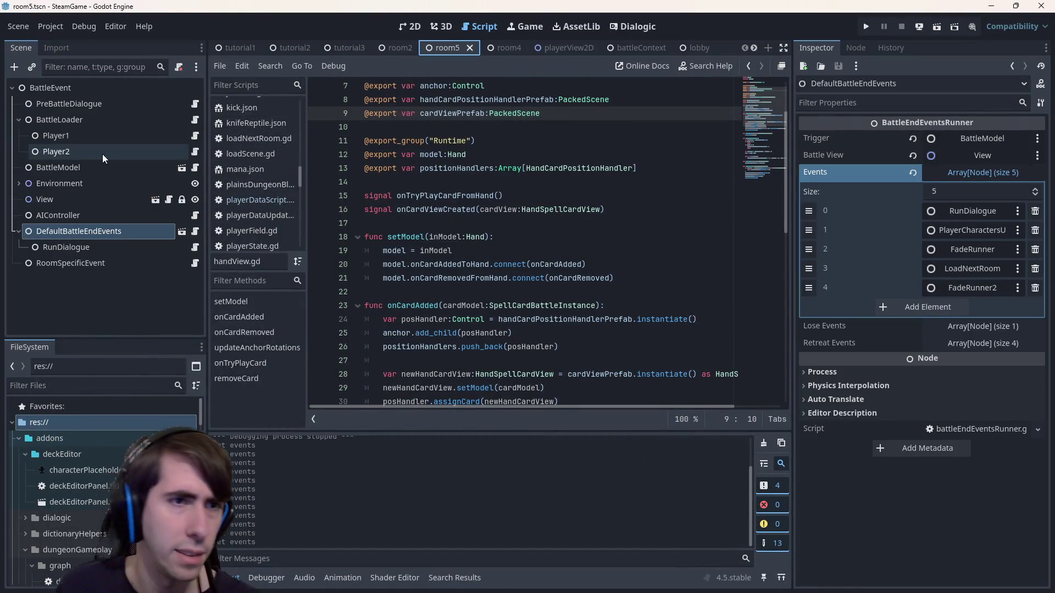
left_click(156, 199)
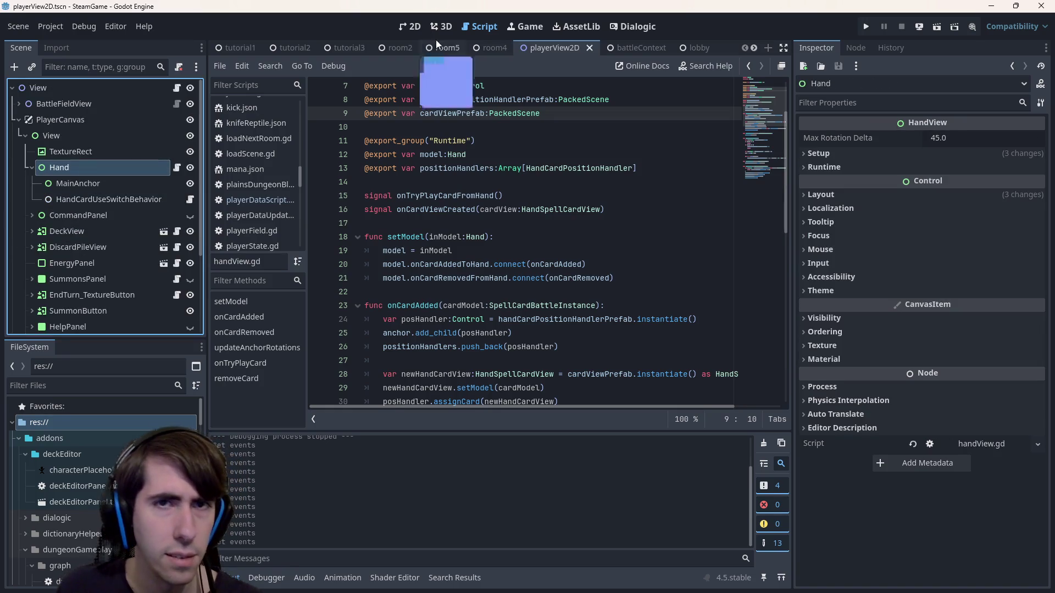
left_click(405, 26)
left_click(32, 168)
left_click(80, 149)
left_click(88, 167)
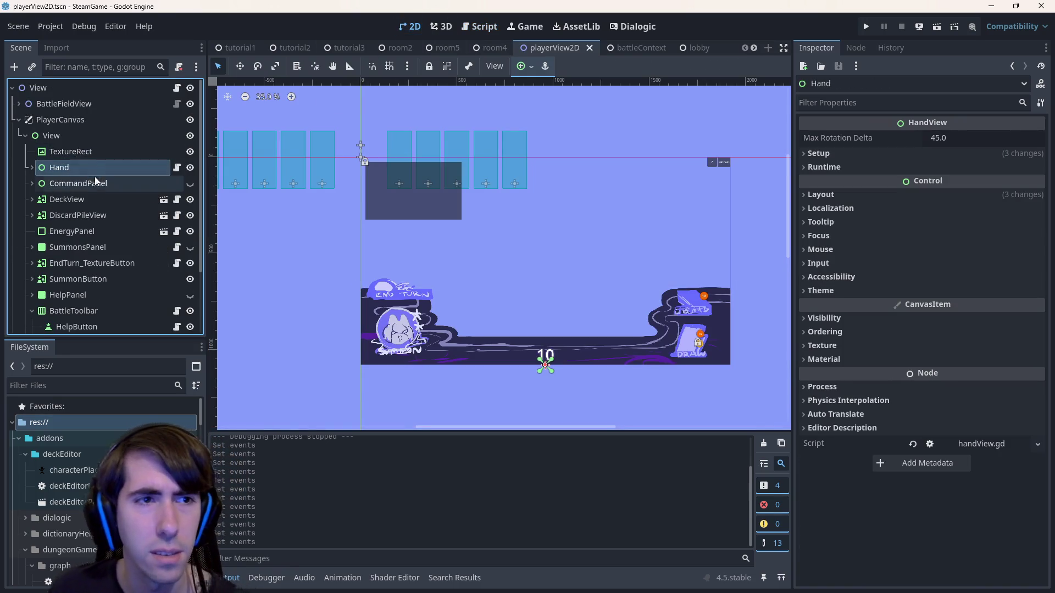
left_click(57, 184)
left_click(27, 181)
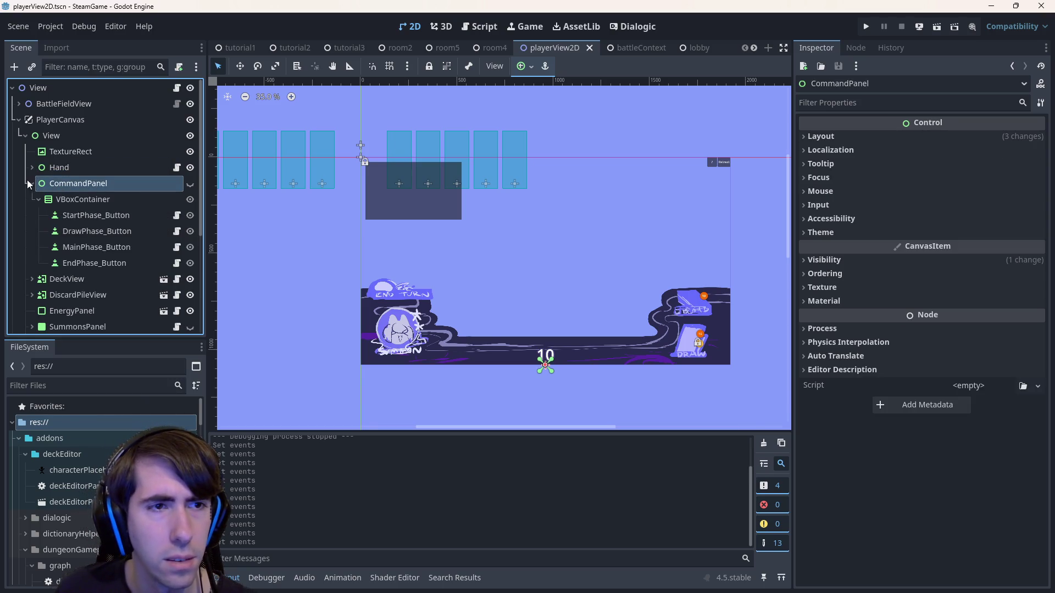
left_click(27, 181)
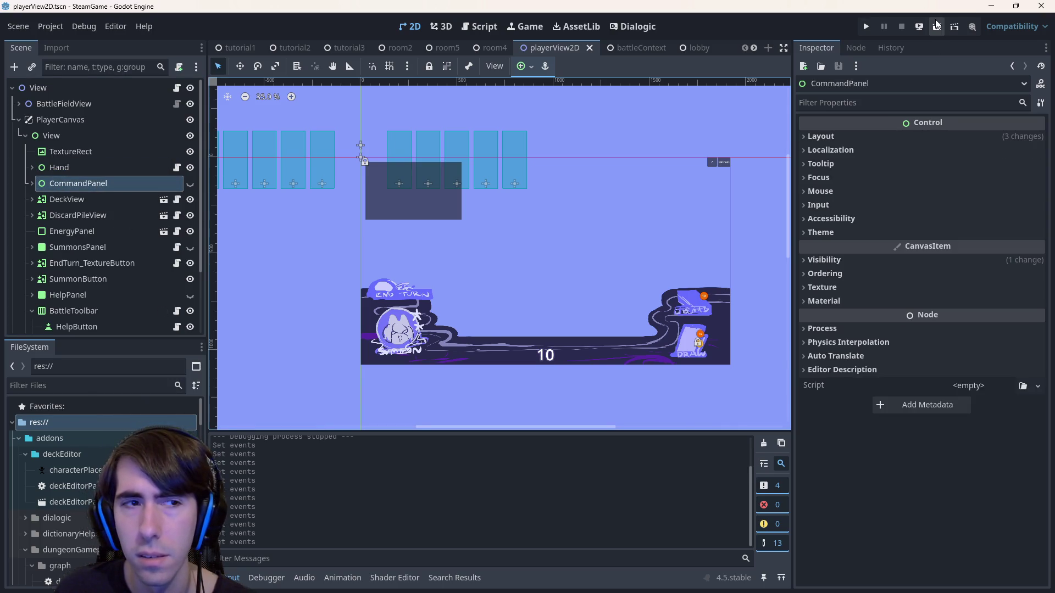
Inspect the BattleToolbar and Hand nodes in the Scene dock
scroll(62, 286, "down", 3)
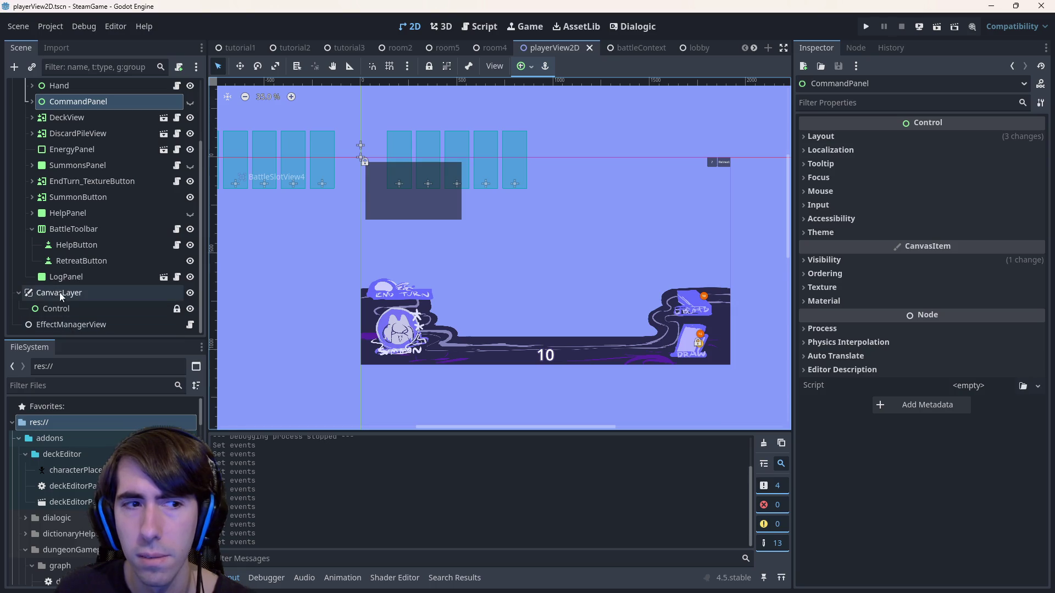
scroll(59, 268, "up", 3)
scroll(60, 266, "down", 3)
left_click(36, 234)
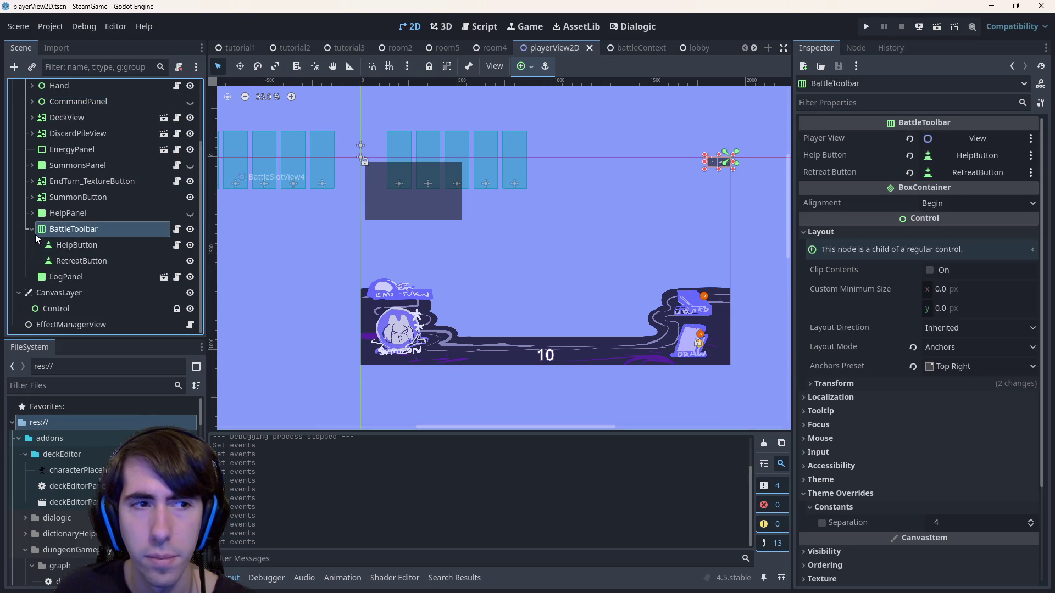
left_click(31, 229)
scroll(34, 228, "up", 2)
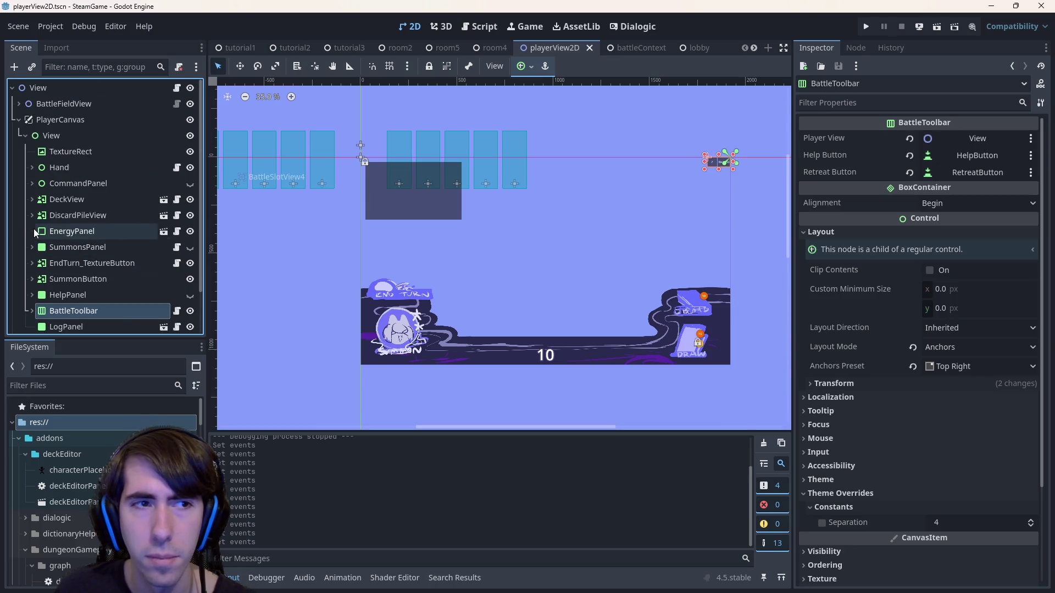
left_click(103, 174)
left_click(31, 168)
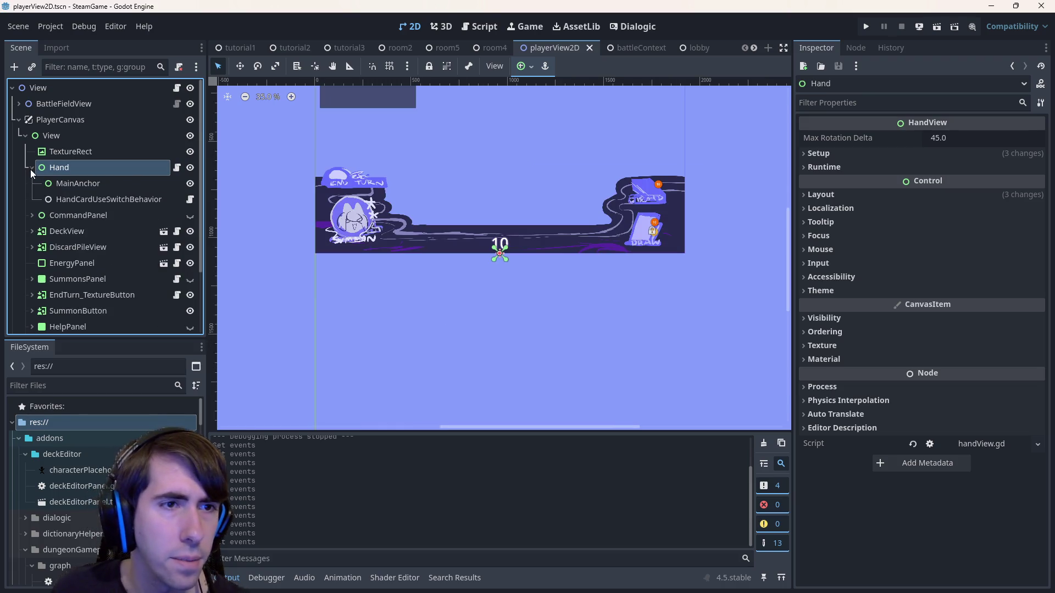
left_click(31, 169)
Move Hand below LogPanel, save, undo the move, then switch to tutorial3
scroll(74, 171, "down", 2)
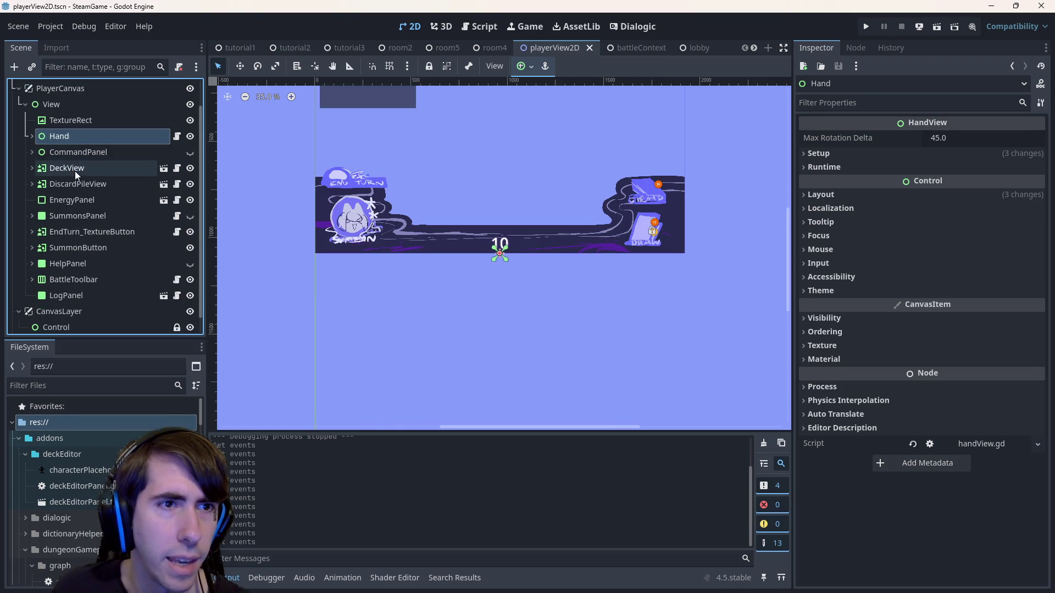
mouse_move(66, 136)
left_mouse_down()
mouse_move(61, 305)
mouse_move(70, 302)
left_mouse_up()
key("ctrl+s")
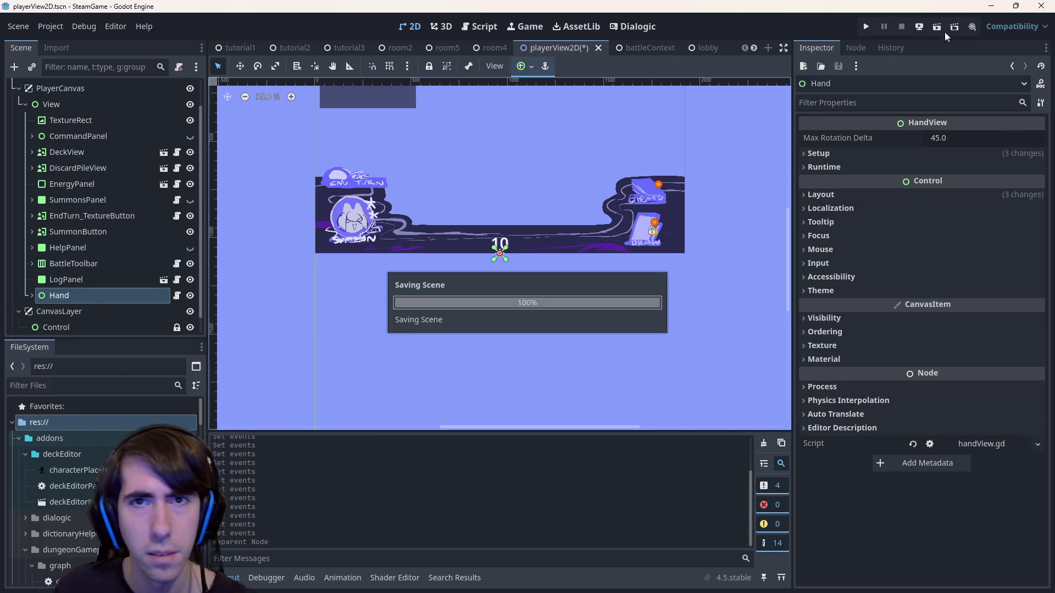
key("ctrl+z")
left_click(449, 48)
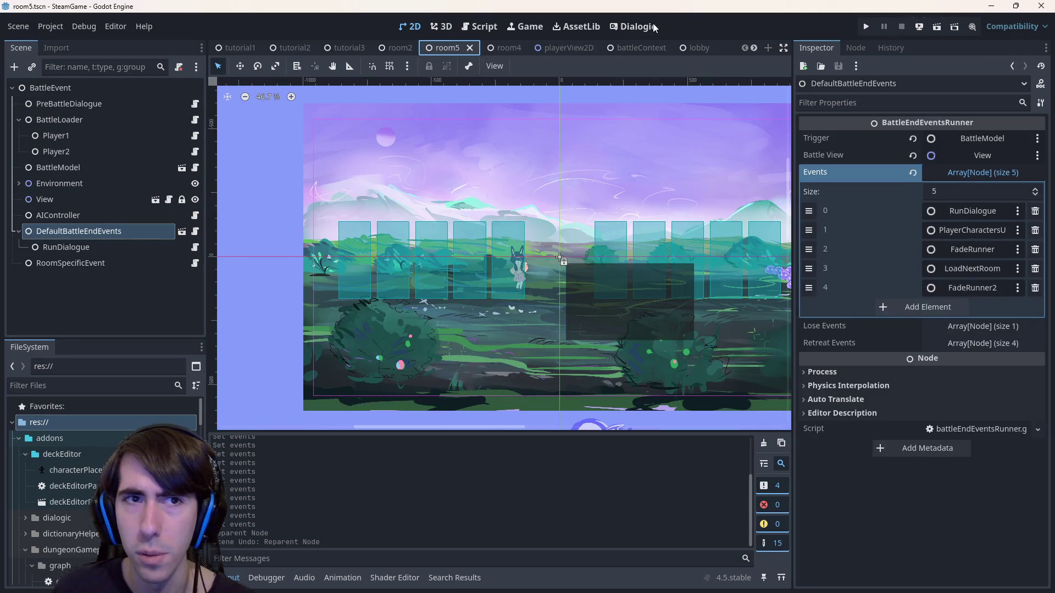
left_click(341, 49)
Run tutorial3, draw an Action Giver card from the draw pile, and close the game
left_click(936, 28)
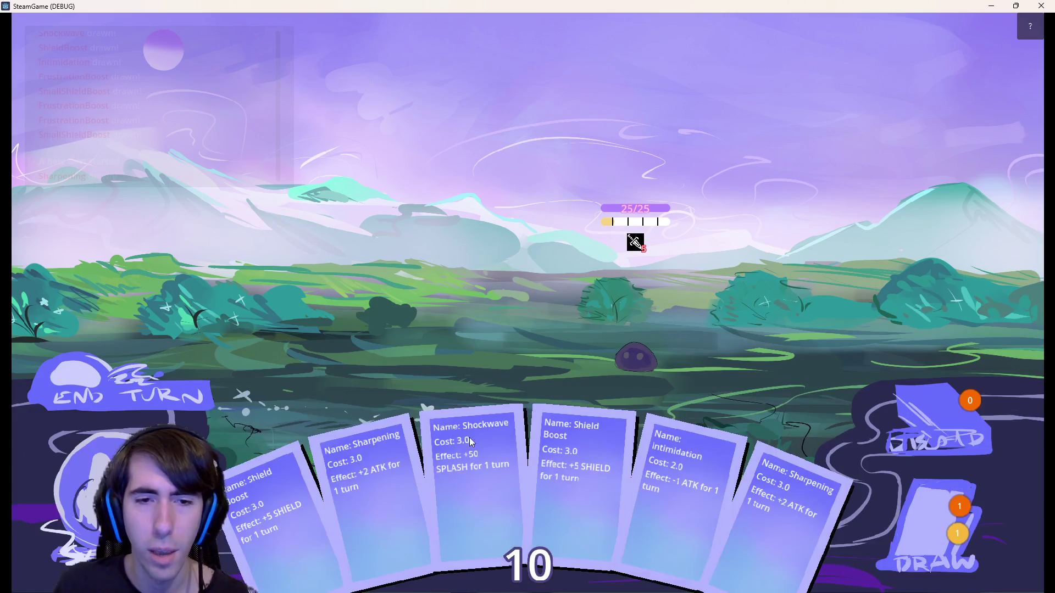
left_click(898, 545)
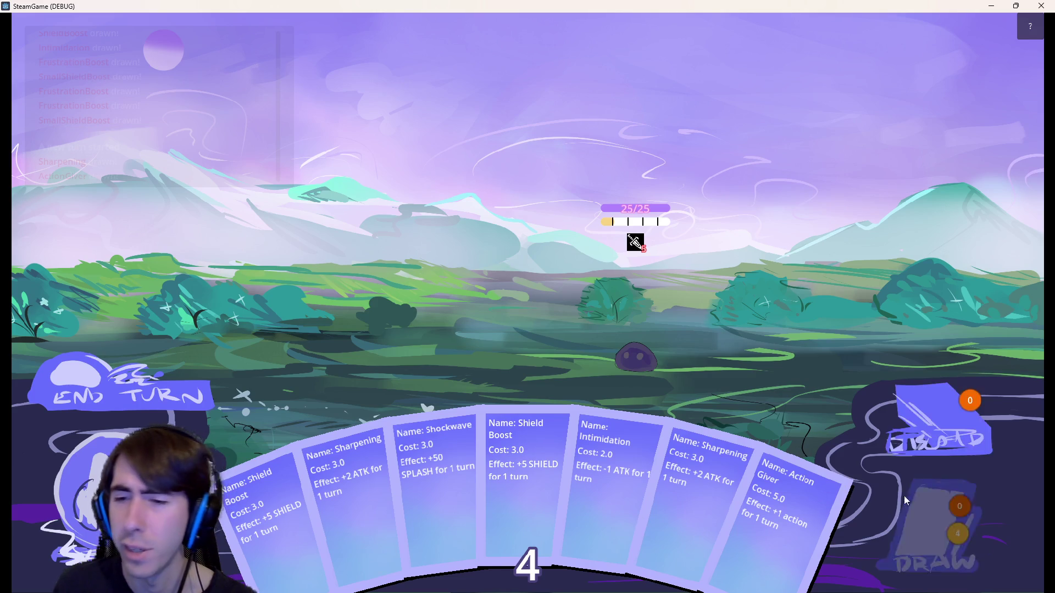
left_click(1041, 5)
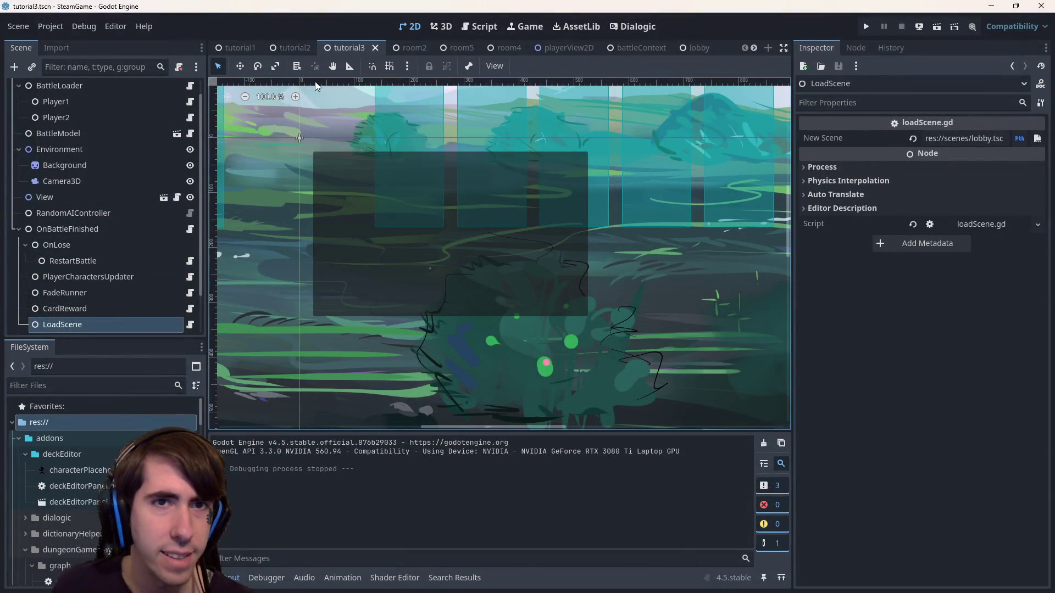
In playerView2D, move Hand below LogPanel and save the scene
left_click(163, 198)
mouse_move(97, 144)
left_mouse_down()
mouse_move(91, 272)
mouse_move(65, 298)
left_mouse_up()
key("ctrl+s")
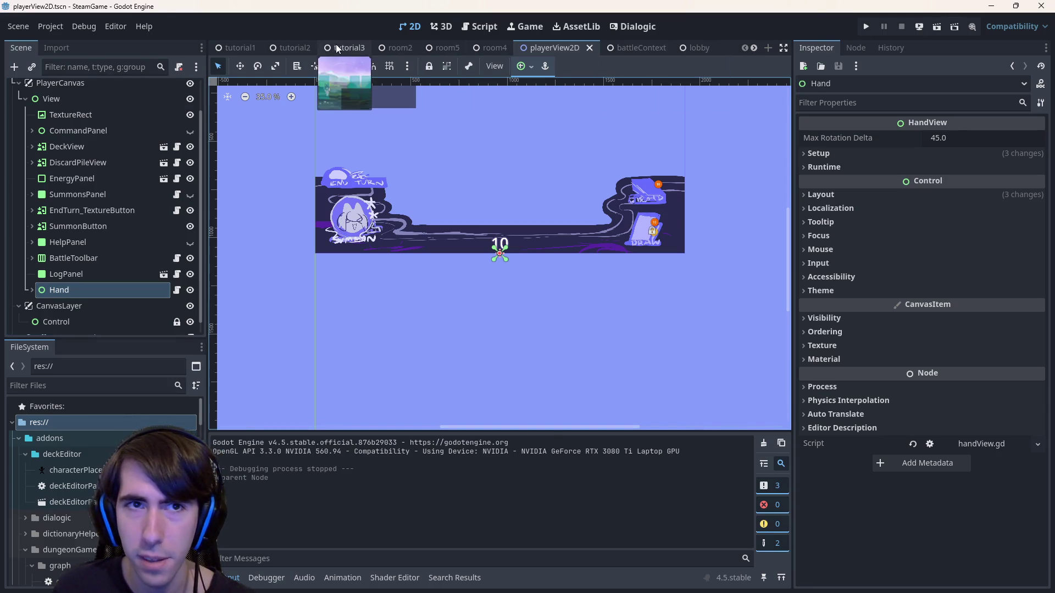
Run tutorial3, draw a card, place the dark character and two slimes, play Sharpening, then close
left_click(335, 48)
key("F6")
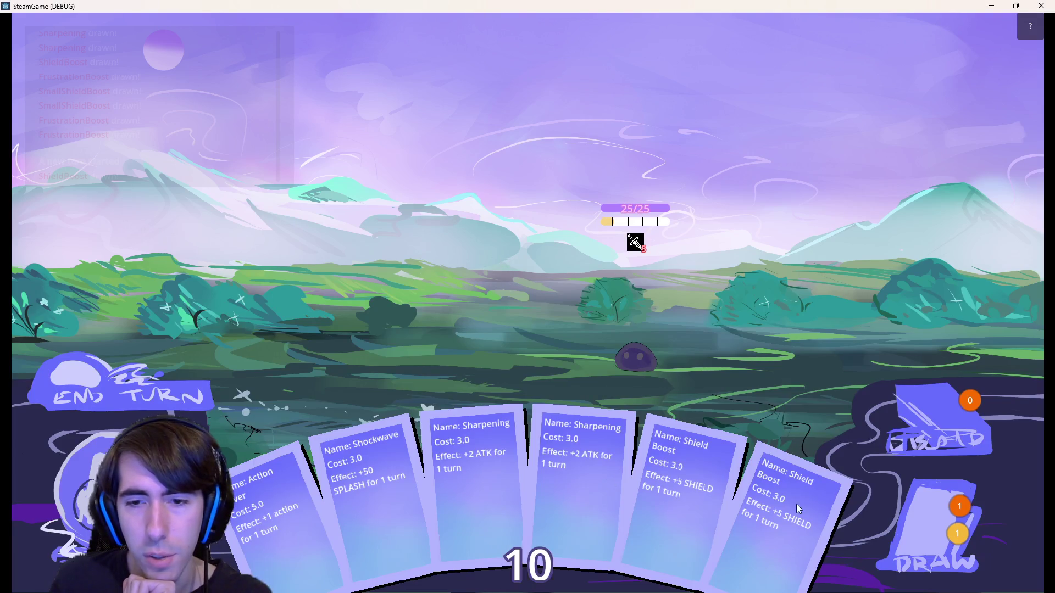
left_click(917, 533)
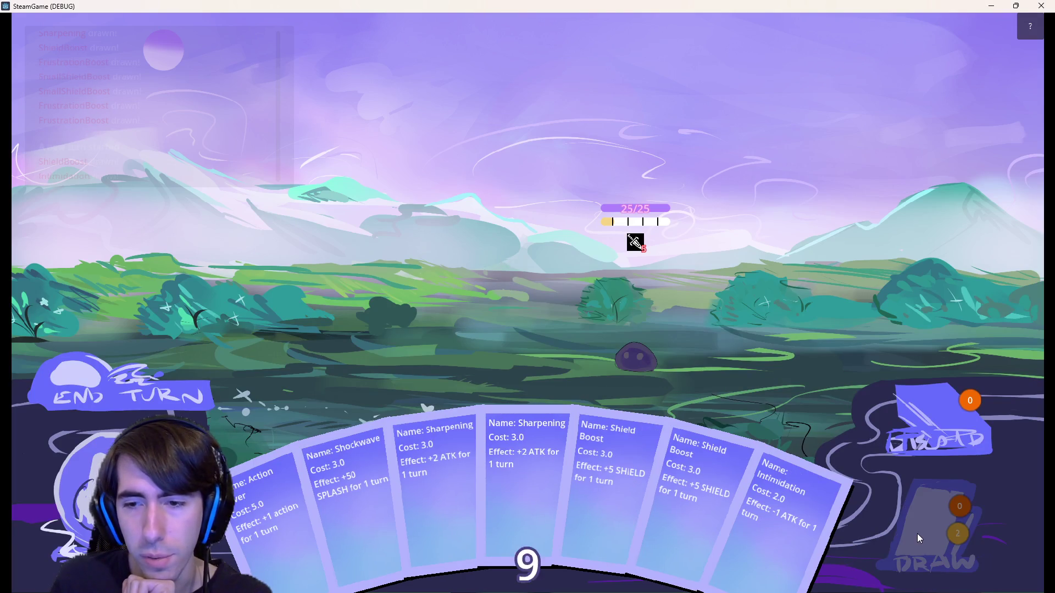
mouse_move(527, 456)
left_mouse_down()
mouse_move(484, 389)
mouse_move(476, 307)
left_mouse_up()
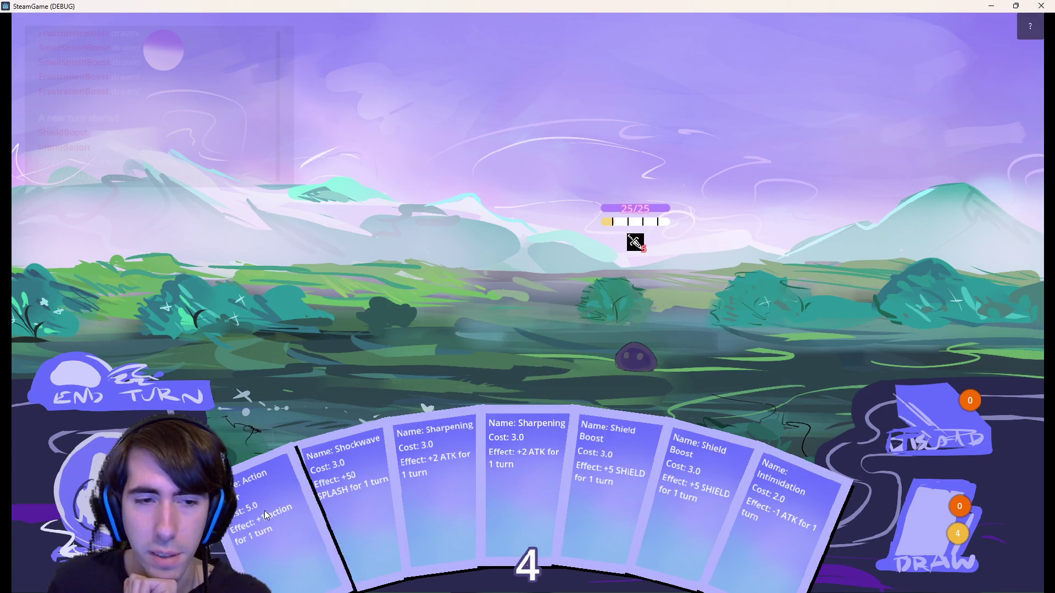
left_click_drag(385, 467, 409, 326)
left_click_drag(425, 450, 341, 354)
mouse_move(528, 473)
left_mouse_down()
mouse_move(258, 307)
mouse_move(258, 351)
left_mouse_up()
mouse_move(448, 438)
left_mouse_down()
mouse_move(420, 328)
mouse_move(427, 346)
left_mouse_up()
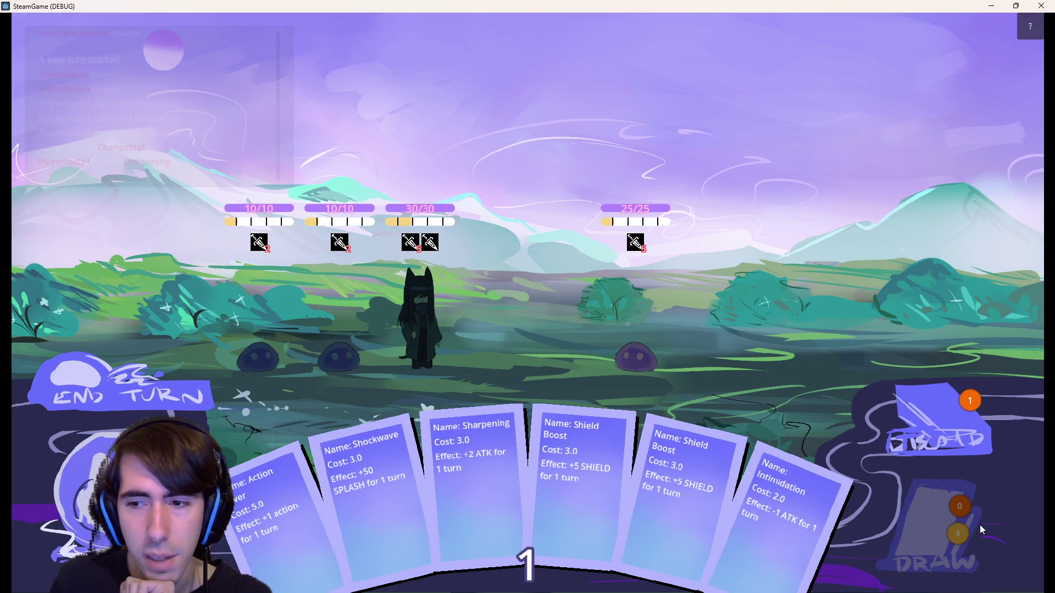
left_click(1041, 6)
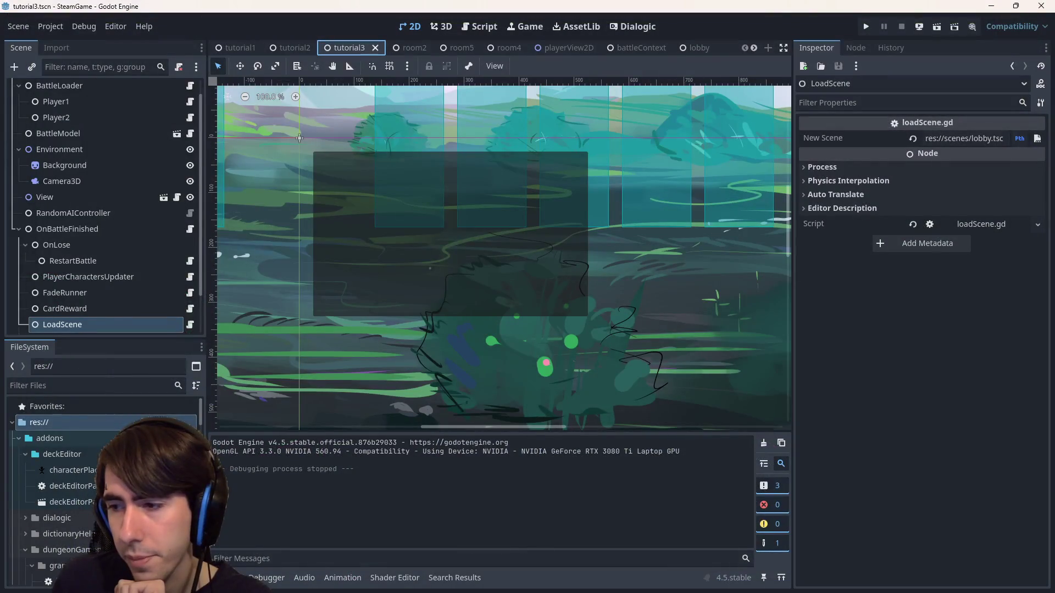
Check git status and stage the cardGameplay folder changes
key("alt+Tab")
type("git ")
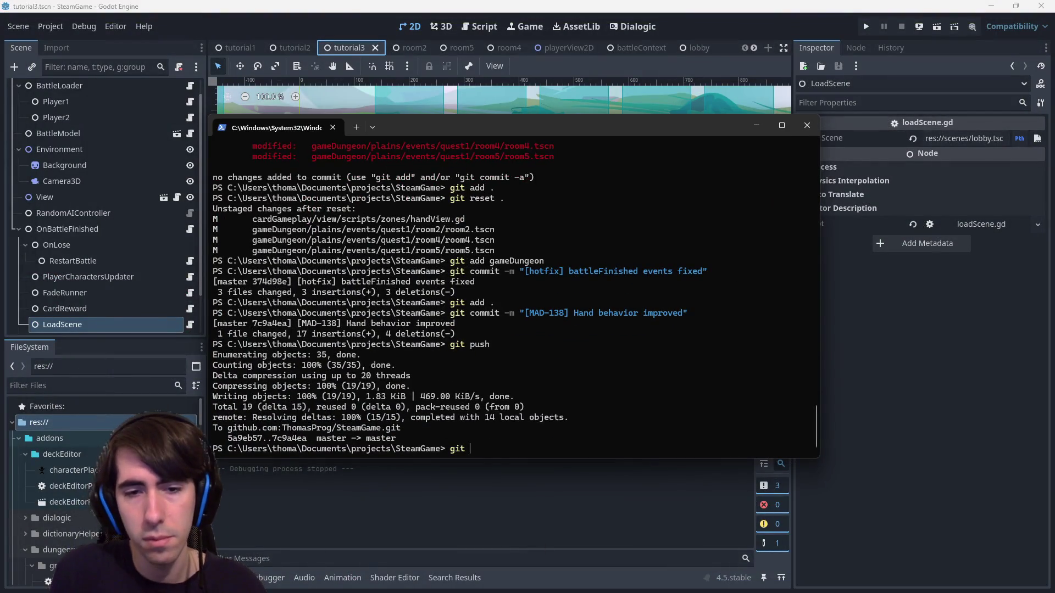
type("statu")
key("Return")
type("git add cardG")
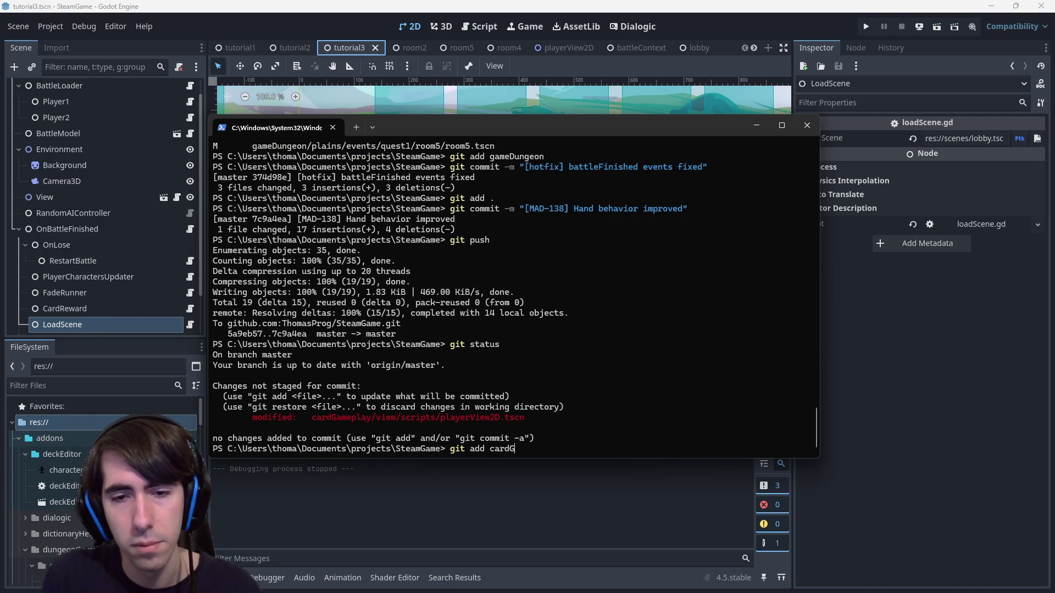
key("Tab")
key("Return")
Start the MAD commit and move task #132 from Todo to In Progress on the board
type("git commit -m \"[")
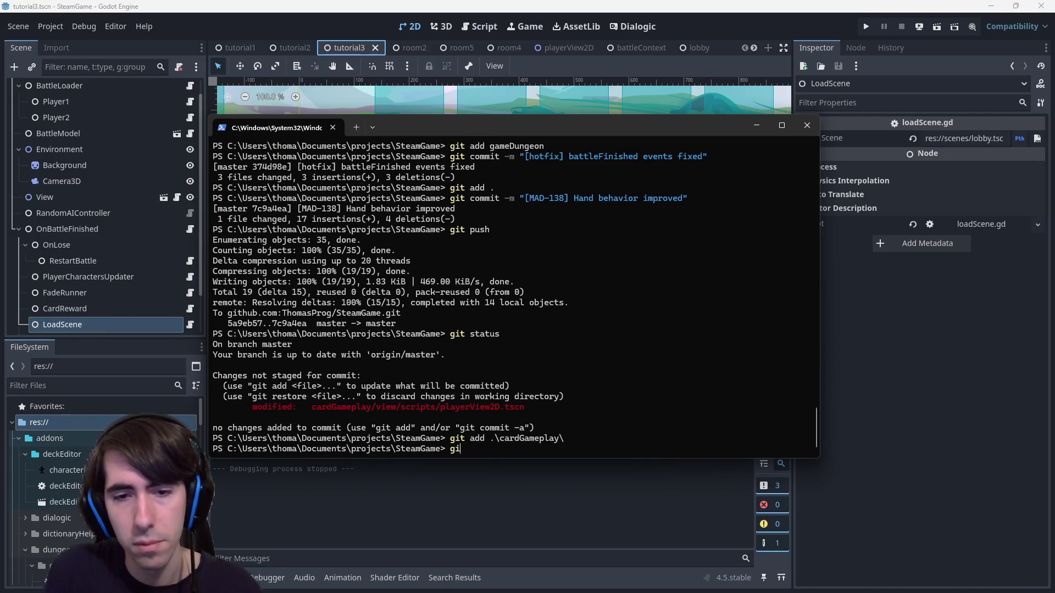
type("MAD-")
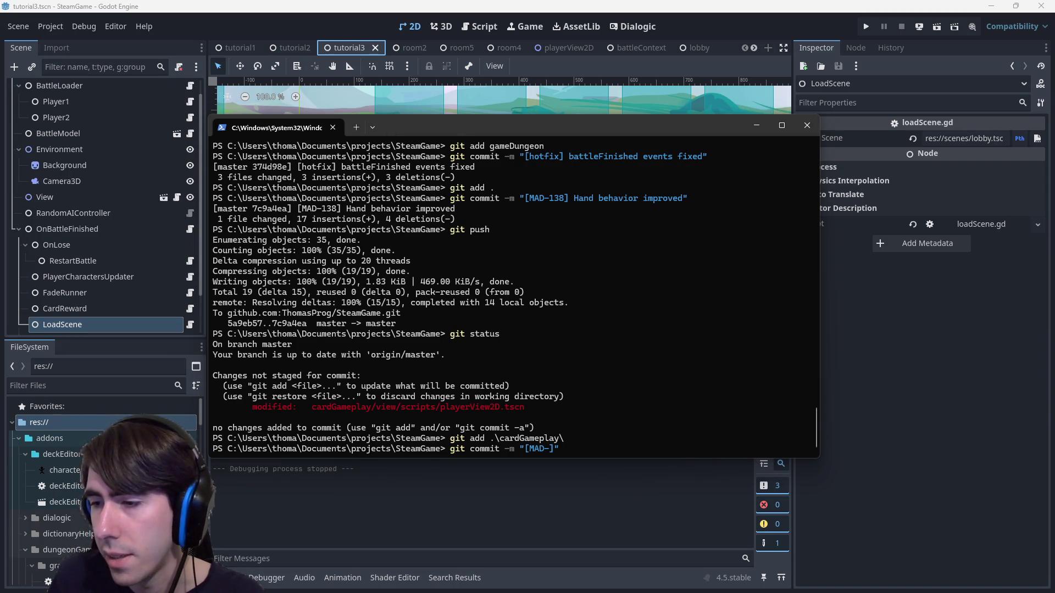
key("alt+Tab")
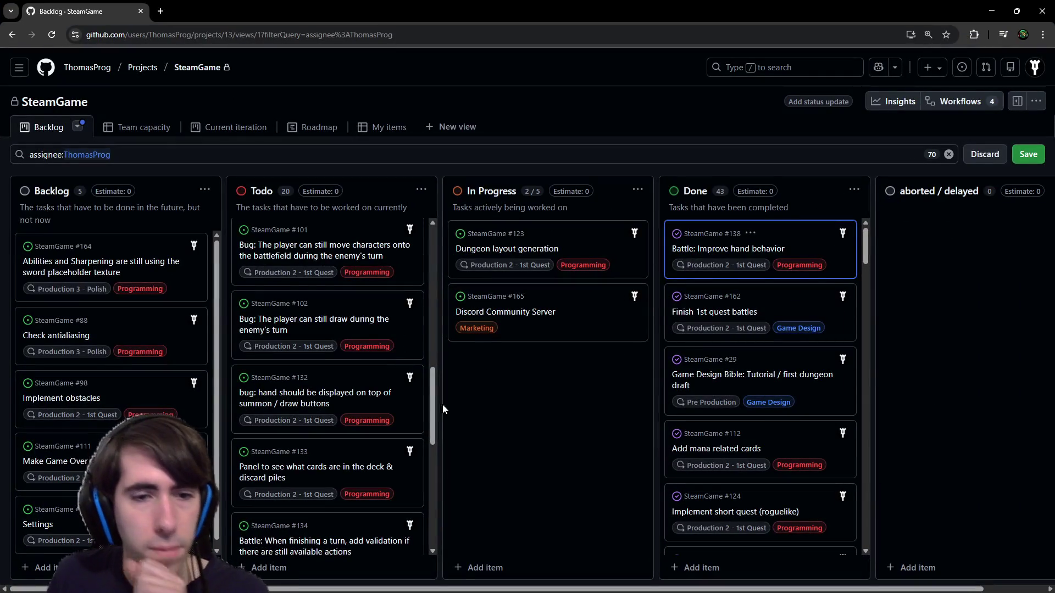
mouse_move(336, 401)
left_mouse_down()
mouse_move(605, 385)
mouse_move(571, 383)
left_mouse_up()
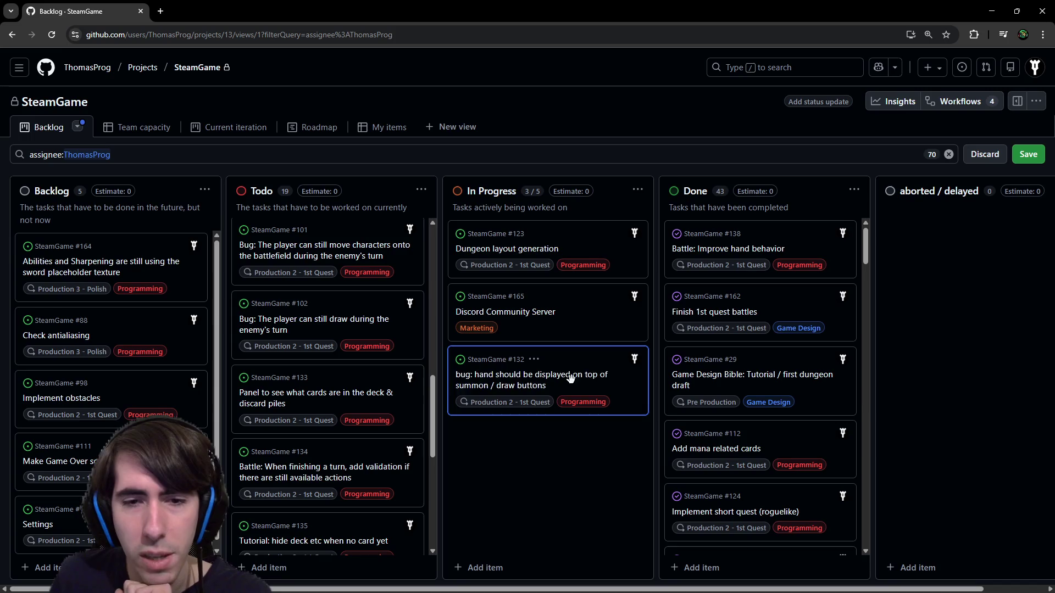
key("alt+Tab")
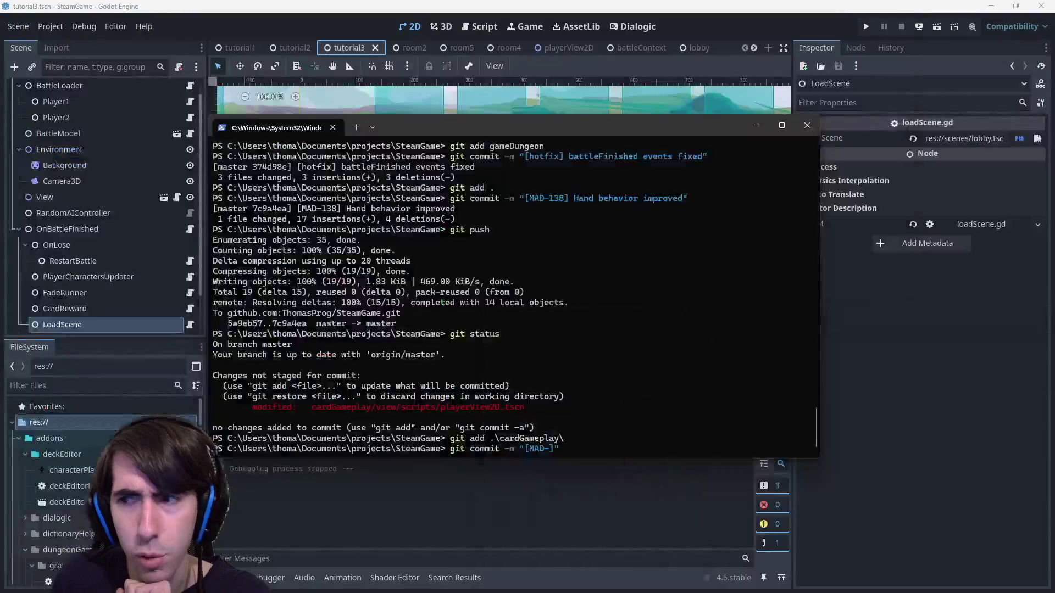
Commit with the message "[MAD-132] Hand now displayed on top of other UI"
type("132] ")
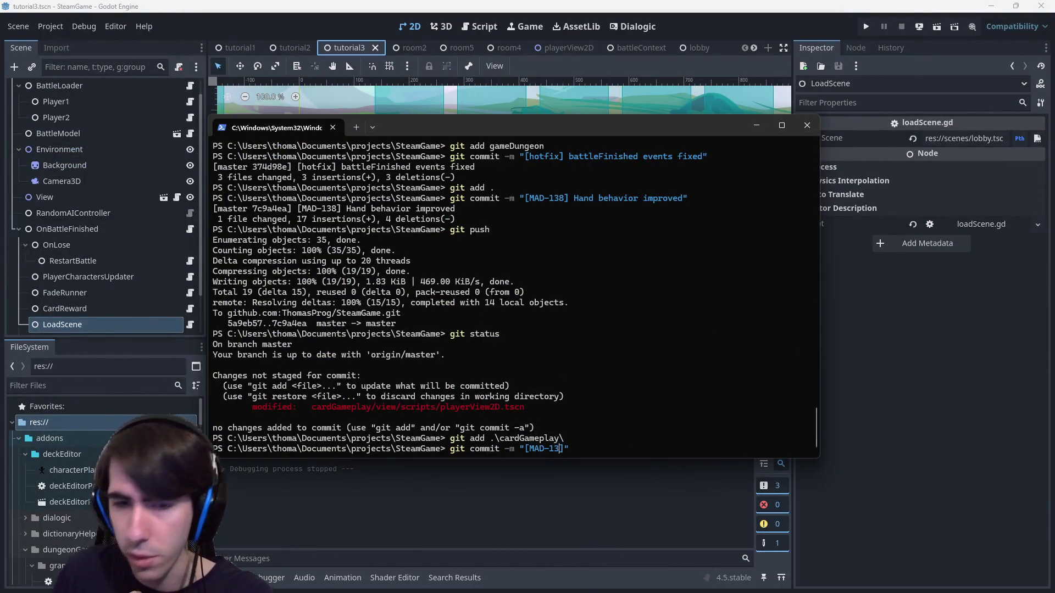
type("Car")
key("BackSpace")
key("BackSpace")
key("BackSpace")
type("h")
key("BackSpace")
key("BackSpace")
key("BackSpace")
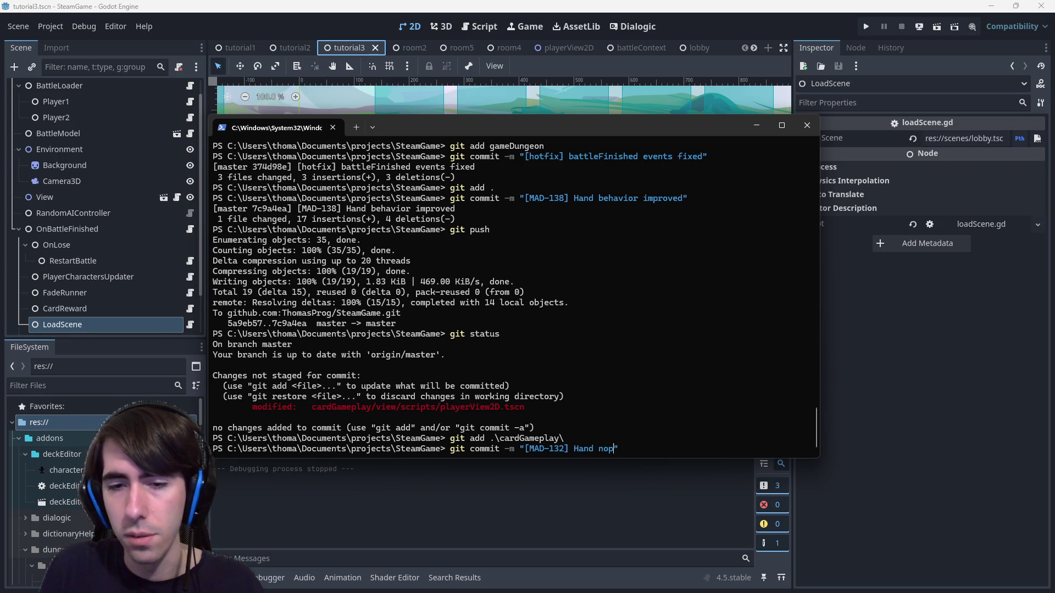
type("splayed on top of other UI")
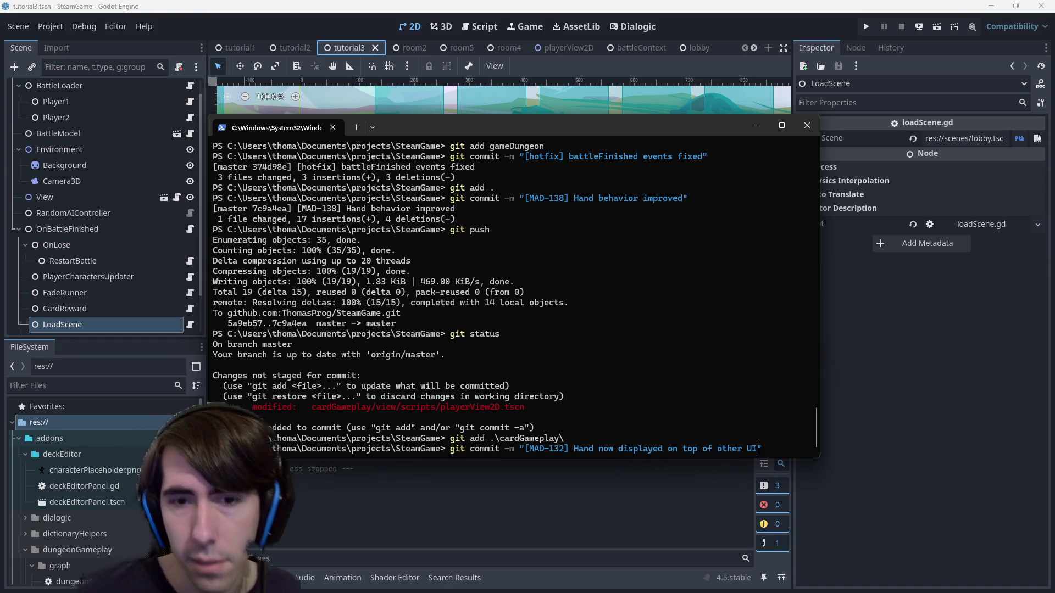
key("Return")
Push the commit to master with git push
type("git p")
key("Return")
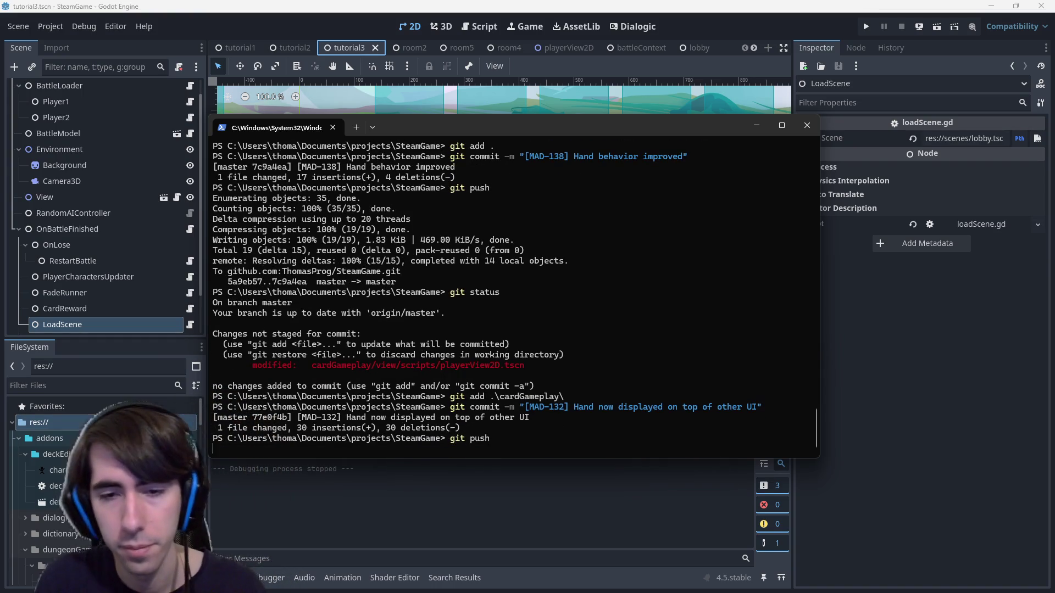
key("alt+Tab")
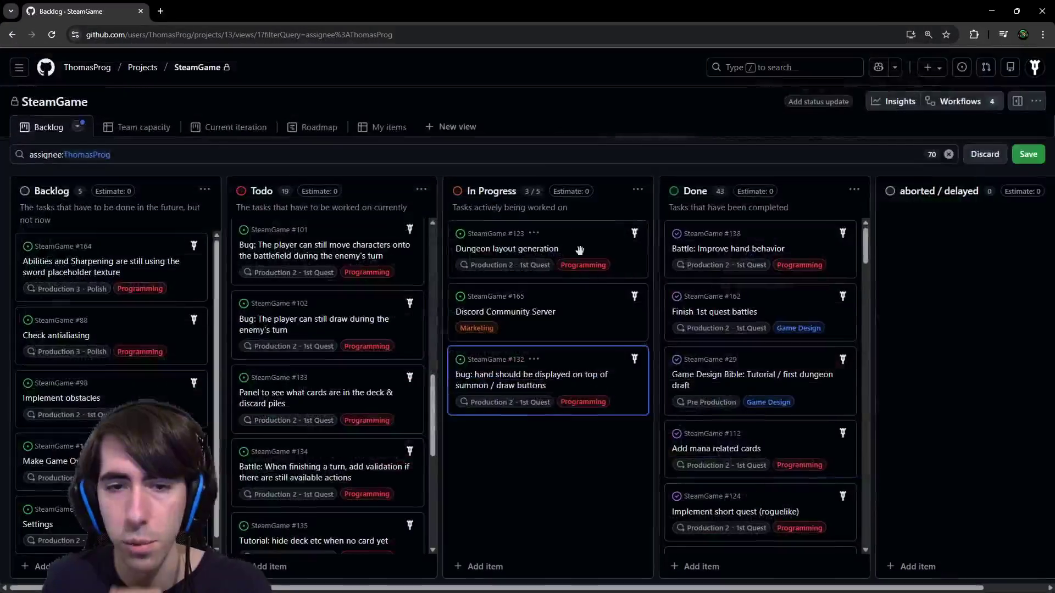
Move task #132 into the Done column
mouse_move(584, 390)
left_mouse_down()
mouse_move(714, 242)
mouse_move(698, 251)
left_mouse_up()
key("alt+Tab")
left_click(371, 26)
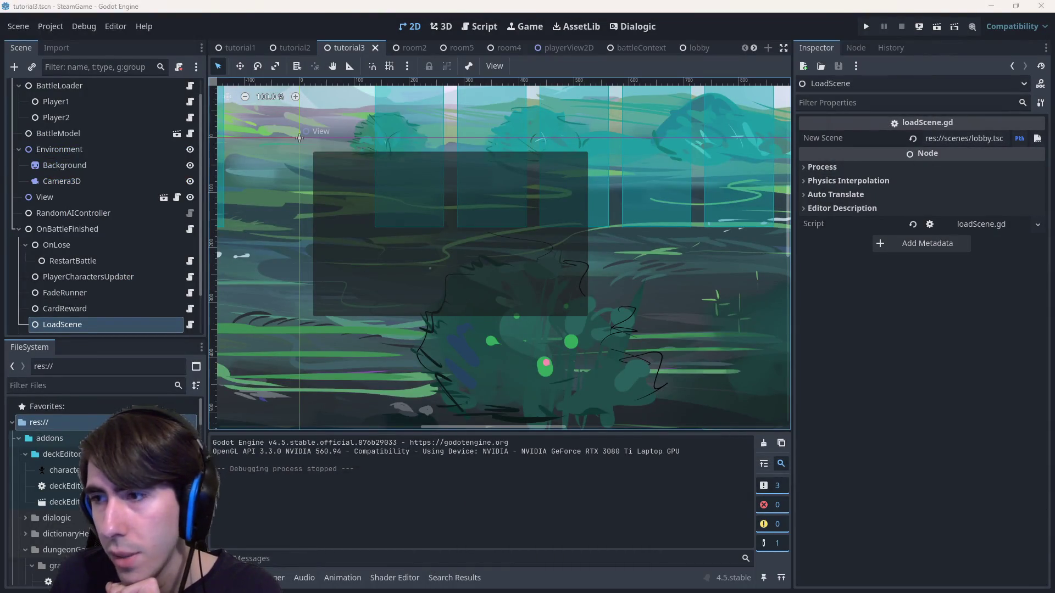
Drag task #133, the deck and discard pile panel, into In Progress
key("alt+Tab")
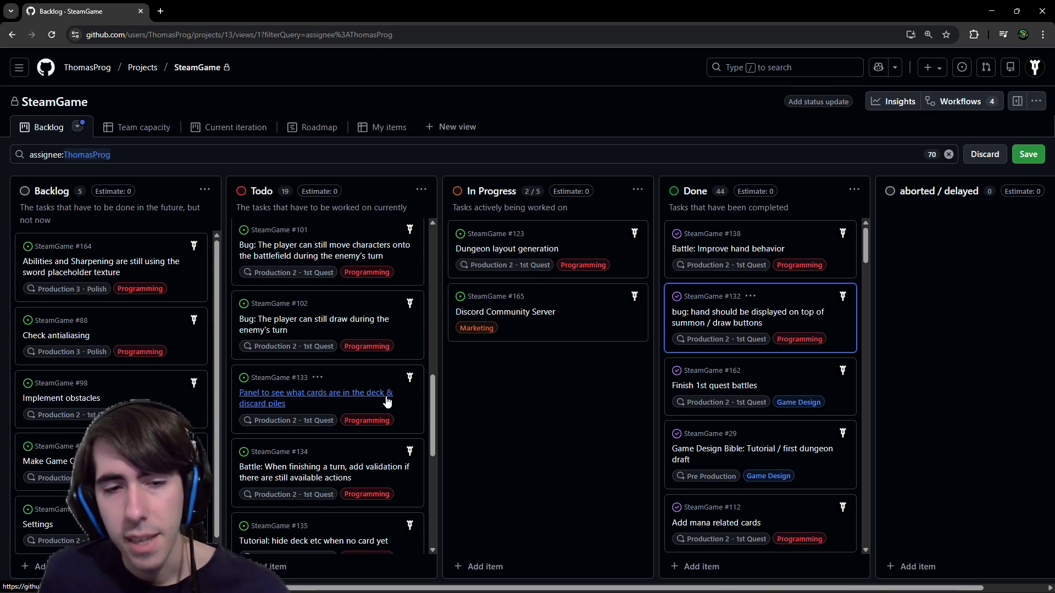
mouse_move(387, 402)
left_mouse_down()
mouse_move(469, 384)
mouse_move(483, 370)
mouse_move(550, 374)
left_mouse_up()
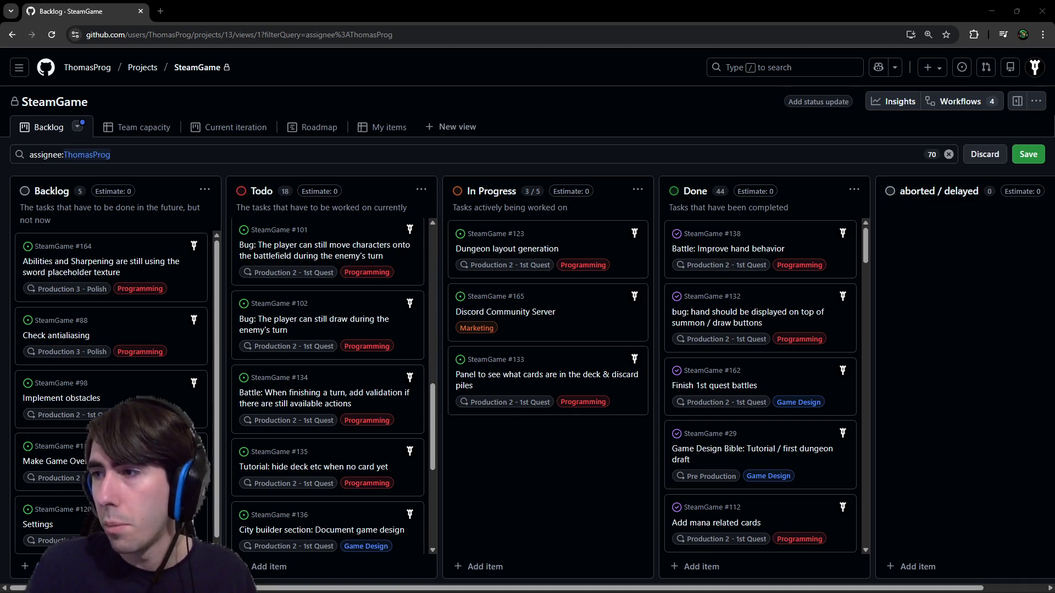
key("alt+Tab")
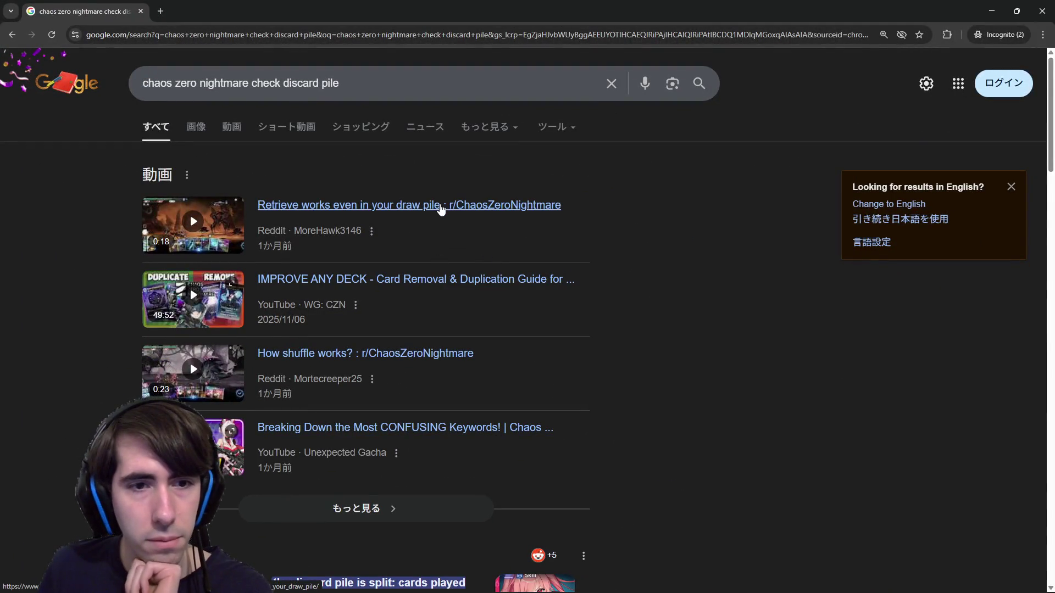
Watch the Reddit gameplay clip full screen, pausing on its Draw Pile view, then return to the board
key("alt+Tab")
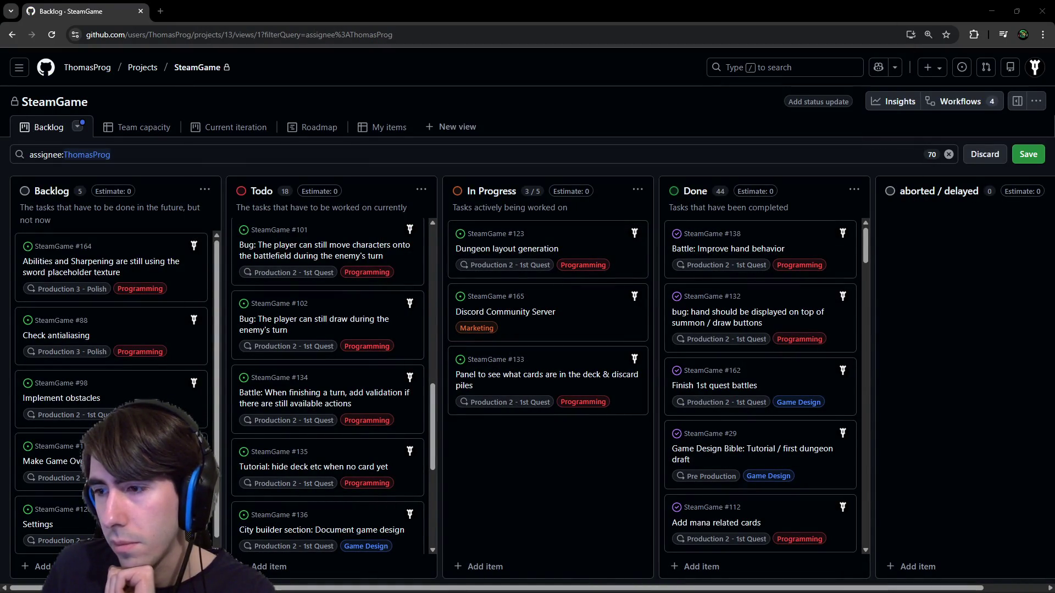
key("alt+Tab")
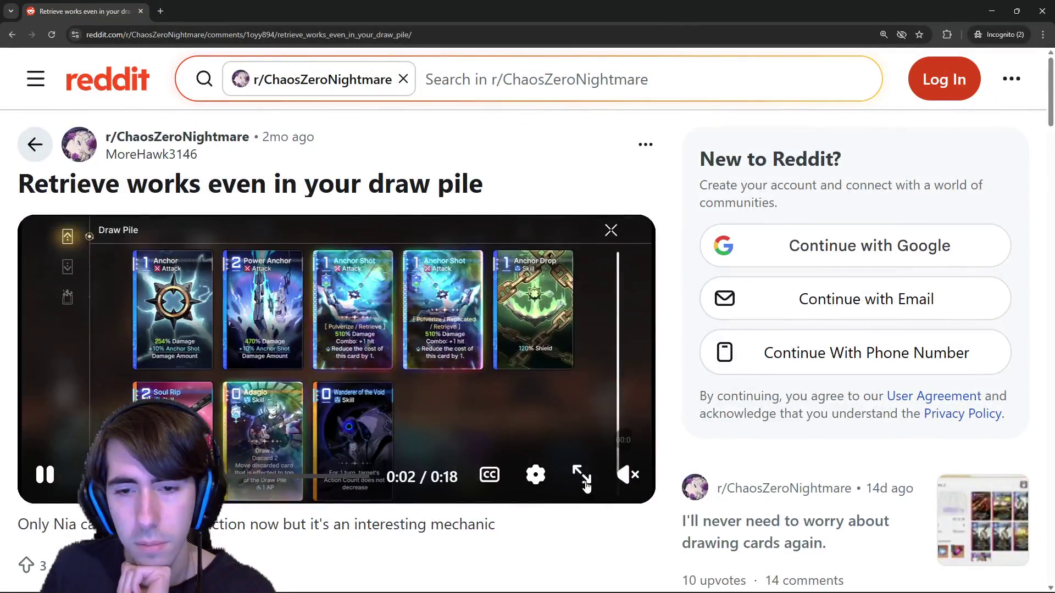
left_click(582, 475)
left_click(71, 565)
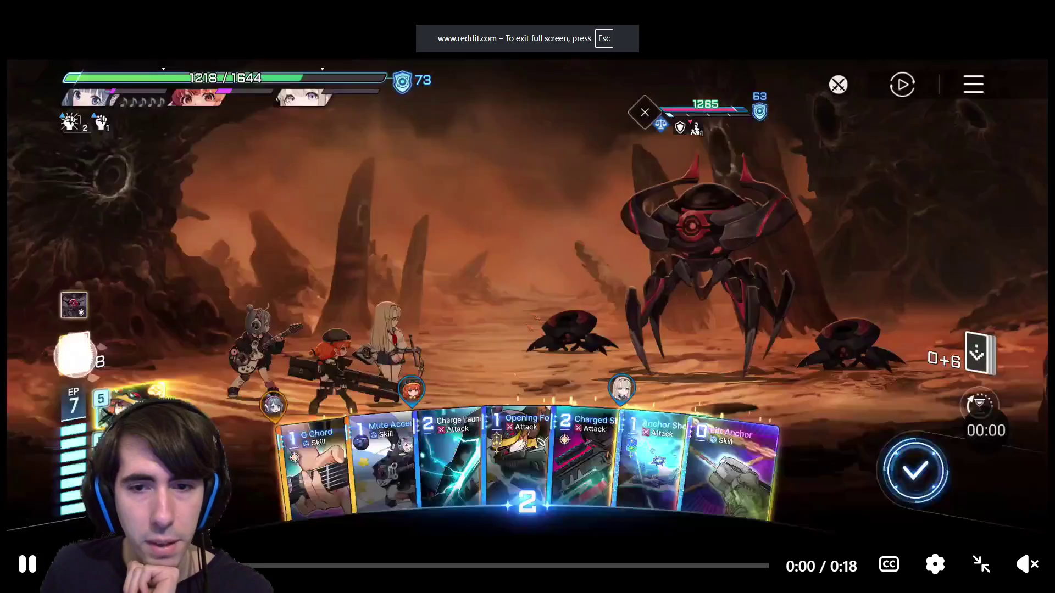
left_click(421, 285)
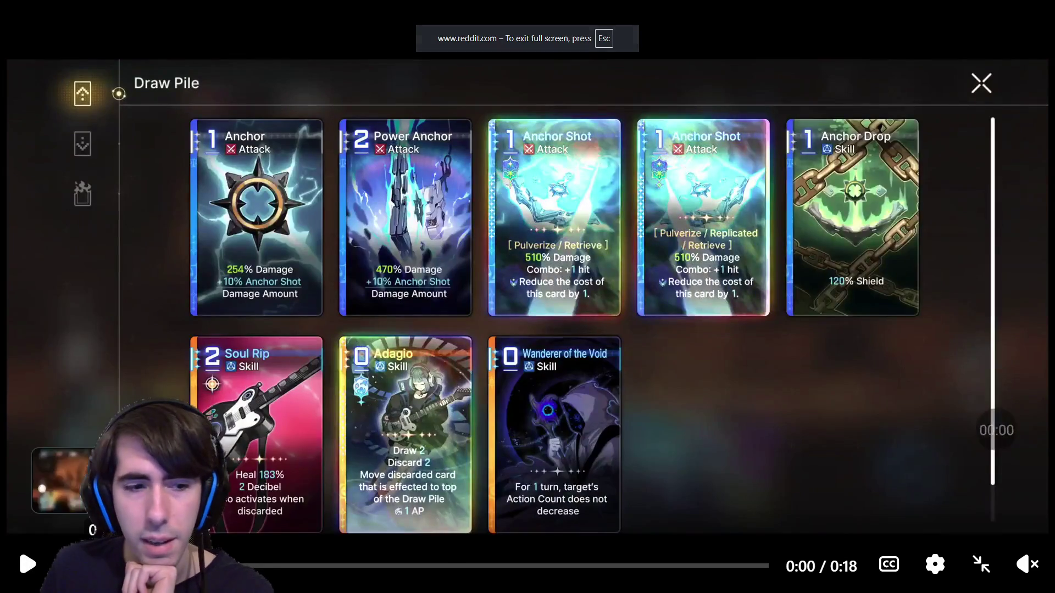
left_click(639, 306)
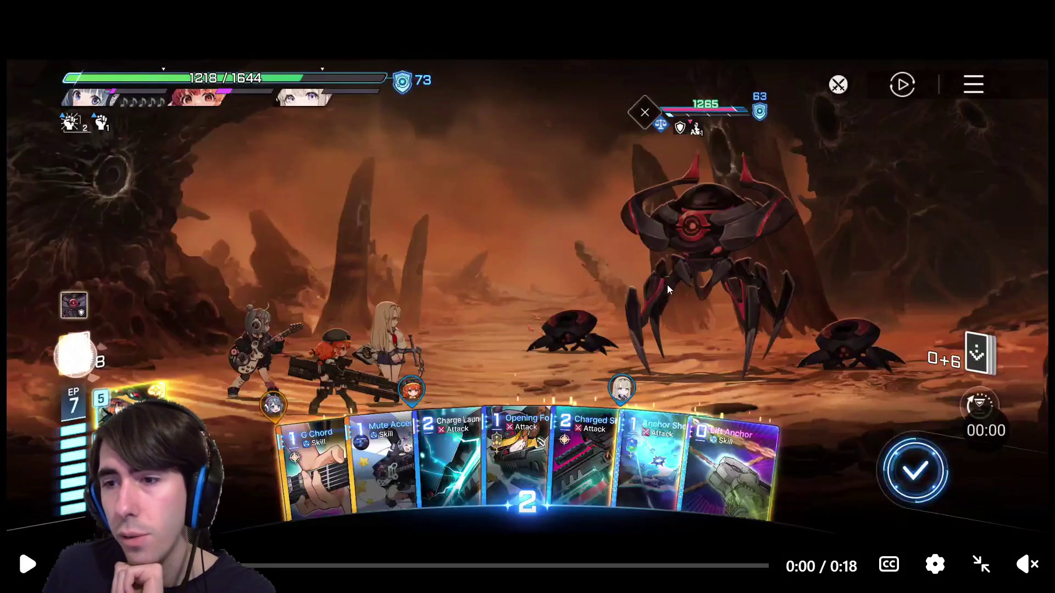
left_click(591, 294)
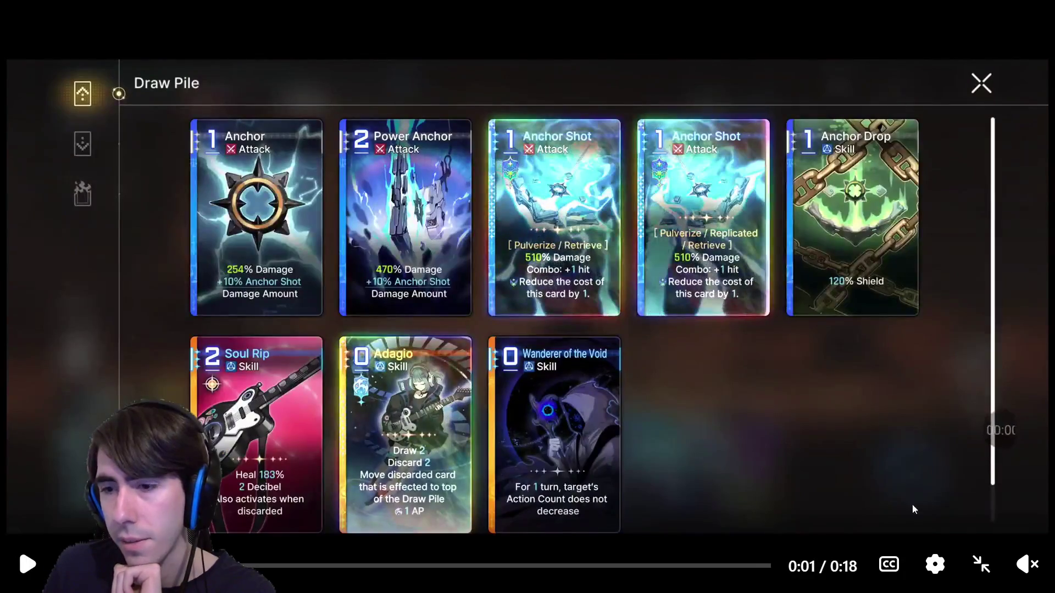
left_click(981, 566)
key("alt+Tab")
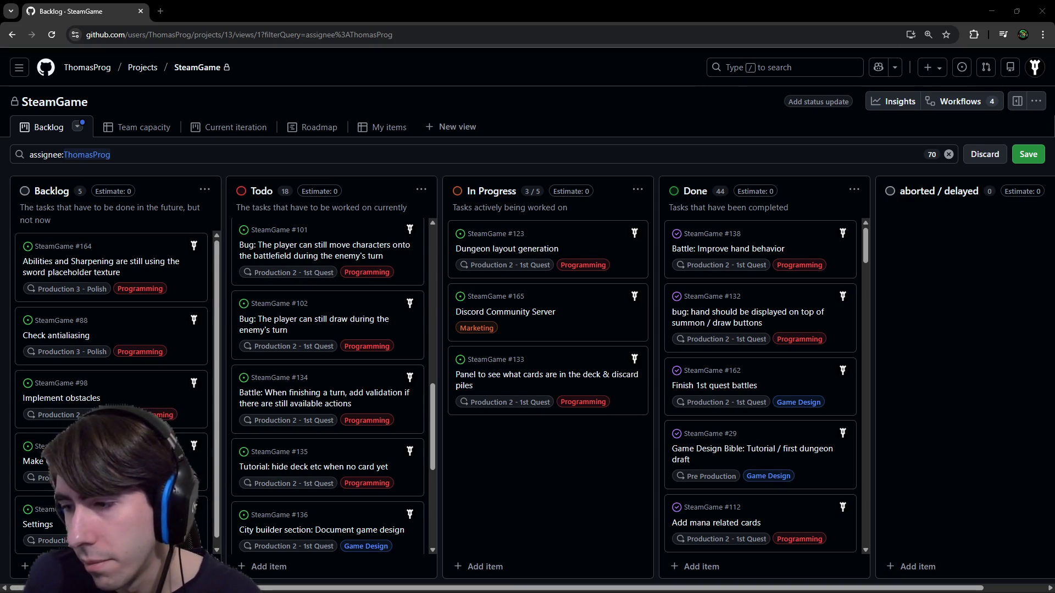
Frame the battlefield, collapse OnBattleFinished, and run the tutorial3 scene
key("alt+Tab")
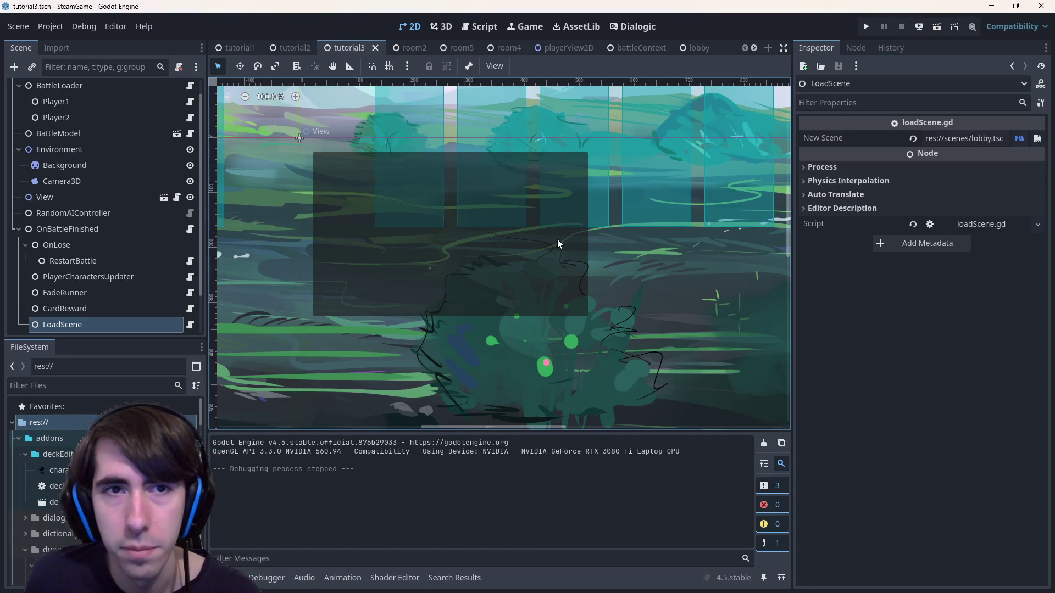
scroll(468, 265, "up", 2)
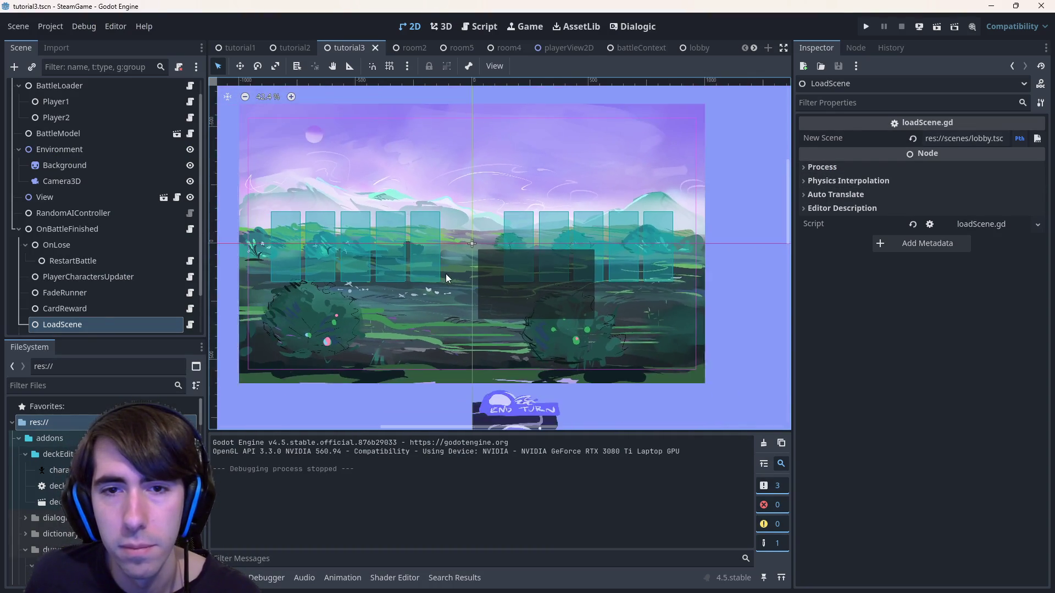
left_click_drag(491, 286, 499, 257)
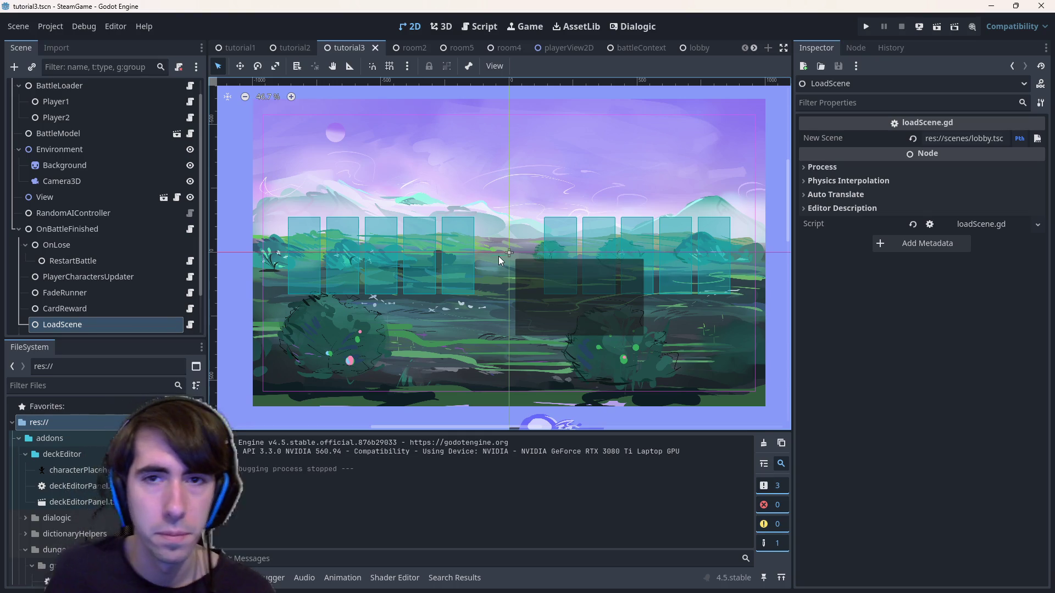
left_click(19, 229)
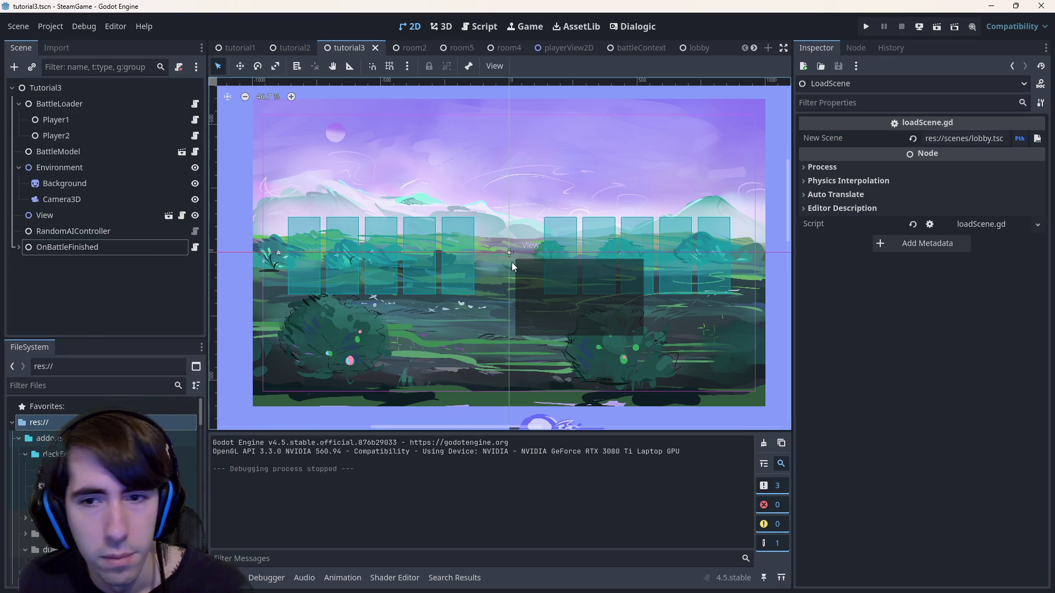
scroll(512, 263, "up", 1)
left_click(937, 26)
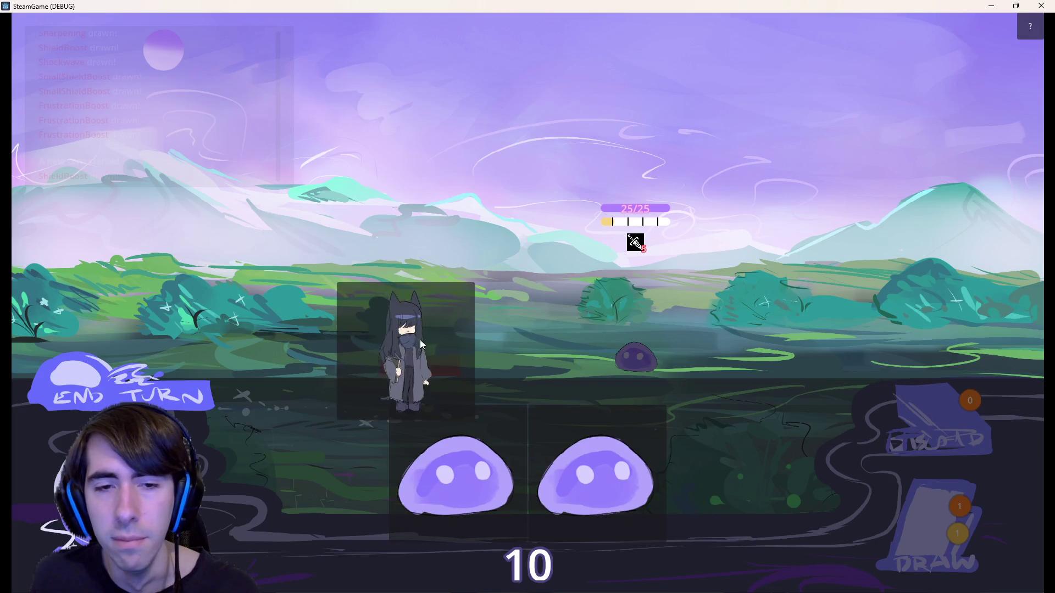
Place two slimes on the battlefield, draw a card and play the Shield Boost card
left_click_drag(423, 483, 326, 331)
mouse_move(528, 475)
left_mouse_down()
mouse_move(358, 334)
mouse_move(260, 296)
mouse_move(258, 308)
left_mouse_up()
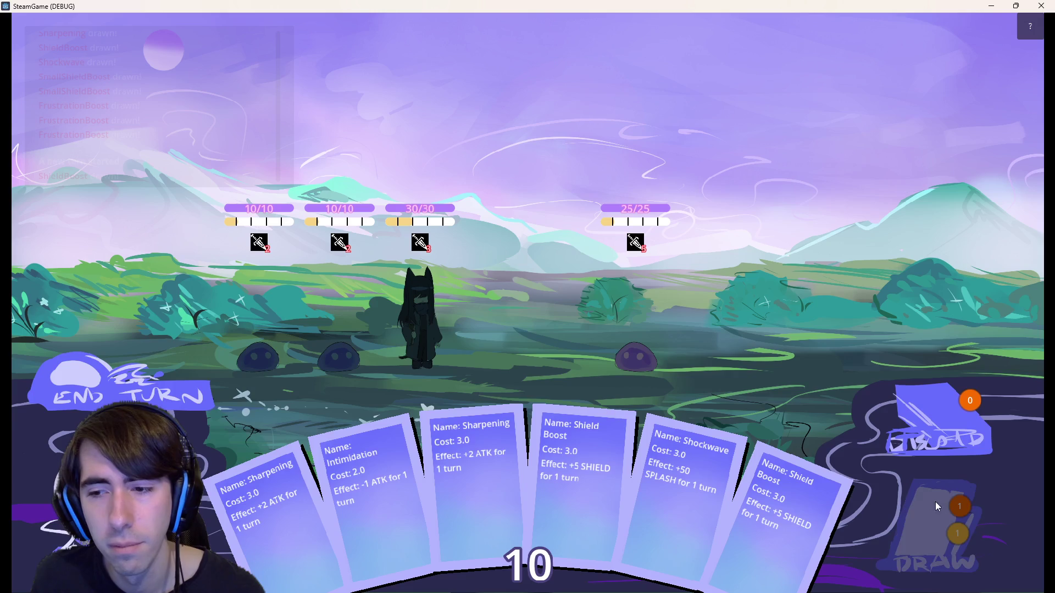
left_click(967, 507)
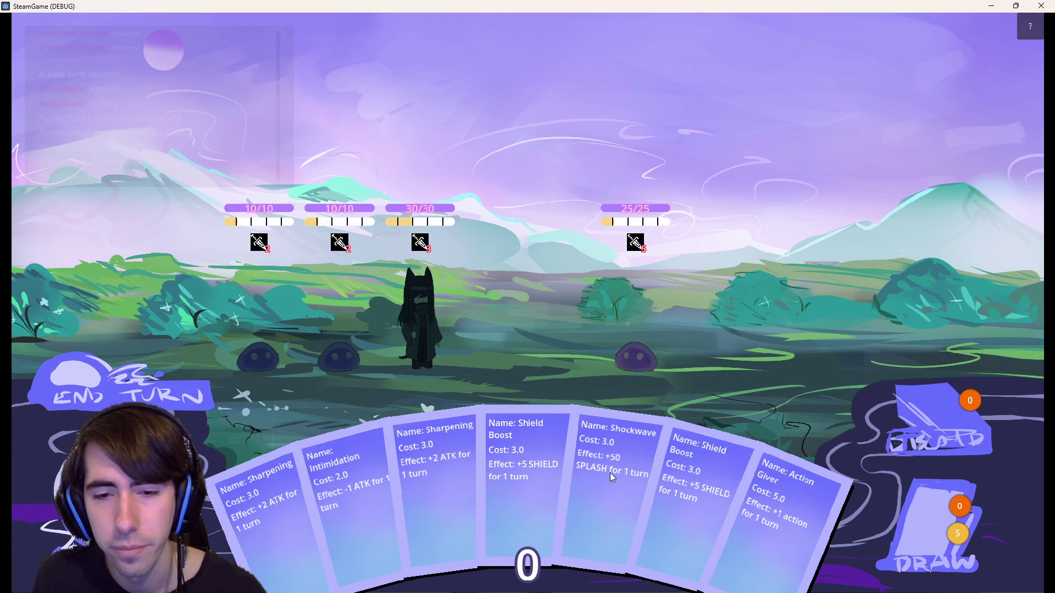
left_click_drag(684, 478, 697, 352)
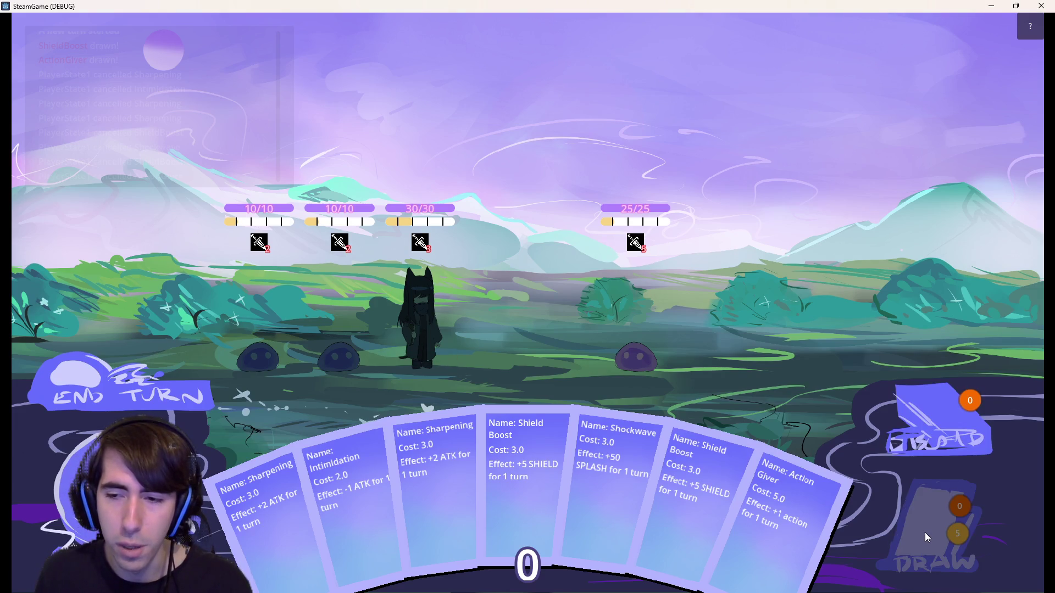
mouse_move(913, 576)
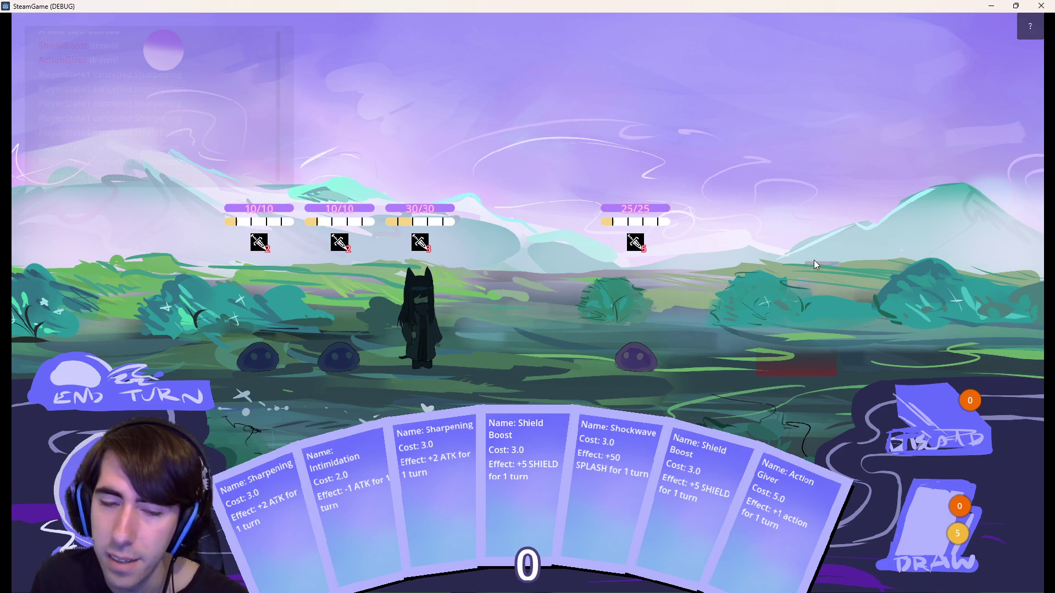
left_click(965, 500)
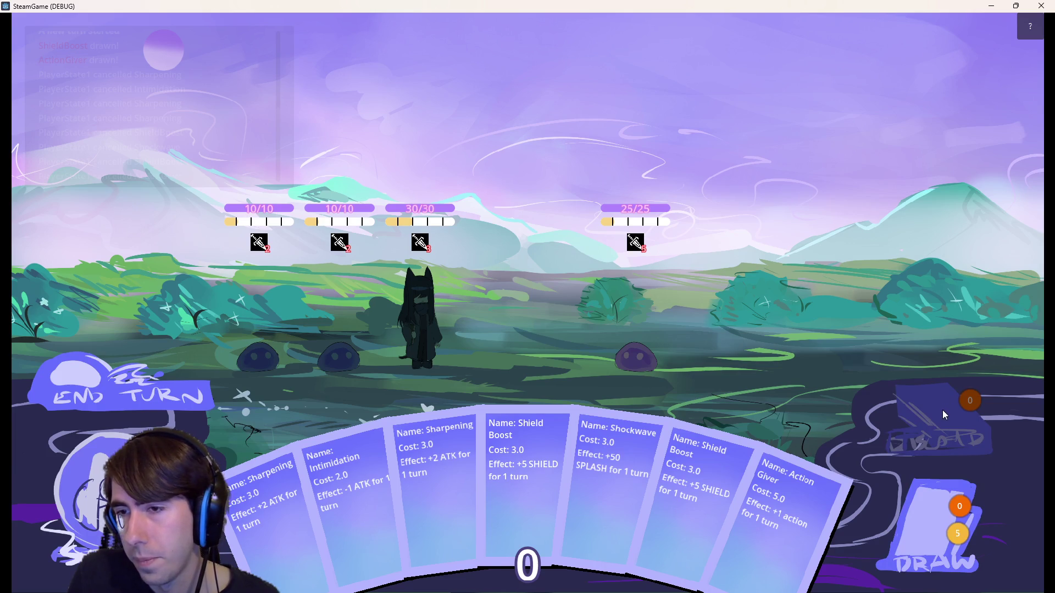
Test the discard pile view twice and the draw pile, then return to the gameicons search
left_click(926, 526)
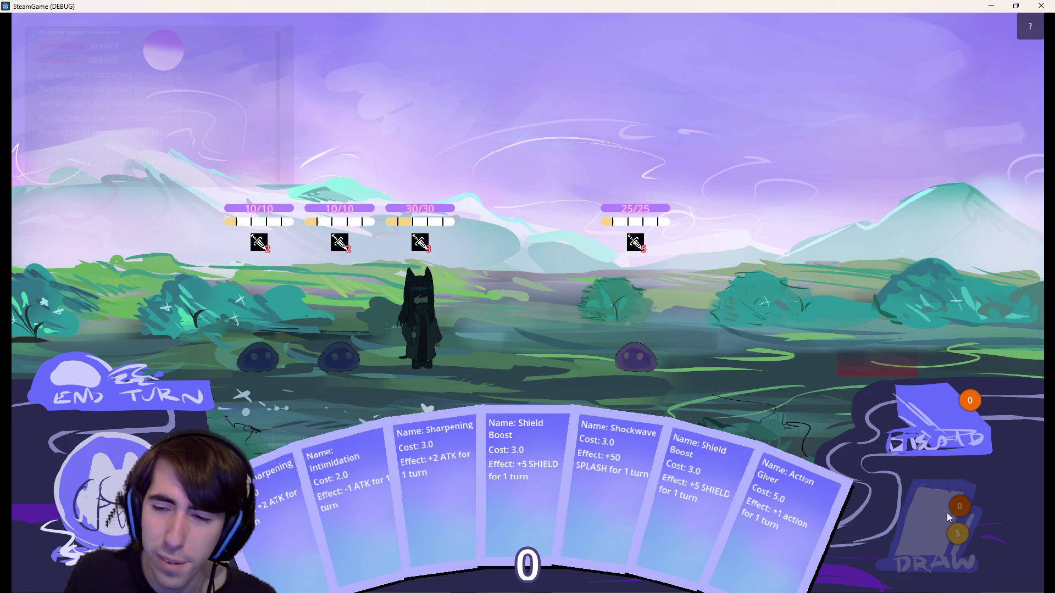
left_click(961, 506)
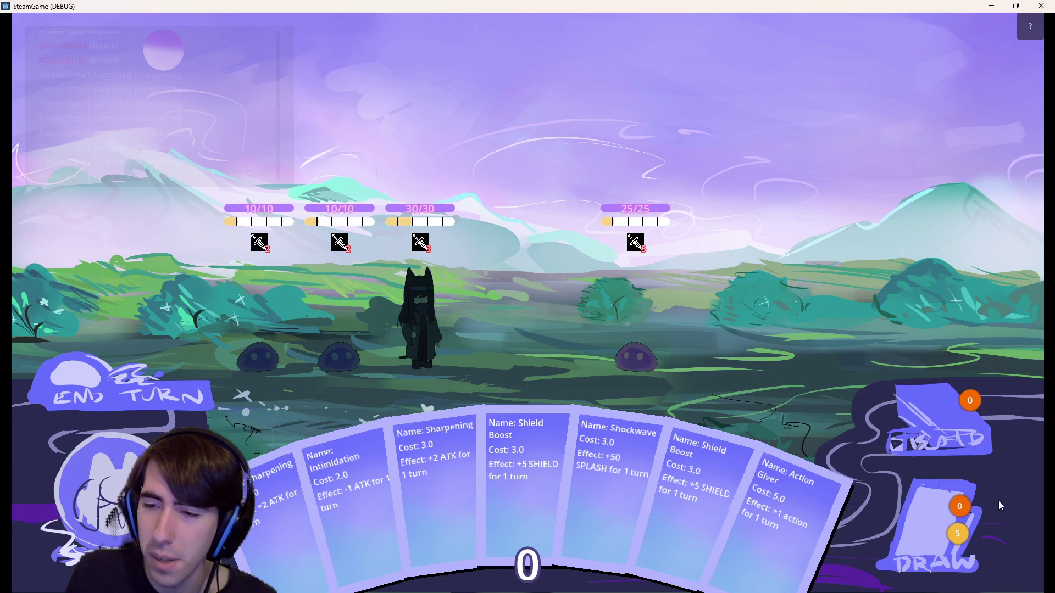
left_click(938, 497)
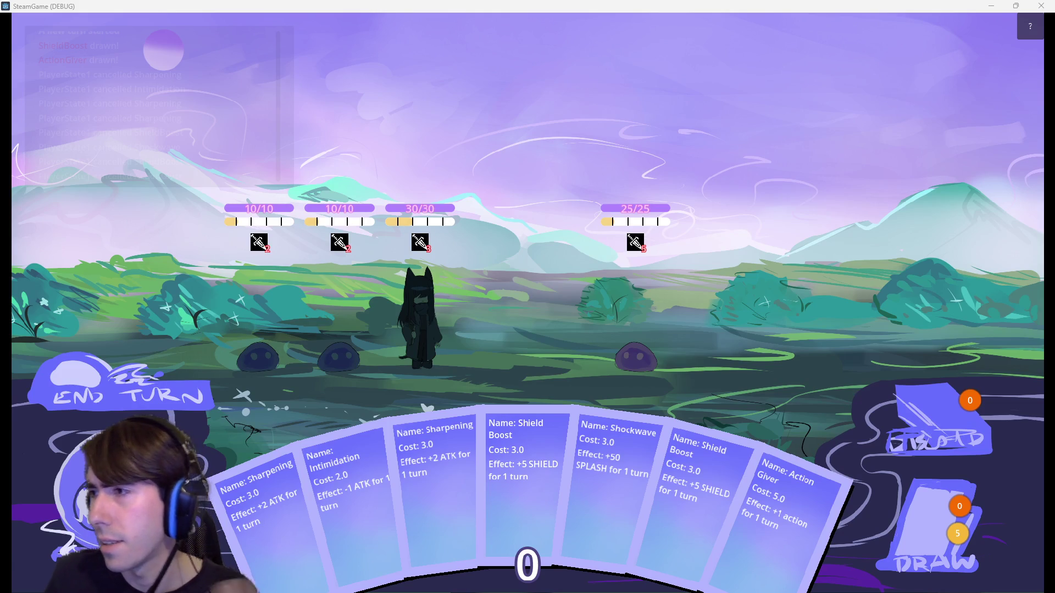
key("alt+Tab")
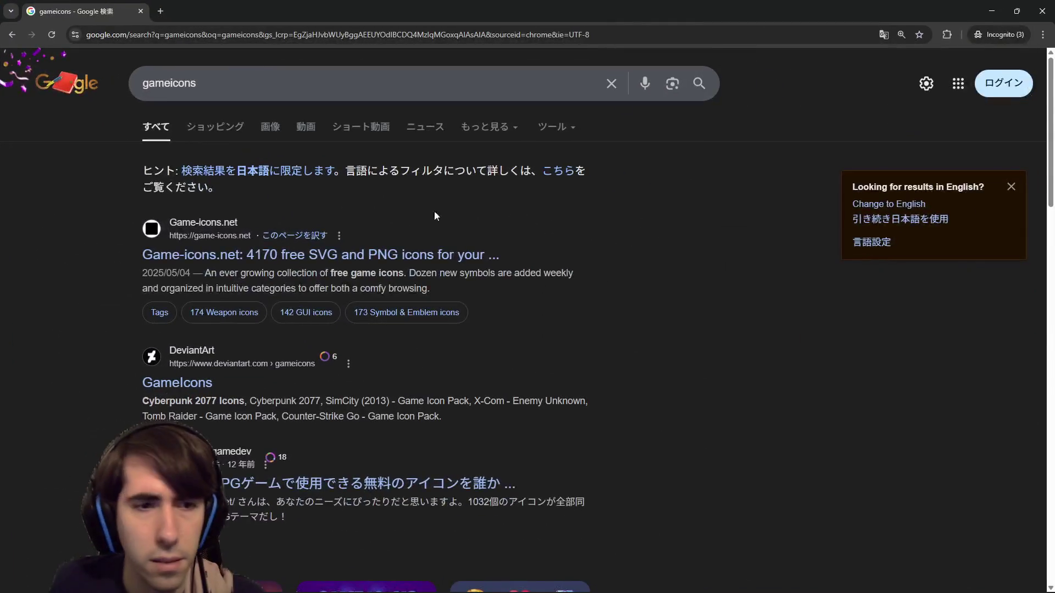
Search Google for 'gameicons net' and open Game-icons.net
left_click(188, 88)
type("net")
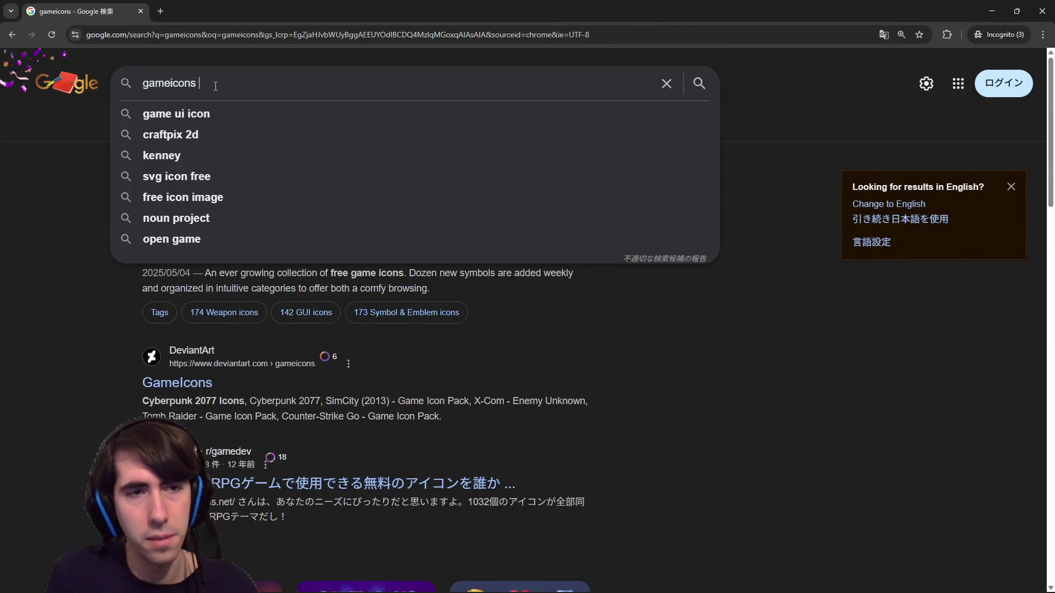
key("Return")
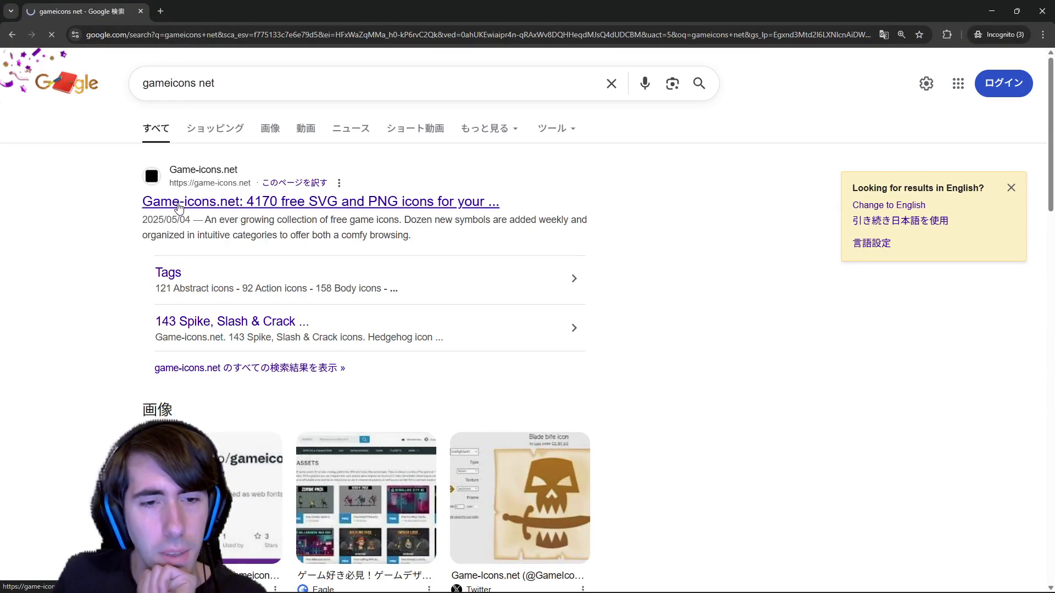
left_click(206, 198)
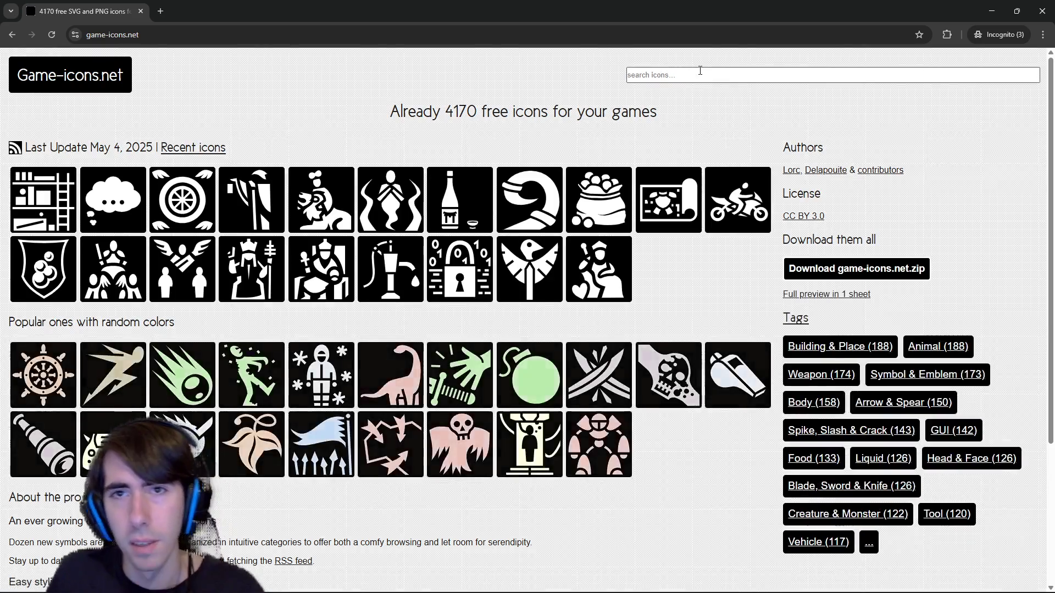
Search the library for 'eye' icons and open the Magnifying glass icon page
left_click(701, 71)
type("eye")
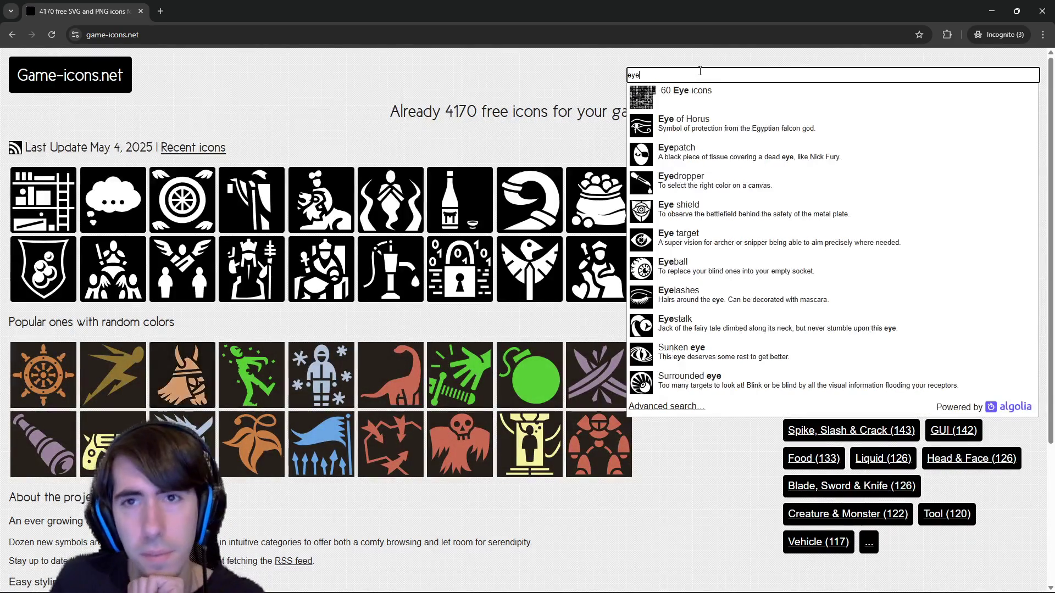
left_click(713, 89)
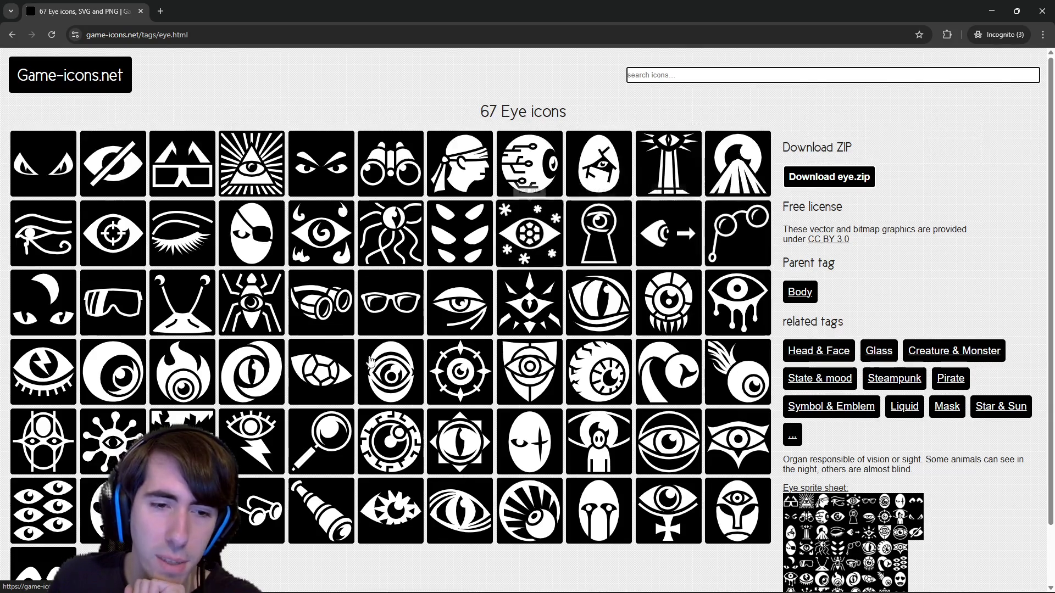
left_click(213, 7)
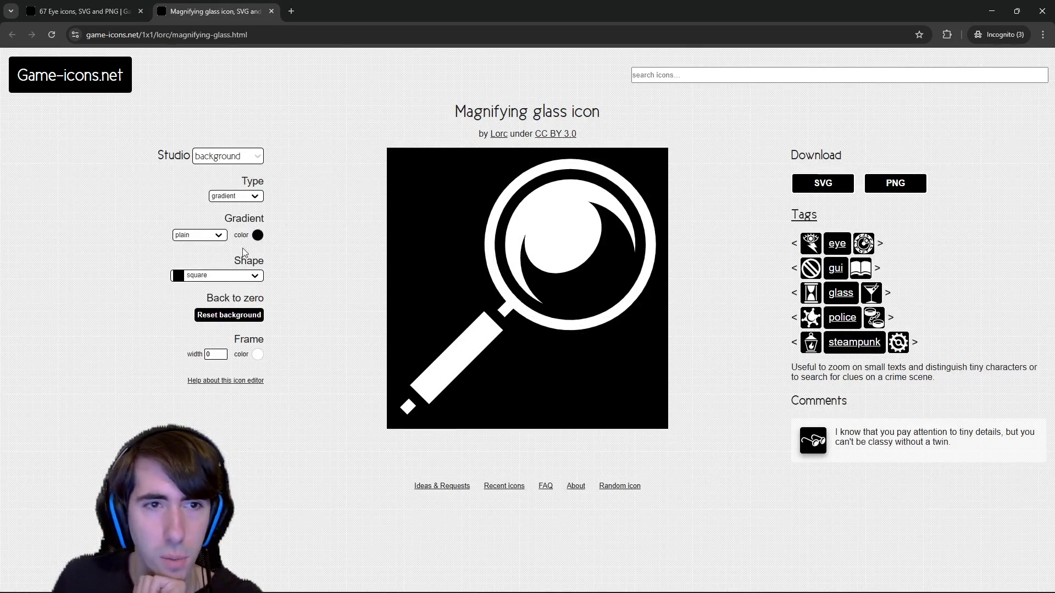
left_click(215, 159)
left_click(215, 159)
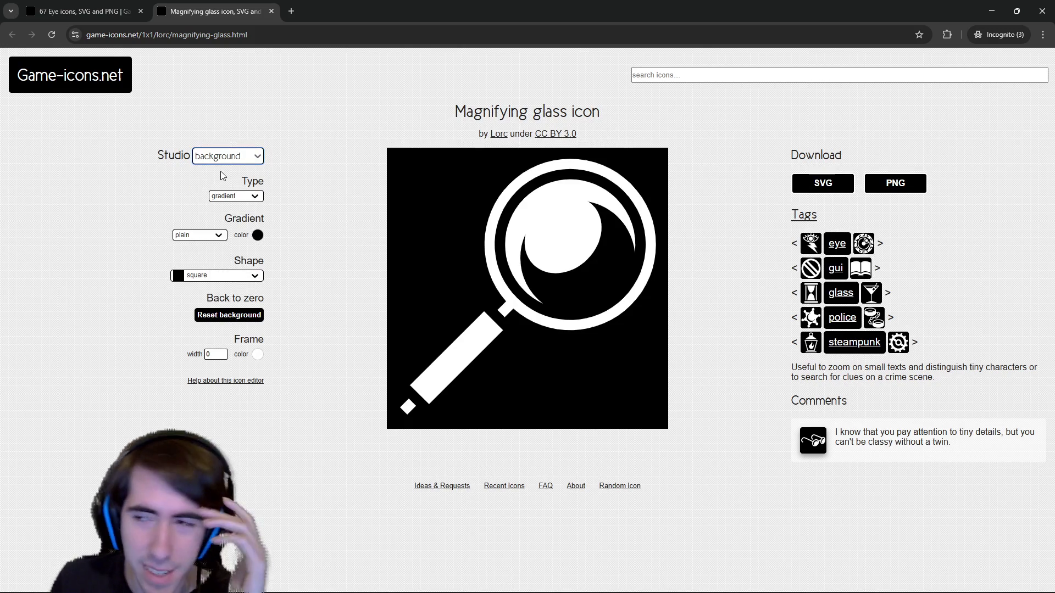
Set the icon's background colour to near black
left_click(258, 235)
mouse_move(183, 183)
left_mouse_down()
mouse_move(133, 170)
mouse_move(168, 158)
mouse_move(239, 179)
mouse_move(258, 152)
left_mouse_up()
left_click_drag(161, 247, 150, 252)
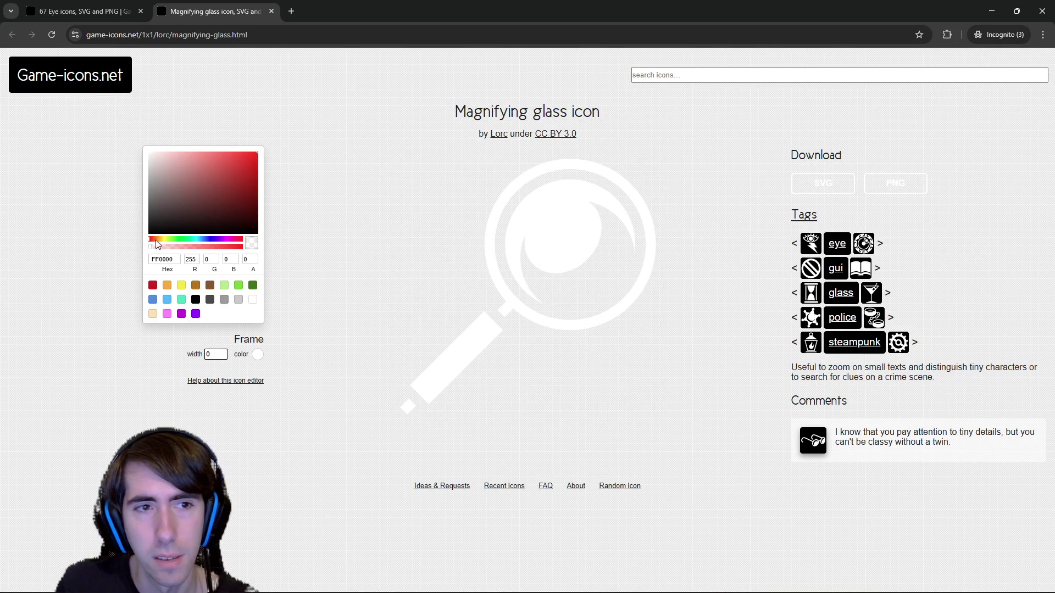
left_click(167, 168)
left_click_drag(261, 237, 244, 251)
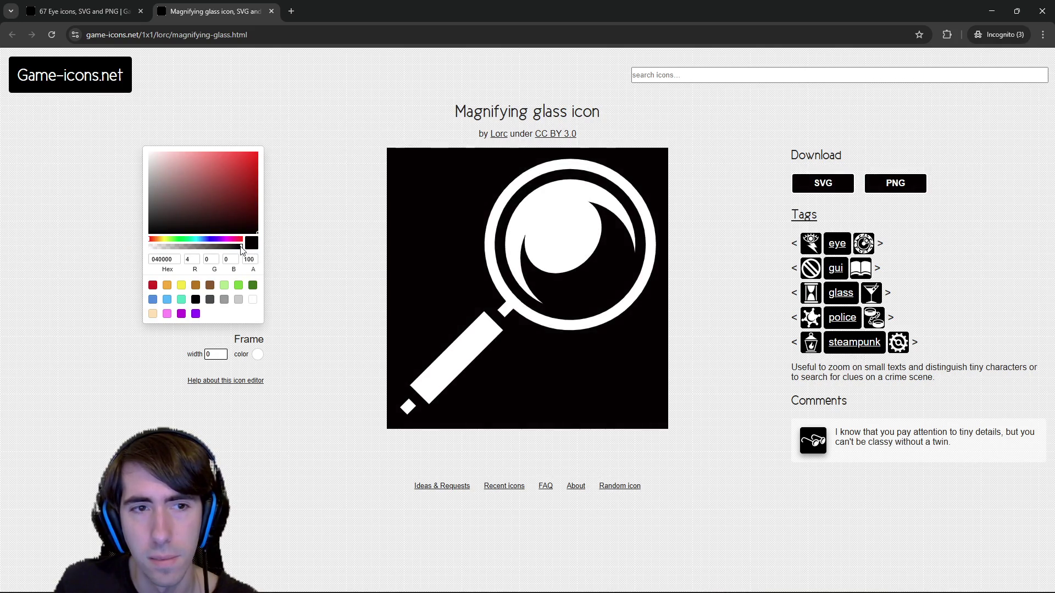
left_click(270, 243)
Check the fill type and gradient options, make the background a circle, and switch to the foreground
left_click(231, 198)
left_click(229, 201)
left_click(222, 232)
left_click(208, 234)
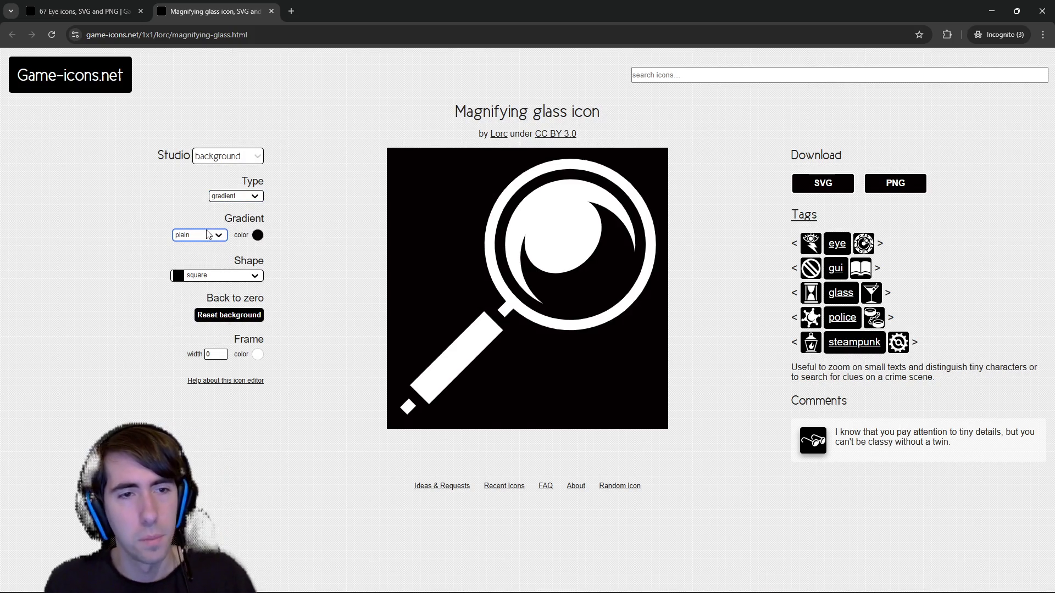
left_click(222, 274)
left_click(204, 301)
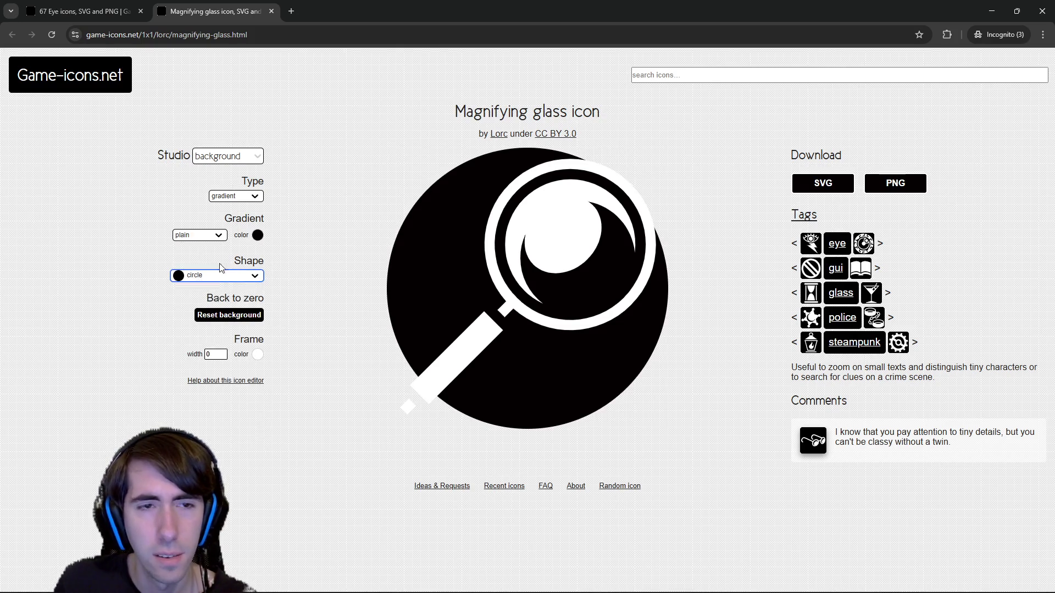
left_click(238, 158)
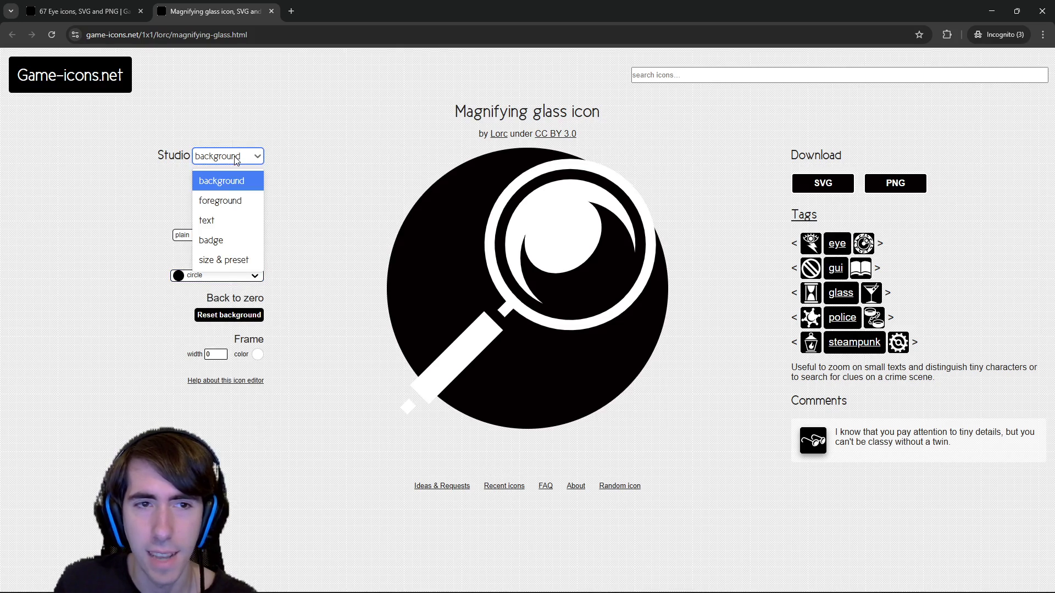
left_click(231, 204)
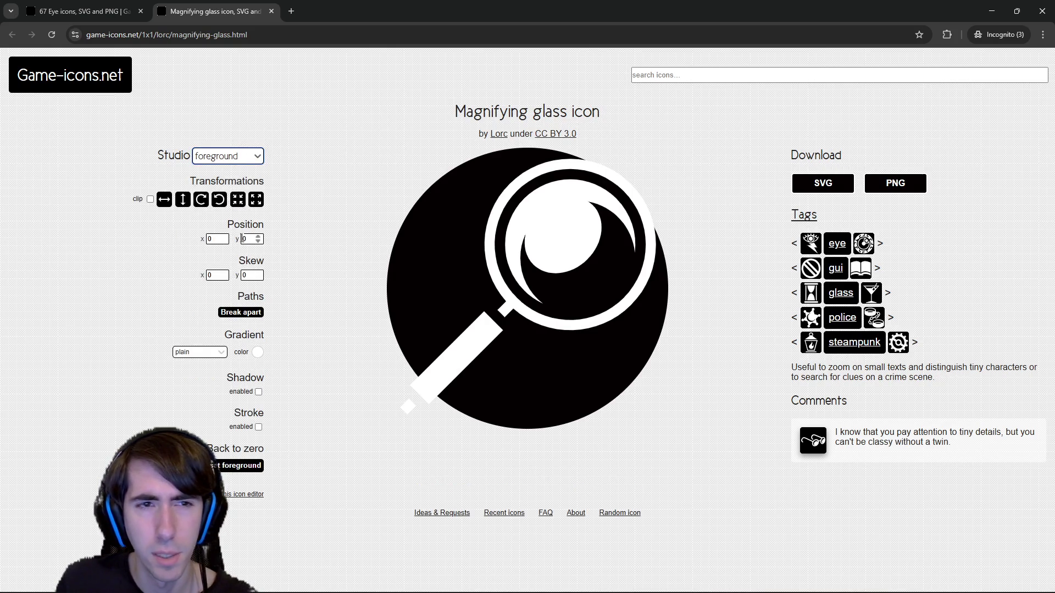
Try clipping and rotation, and shrink the magnifying glass a few steps inside the circle
left_click(150, 200)
left_click(150, 199)
left_click(150, 199)
left_click(150, 199)
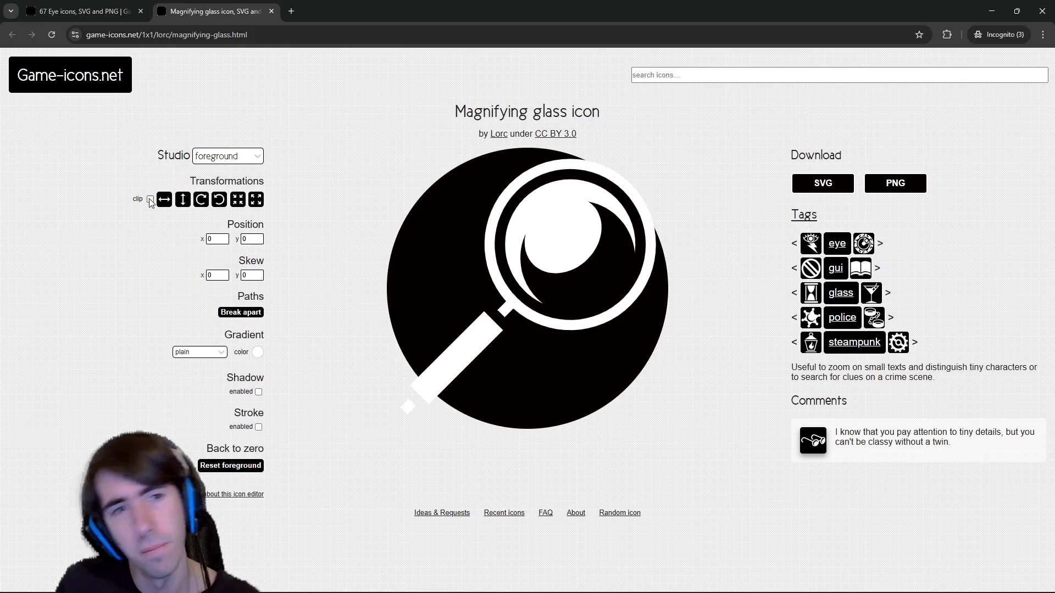
left_click(238, 201)
left_click(238, 201)
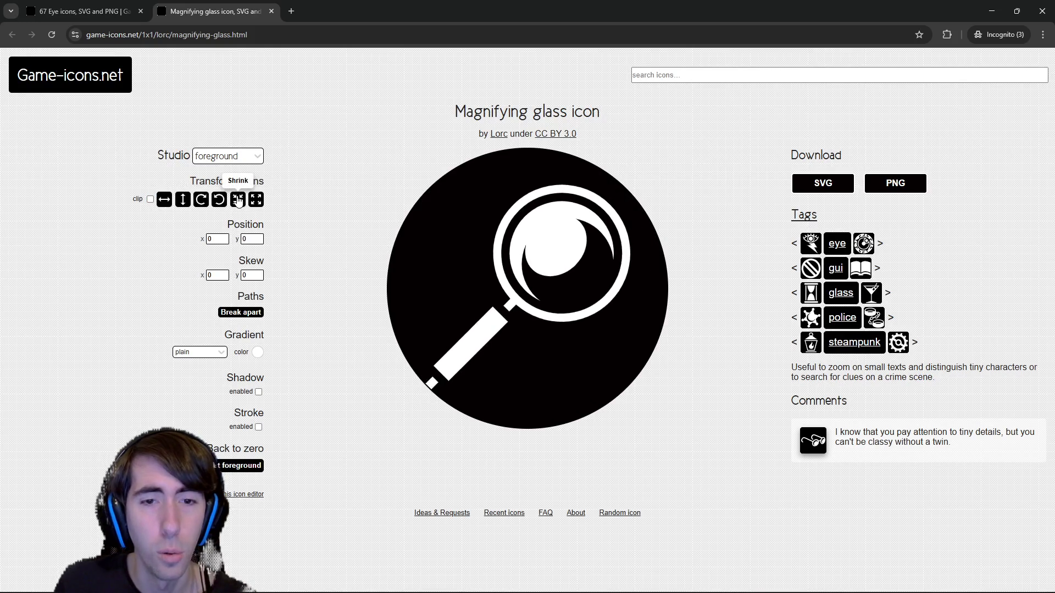
left_click(238, 201)
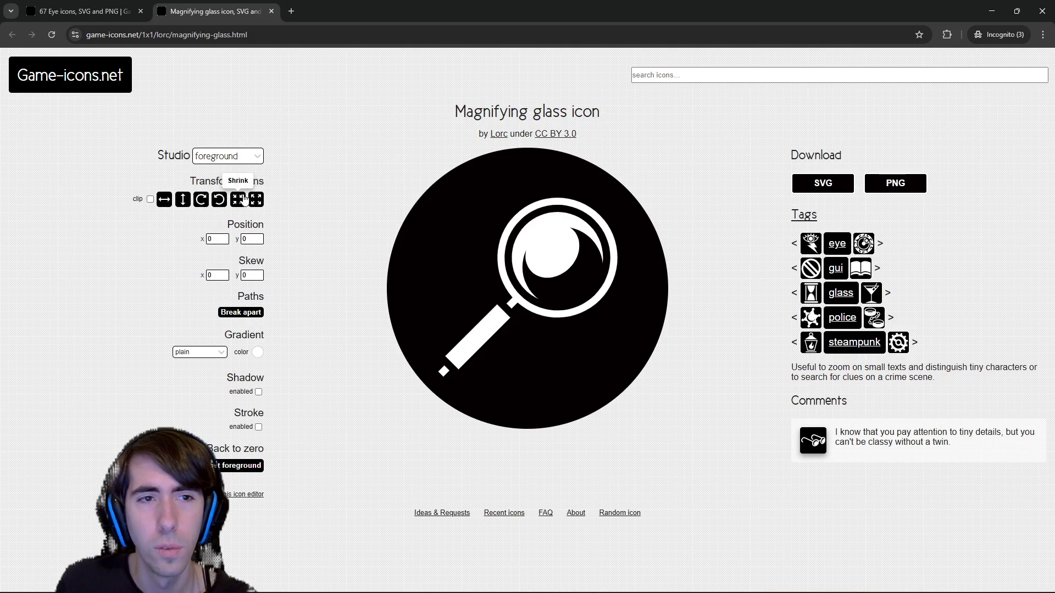
left_click(200, 202)
left_click(200, 203)
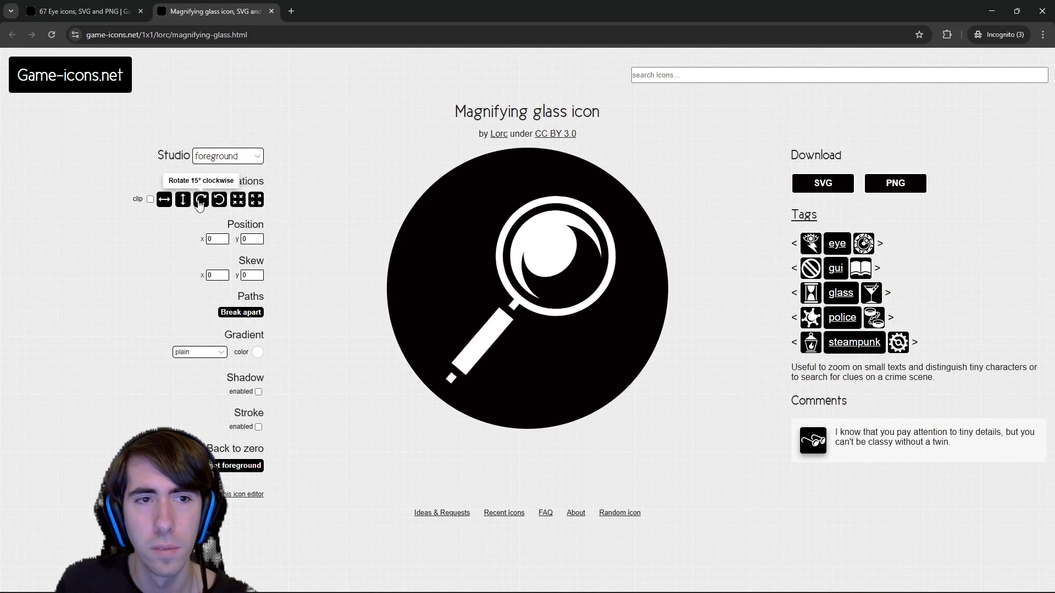
left_click(237, 200)
left_click(256, 201)
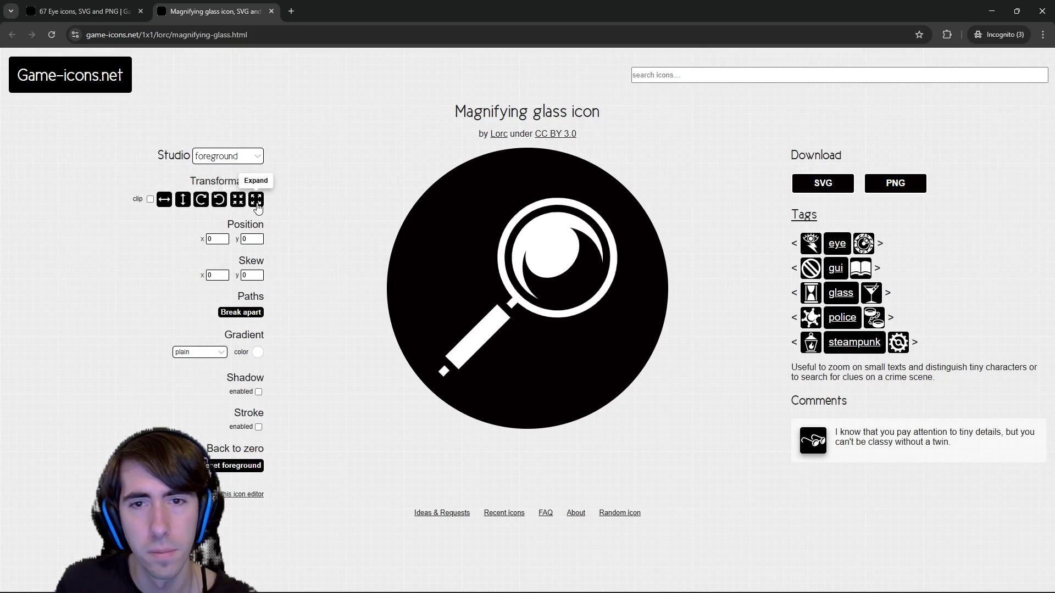
left_click(238, 201)
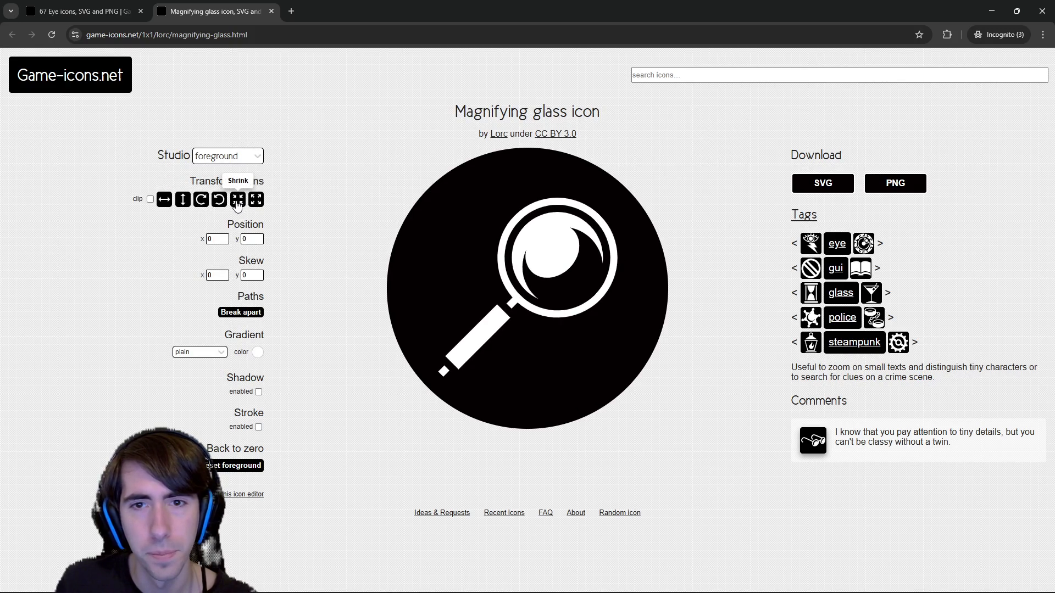
Check the background colour, then switch back to editing the foreground
left_click(262, 160)
left_click(258, 159)
left_click(256, 157)
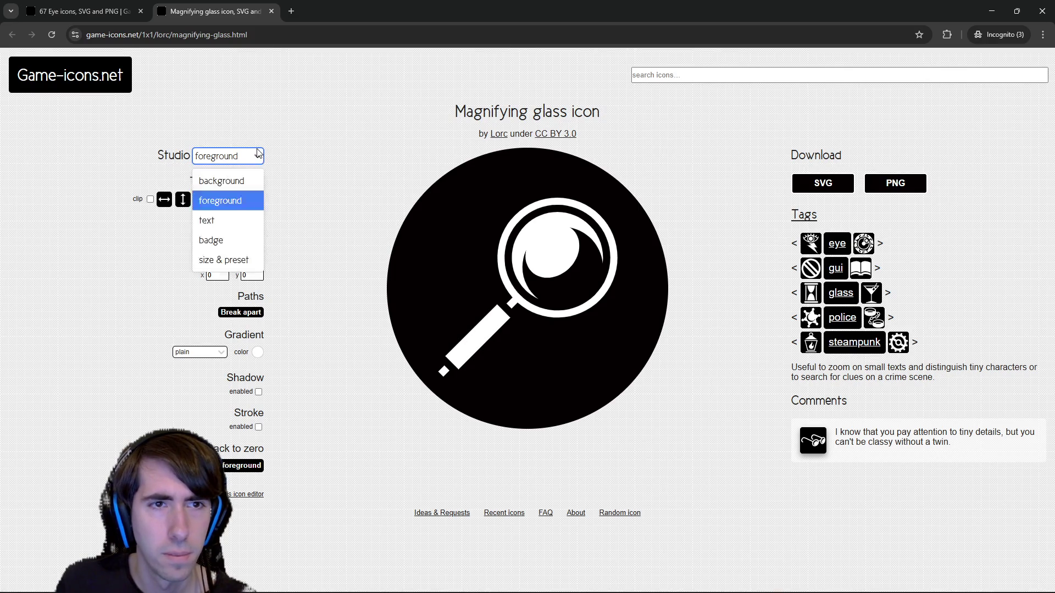
left_click(254, 182)
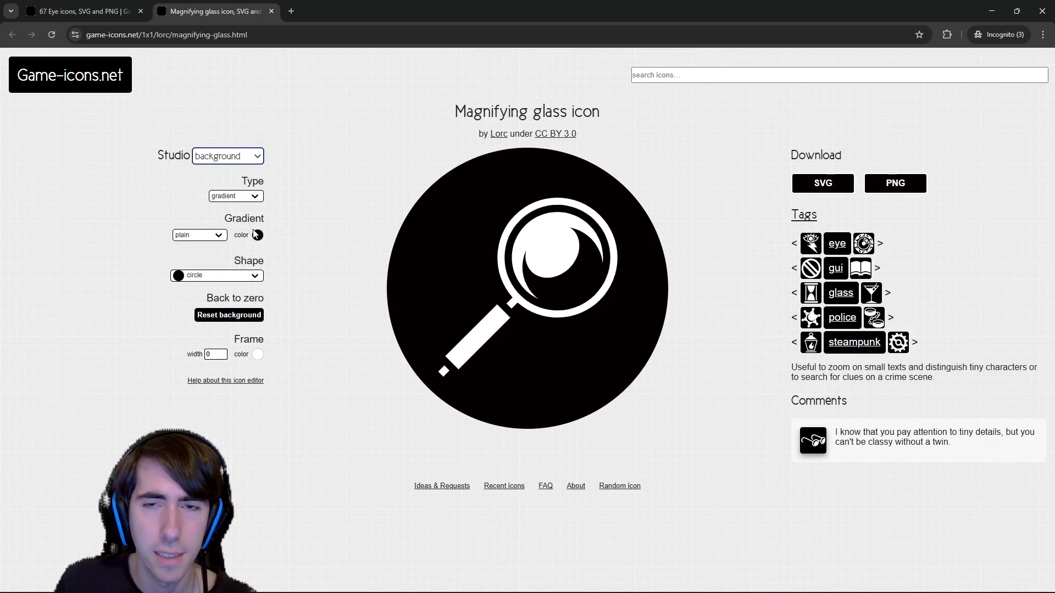
left_click(257, 235)
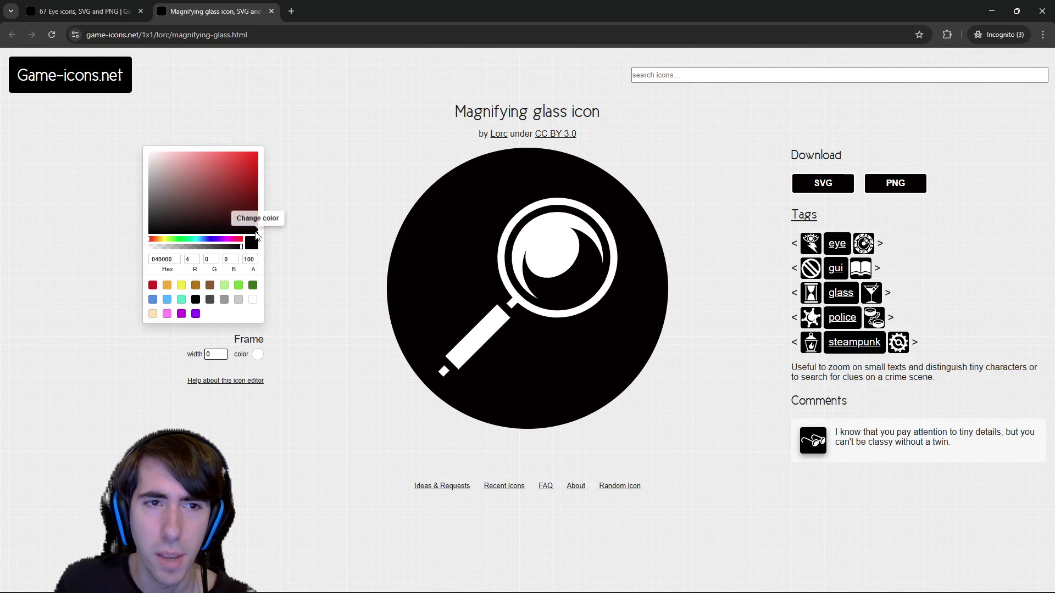
left_click(356, 238)
left_click(227, 156)
left_click(226, 200)
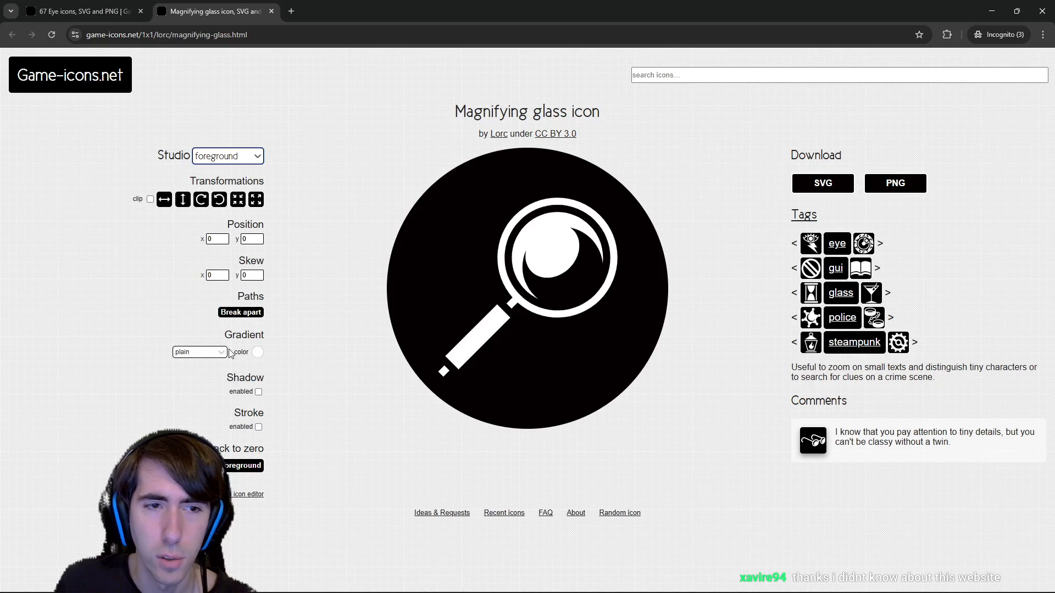
Recolour the magnifying glass bright yellow (FFCD00)
left_click(257, 353)
left_click(161, 283)
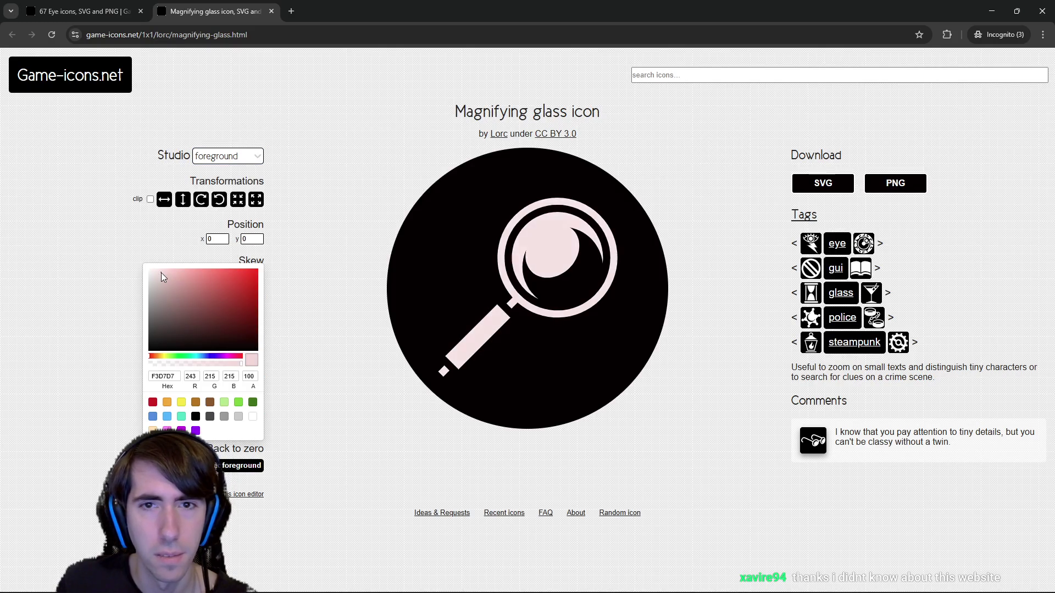
left_click(161, 306)
left_click(162, 356)
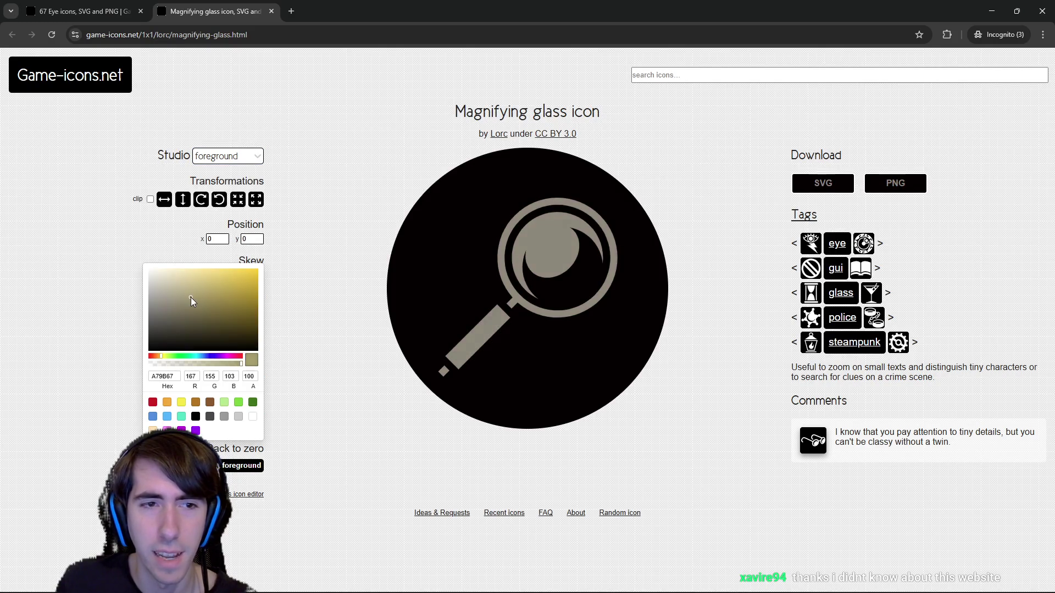
left_click_drag(191, 298, 243, 286)
left_click(284, 286)
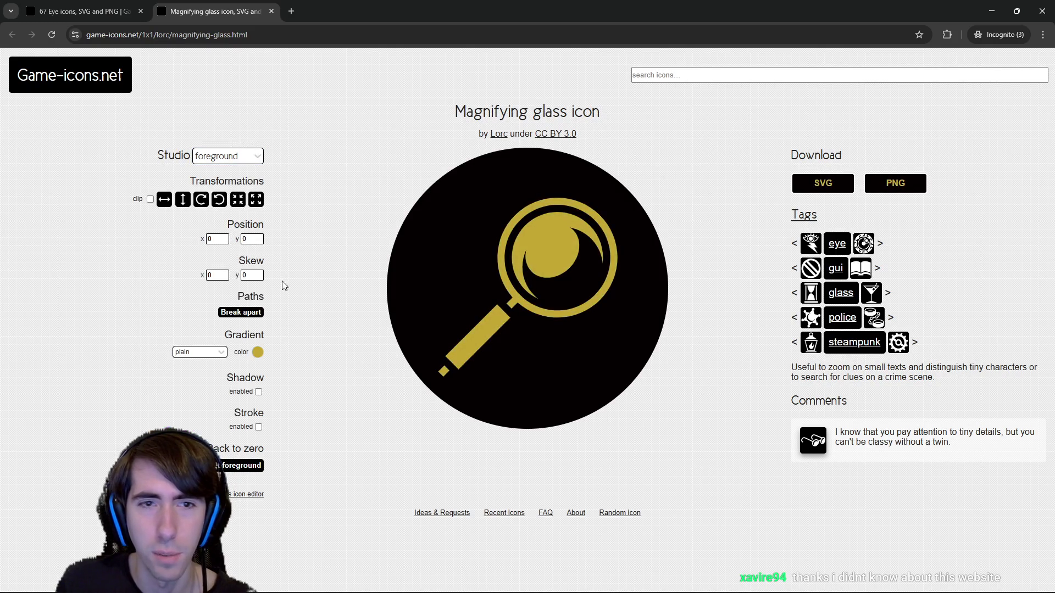
left_click(258, 353)
left_click(256, 272)
left_click_drag(255, 272, 269, 251)
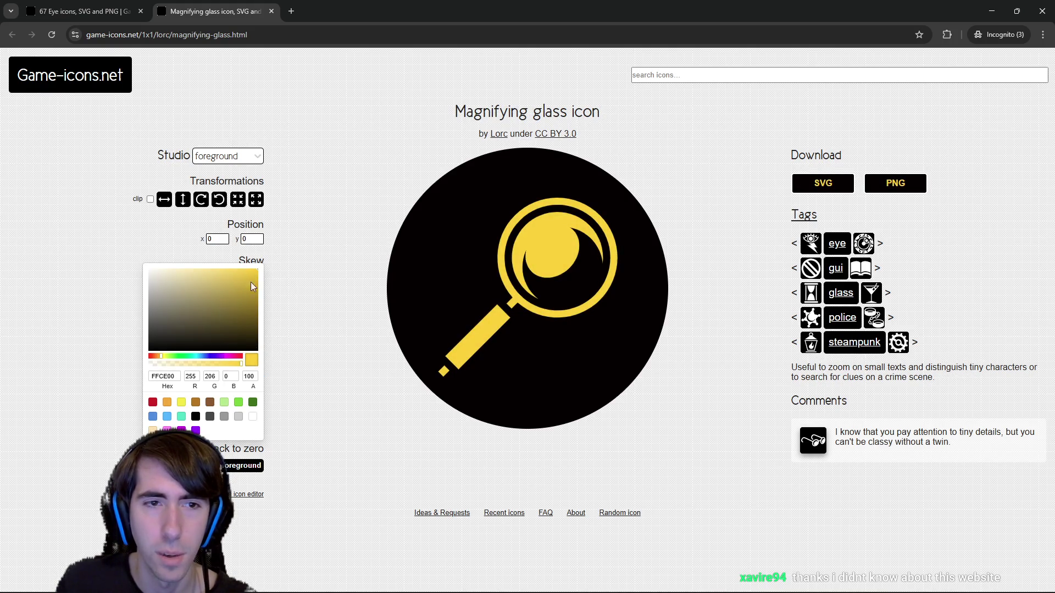
left_click_drag(162, 361, 162, 360)
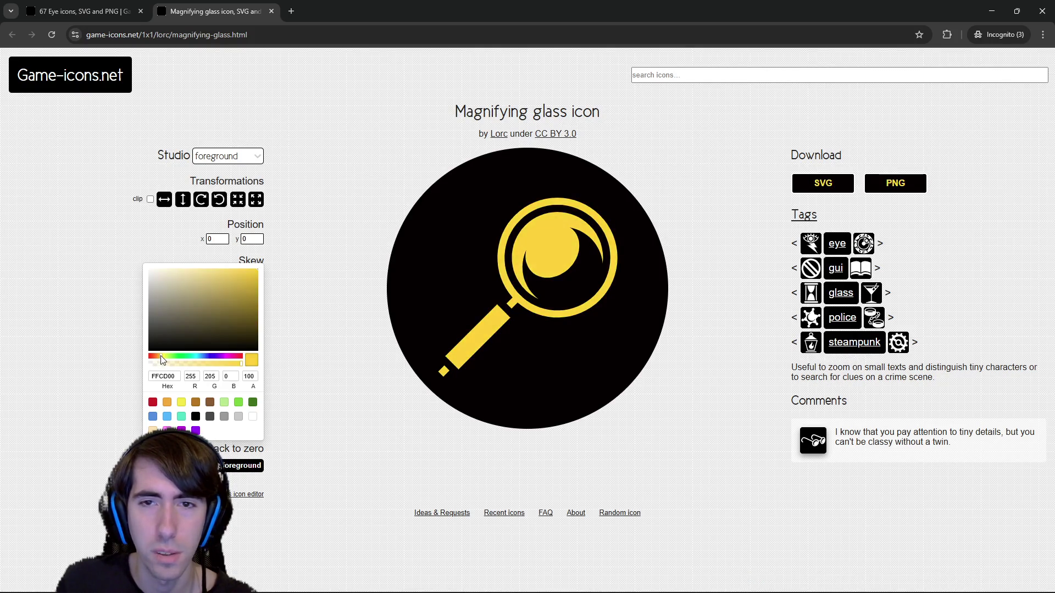
left_click(351, 222)
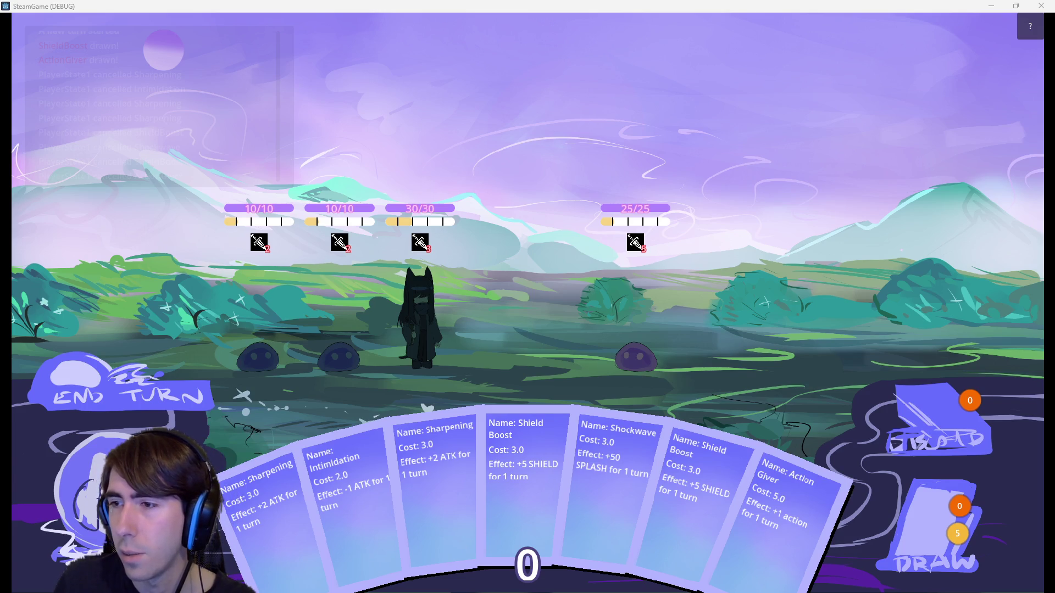
Close the running game window to stop debugging
left_click(1035, 6)
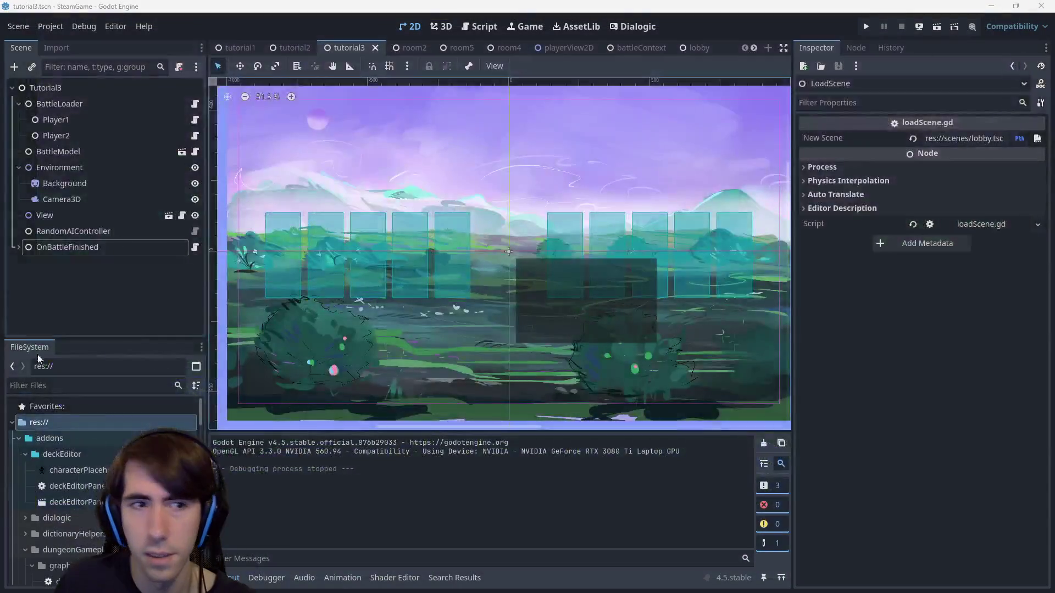
Collapse the dungeonGameplay folder and open the playerView2D scene
scroll(82, 455, "down", 3)
left_click(71, 454)
double_click(49, 434)
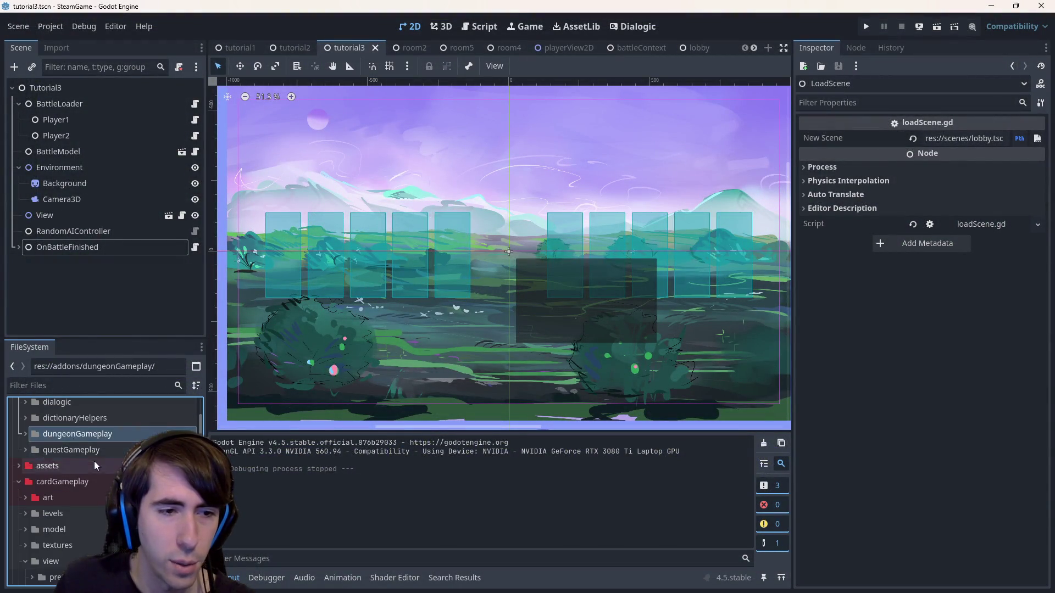
scroll(94, 467, "down", 4)
scroll(94, 474, "up", 5)
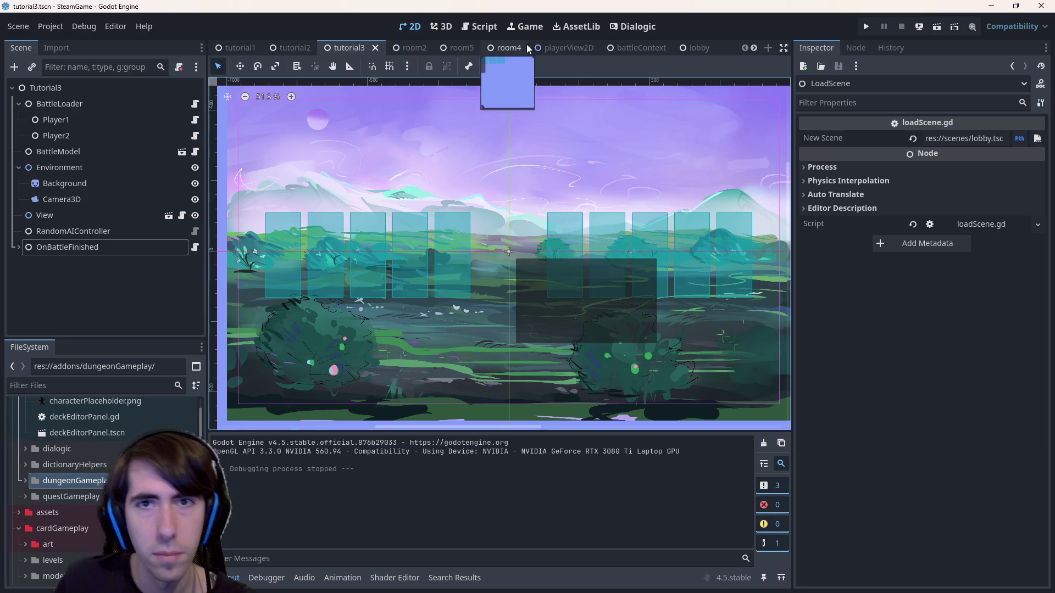
left_click(550, 48)
scroll(434, 247, "up", 2)
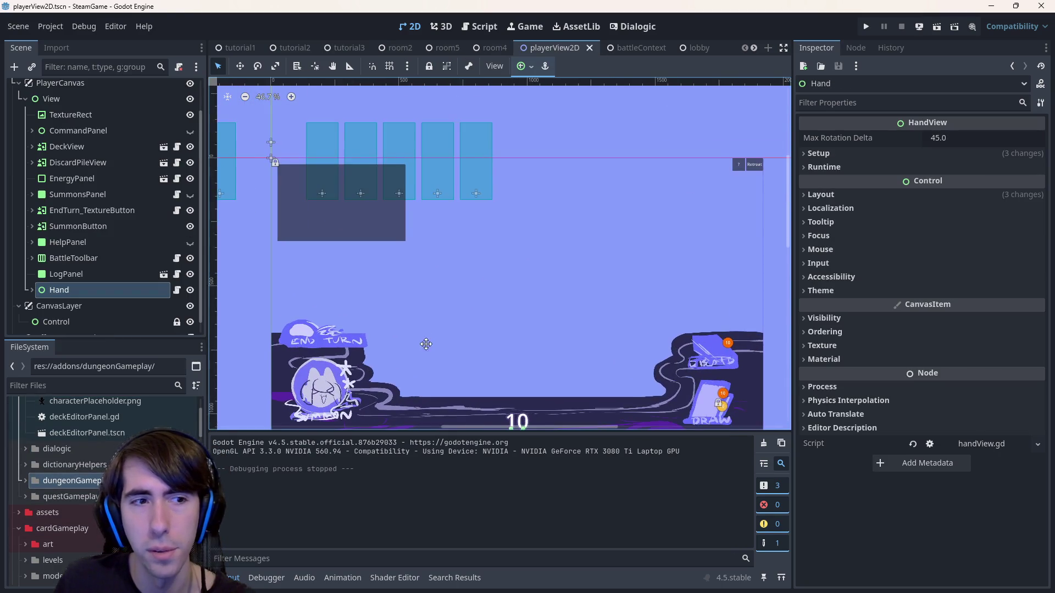
scroll(427, 344, "down", 1)
scroll(85, 321, "up", 2)
left_click(106, 383)
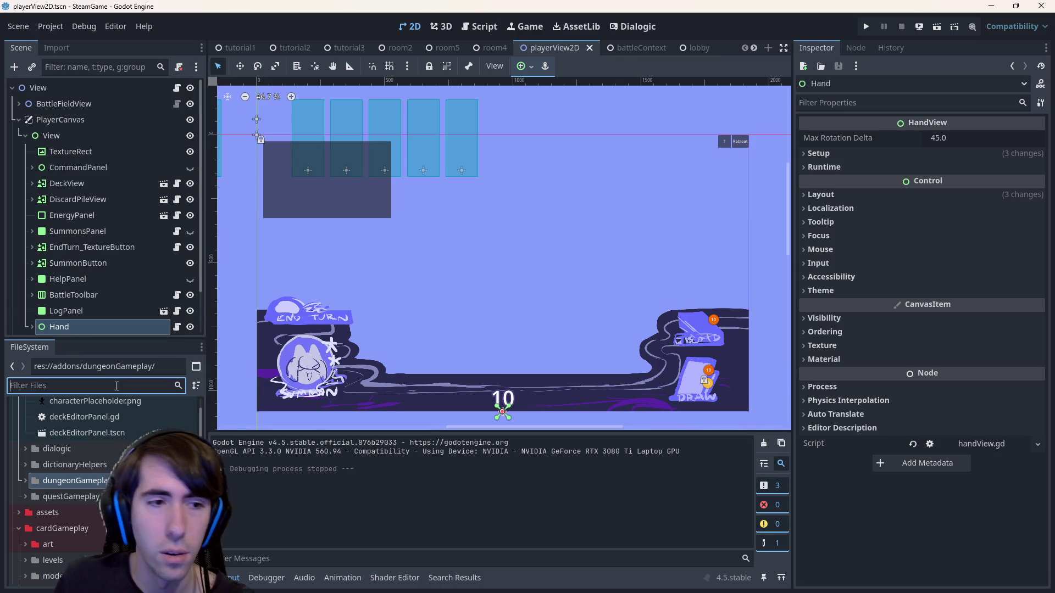
scroll(86, 508, "down", 5)
scroll(74, 485, "up", 1)
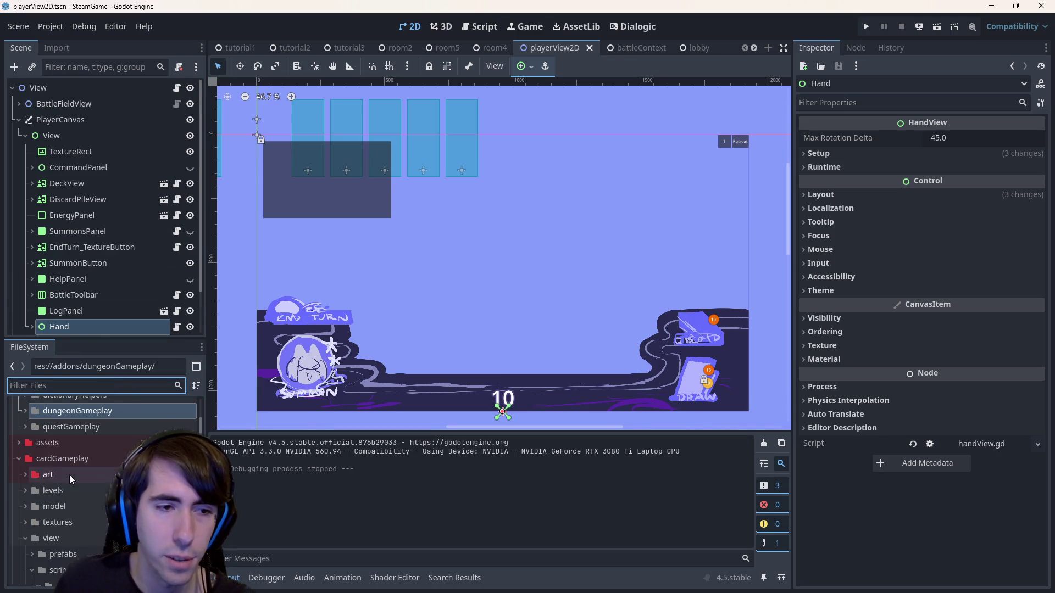
Browse the cardGameplay folders, collapsing scripts and expanding prefabs
left_click(61, 460)
scroll(71, 485, "down", 3)
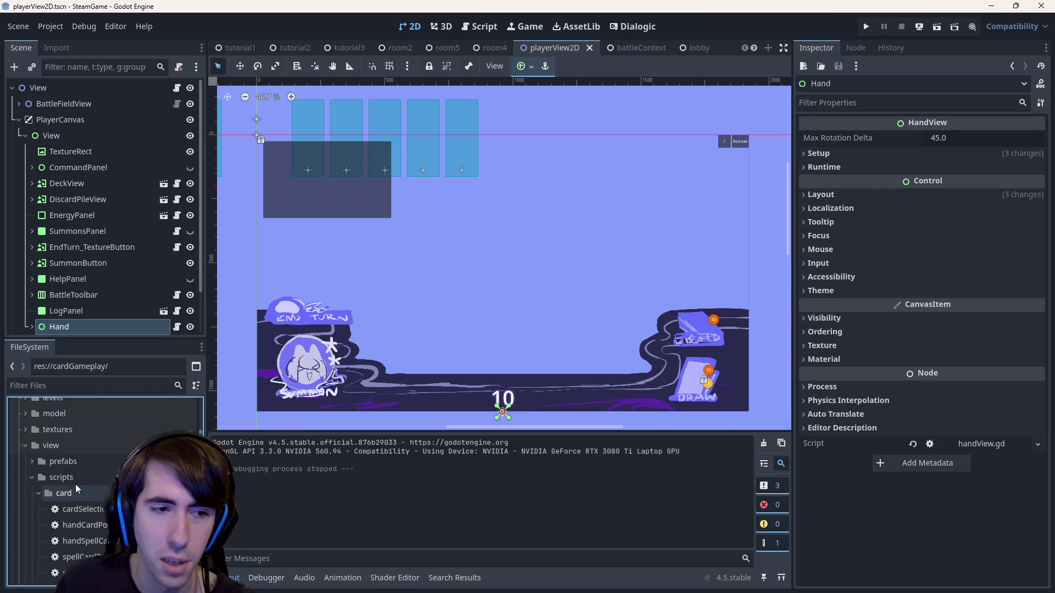
left_click(67, 444)
scroll(75, 467, "down", 4)
left_click(77, 423)
left_click(71, 408)
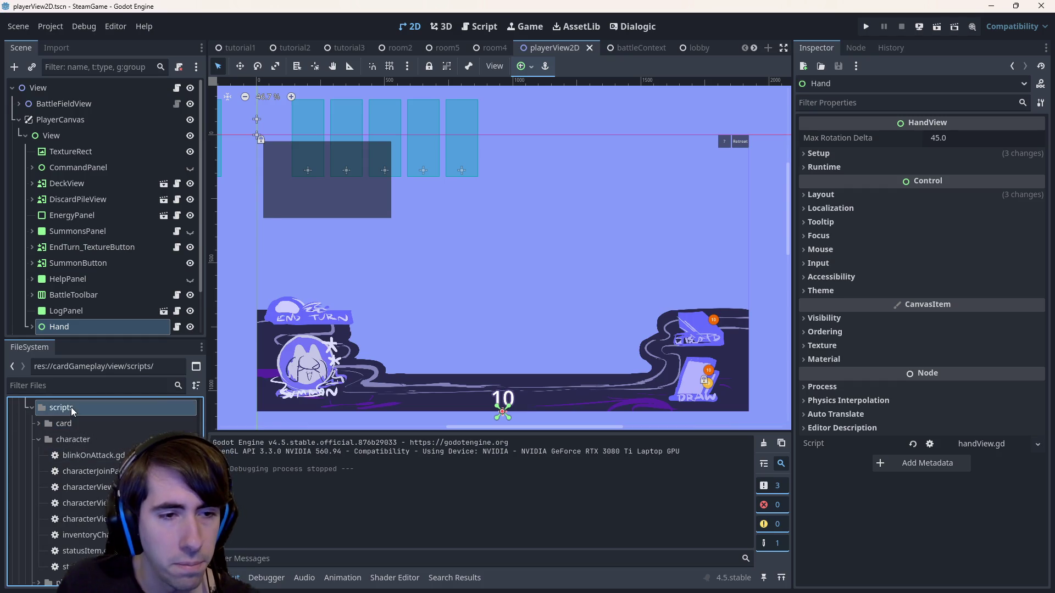
double_click(71, 407)
scroll(97, 464, "up", 3)
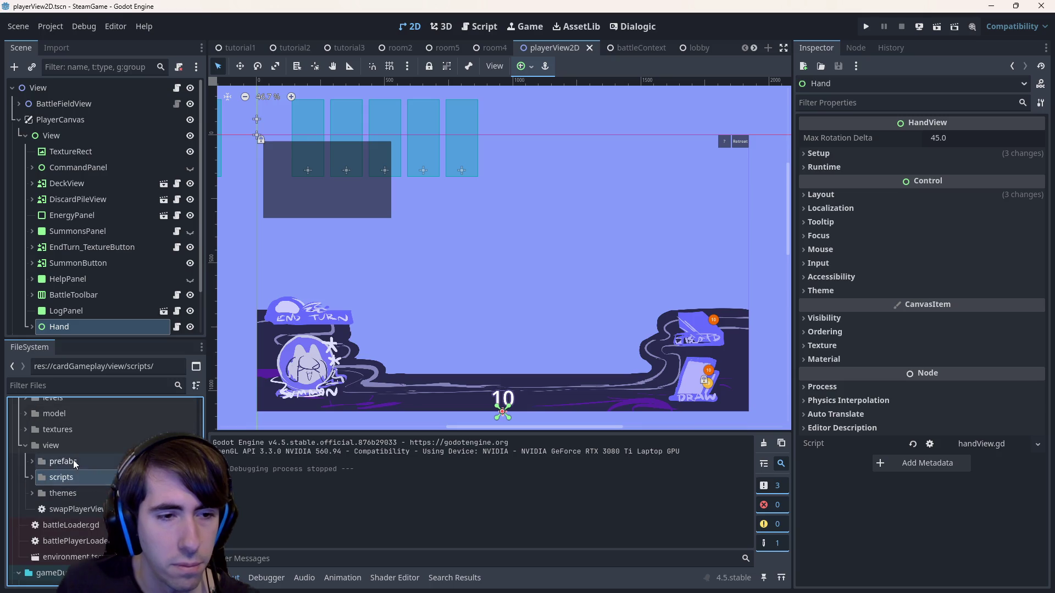
double_click(74, 461)
double_click(73, 460)
double_click(74, 461)
scroll(73, 452, "down", 1)
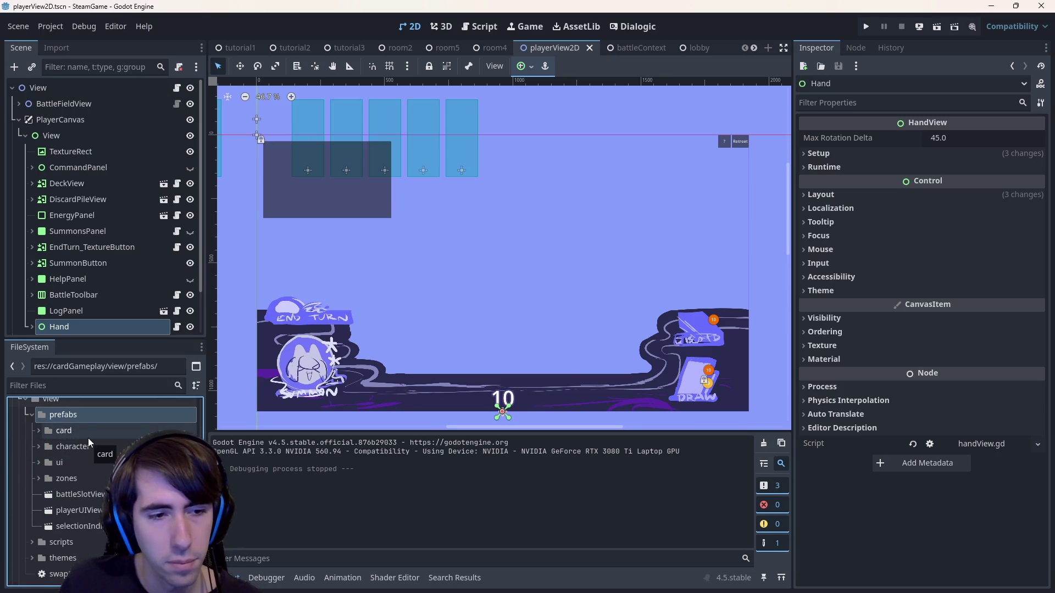
scroll(88, 439, "up", 1)
double_click(85, 438)
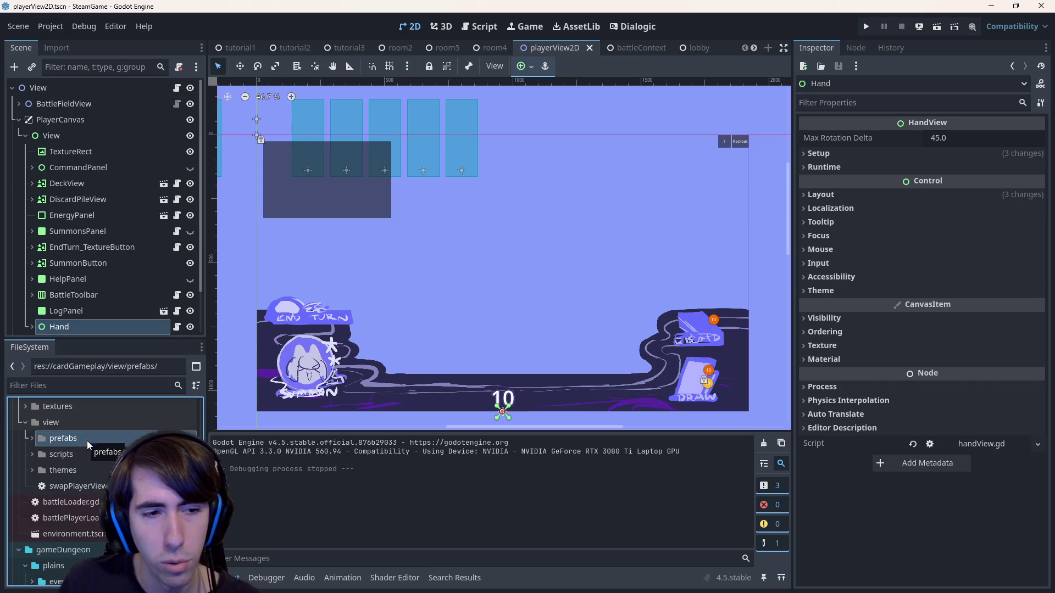
double_click(81, 438)
scroll(91, 461, "down", 3)
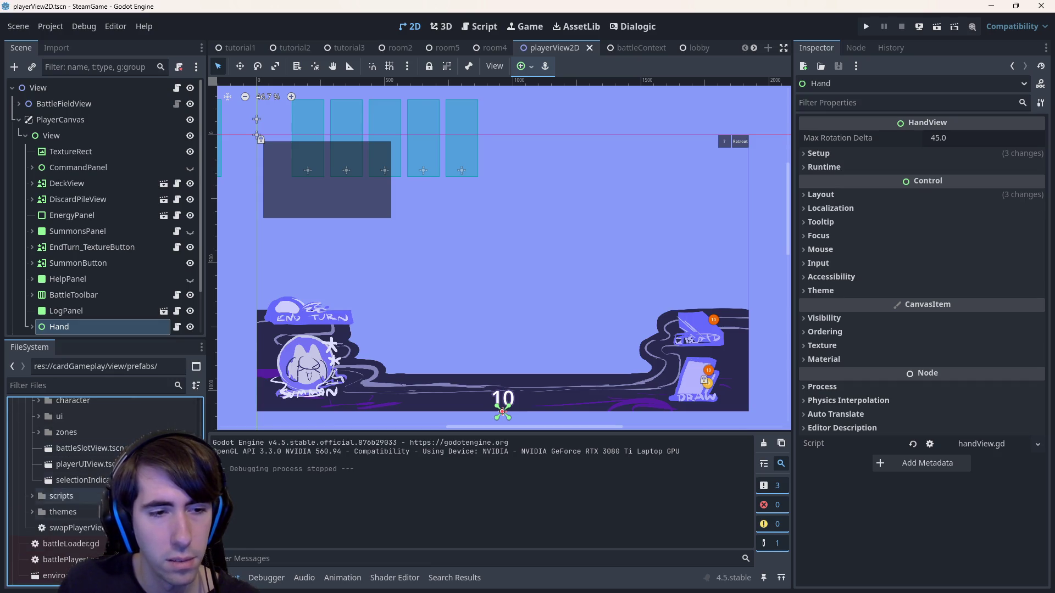
Look through the themes, textures, model and levels folders
left_click(61, 512)
scroll(65, 461, "up", 4)
double_click(66, 460)
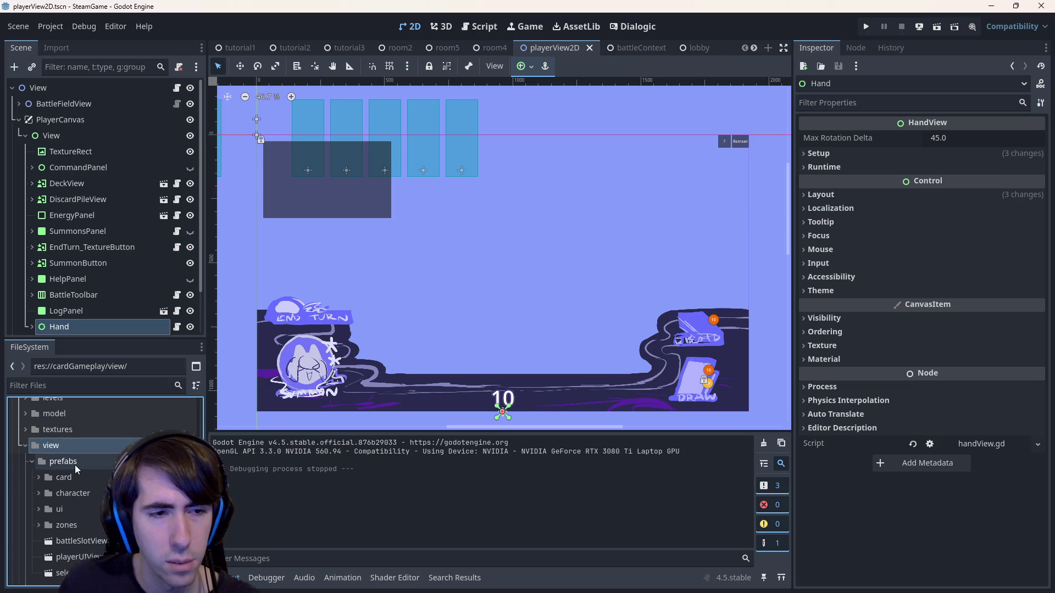
scroll(75, 466, "up", 3)
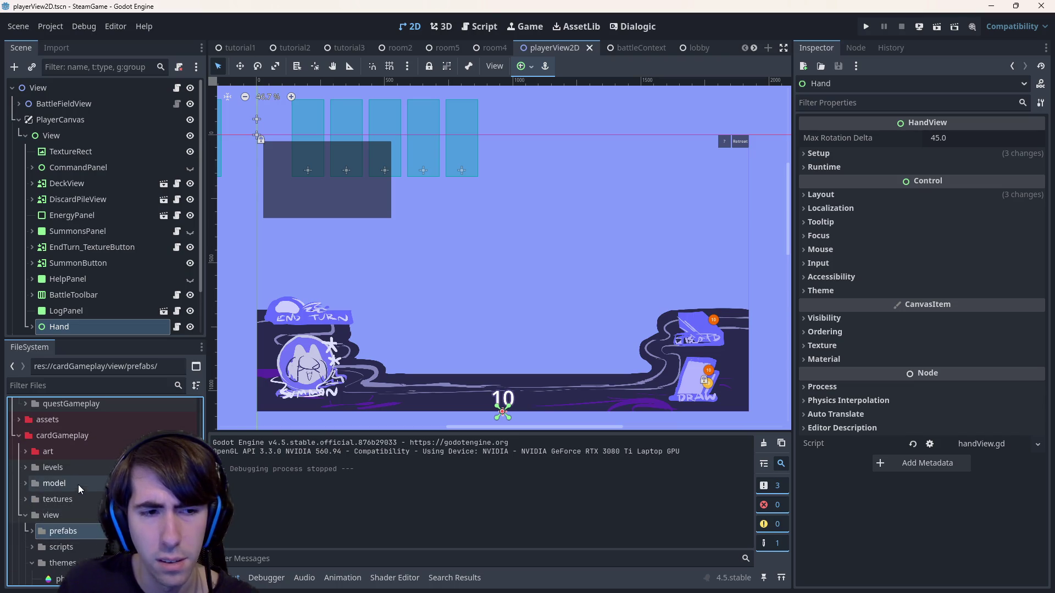
double_click(88, 497)
scroll(87, 497, "down", 3)
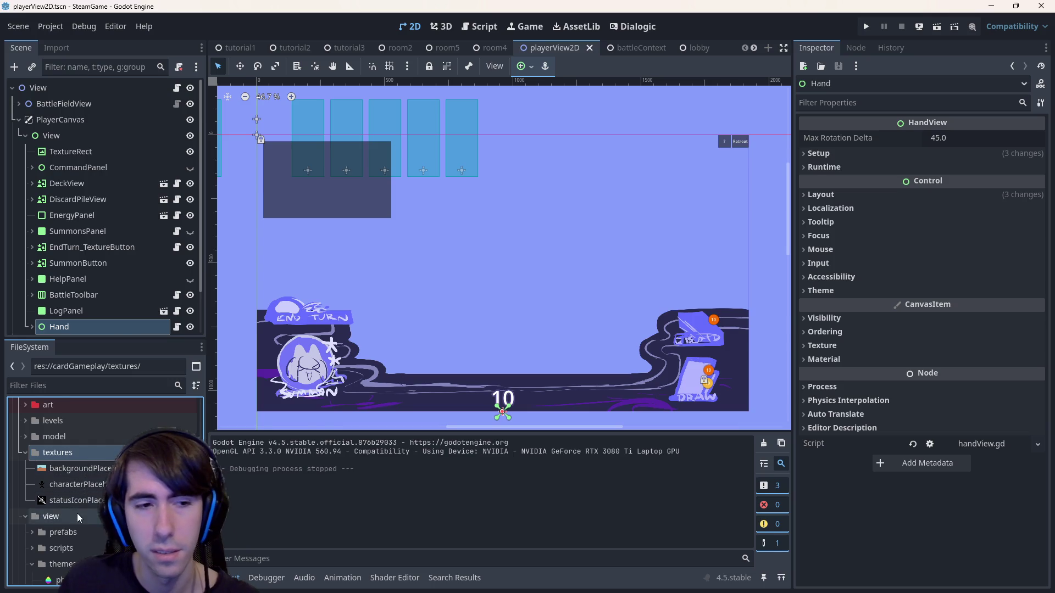
double_click(71, 432)
double_click(71, 432)
double_click(71, 432)
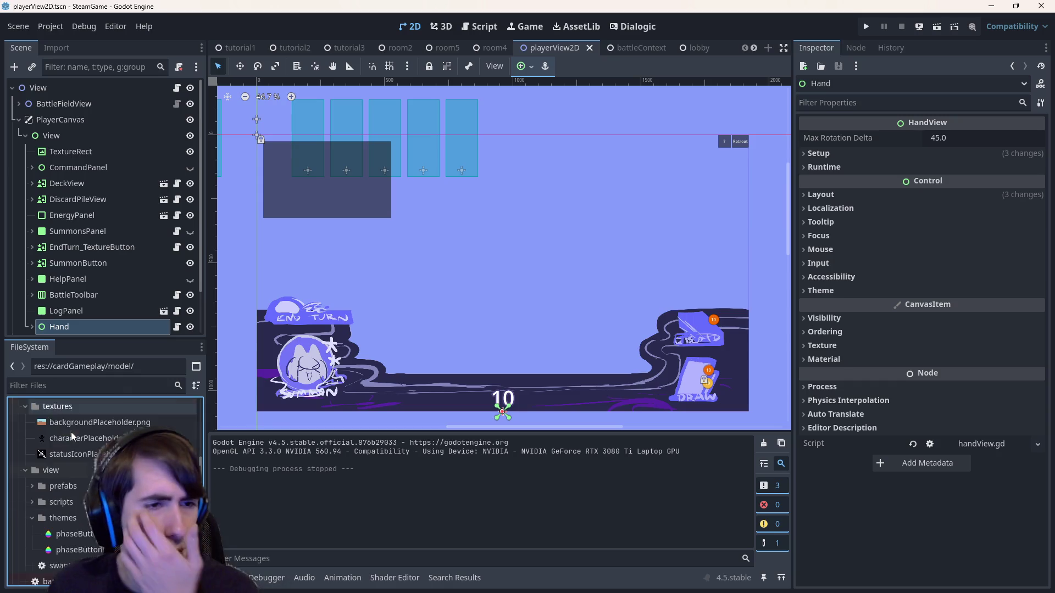
double_click(74, 436)
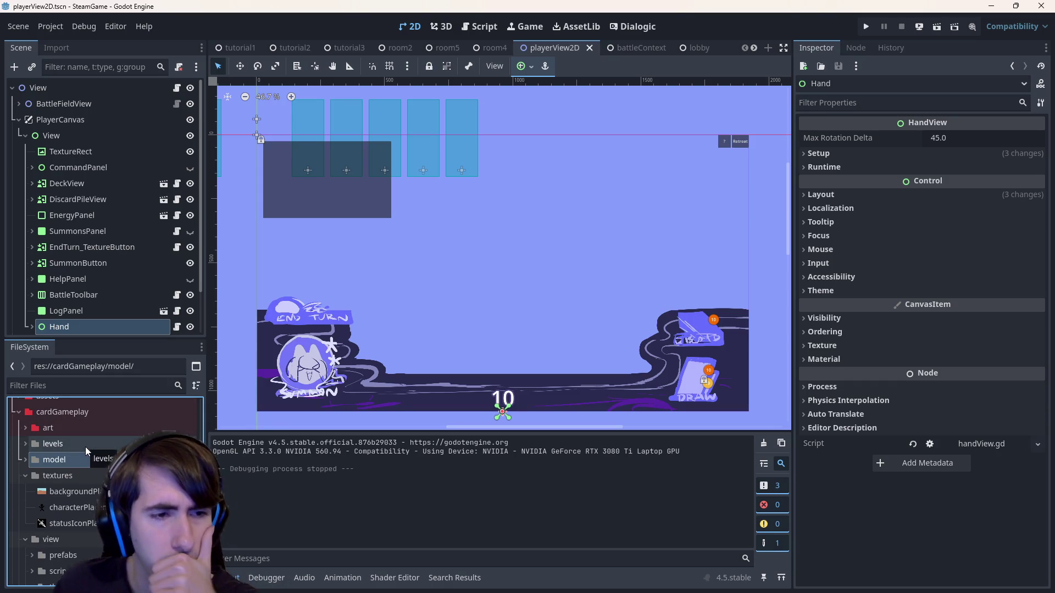
double_click(85, 447)
double_click(85, 447)
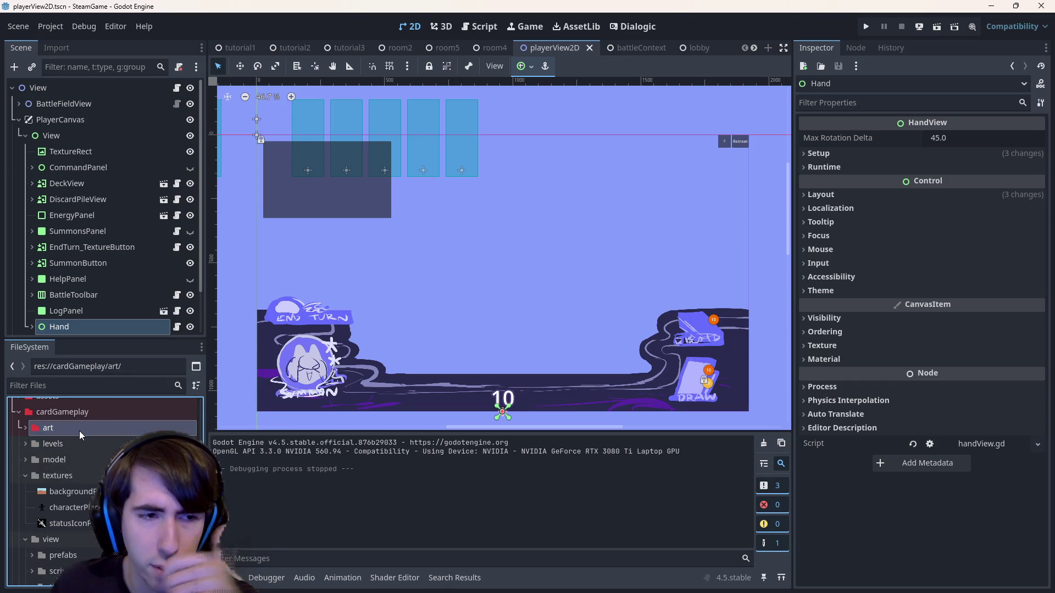
Expand the art folder and inspect its ui and cardSleeves subfolders
double_click(79, 431)
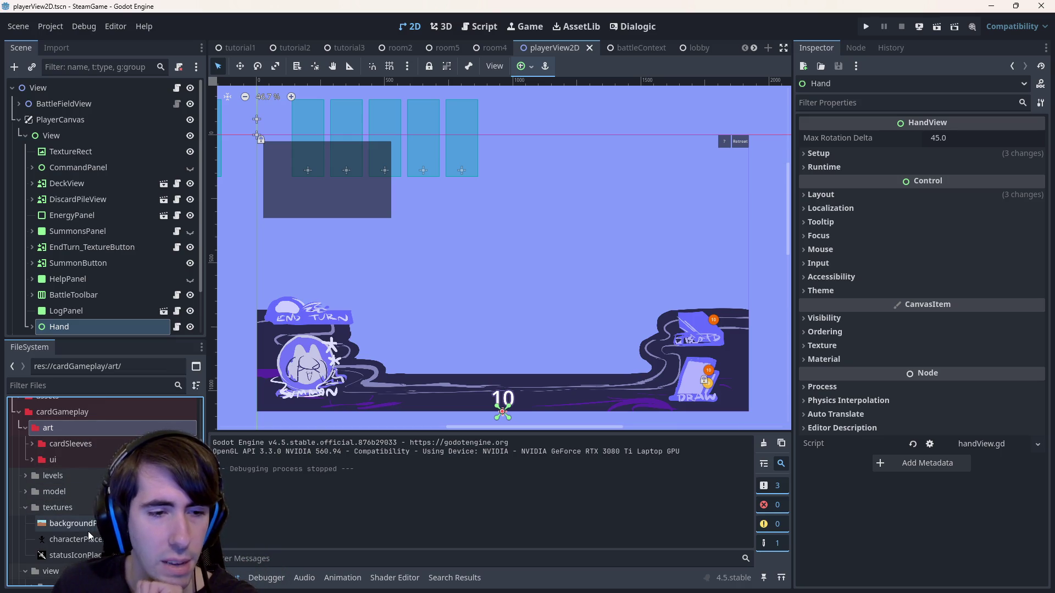
double_click(67, 462)
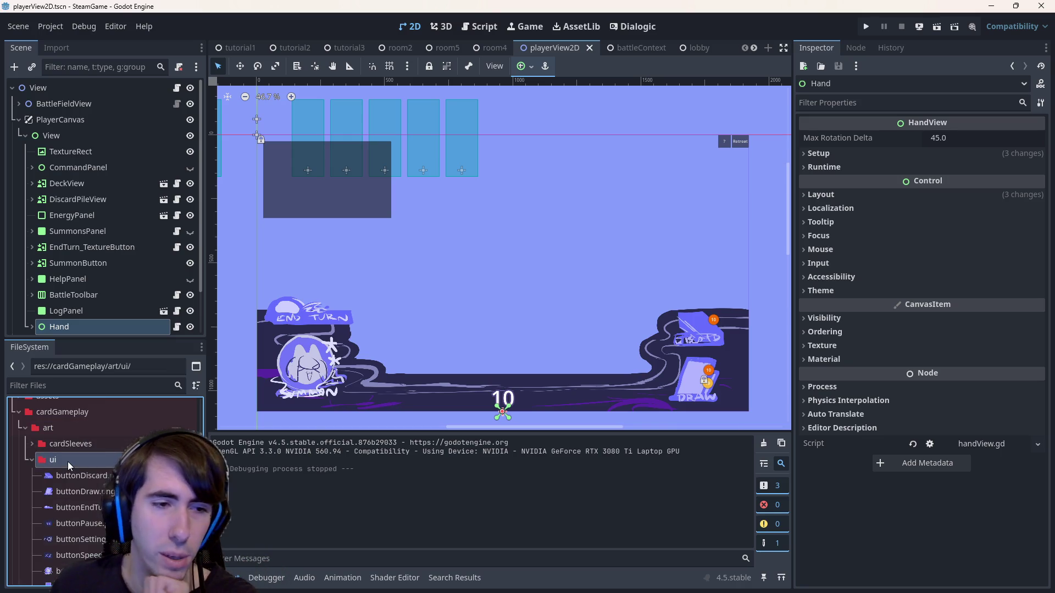
double_click(66, 444)
double_click(66, 444)
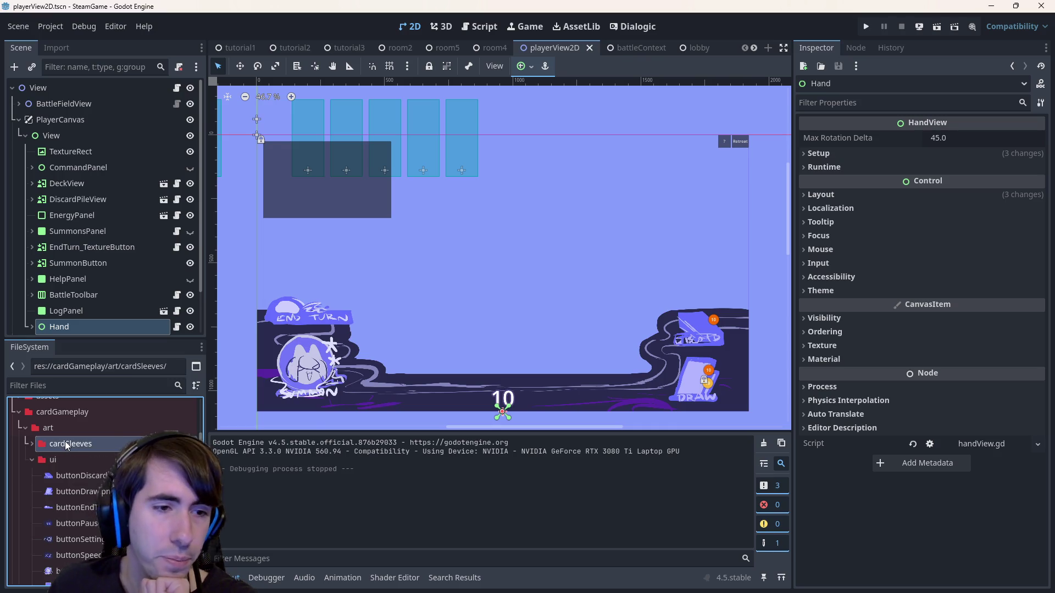
left_click(70, 460)
double_click(70, 455)
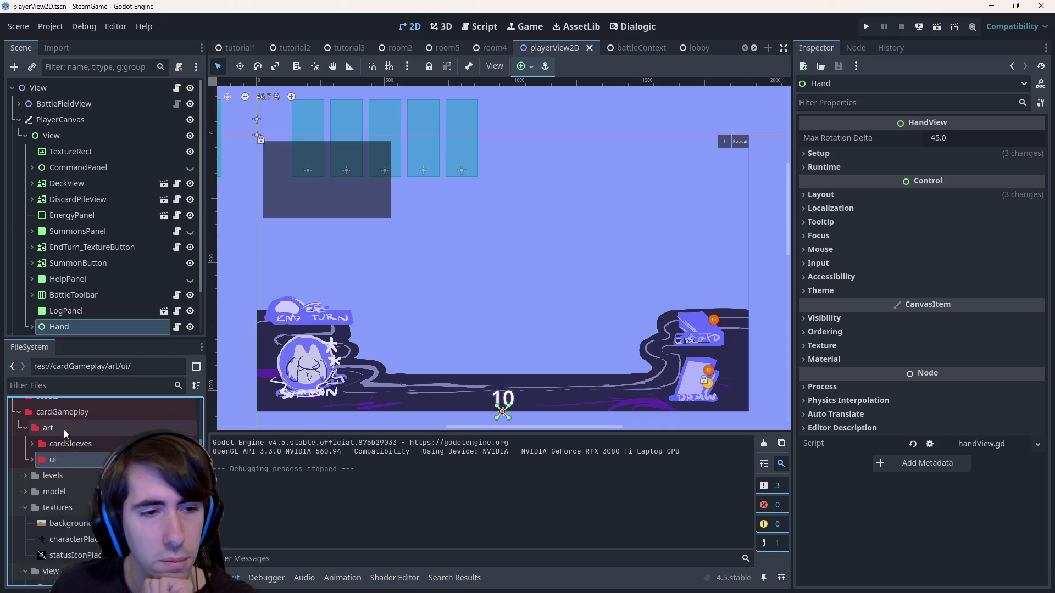
Create a new folder named icons inside res://cardGameplay/art
right_click(64, 430)
mouse_move(89, 361)
left_click(235, 359)
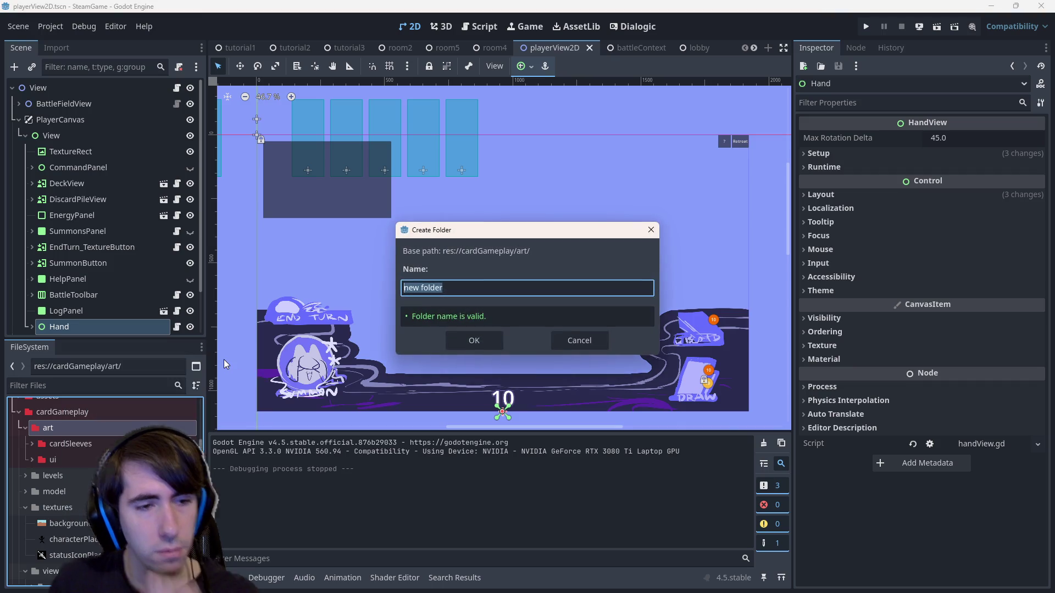
type("icons")
key("Return")
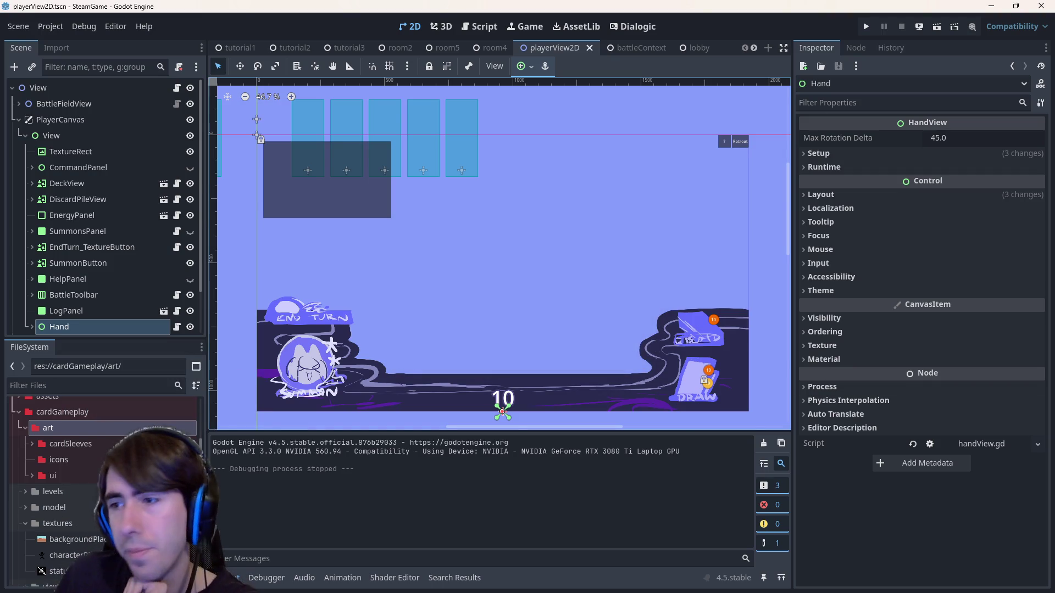
left_click(82, 462)
right_click(82, 463)
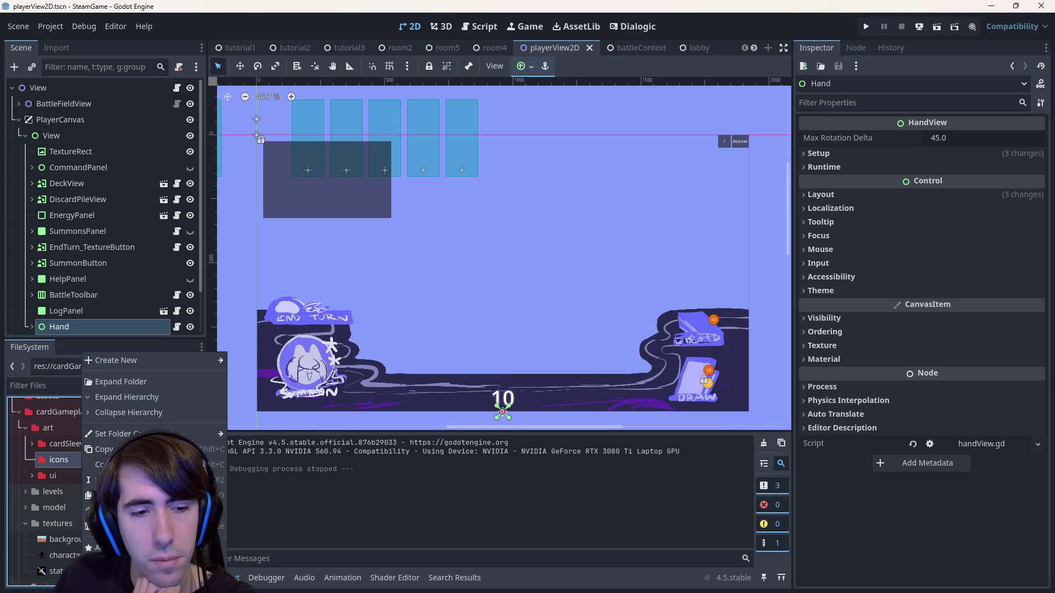
Drag inspect.png from File Explorer into the icons folder, then minimise Explorer
key("Escape")
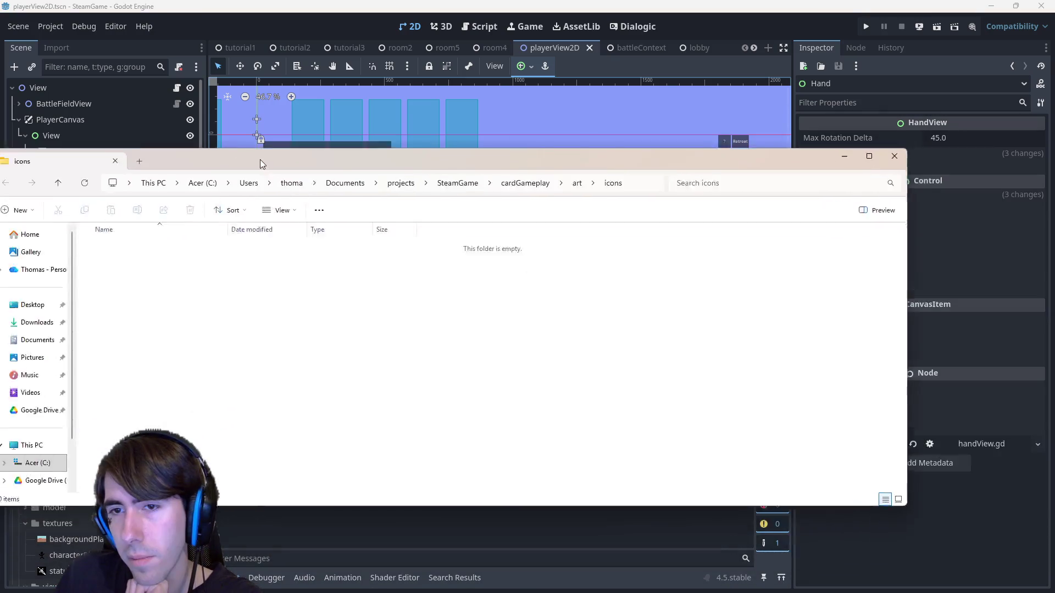
mouse_move(499, 147)
left_mouse_down()
mouse_move(565, 273)
mouse_move(610, 301)
left_mouse_up()
key("super+Down")
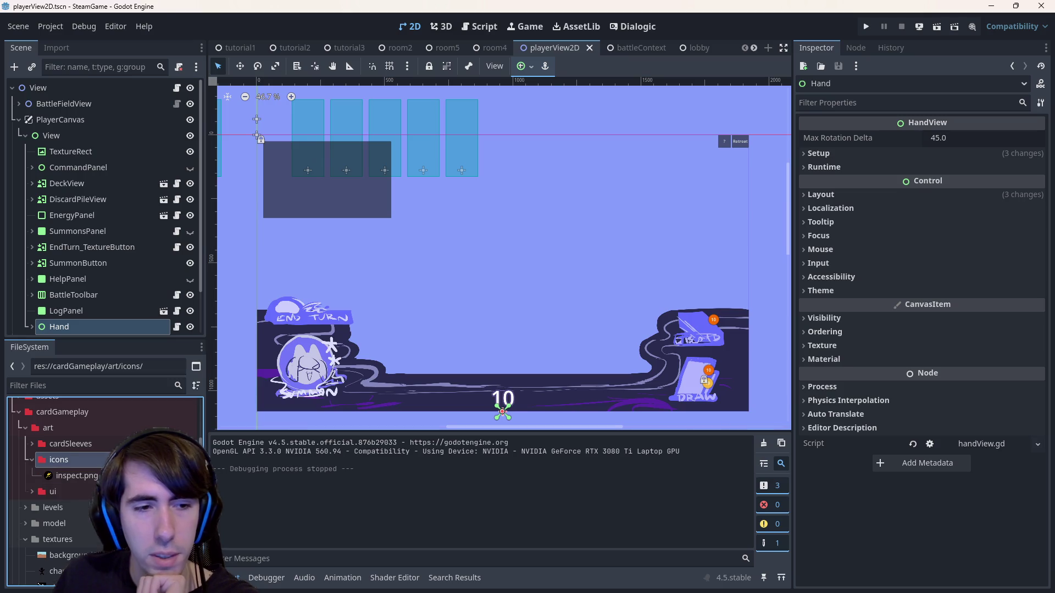
Open the DeckView scene and inspect its badge TextureRect and card counter label
left_click(77, 476)
scroll(663, 344, "up", 5)
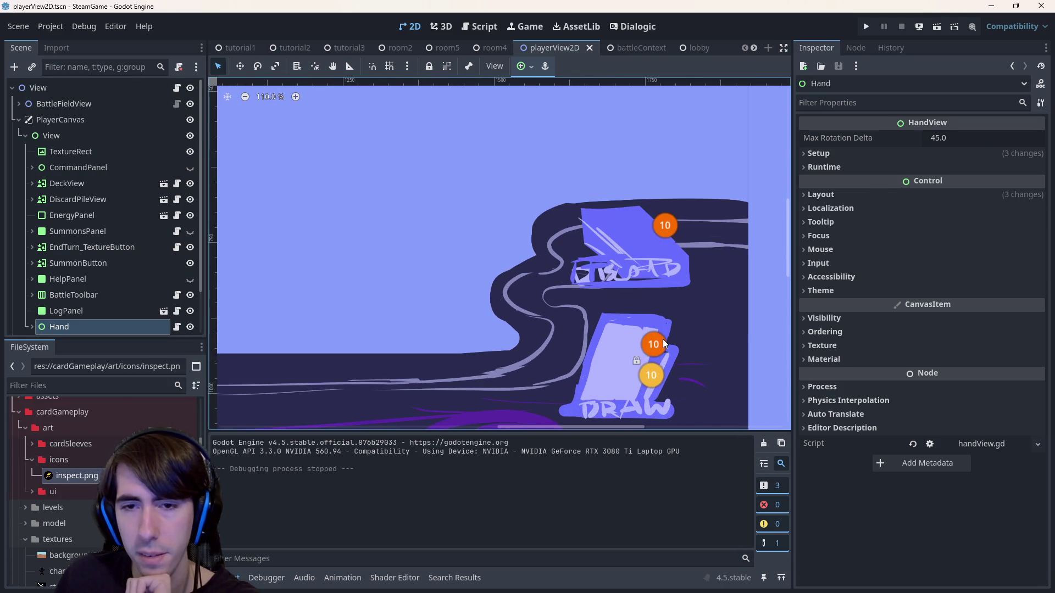
left_click(663, 344)
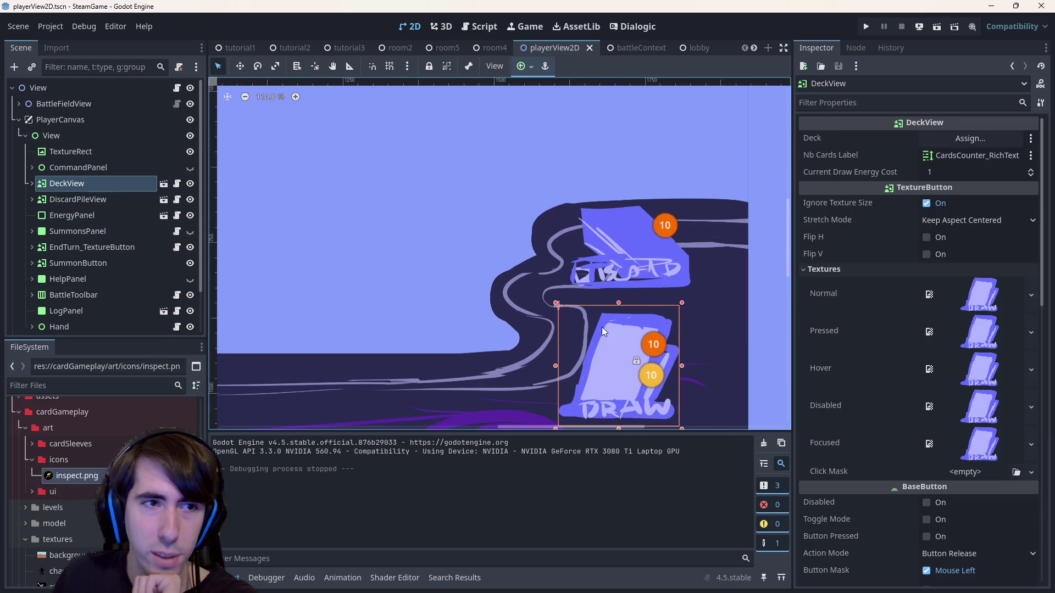
left_click(164, 184)
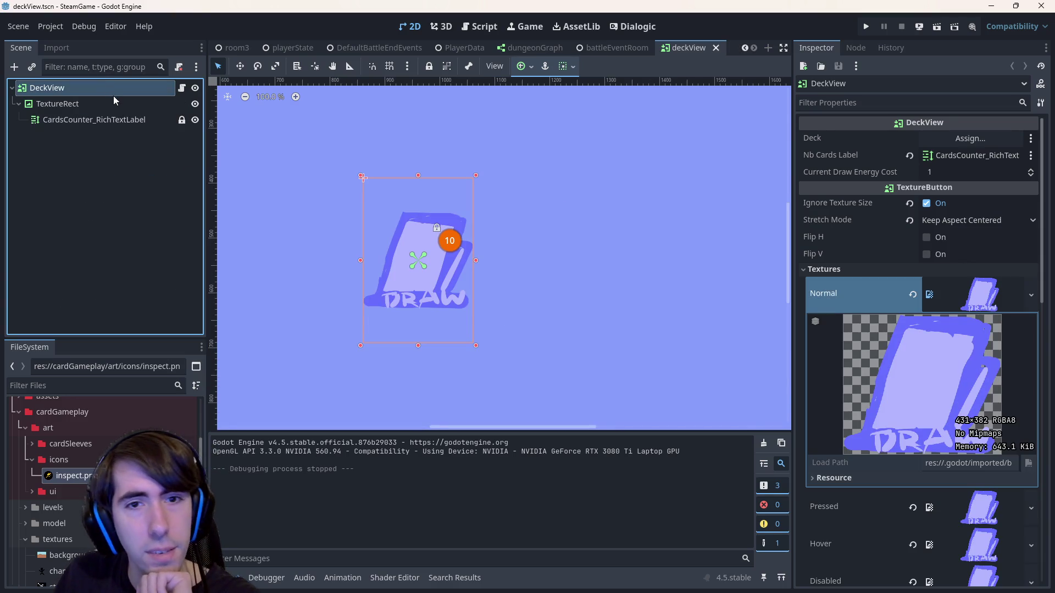
left_click(111, 103)
left_click(110, 115)
left_click(100, 97)
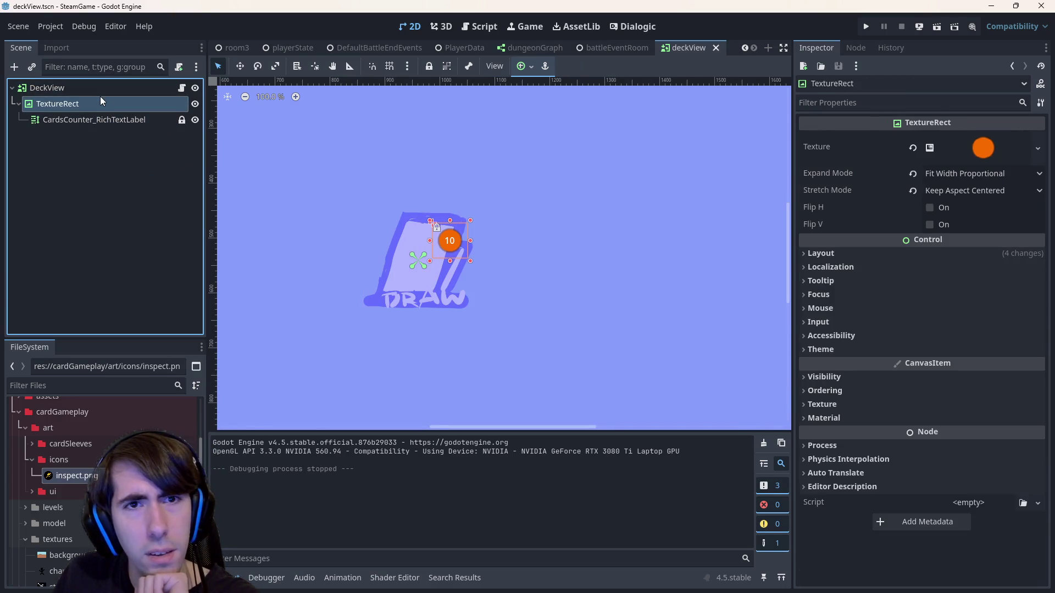
left_click(99, 120)
left_click(78, 104)
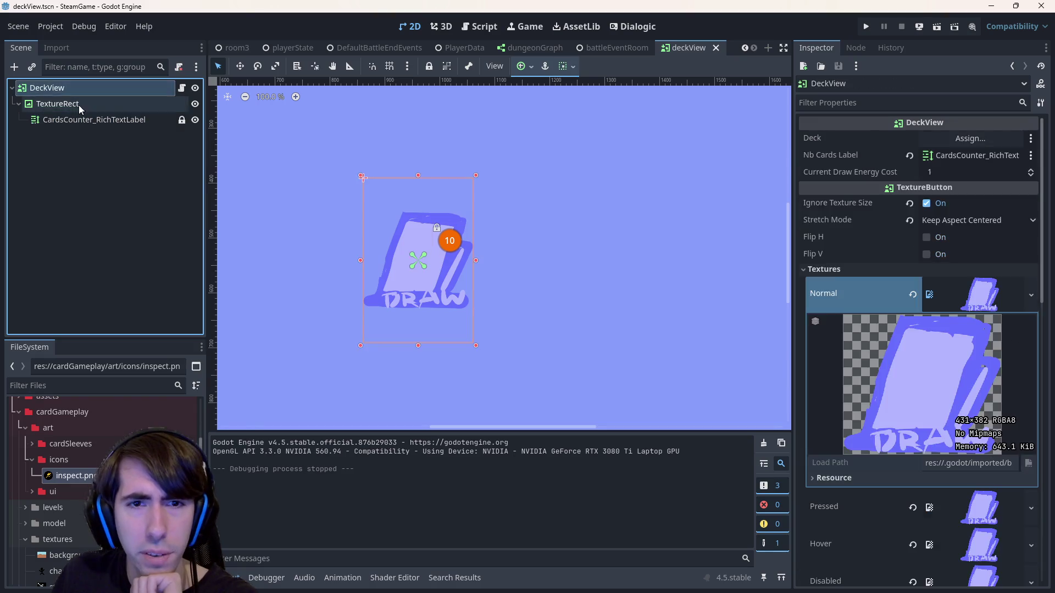
left_click(88, 119)
Back in playerView2D, expand DeckView and inspect its Cost_TextureRect badge
scroll(473, 51, "up", 8)
left_click(505, 49)
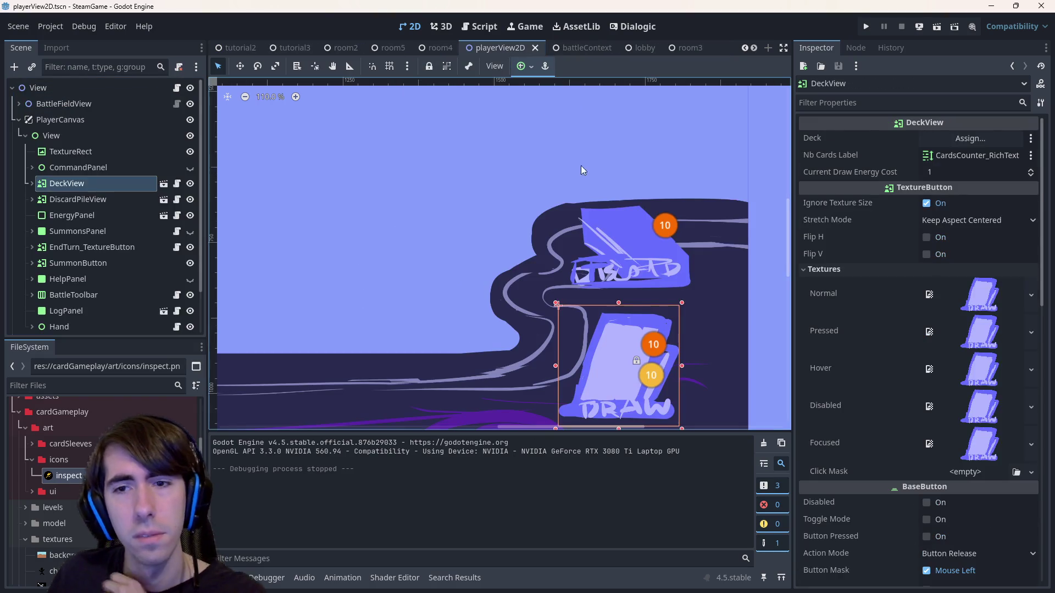
left_click(31, 183)
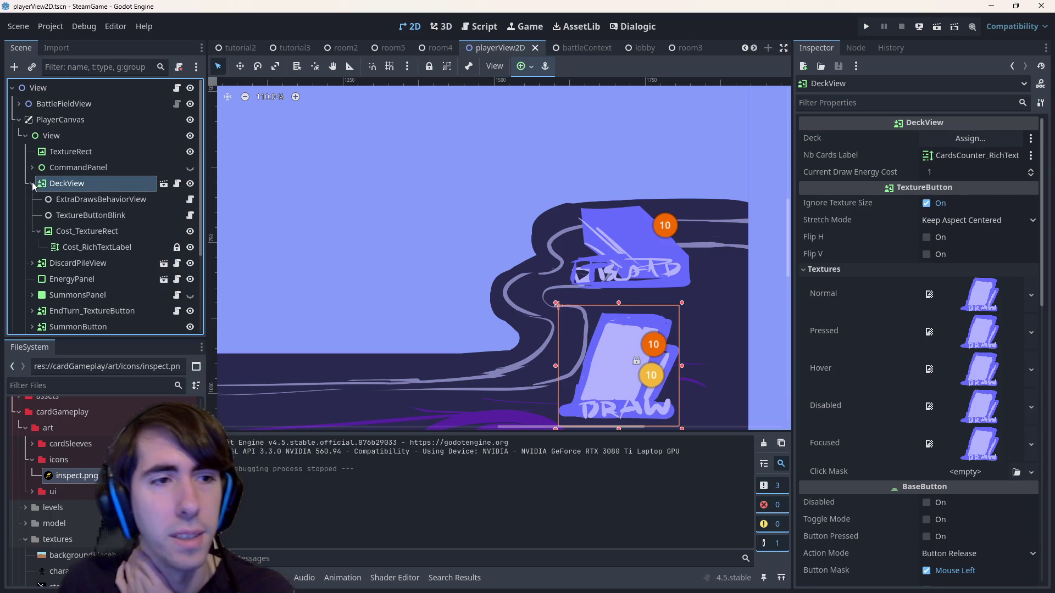
left_click(93, 201)
left_click(88, 231)
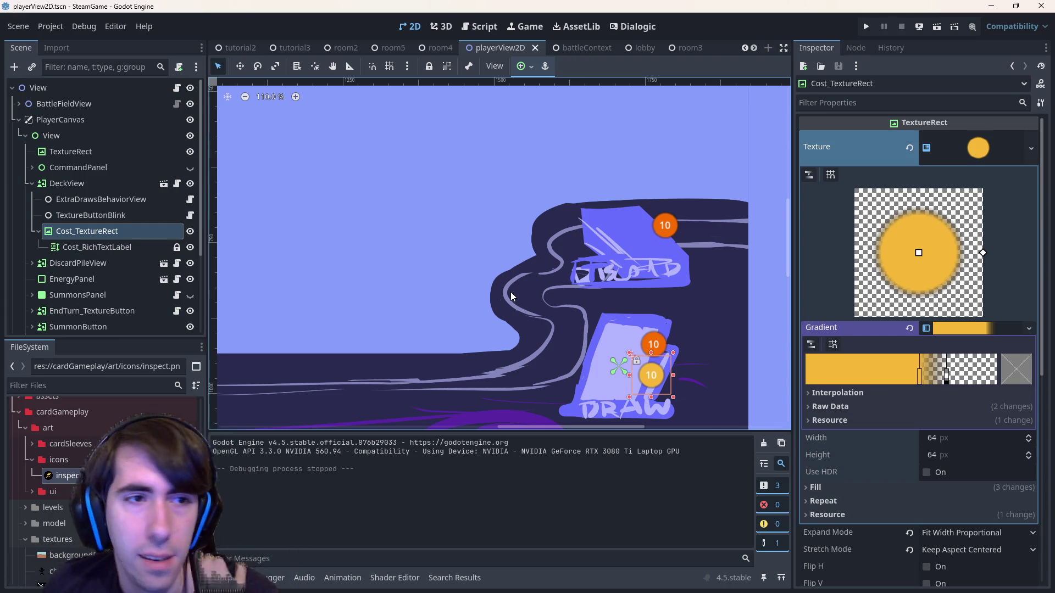
Expand DiscardPileView and open its scene on its own, selecting the root
left_click(664, 228)
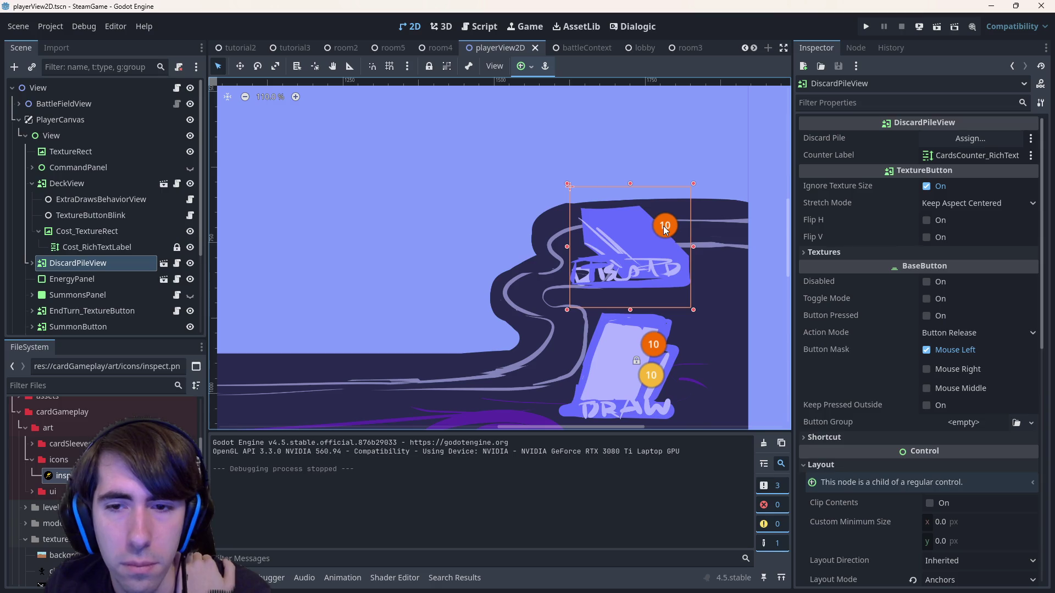
left_click(31, 263)
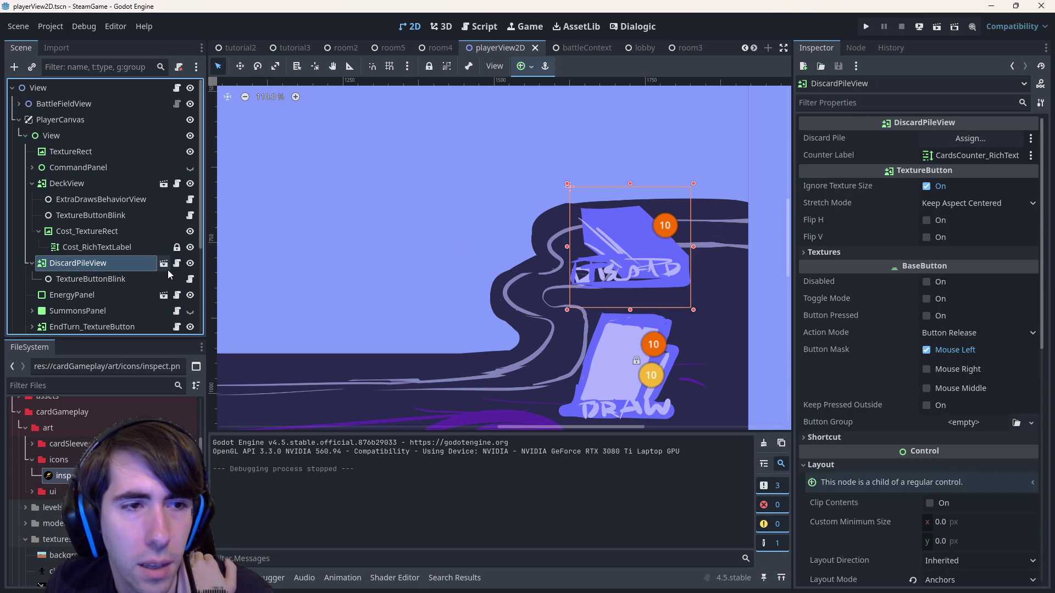
left_click(166, 266)
left_click(74, 92)
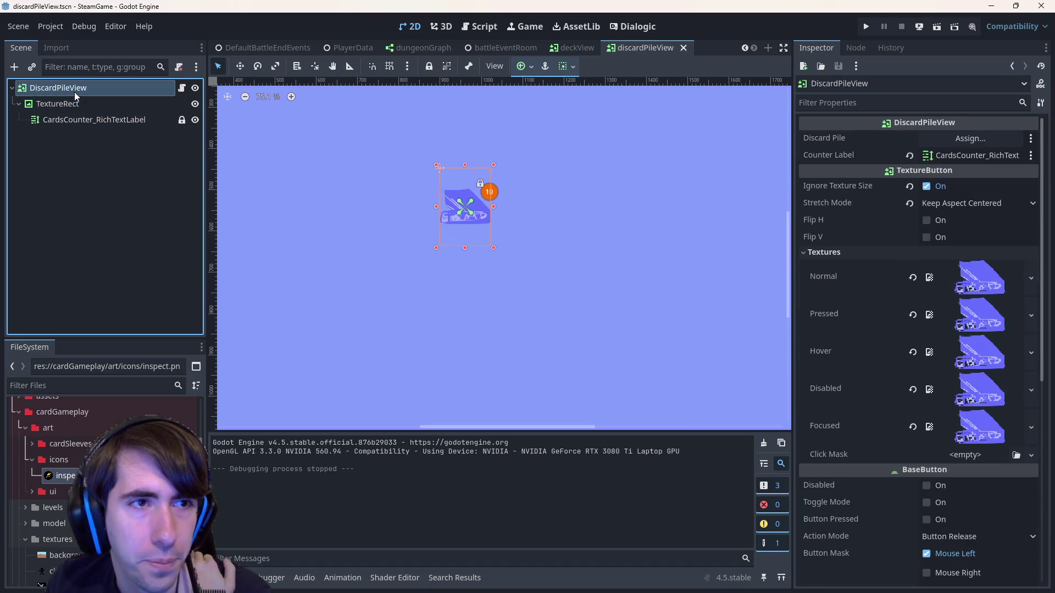
Check the discard pile's badge TextureRect, then reselect the DiscardPileView root
right_click(74, 91)
left_click(49, 104)
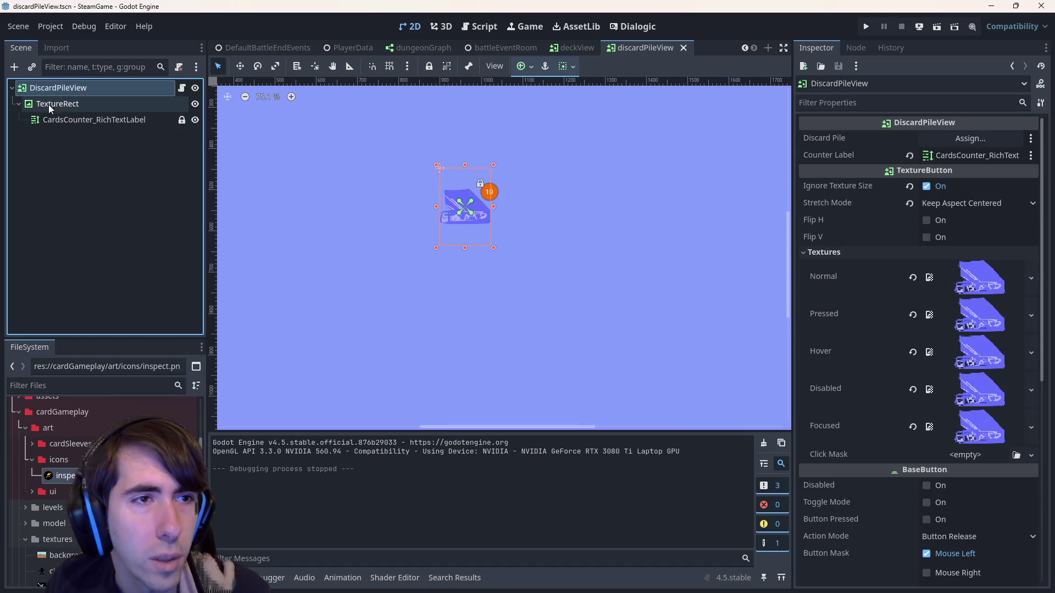
left_click(49, 105)
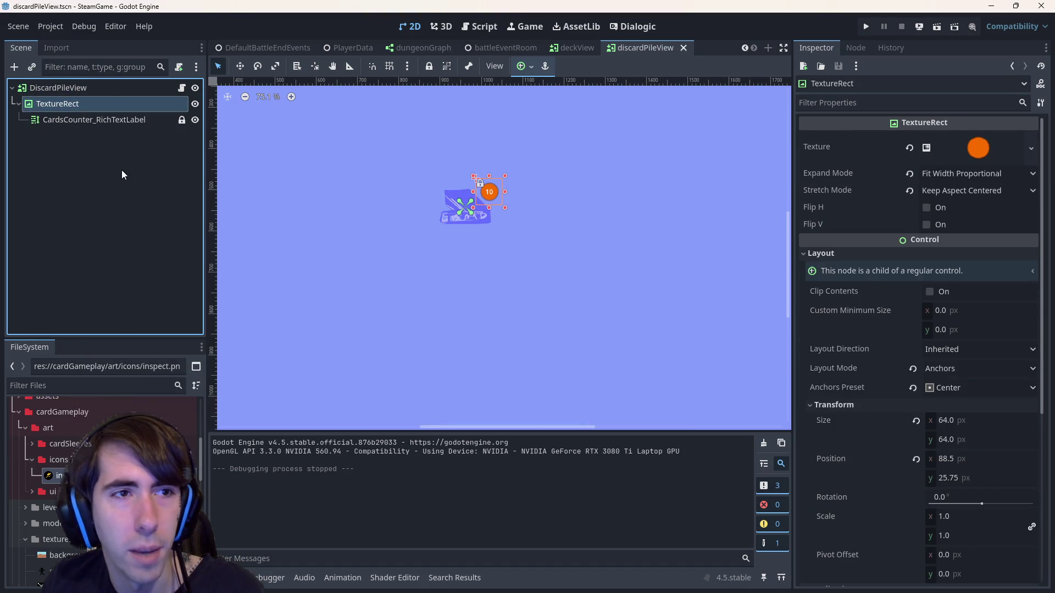
left_click(52, 90)
Add a Button child node under DiscardPileView, then delete it
right_click(48, 94)
left_click(74, 124)
type("button")
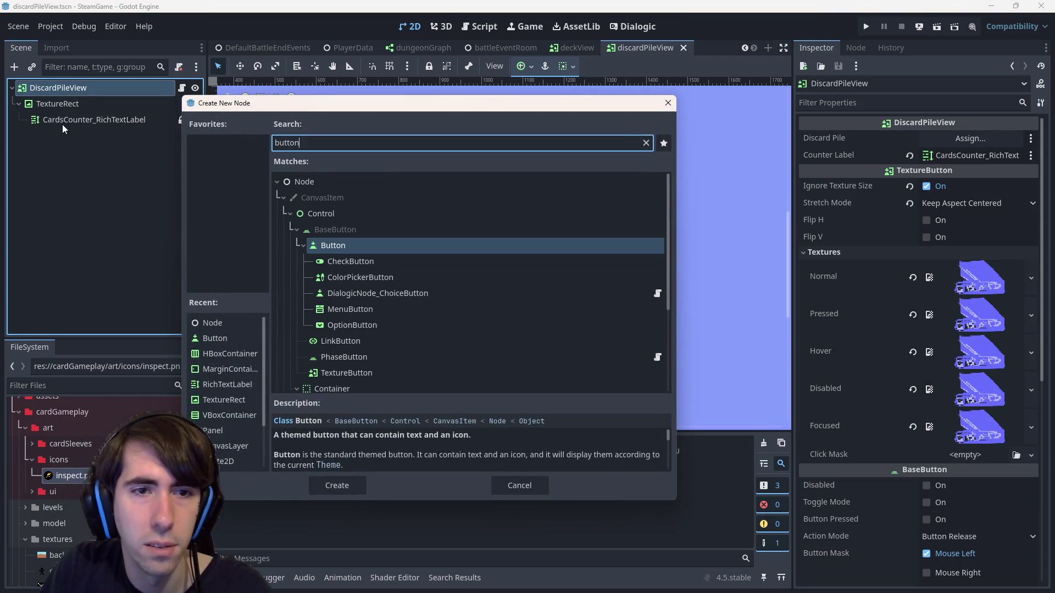
key("Return")
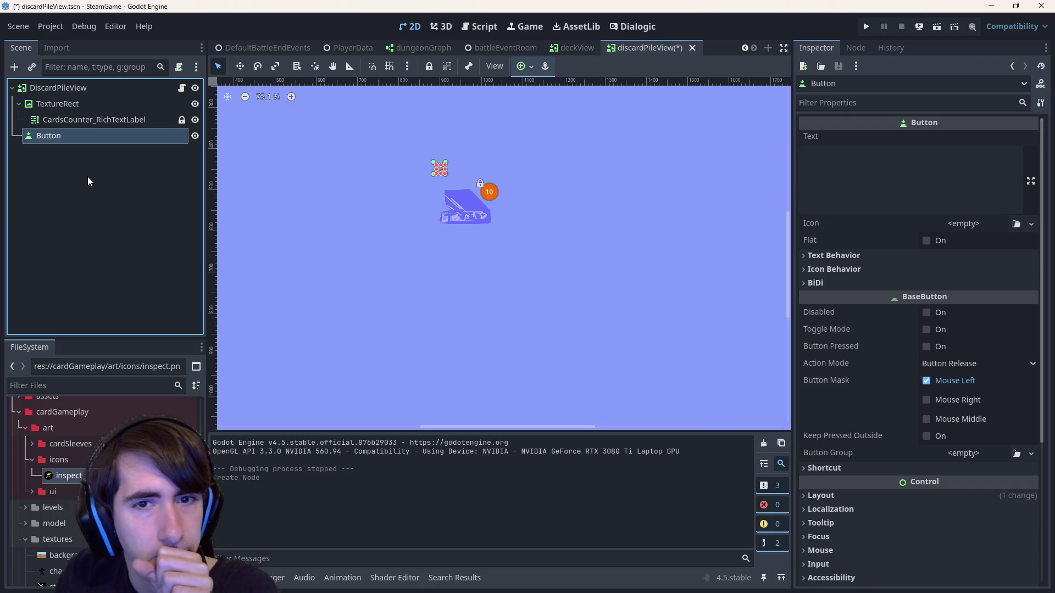
key("Delete")
key("Return")
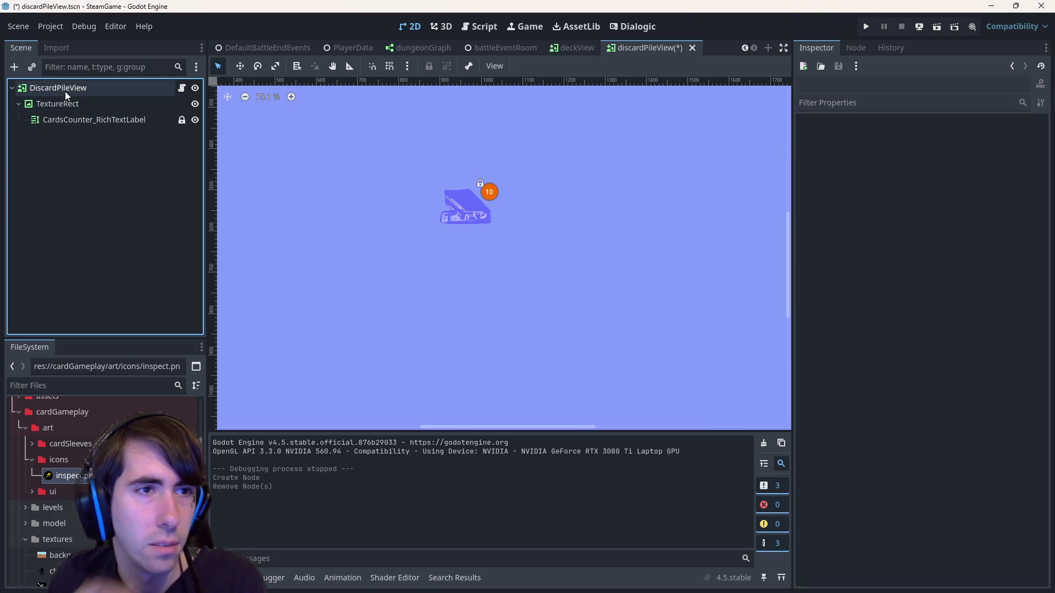
Add a TextureButton child by searching 'textureb' and expose its texture slots
right_click(67, 91)
left_click(94, 121)
type("texture")
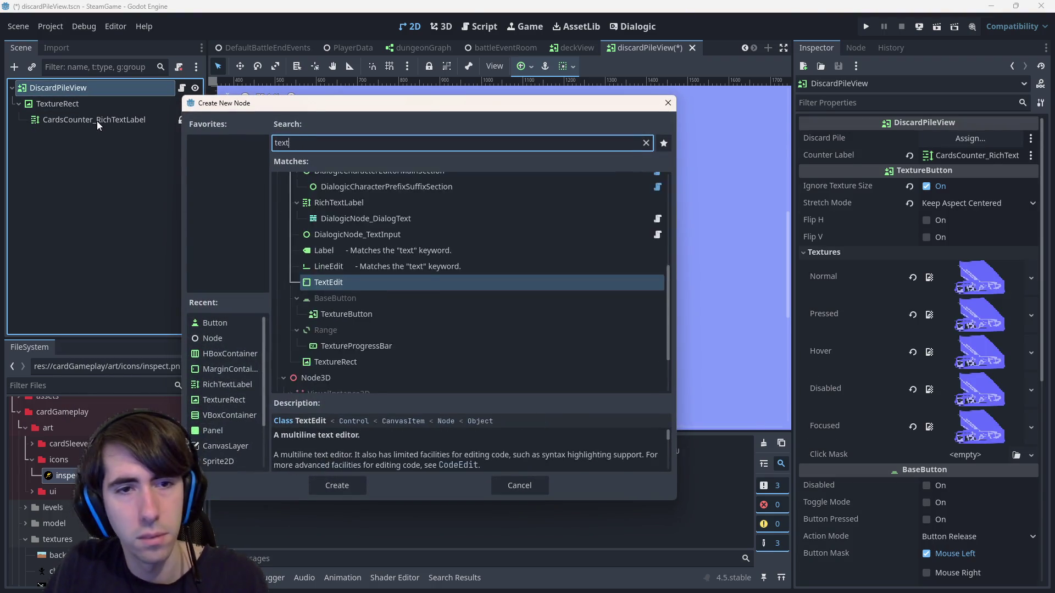
type("b")
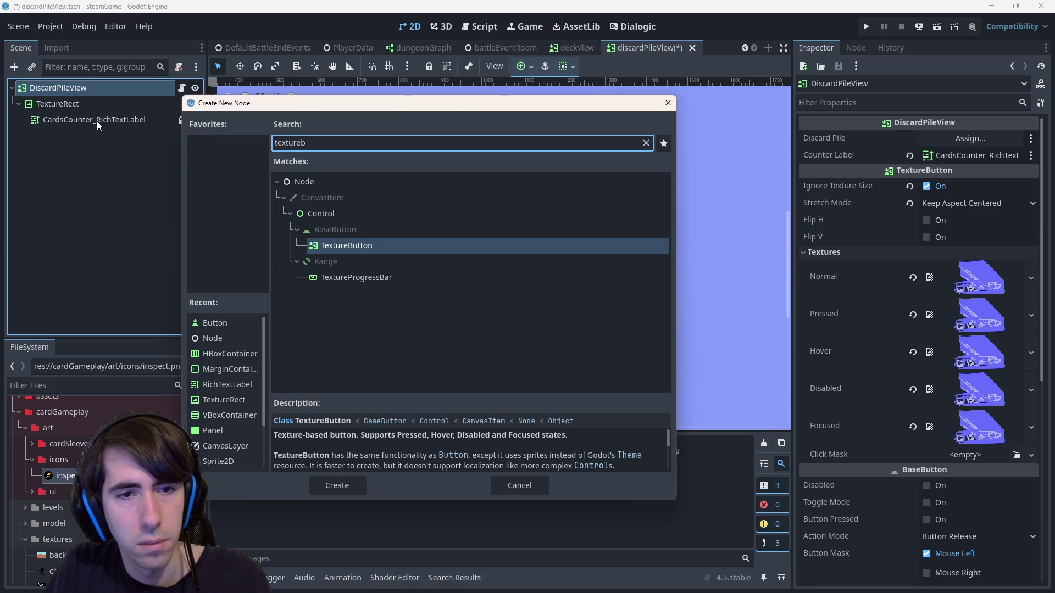
key("Return")
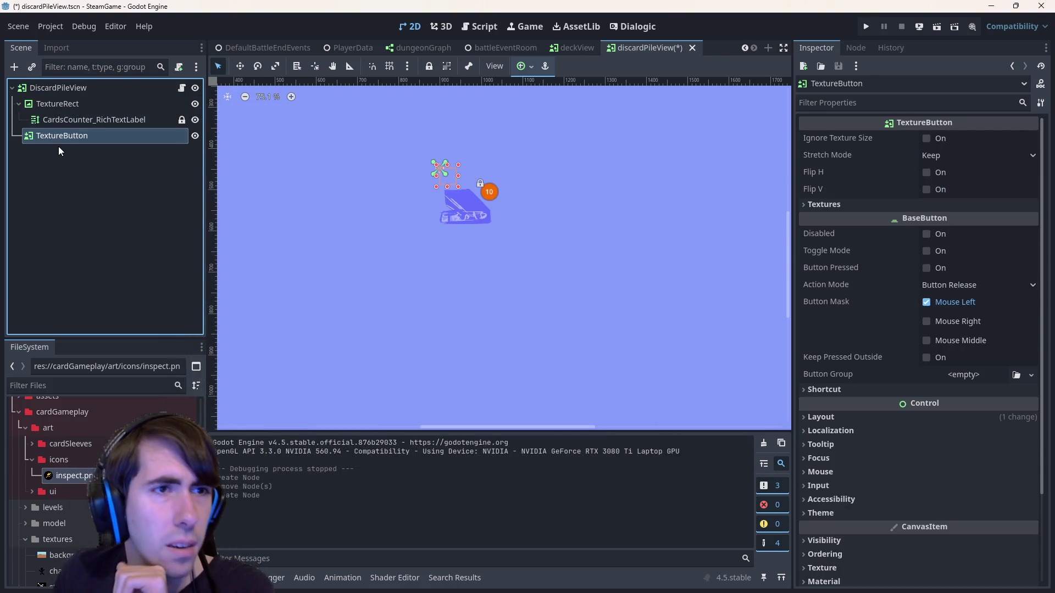
left_click(38, 85)
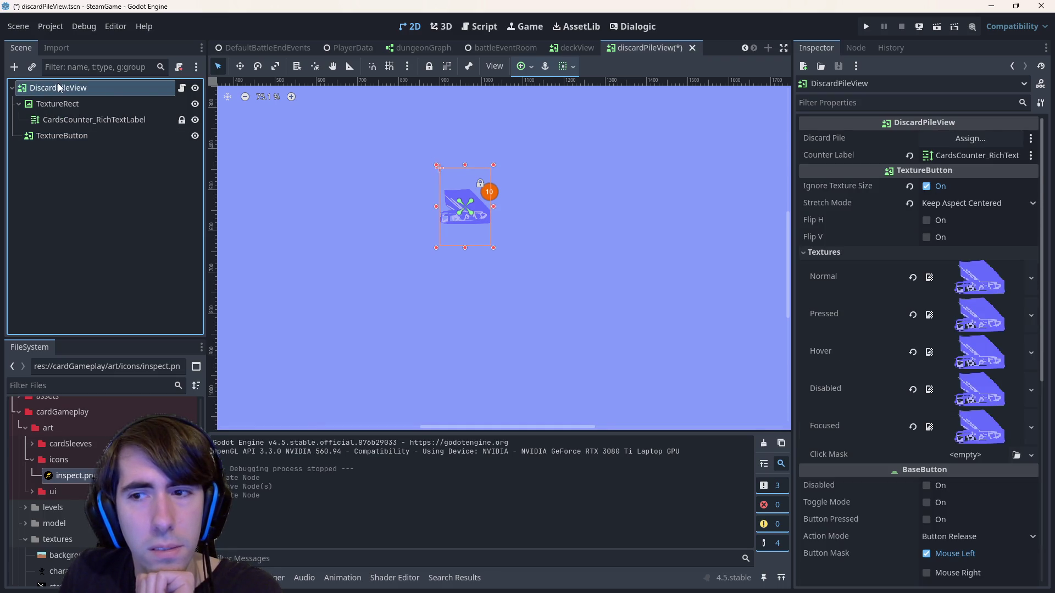
scroll(948, 386, "down", 6)
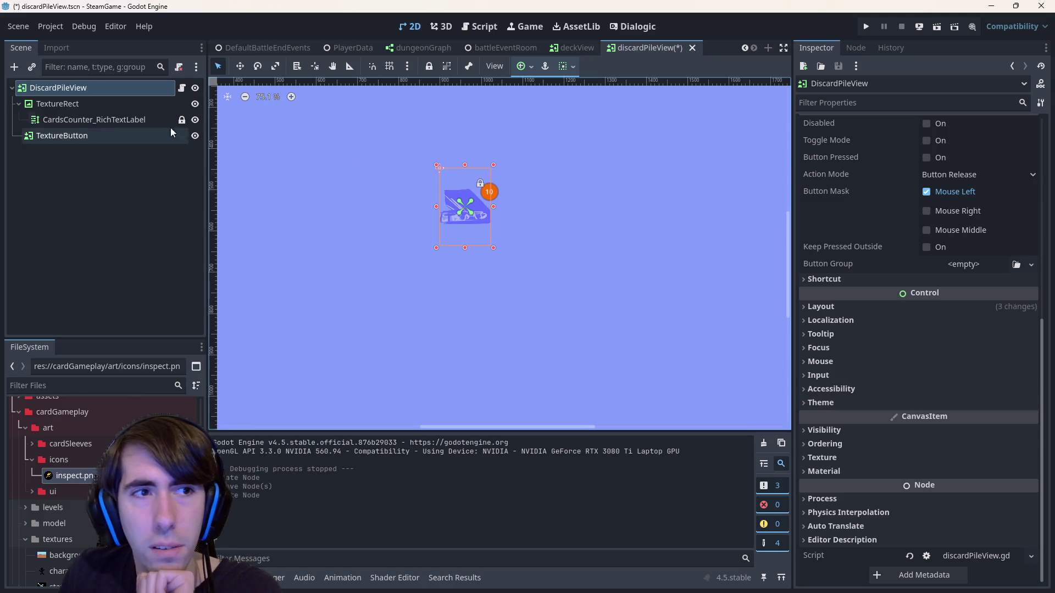
left_click(90, 134)
scroll(448, 245, "up", 4)
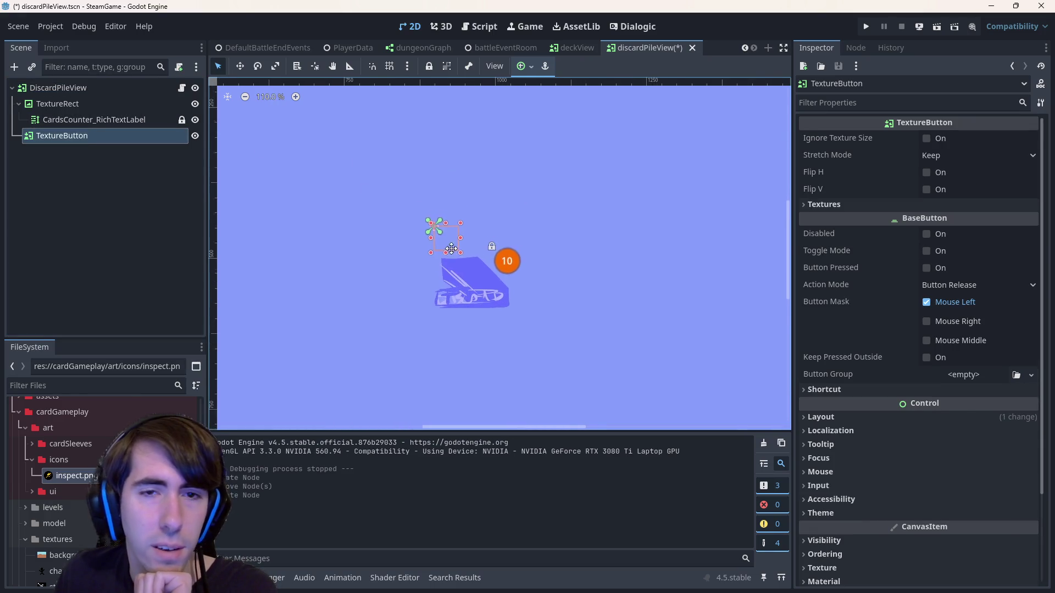
scroll(451, 249, "up", 5)
left_click(927, 205)
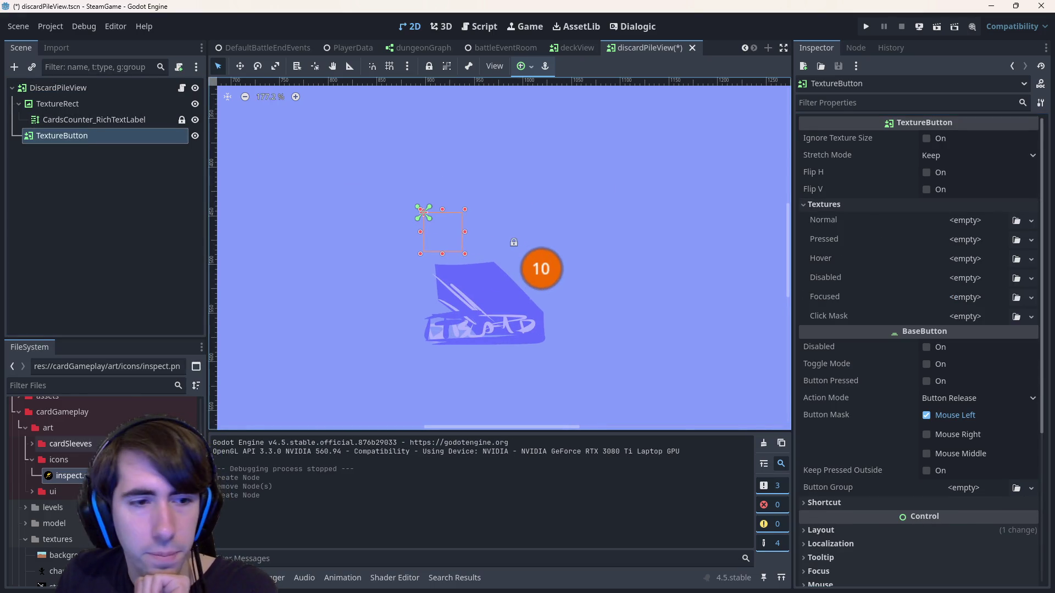
Use inspect.png for the button textures, Keep Aspect Centered, Ignore Texture Size, and save
mouse_move(68, 476)
left_mouse_down()
mouse_move(933, 245)
mouse_move(967, 222)
mouse_move(77, 473)
mouse_move(973, 268)
mouse_move(983, 342)
left_mouse_up()
left_click_drag(980, 342, 973, 362)
left_click(948, 156)
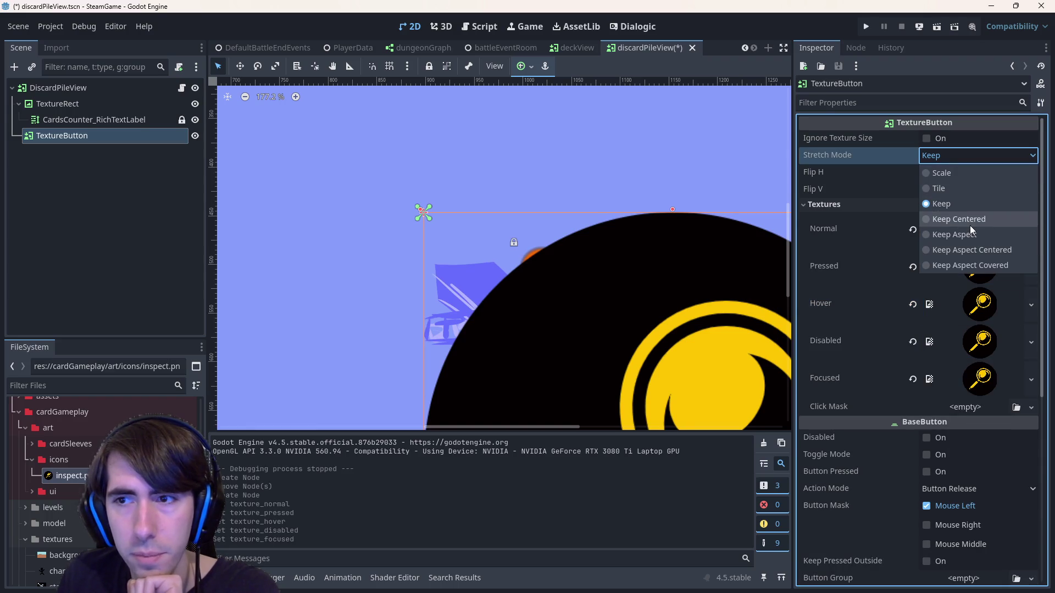
left_click(994, 249)
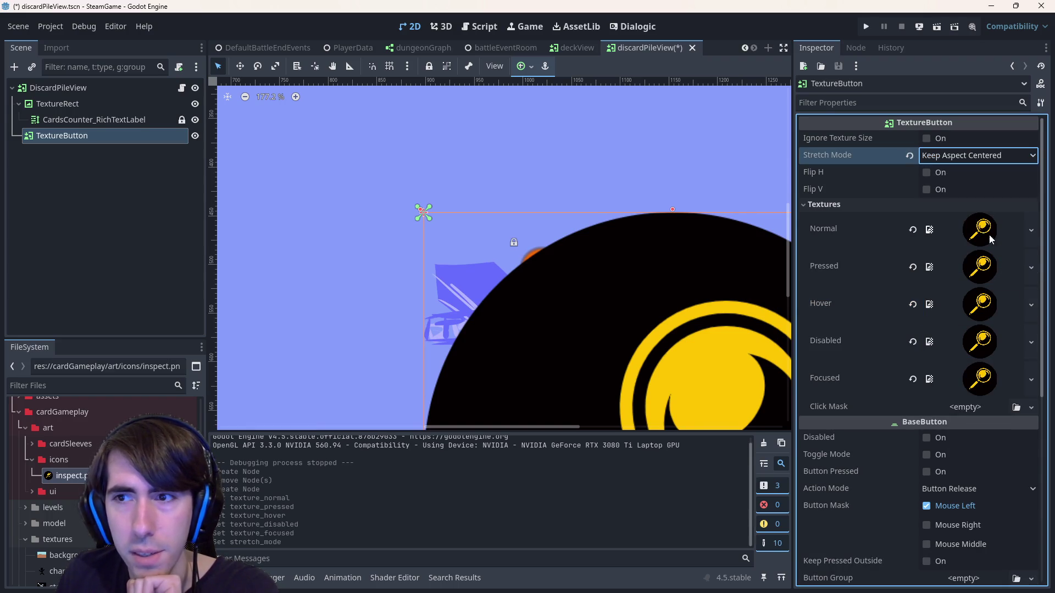
left_click(926, 139)
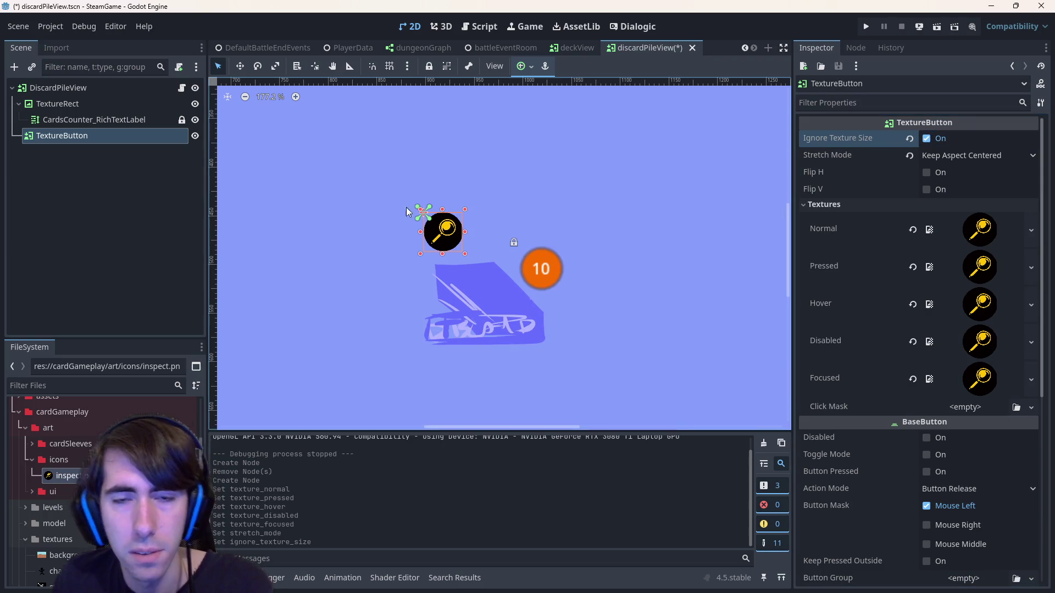
key("ctrl+s")
Move the TextureButton magnifying glass beside the 10 badge
scroll(464, 306, "down", 5)
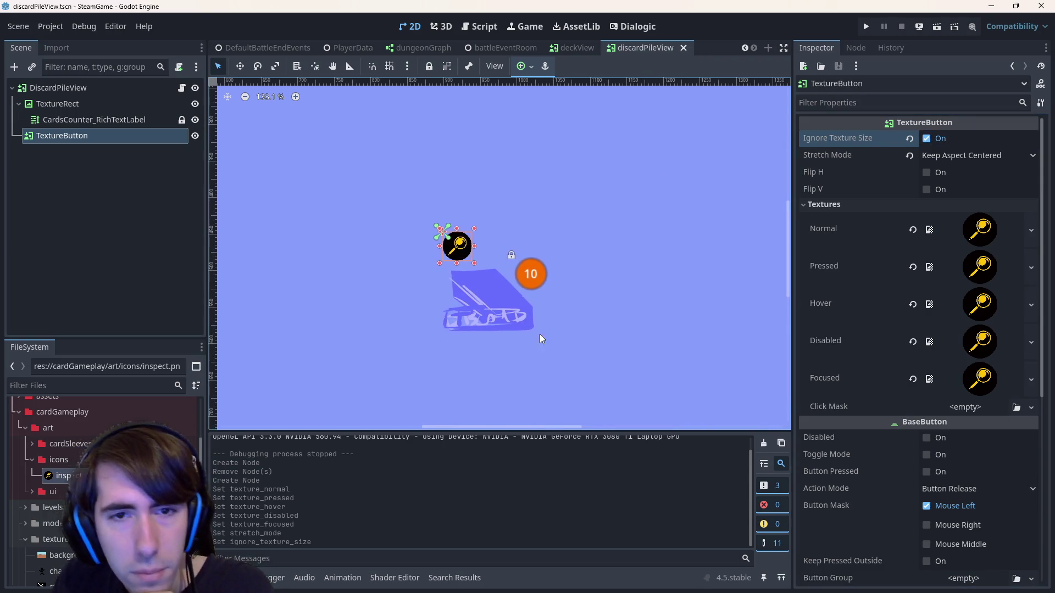
left_click(115, 191)
left_click(100, 135)
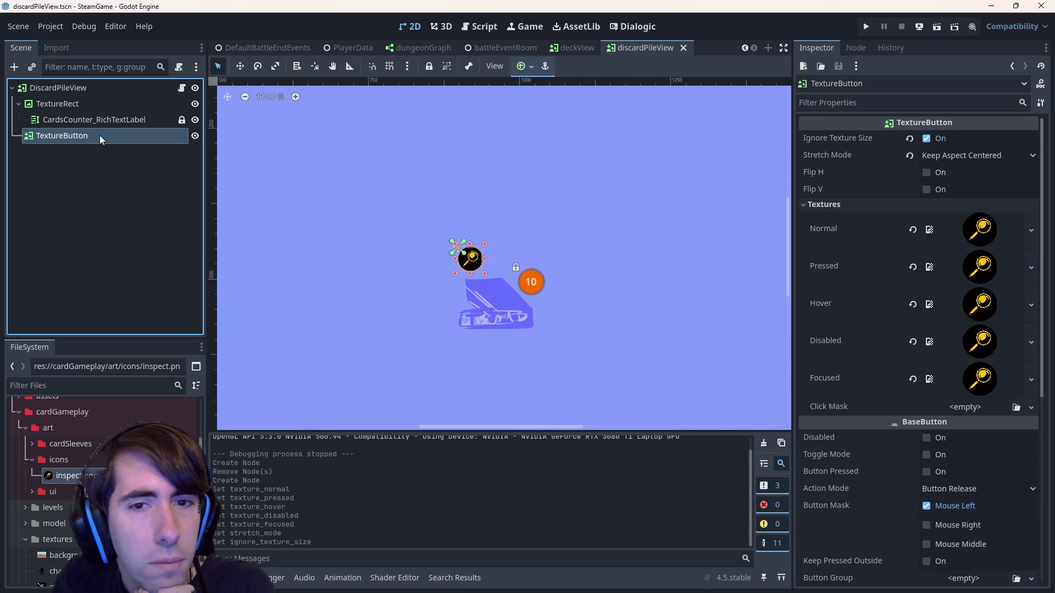
left_click(91, 88)
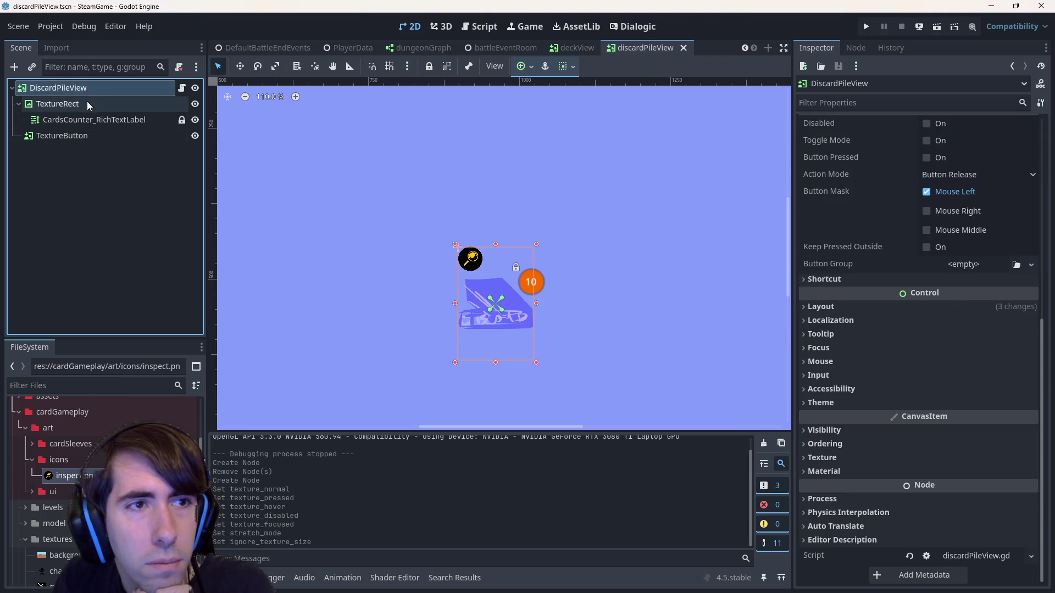
left_click(110, 120)
left_click(105, 137)
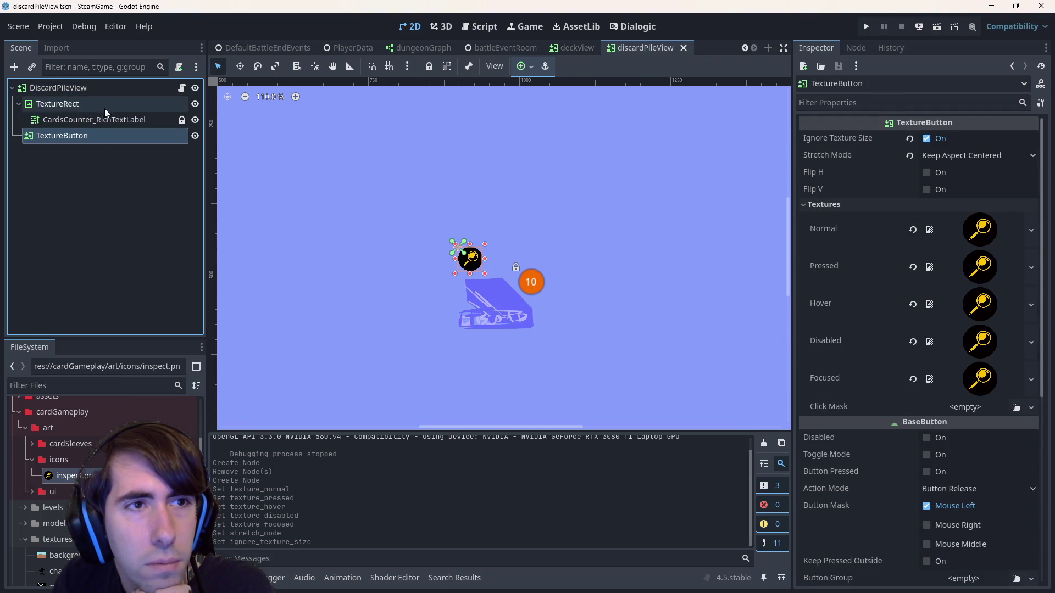
left_click_drag(479, 258, 539, 308)
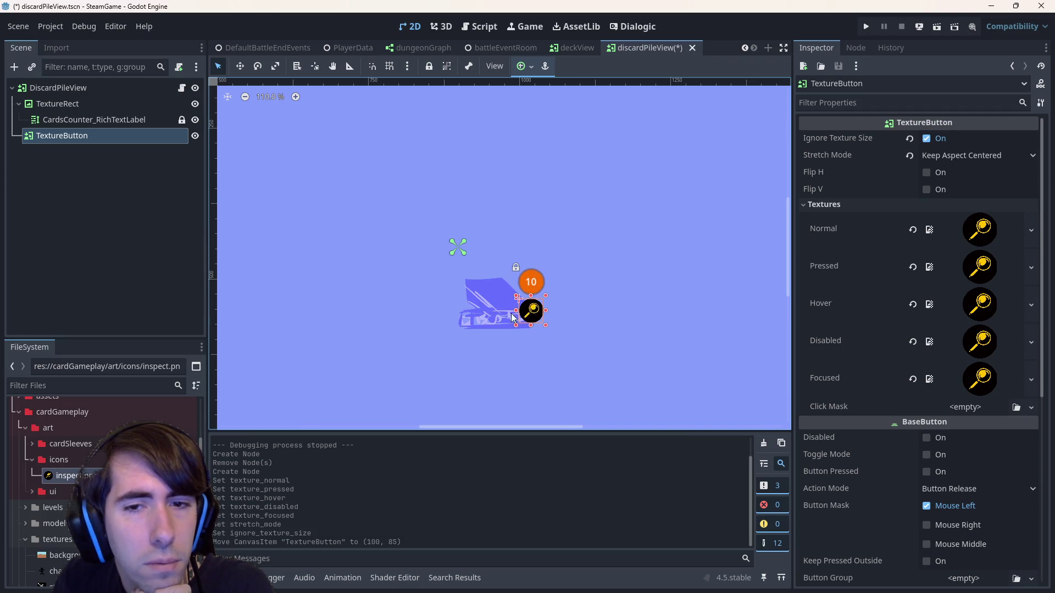
scroll(513, 361, "up", 6)
scroll(512, 347, "down", 2)
scroll(508, 346, "down", 4)
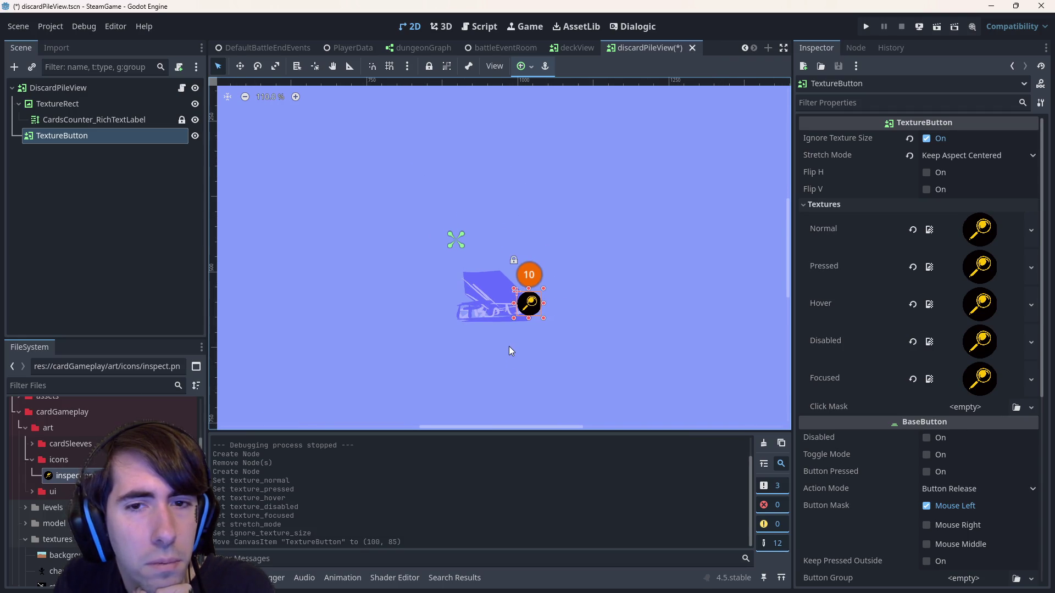
Anchor the button to the centre, place it just below the 10 badge, and save
left_click(116, 107)
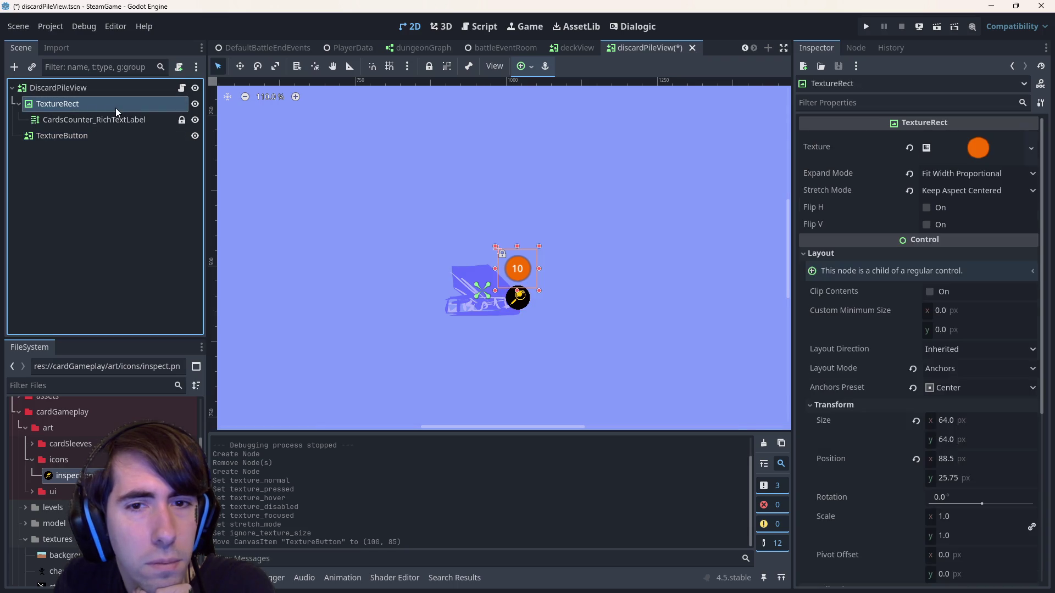
left_click(119, 145)
left_click(115, 139)
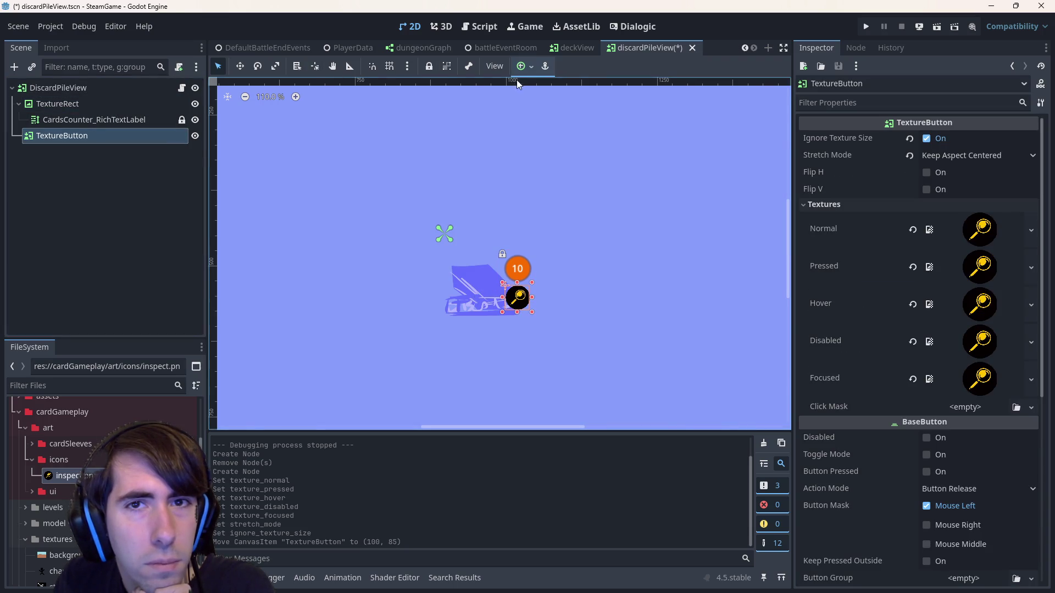
left_click(523, 67)
left_click(548, 127)
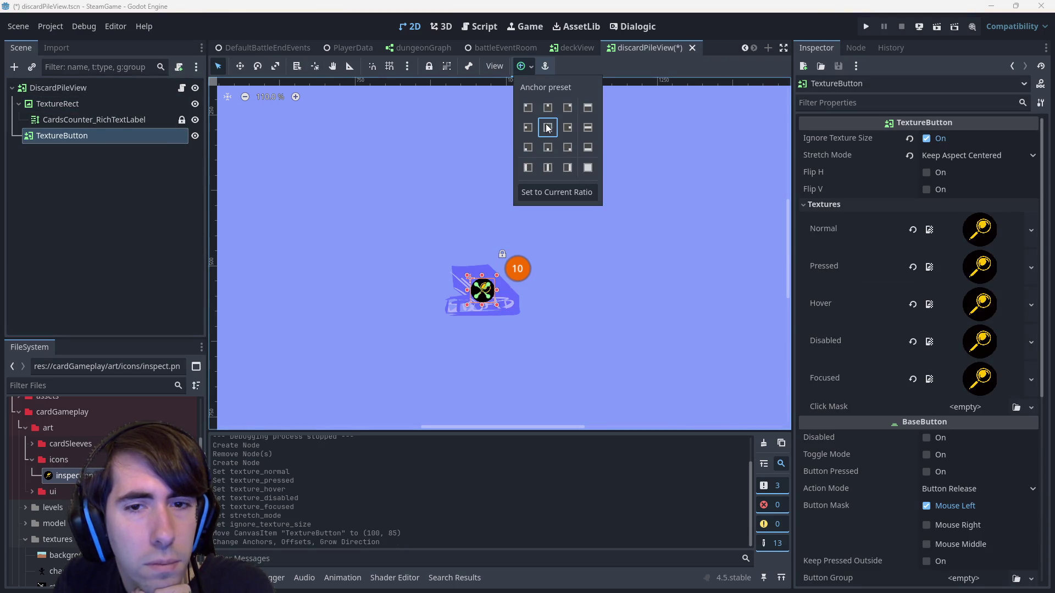
left_click(491, 293)
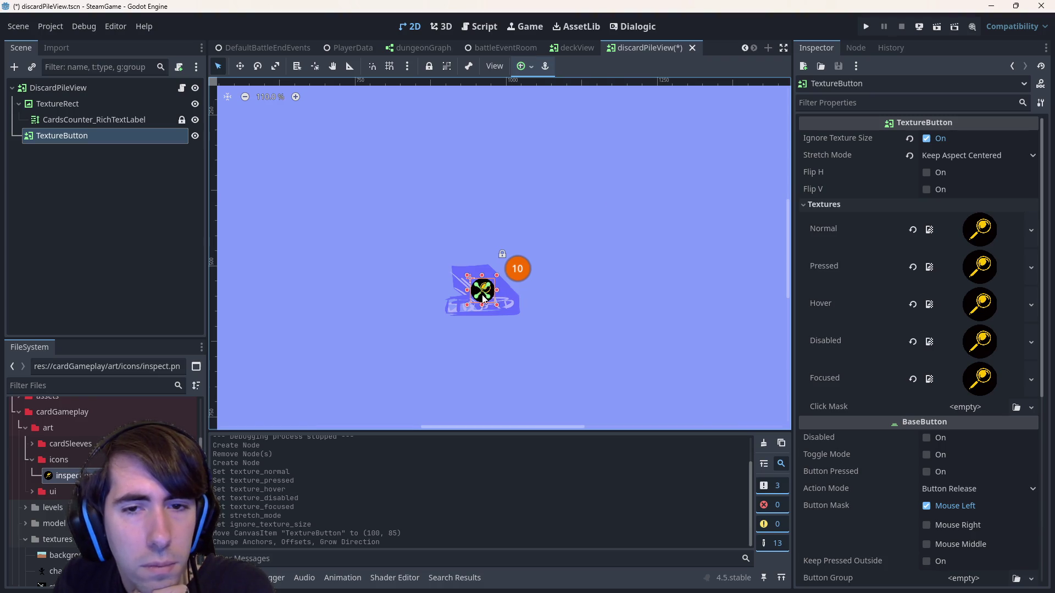
left_click_drag(493, 292, 529, 300)
left_click_drag(422, 193, 467, 234)
key("ctrl+s")
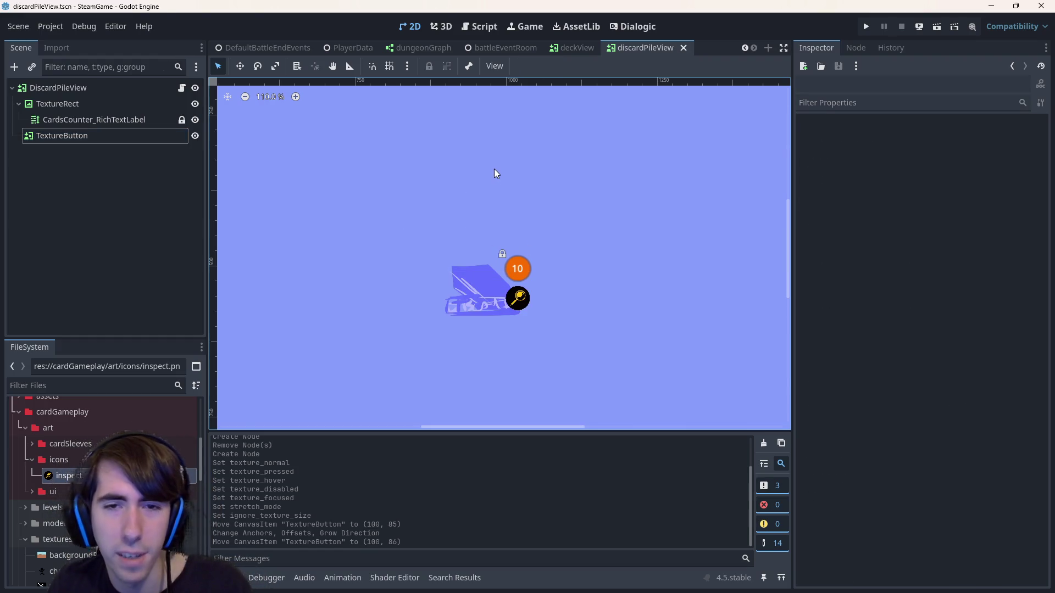
Switch briefly to the 3D workspace and back to 2D
left_click(410, 28)
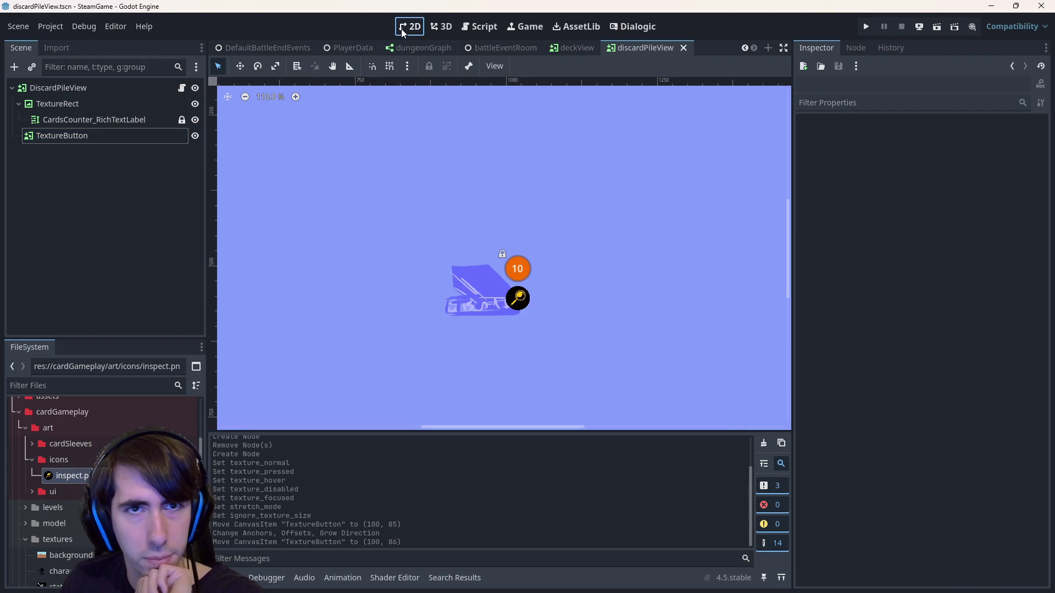
left_click(441, 27)
left_click(409, 25)
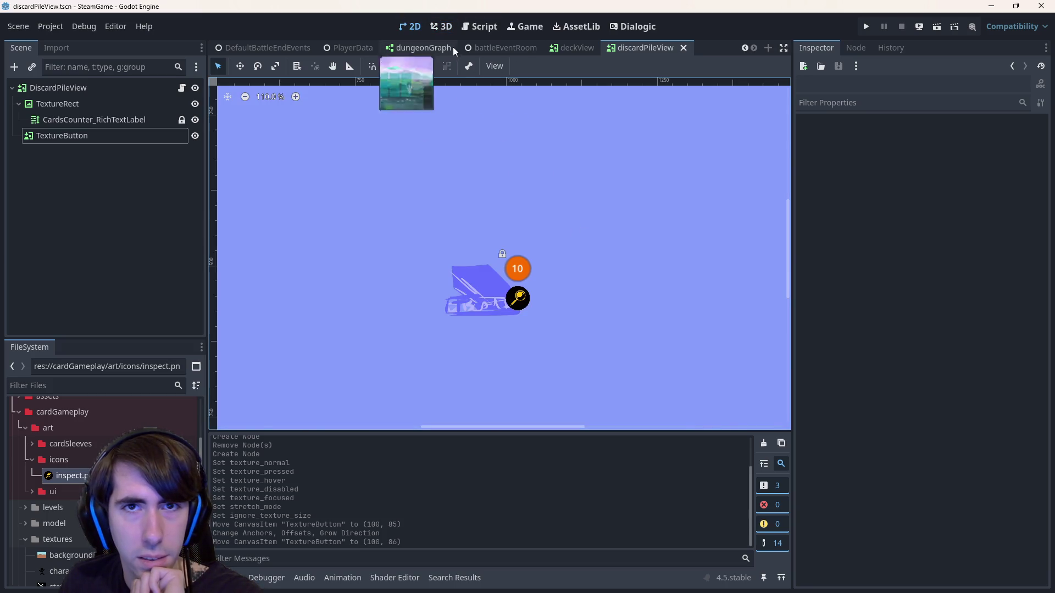
left_click(413, 26)
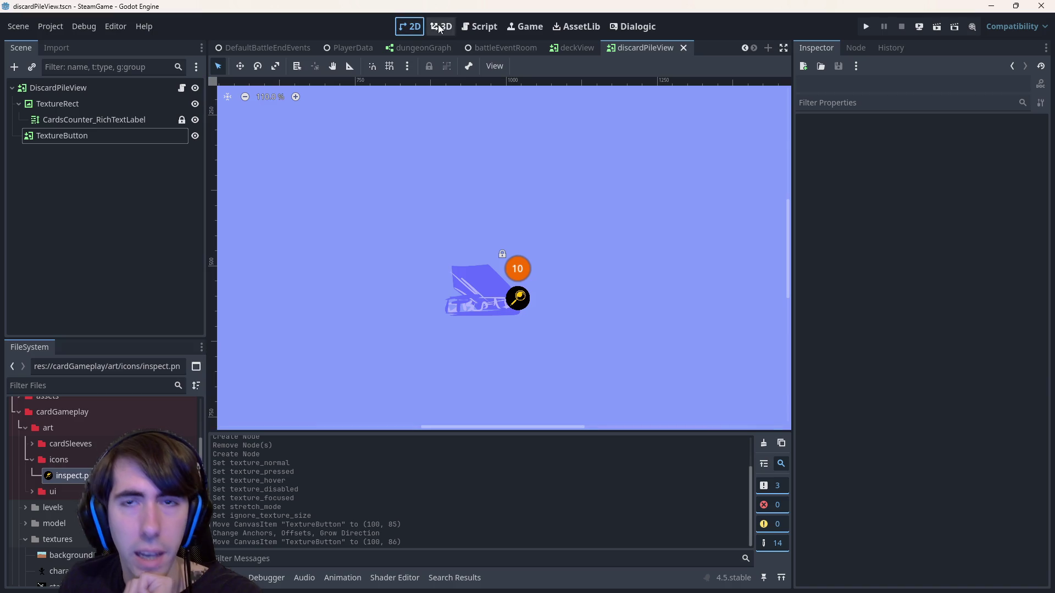
scroll(312, 48, "up", 4)
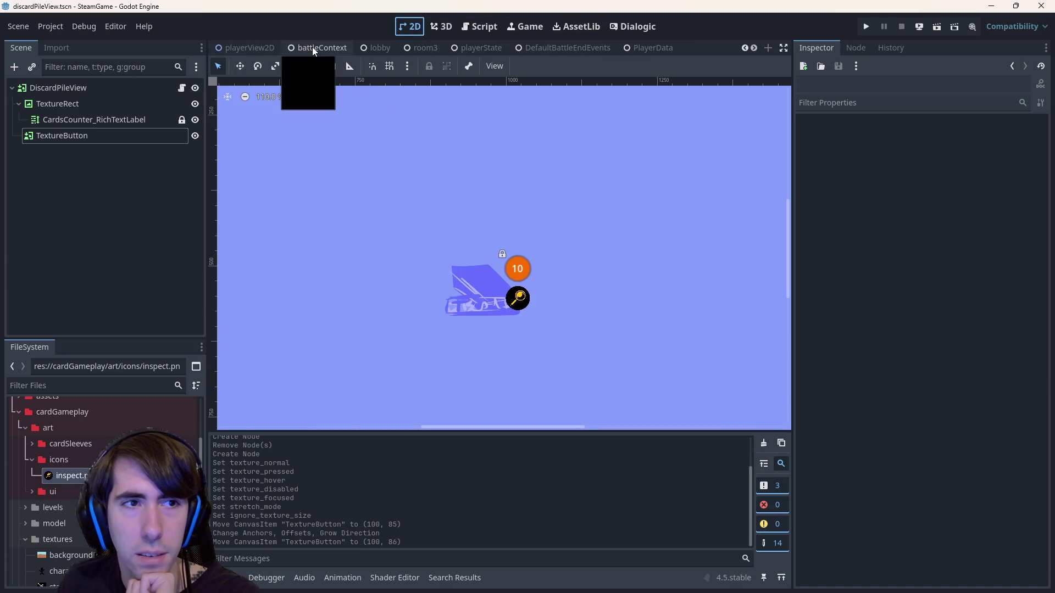
Make CardsCounter_RichTextLabel a child of TextureButton and centre its anchors
left_click(104, 140)
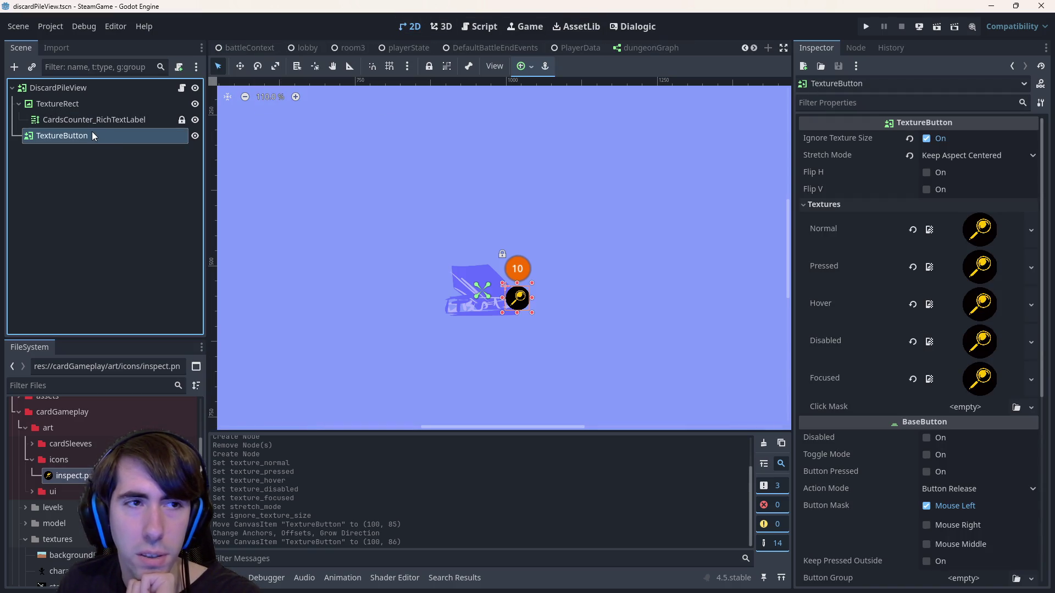
left_click(85, 125)
left_click(95, 130)
left_click_drag(92, 123, 100, 137)
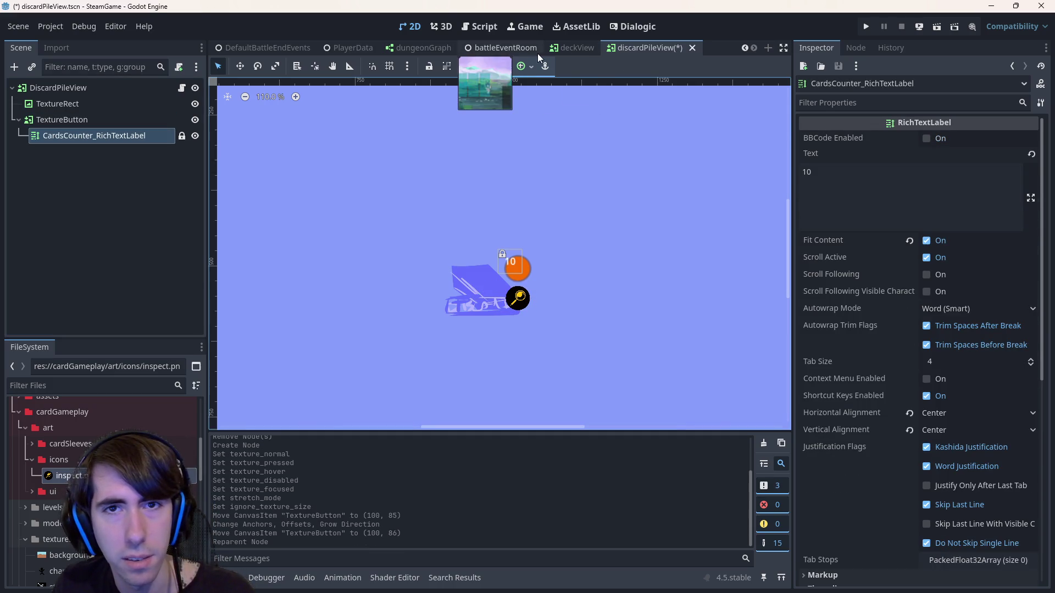
left_click(525, 67)
left_click(548, 130)
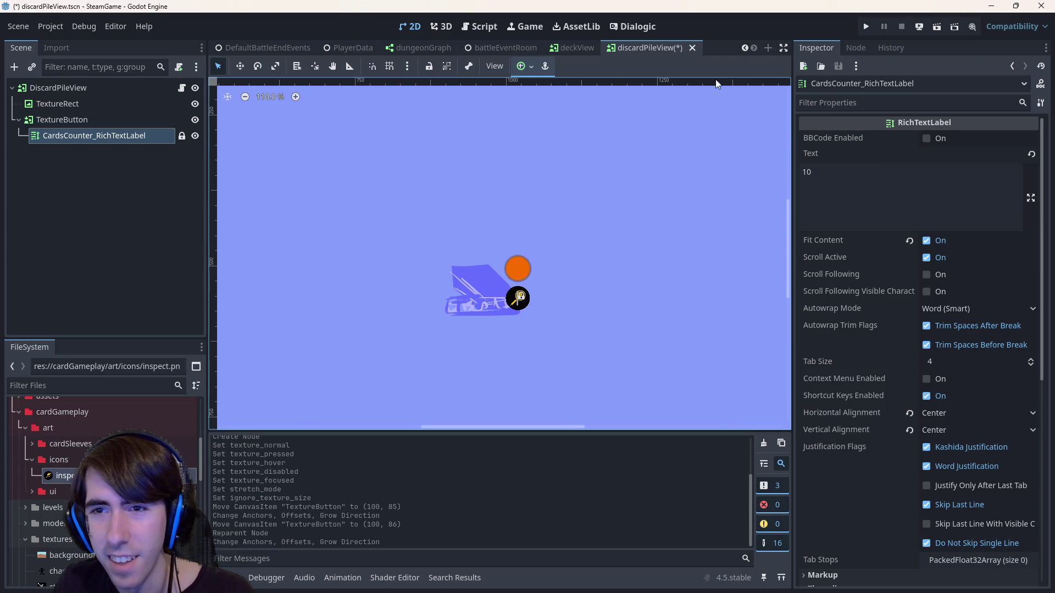
Undo the anchor change, reparent the counter under TextureButton again, and undo a stray pile move
scroll(519, 310, "up", 8)
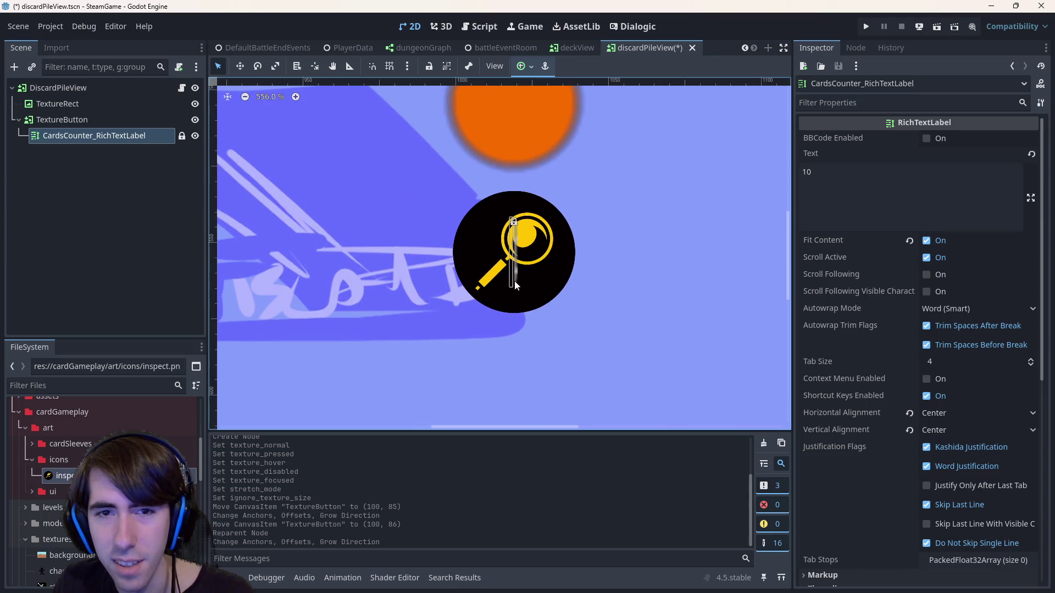
left_click(81, 125)
left_click(94, 136)
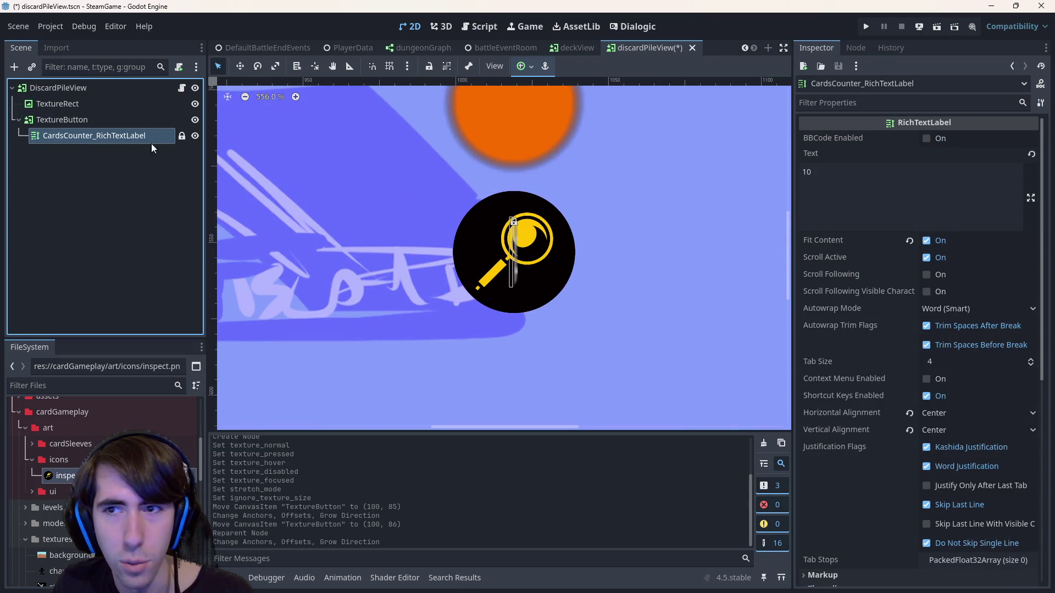
key("ctrl+z")
key("ctrl+z")
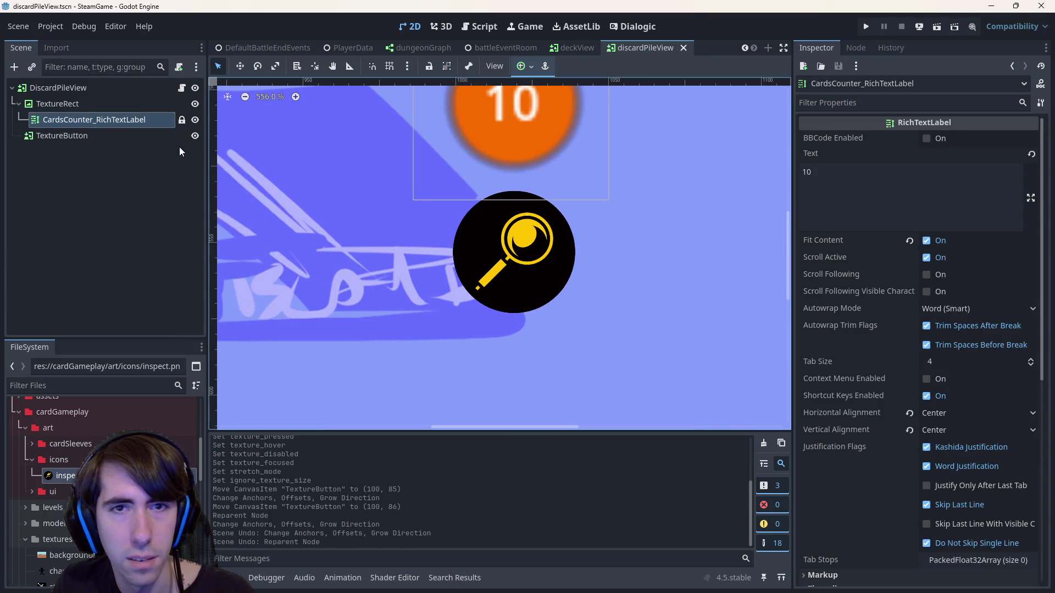
left_click_drag(92, 121, 88, 137)
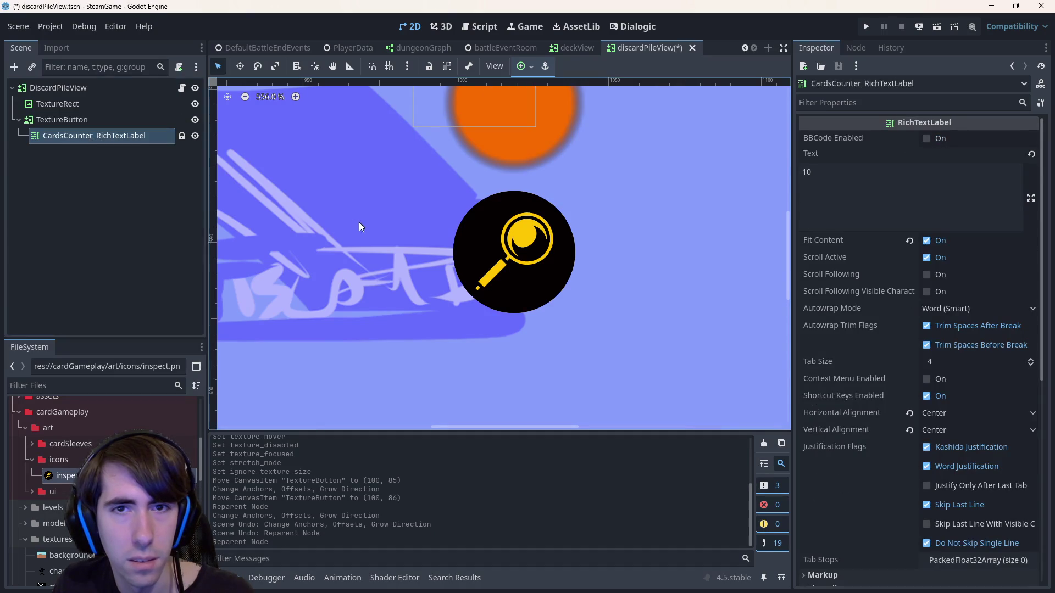
scroll(362, 236, "down", 4)
key("f")
left_click_drag(494, 188, 516, 296)
key("ctrl+z")
Unlock the 10 label, try it on the magnifier, then undo back under the TextureRect
left_click(160, 125)
left_click(158, 135)
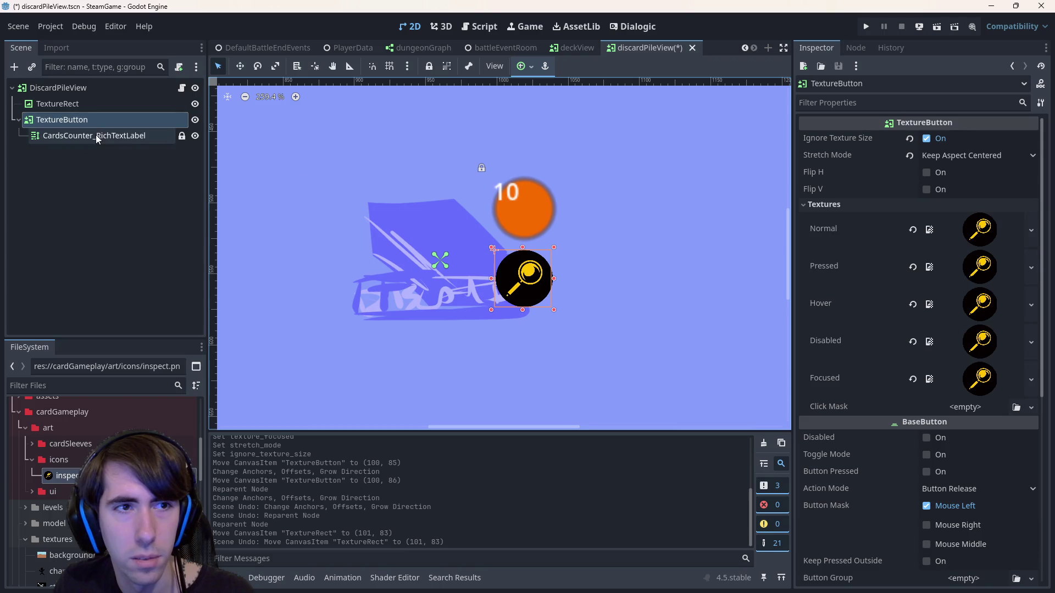
left_click(501, 192)
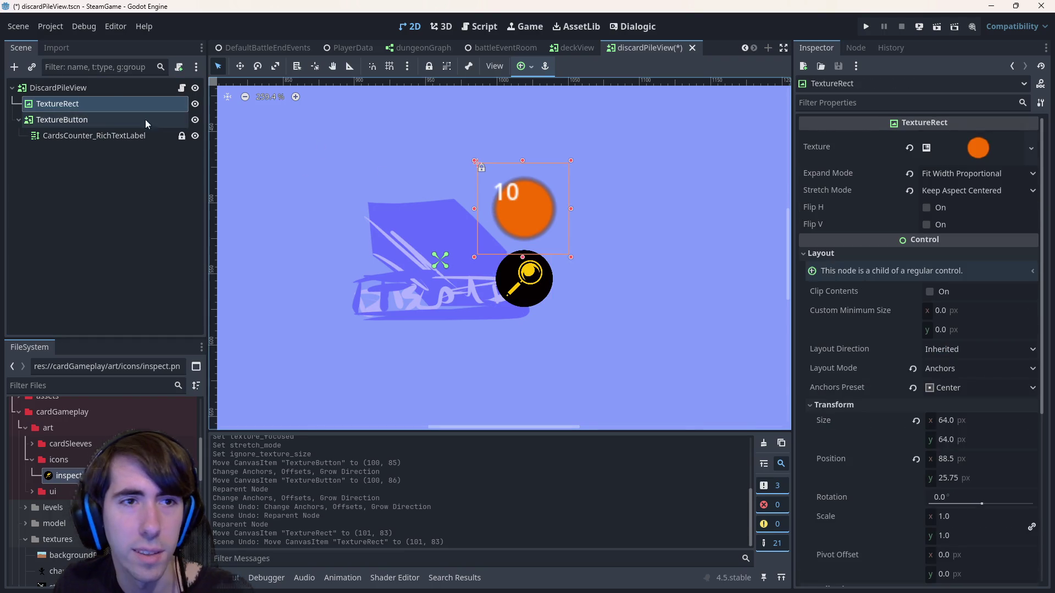
left_click(153, 135)
left_click(182, 135)
mouse_move(510, 198)
left_mouse_down()
mouse_move(531, 231)
mouse_move(545, 307)
mouse_move(531, 285)
left_mouse_up()
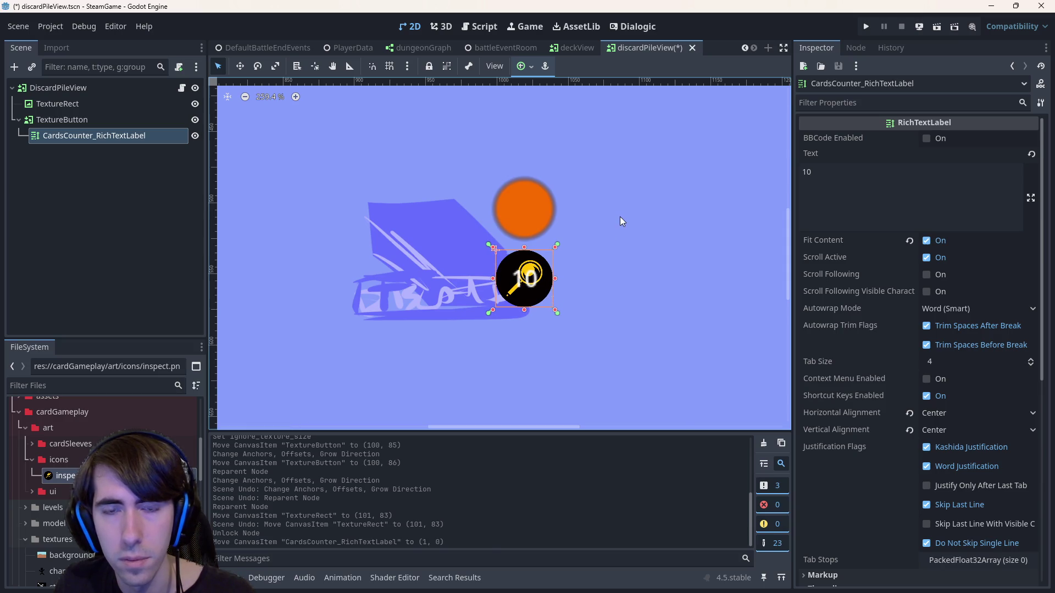
key("ctrl+z")
left_click_drag(511, 208, 536, 293)
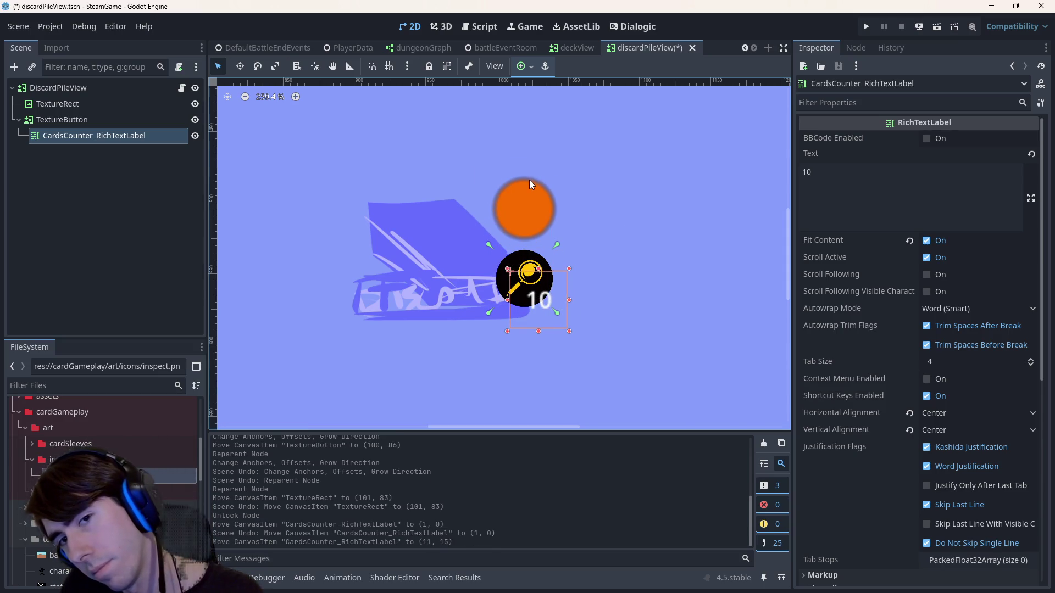
key("ctrl+z")
key("ctrl+z")
key("ctrl+z")
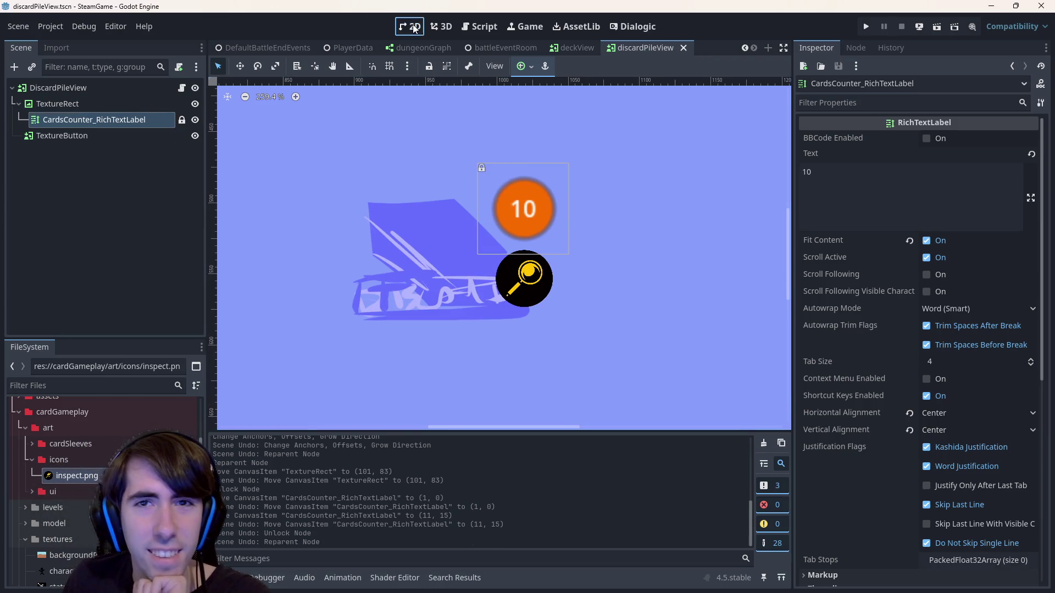
scroll(409, 47, "up", 5)
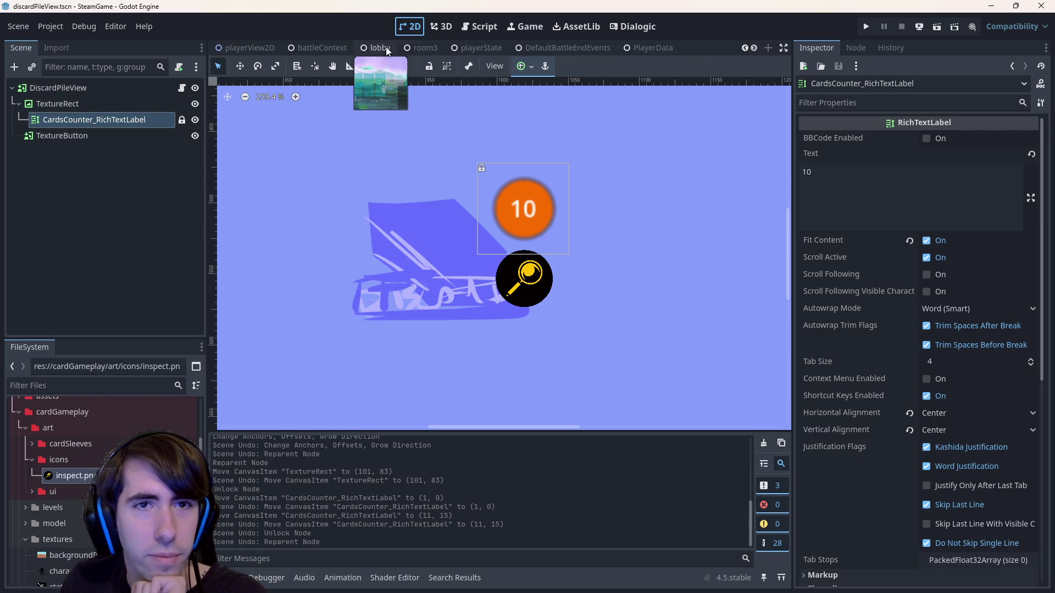
Run the room3 scene and bring up the magnifying glass icon page in the browser
left_click(423, 47)
left_click(934, 28)
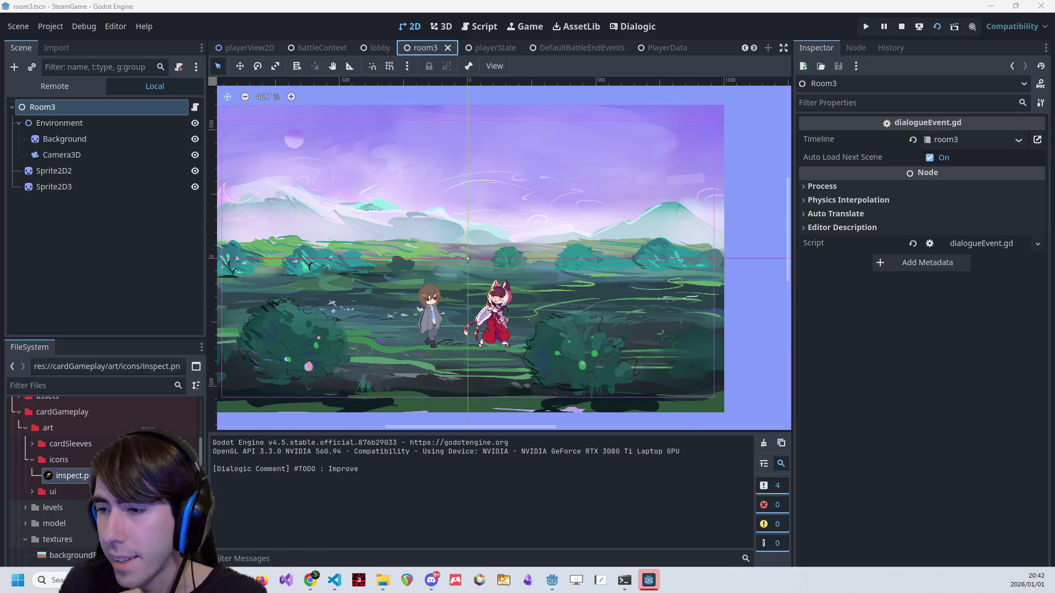
left_click(310, 580)
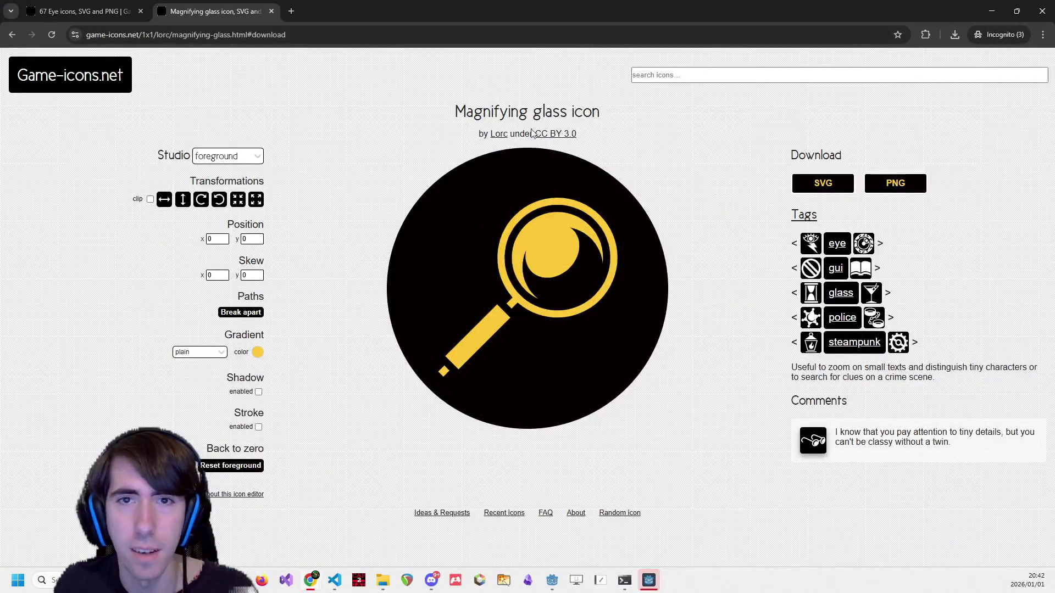
Read the icon's CC BY 3.0 licence deed, then return to the icon page and Godot
left_click(560, 134)
left_click_drag(370, 224, 616, 412)
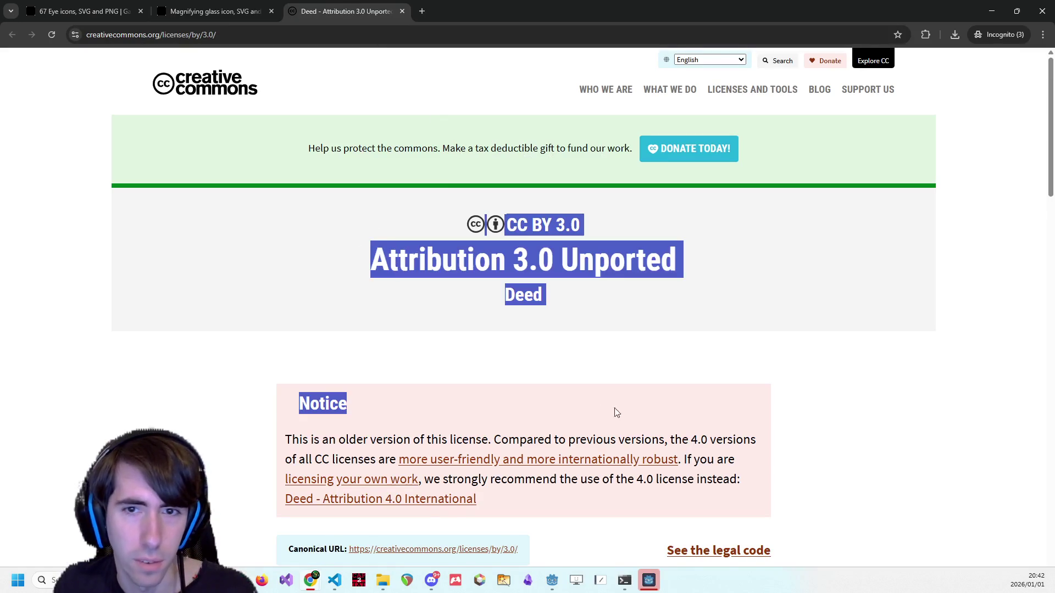
left_click(618, 414)
scroll(443, 291, "down", 2)
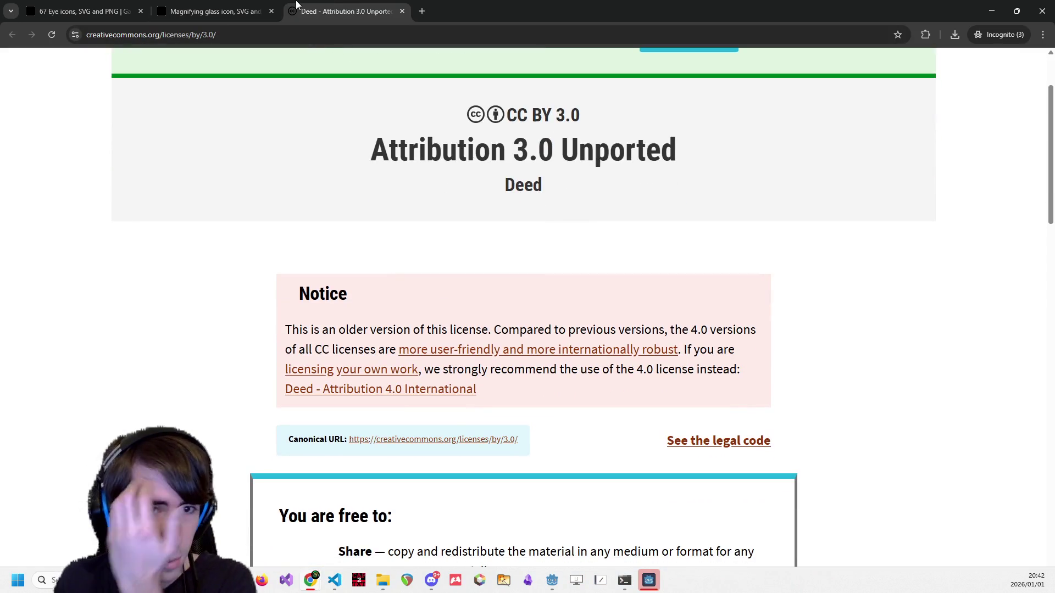
scroll(528, 224, "down", 7)
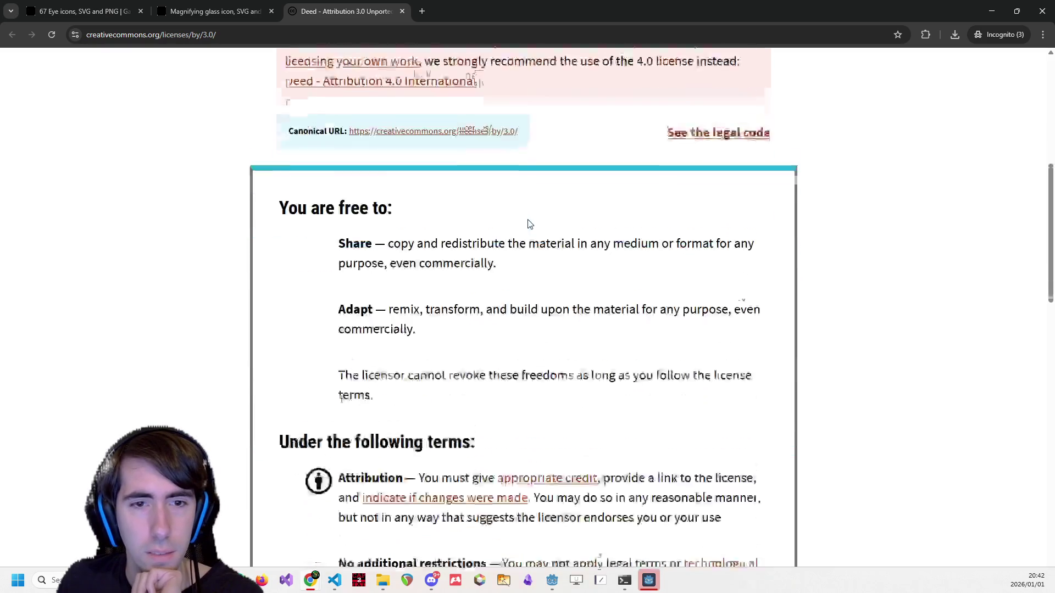
mouse_move(240, 149)
left_mouse_down()
mouse_move(708, 528)
mouse_move(738, 488)
left_mouse_up()
left_click(738, 488)
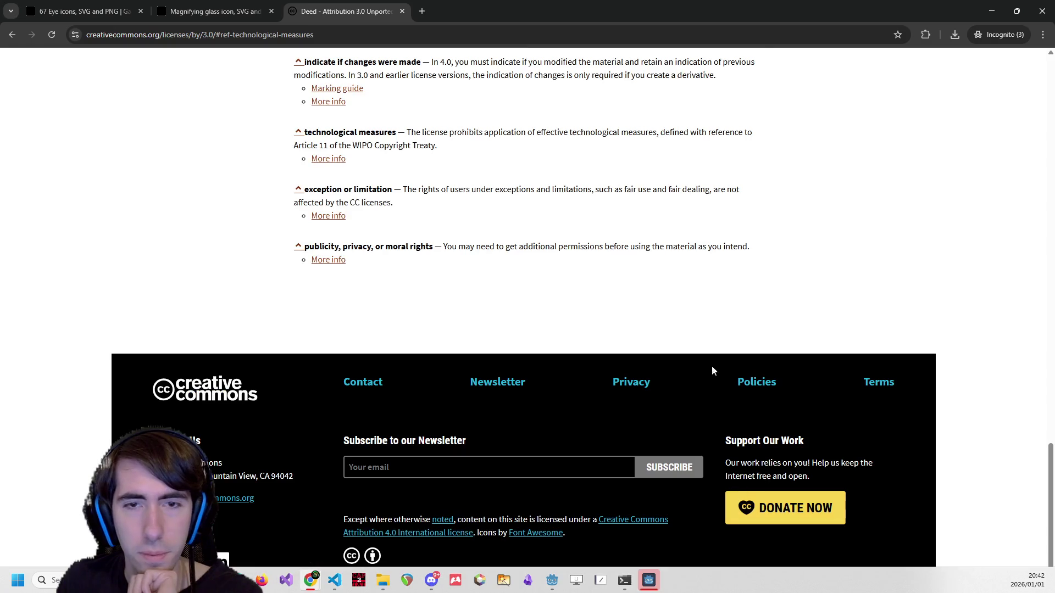
scroll(577, 198, "up", 15)
left_click(617, 291)
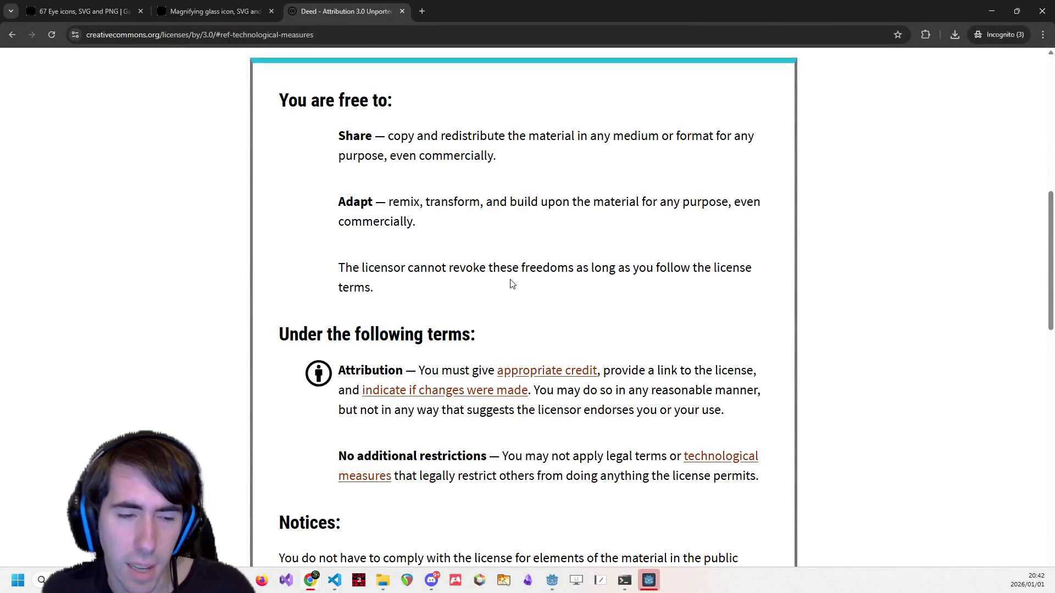
mouse_move(262, 4)
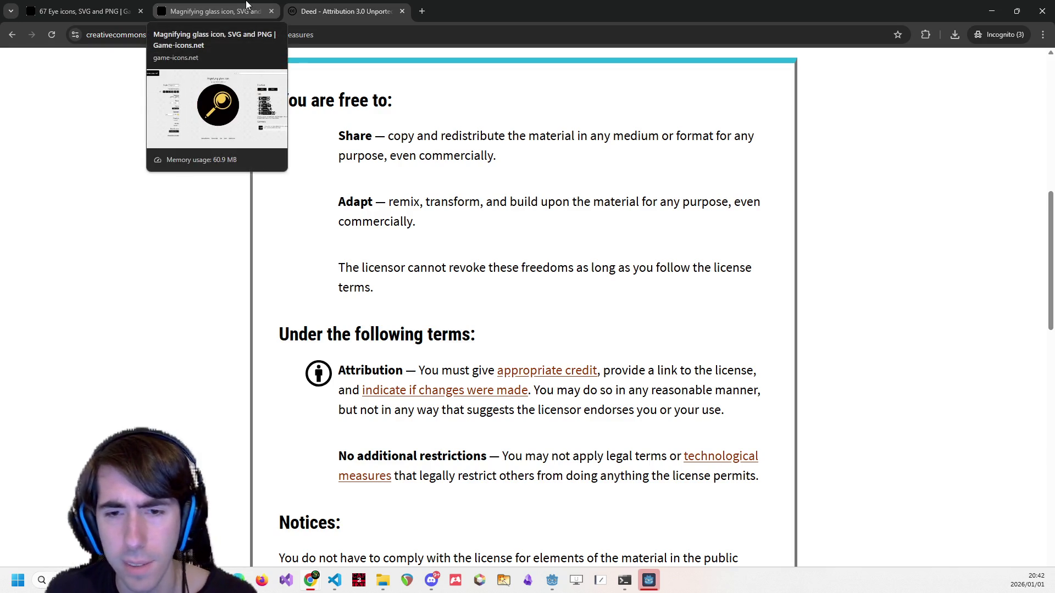
left_click(246, 4)
key("alt+Tab")
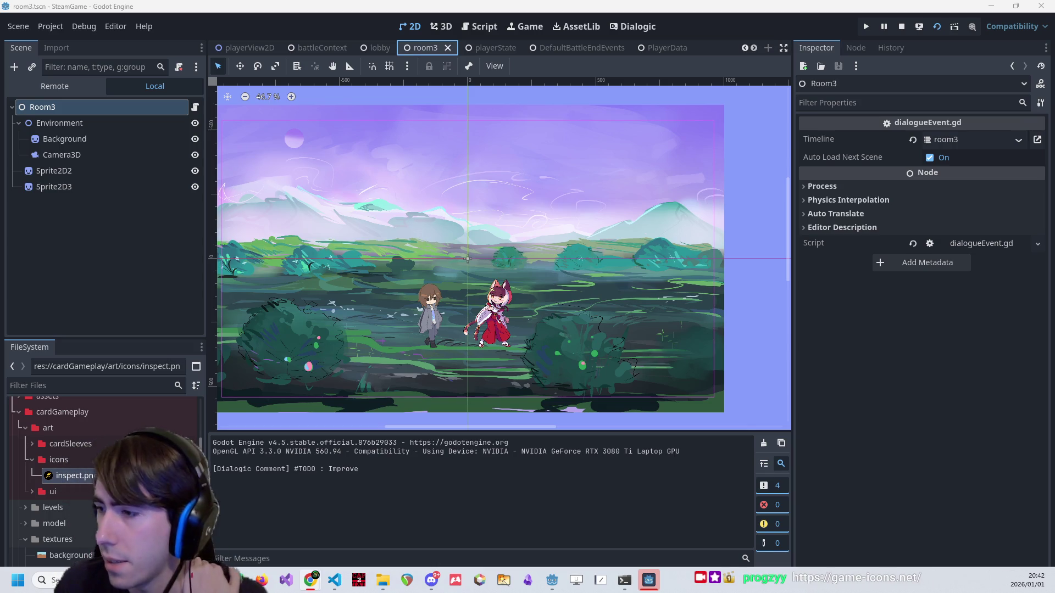
Play through the room3 dialogue up to the search-for-clues prompt
left_click(651, 581)
left_click(422, 318)
left_click(422, 319)
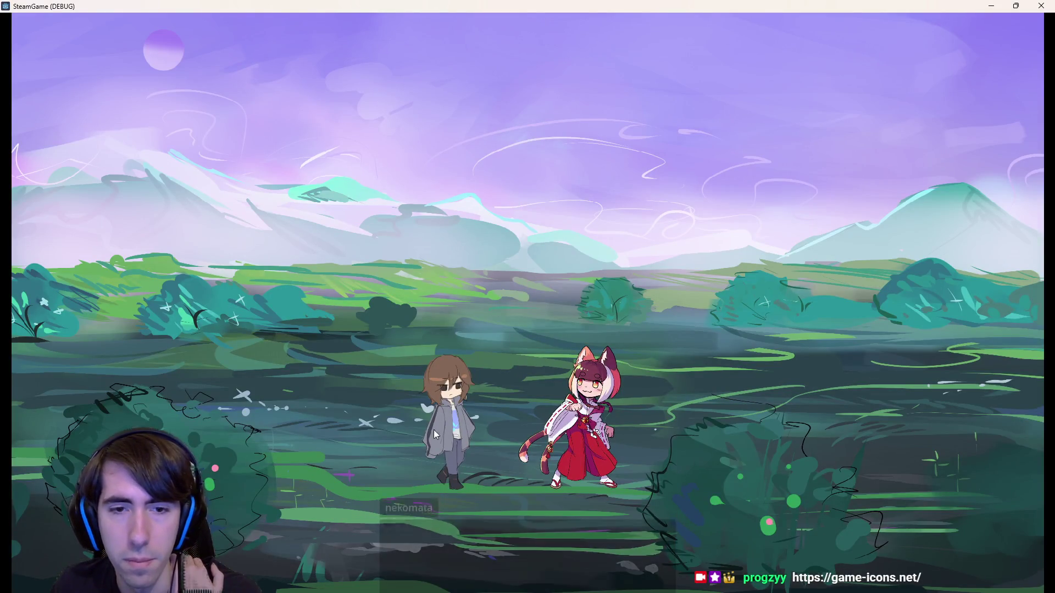
left_click(420, 380)
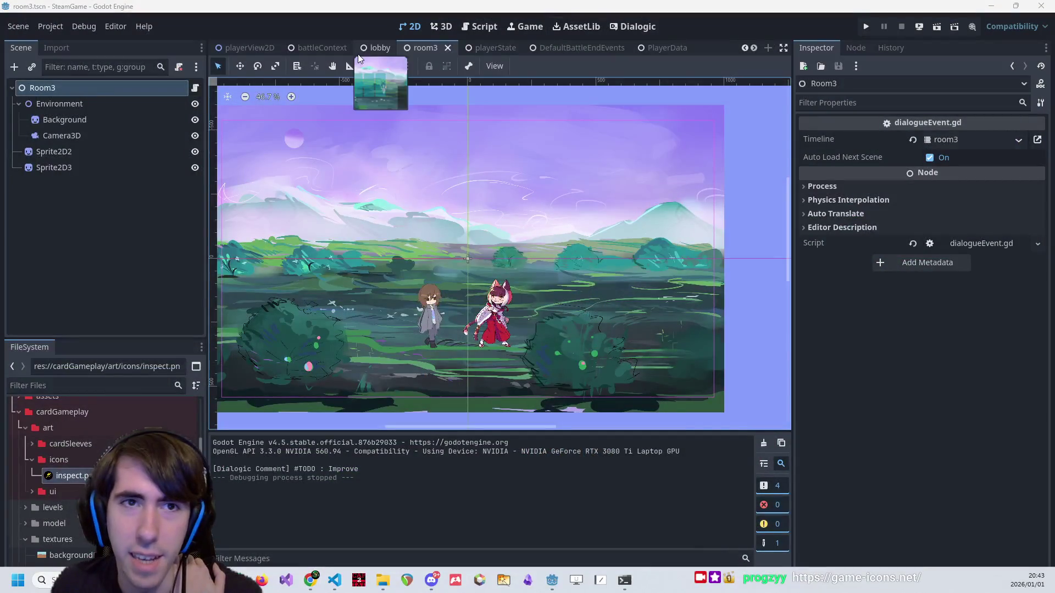
Switch to the tutorial3 scene, run it, then go to the browser
scroll(344, 52, "up", 4)
scroll(249, 47, "up", 2)
left_click(290, 48)
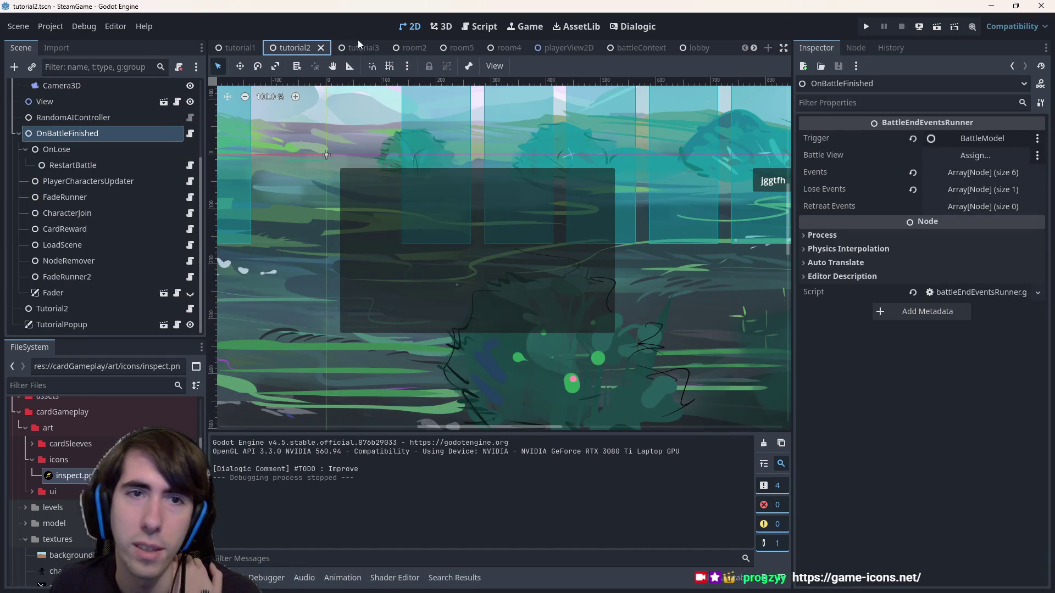
left_click(358, 47)
left_click(942, 23)
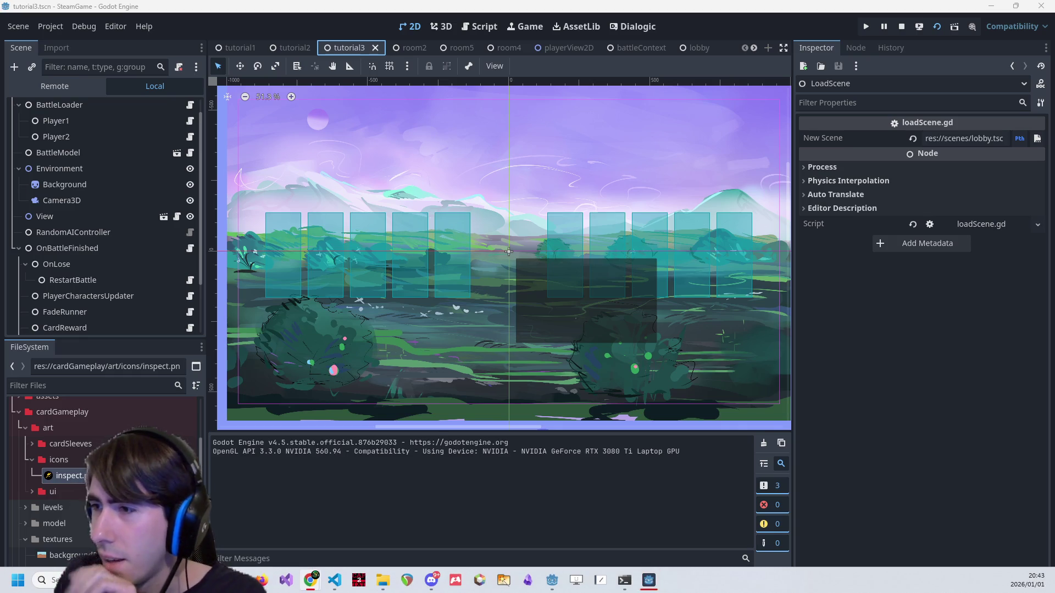
key("alt+Tab")
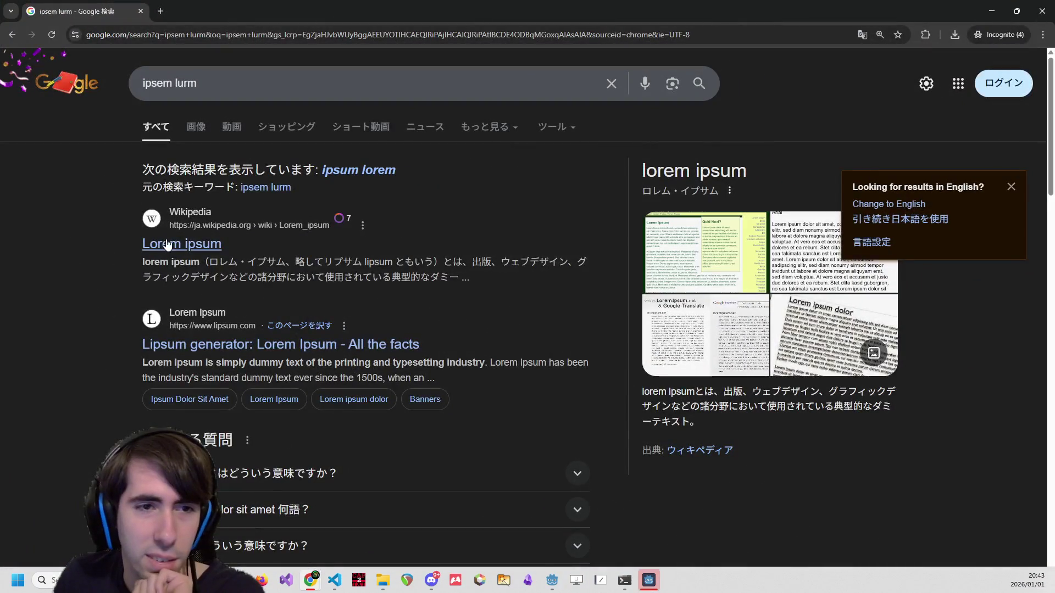
Open the Wikipedia and lipsum.com Lorem Ipsum results in background tabs, enlarge the image, return to Godot
middle_click(168, 244)
middle_click(221, 346)
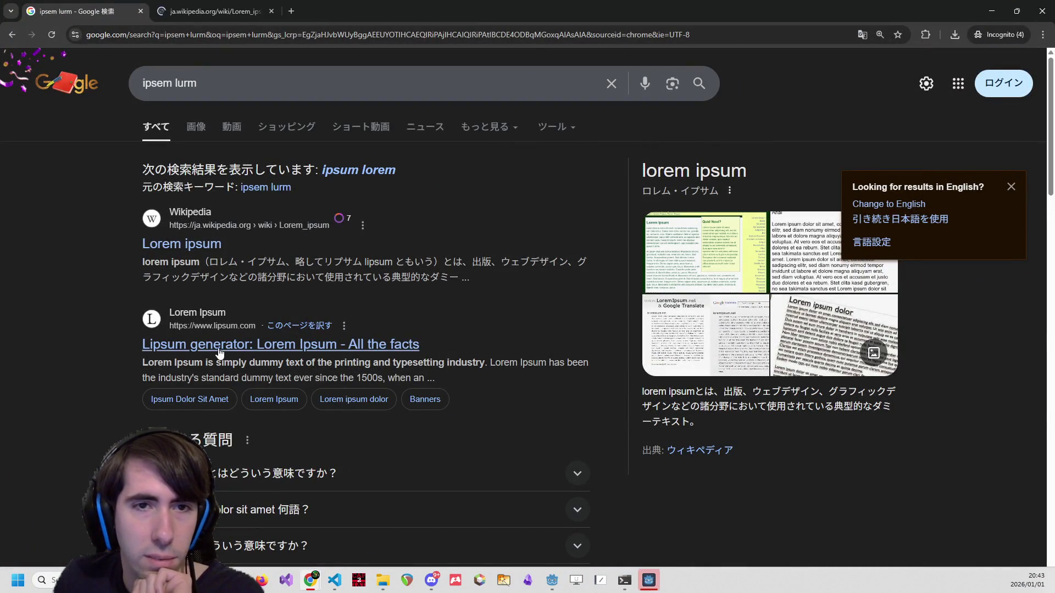
key("ctrl+Tab")
key("ctrl+Tab")
key("ctrl+Tab")
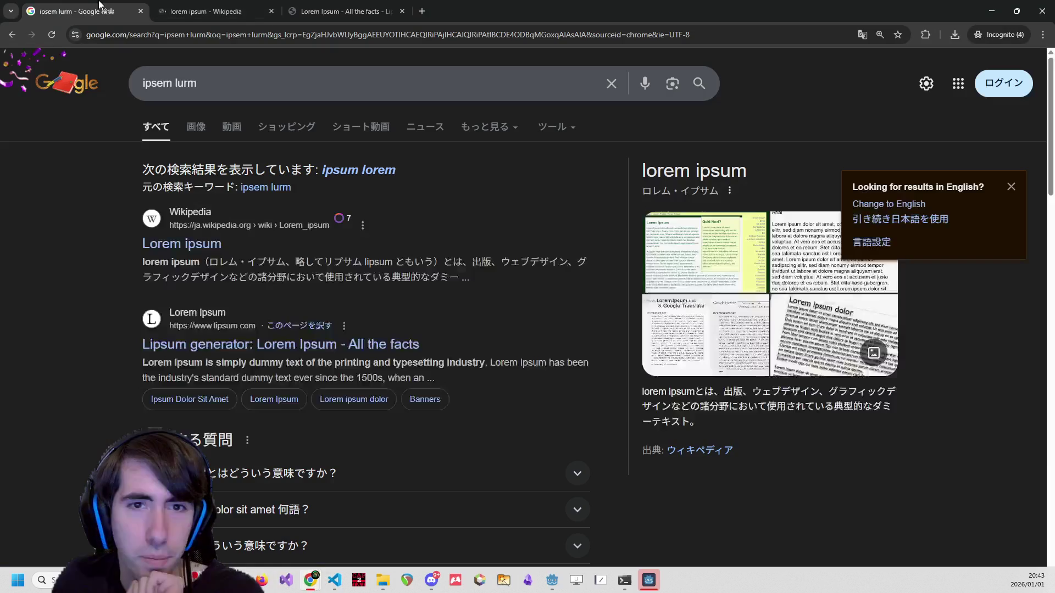
left_click(708, 258)
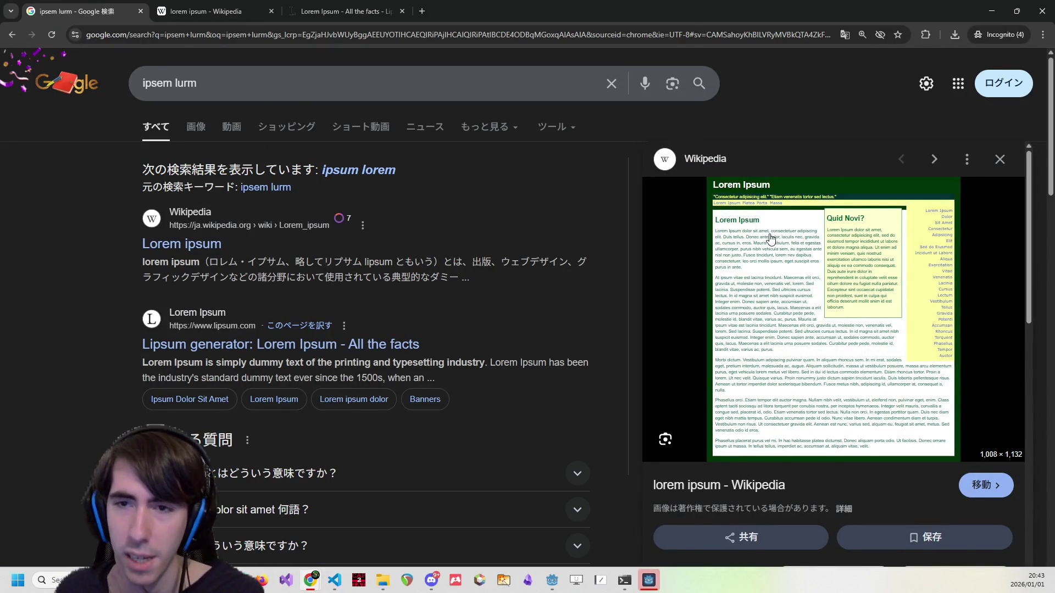
key("alt+Tab")
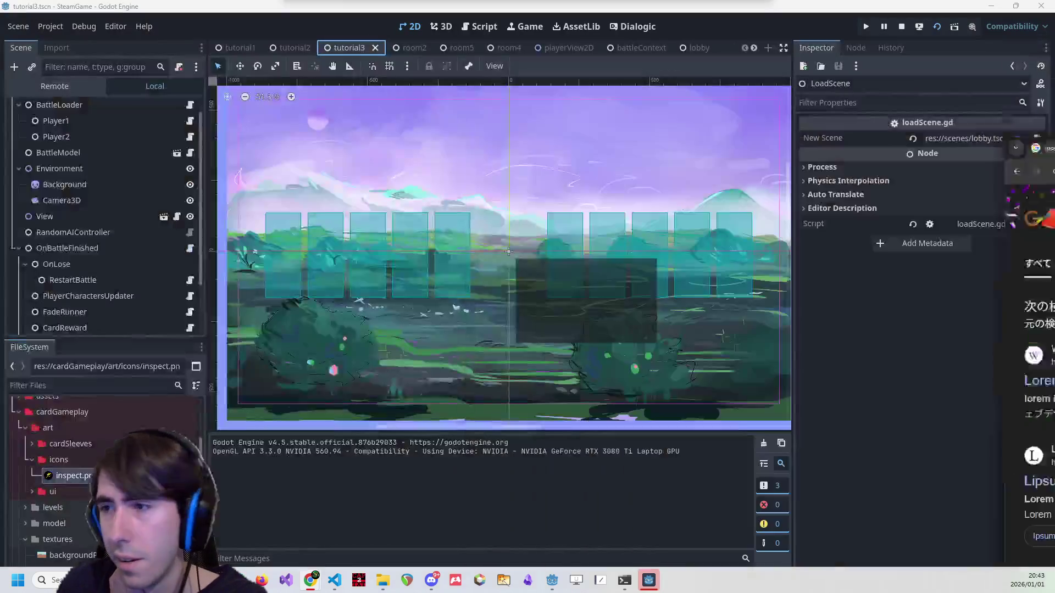
Run the game with F6, place the character and two slimes, check the discard magnifier, close it
key("F6")
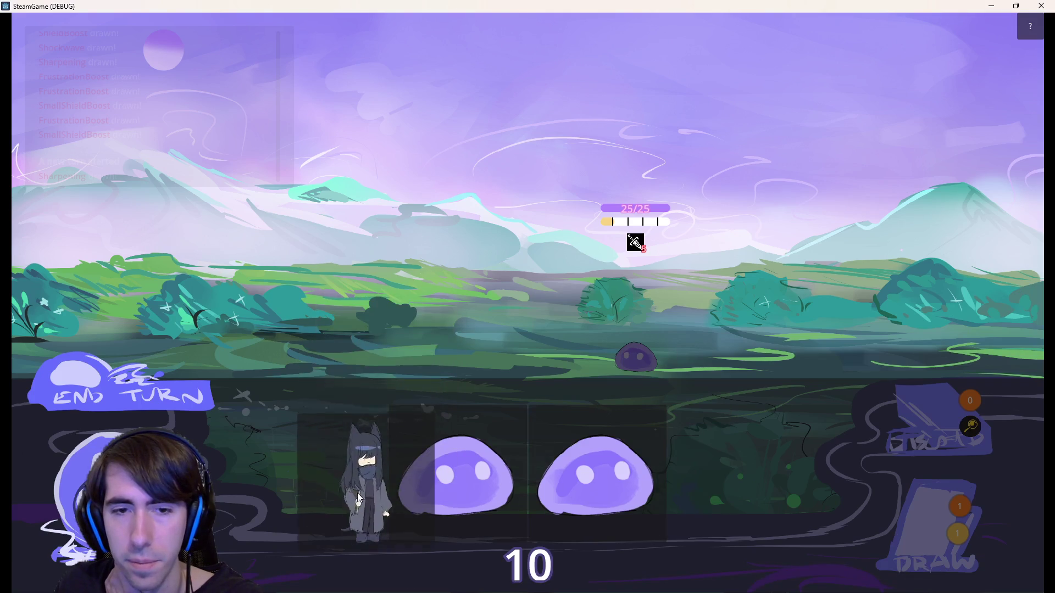
left_click_drag(358, 498, 434, 312)
mouse_move(456, 475)
left_mouse_down()
mouse_move(340, 299)
mouse_move(339, 308)
left_mouse_up()
left_click_drag(440, 411, 239, 279)
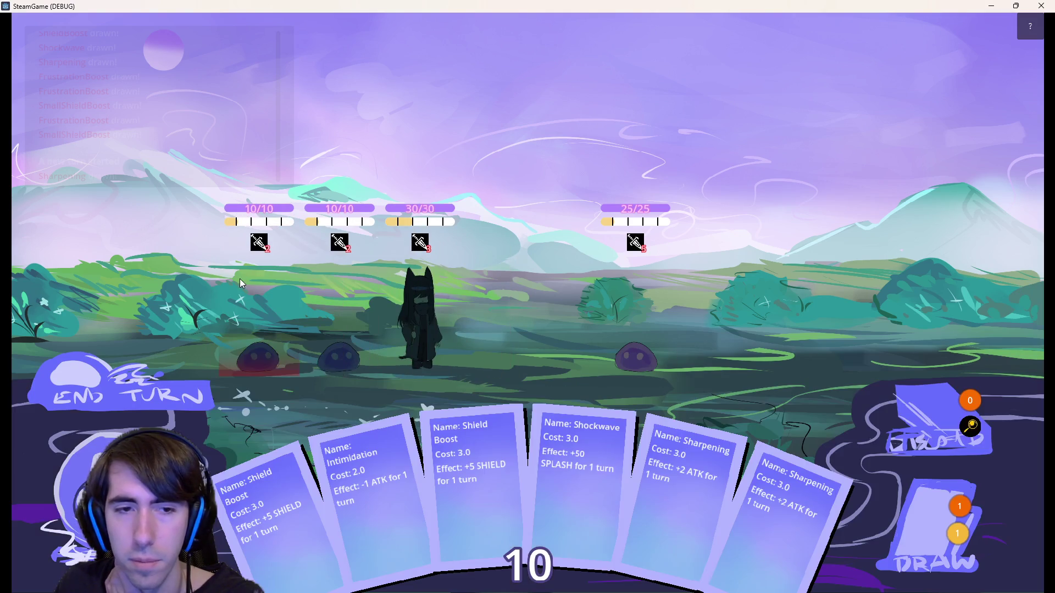
mouse_move(202, 107)
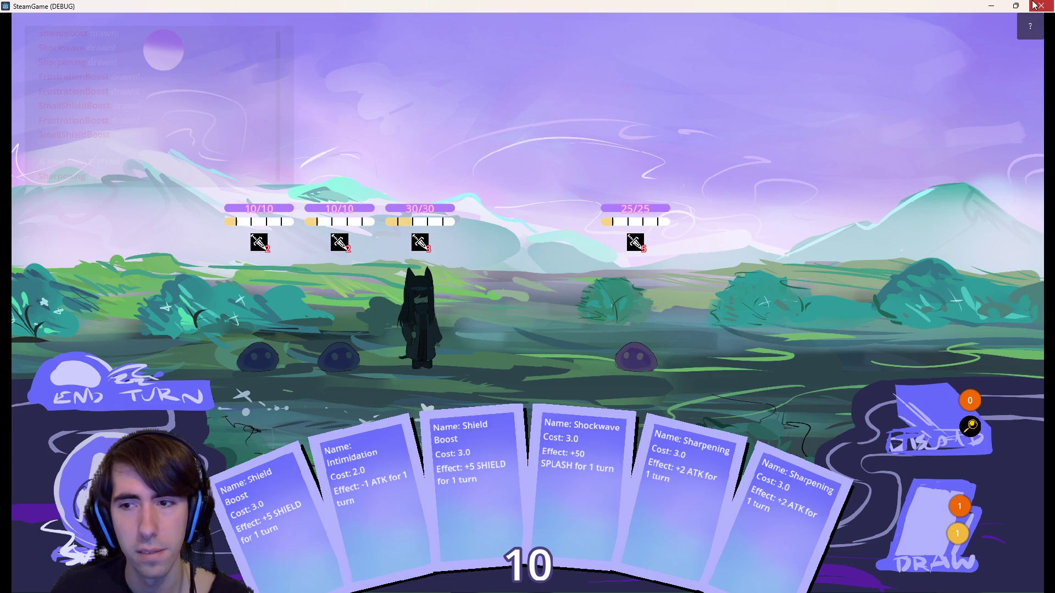
left_click(1036, 5)
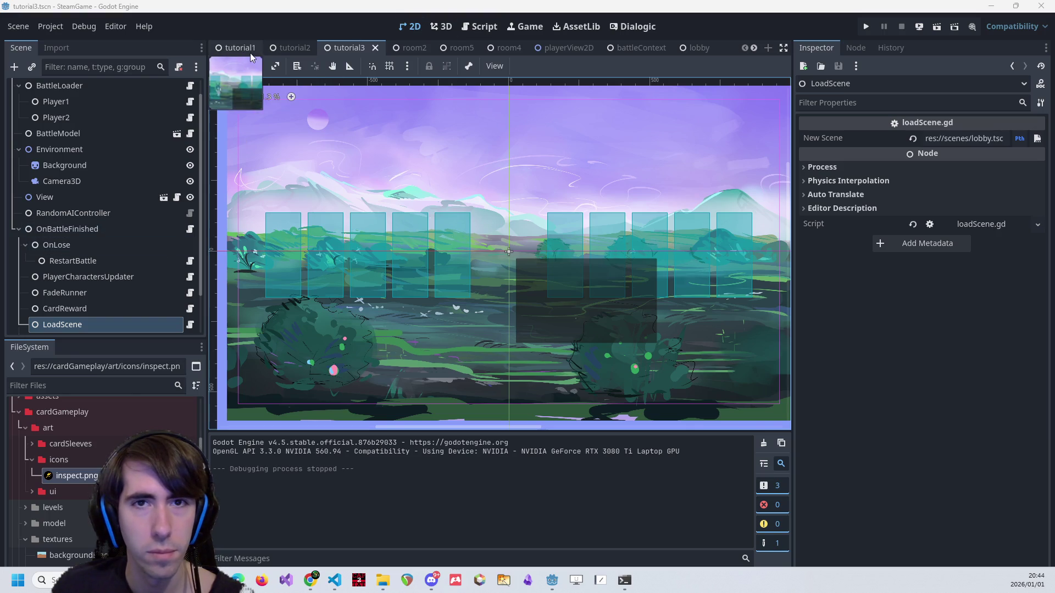
In playerView2D, inspect the Cost_TextureRect and Cost_RichTextLabel nodes for reference
left_click(544, 46)
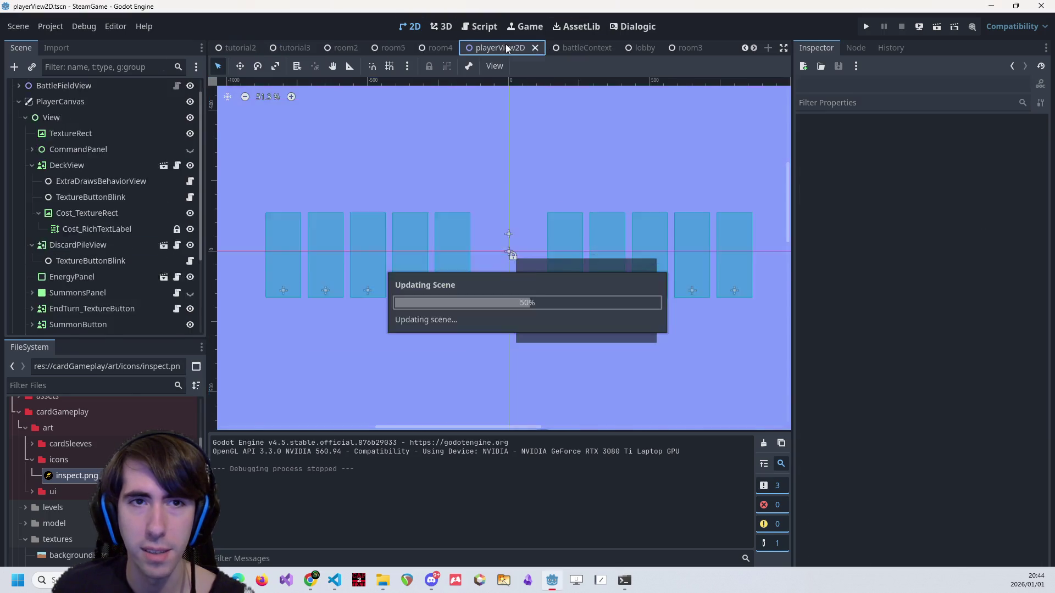
left_click(97, 266)
left_click(117, 233)
left_click(123, 246)
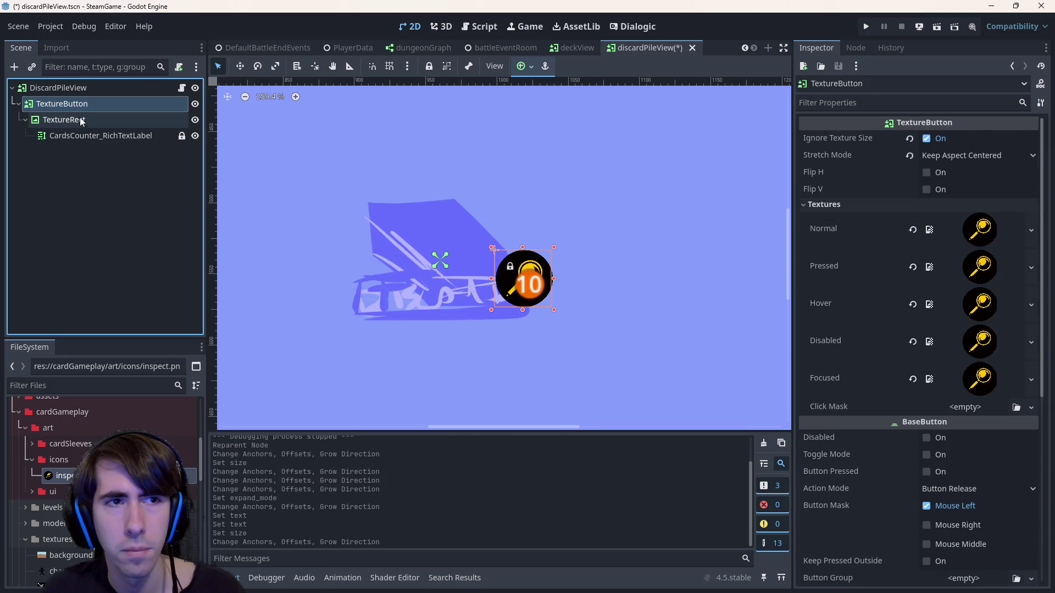
Select the TextureRect badge and set its pivot offset to 16, 16
left_click(82, 120)
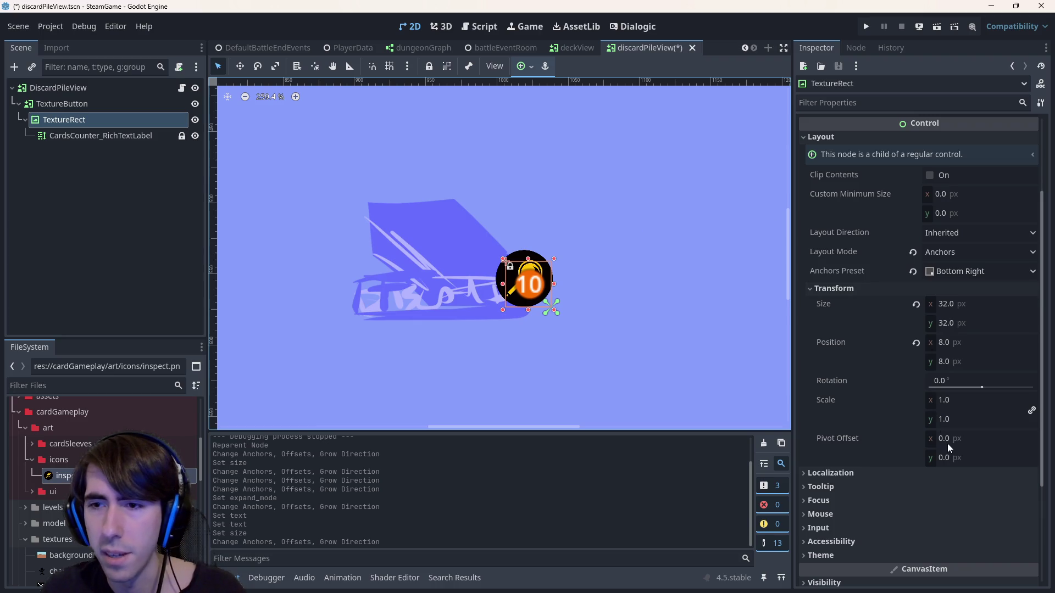
left_click(974, 437)
type("15")
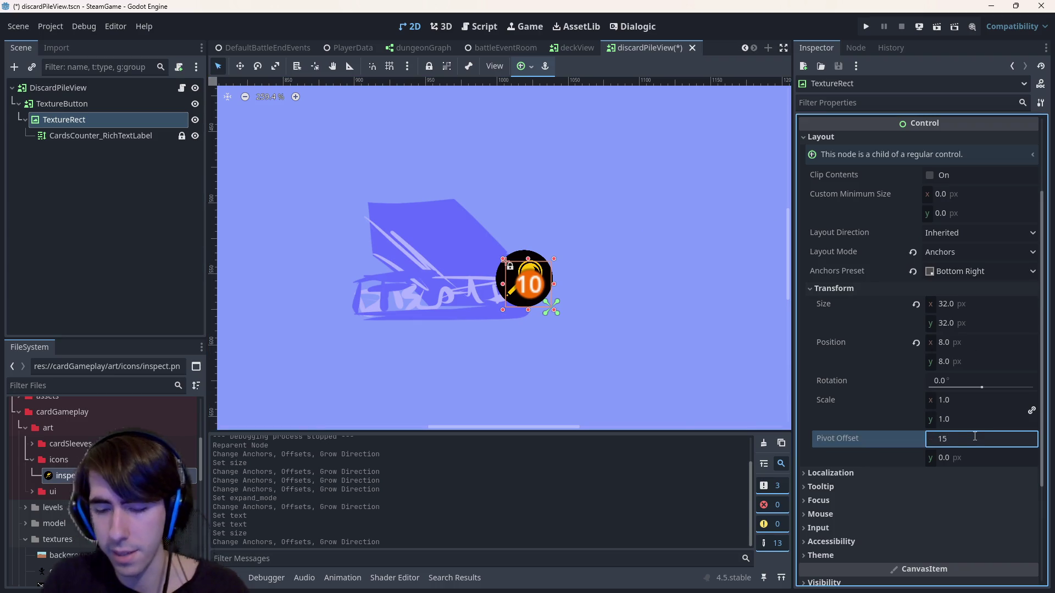
key("BackSpace")
type("1")
key("Tab")
type("16")
key("Return")
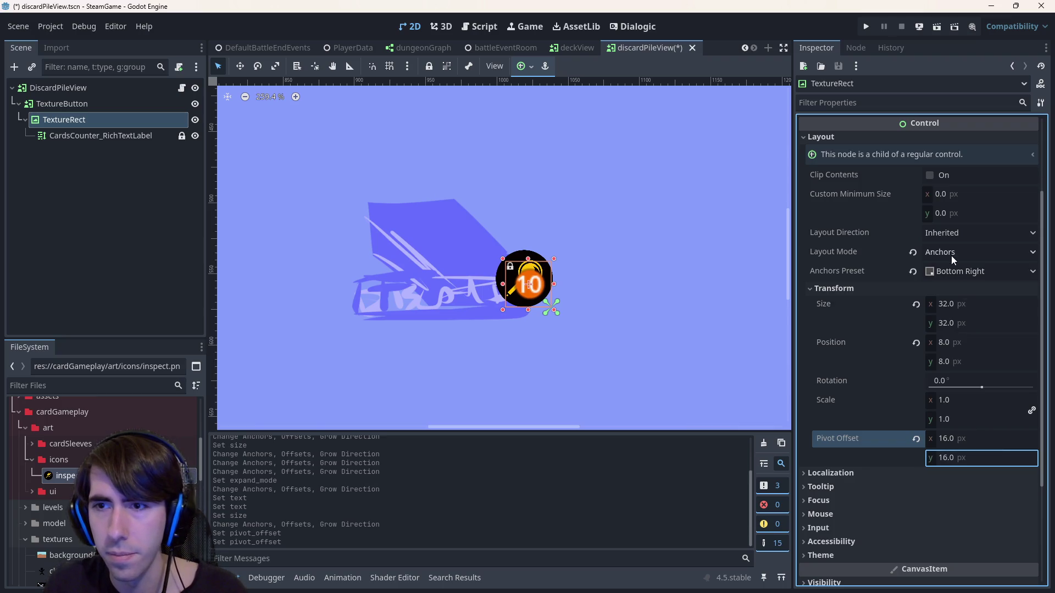
Set the badge's position to 0, 0 and anchor it with the Bottom Right preset
left_click(965, 341)
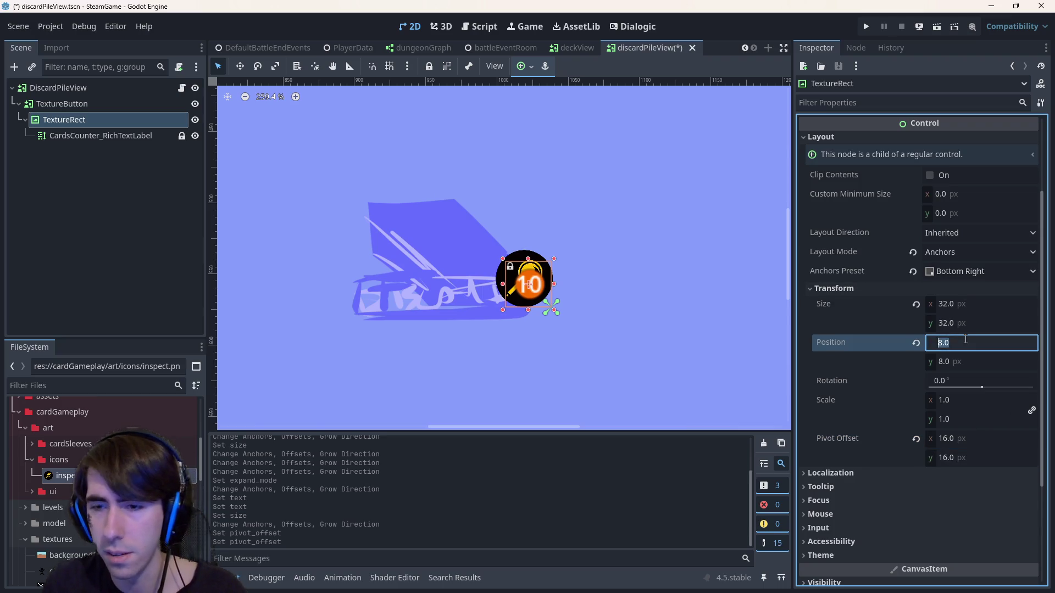
left_click(530, 70)
left_click(568, 147)
left_click(566, 160)
left_click(568, 142)
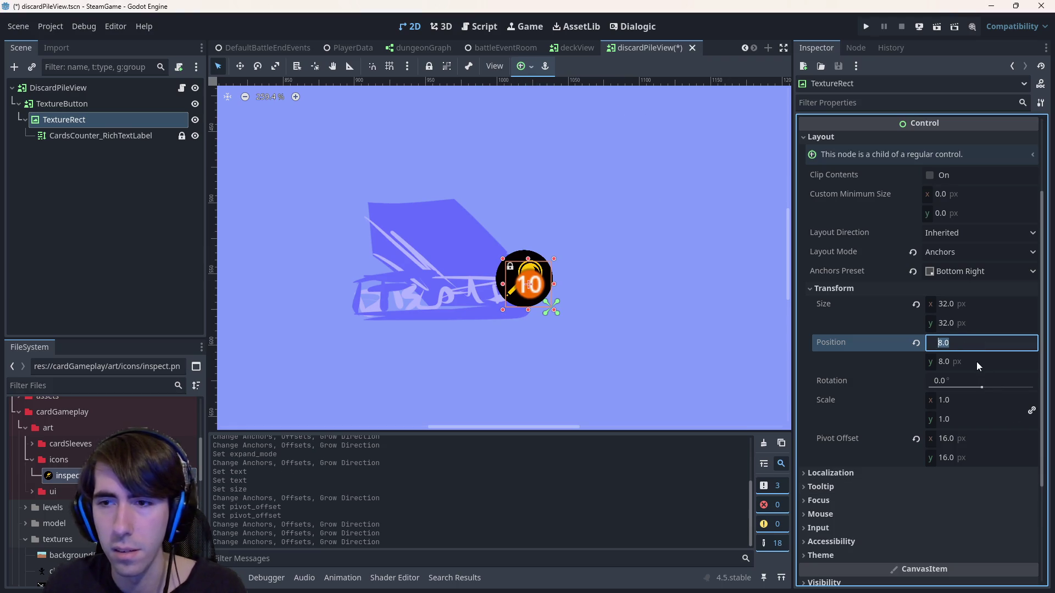
type("0")
key("Tab")
type("0")
key("Return")
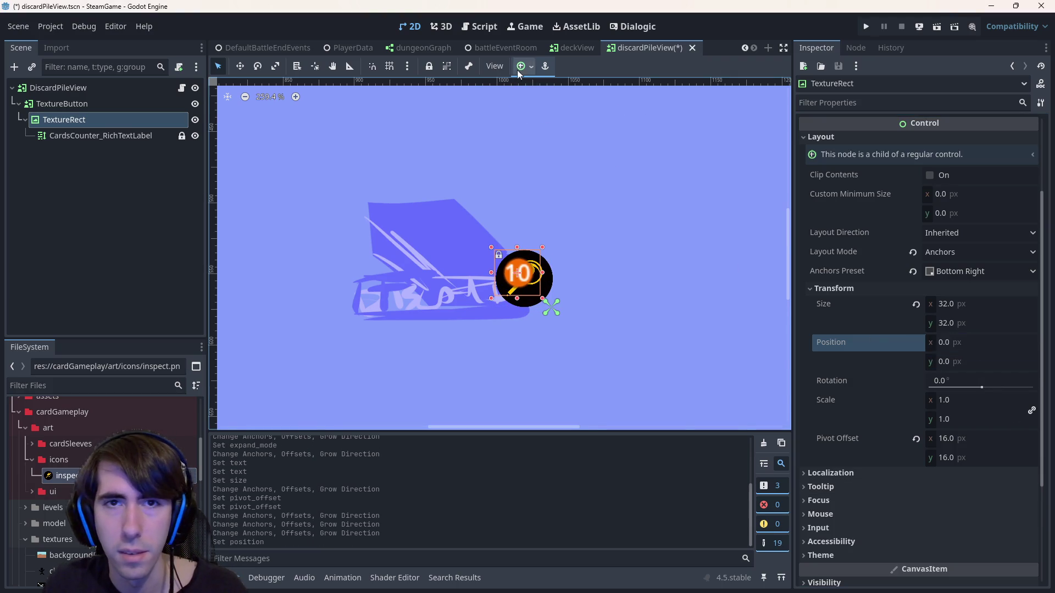
left_click(518, 70)
left_click(568, 148)
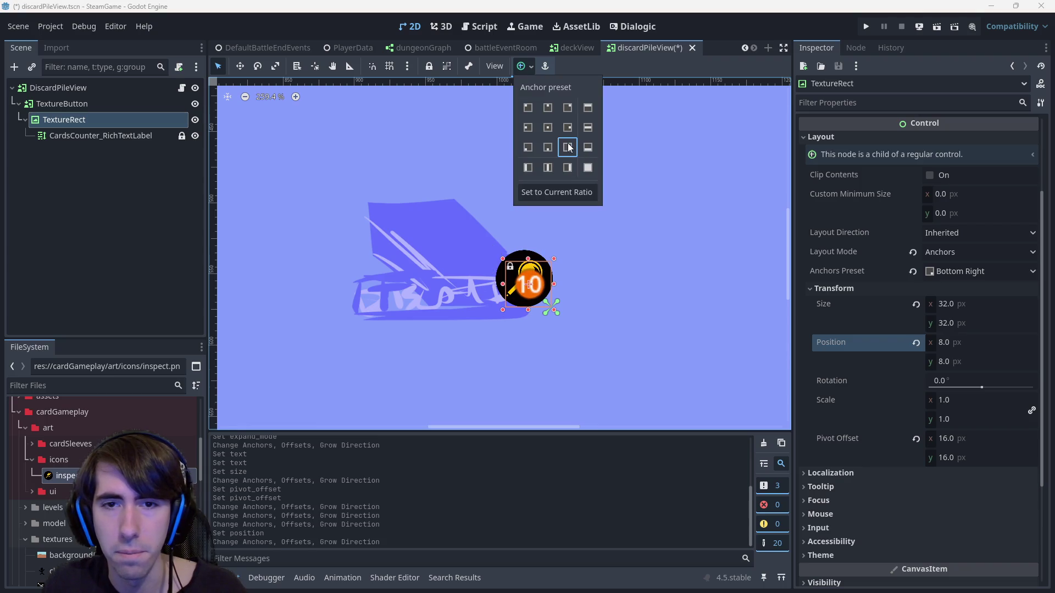
Revert the badge's pivot offset to zero and save the discard pile scene
left_click(918, 439)
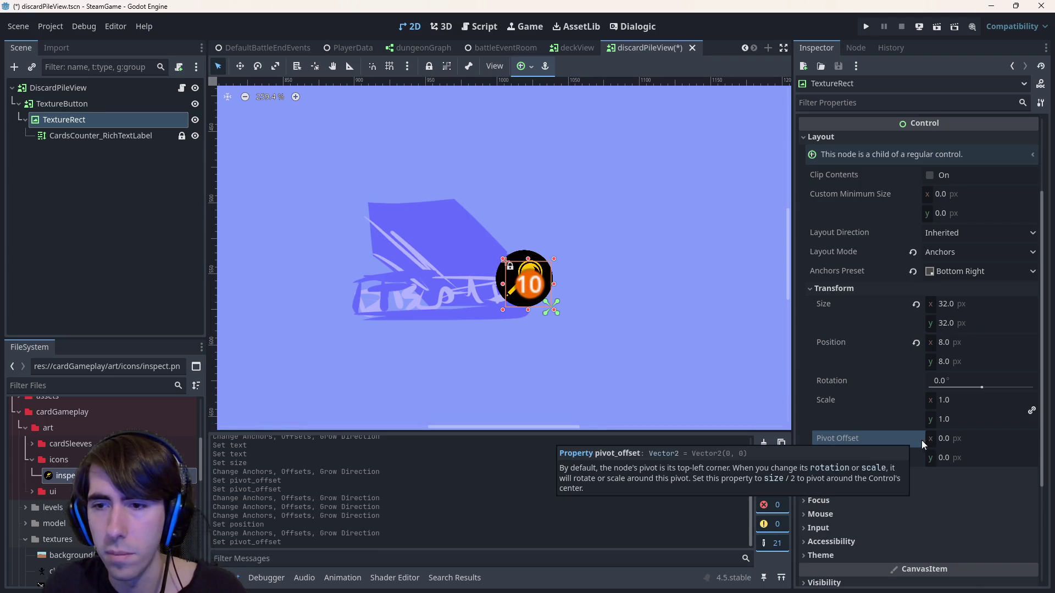
key("ctrl+z")
key("ctrl+shift+z")
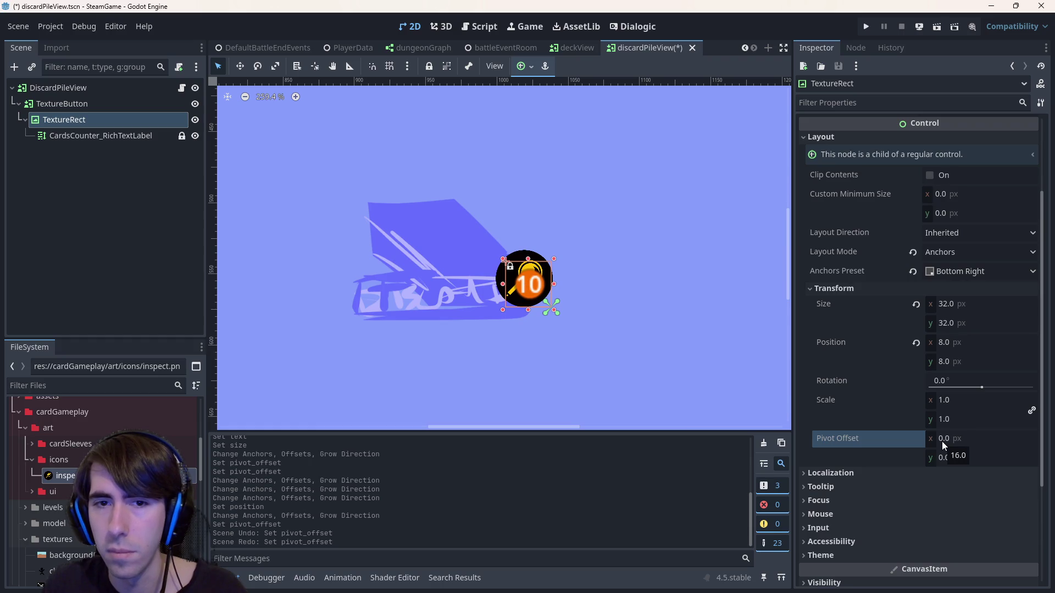
key("ctrl+z")
key("ctrl+shift+z")
key("ctrl+s")
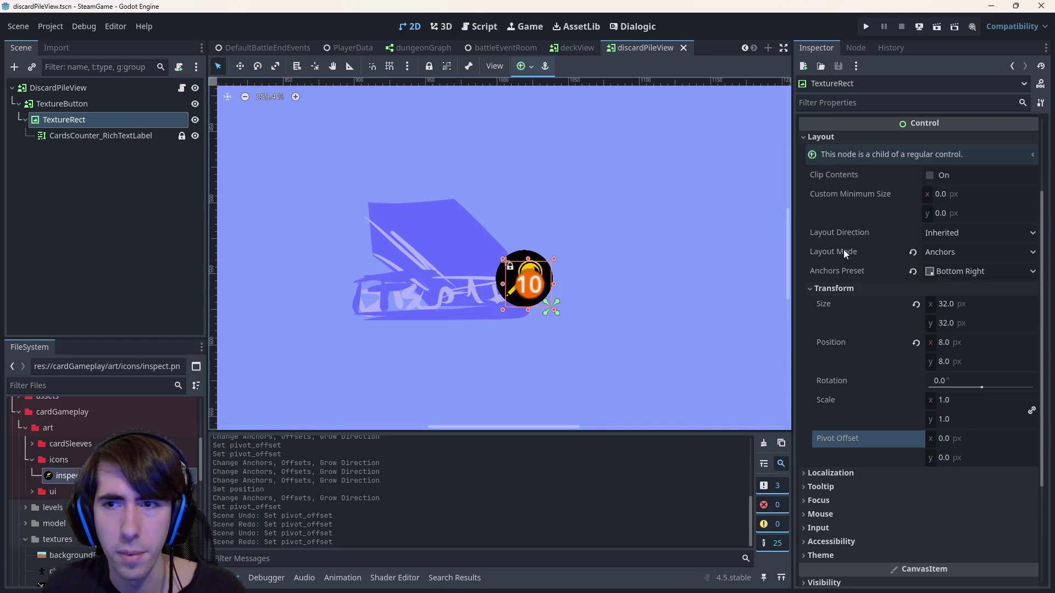
Try badge positions 16, 16 and then 32, 32
left_click(970, 343)
type("16")
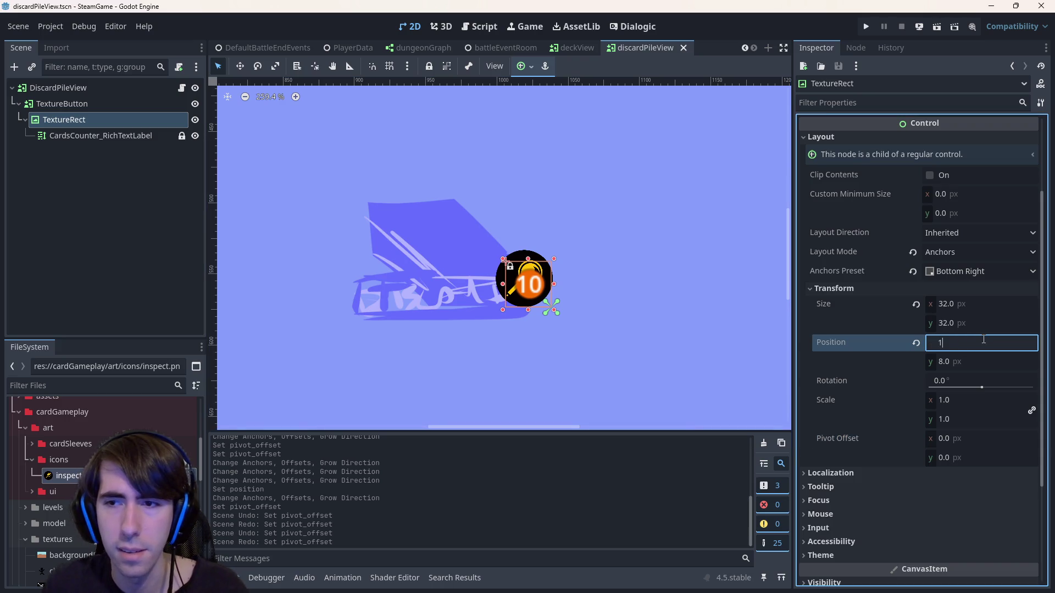
key("Tab")
type("16")
key("Return")
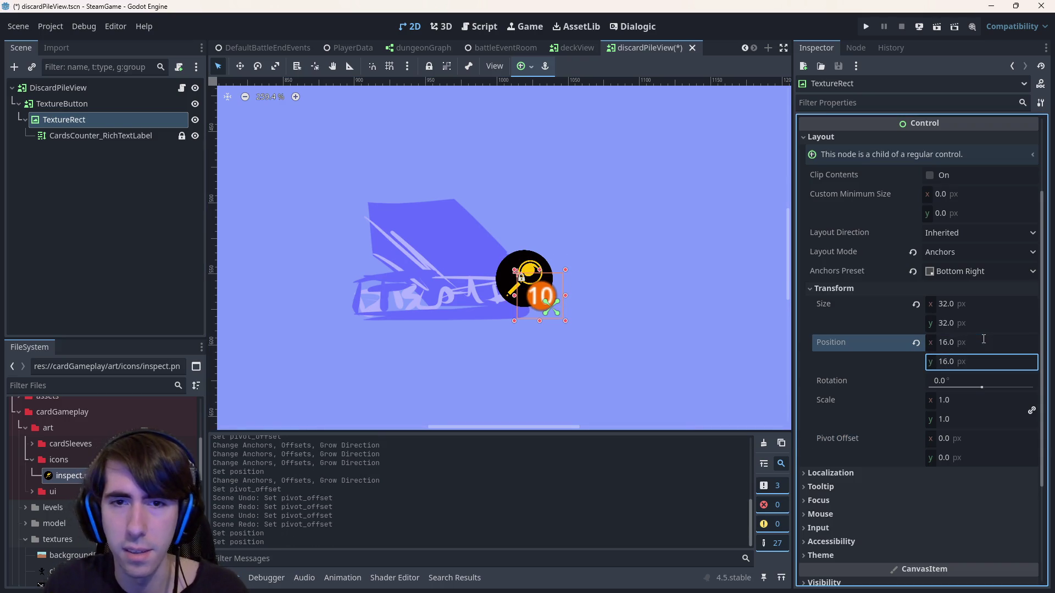
left_click(970, 342)
type("32")
key("Tab")
type("32")
key("Return")
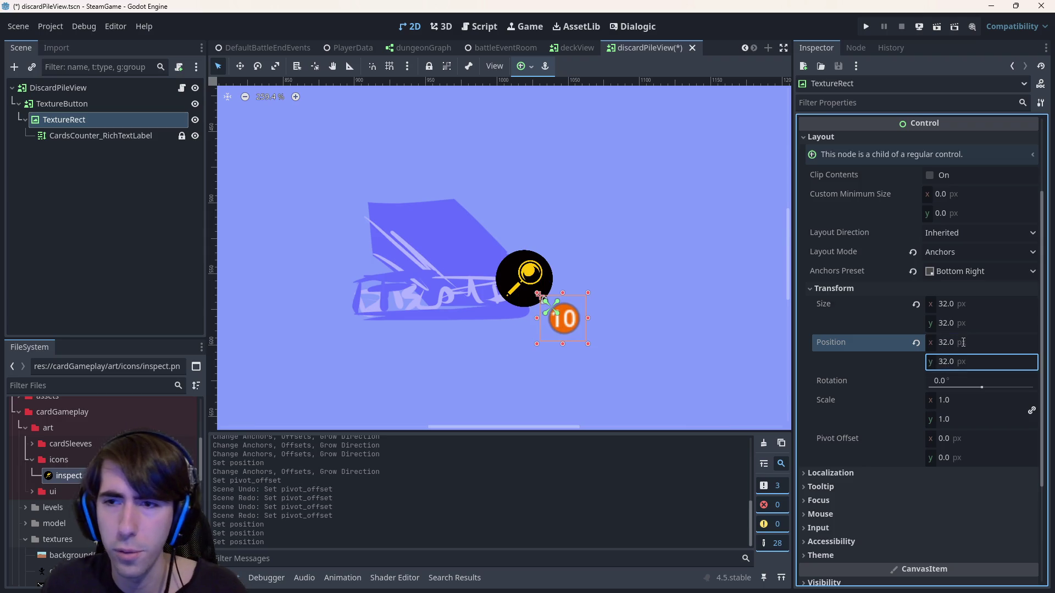
Try a badge position of 24, then settle on 16, 16 and save the scene
left_click(963, 342)
type("24")
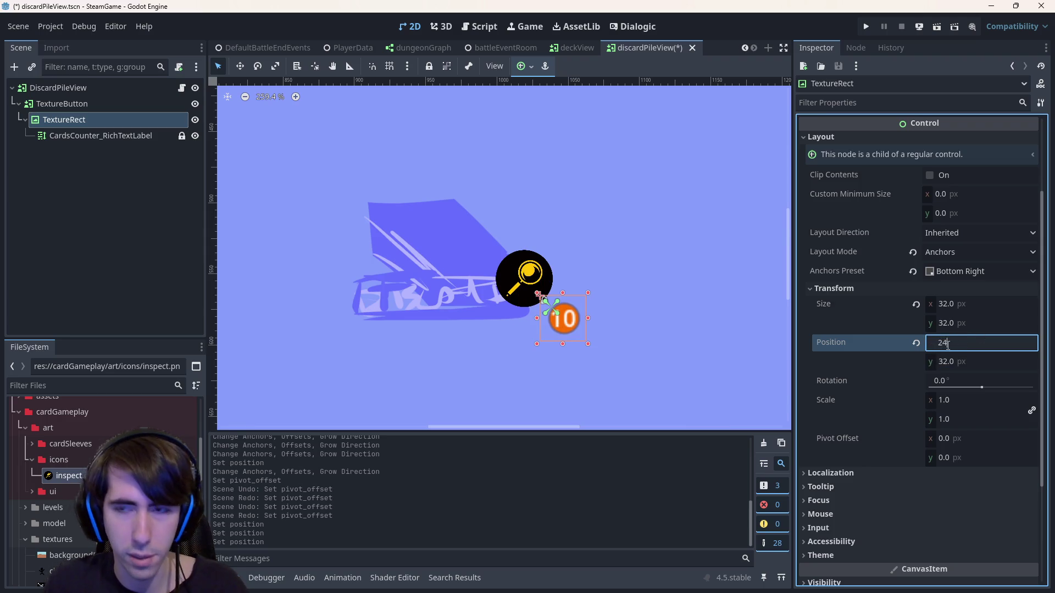
key("Tab")
type("12")
key("Return")
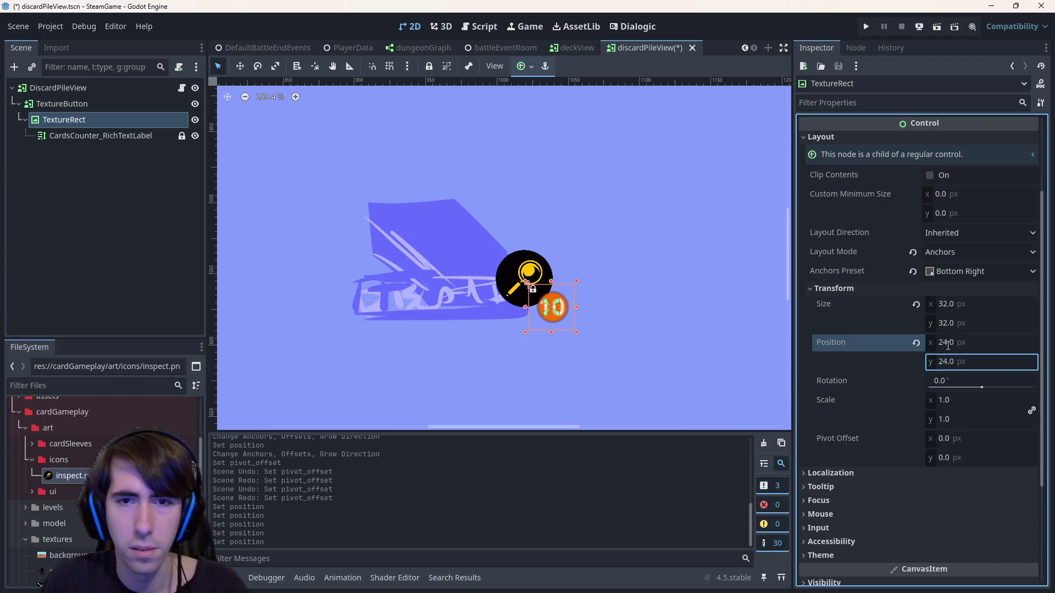
left_click(948, 347)
type("16")
key("Tab")
type("16")
key("Return")
key("ctrl+s")
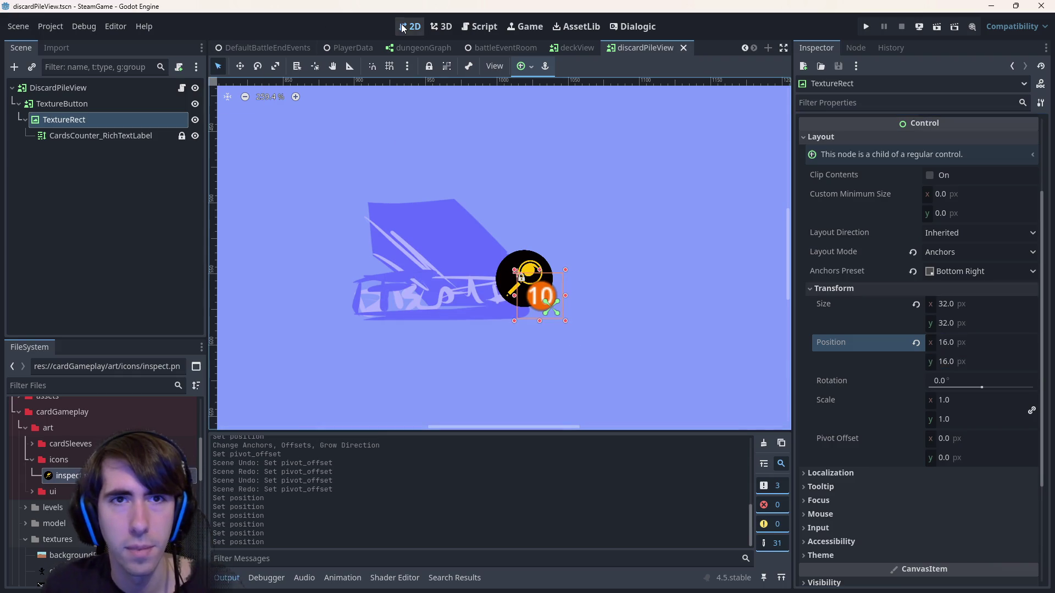
scroll(457, 53, "up", 4)
Run the game from the tutorial3 battle scene
scroll(457, 53, "up", 7)
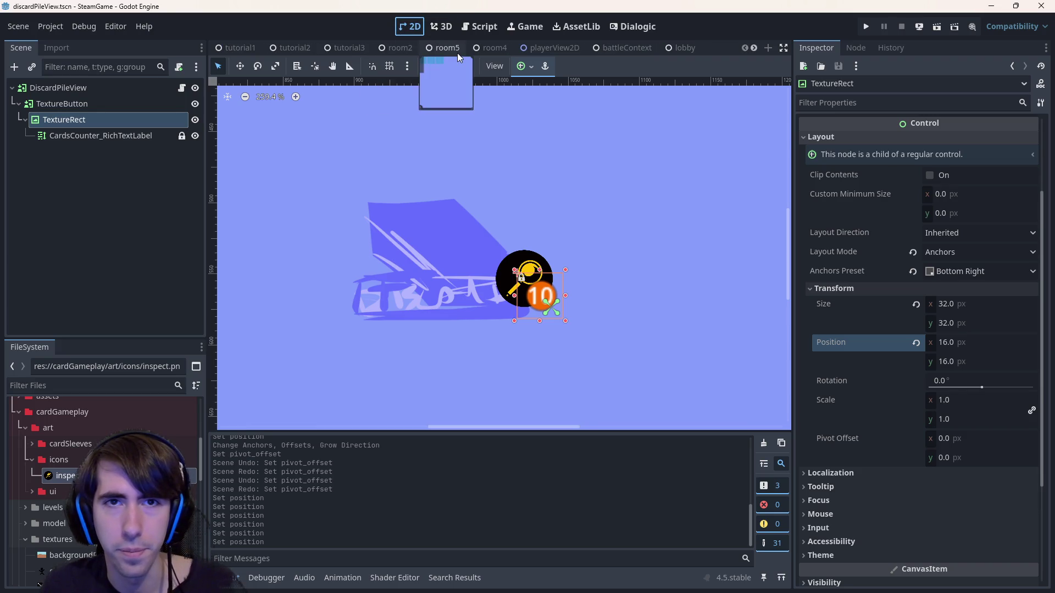
left_click(440, 52)
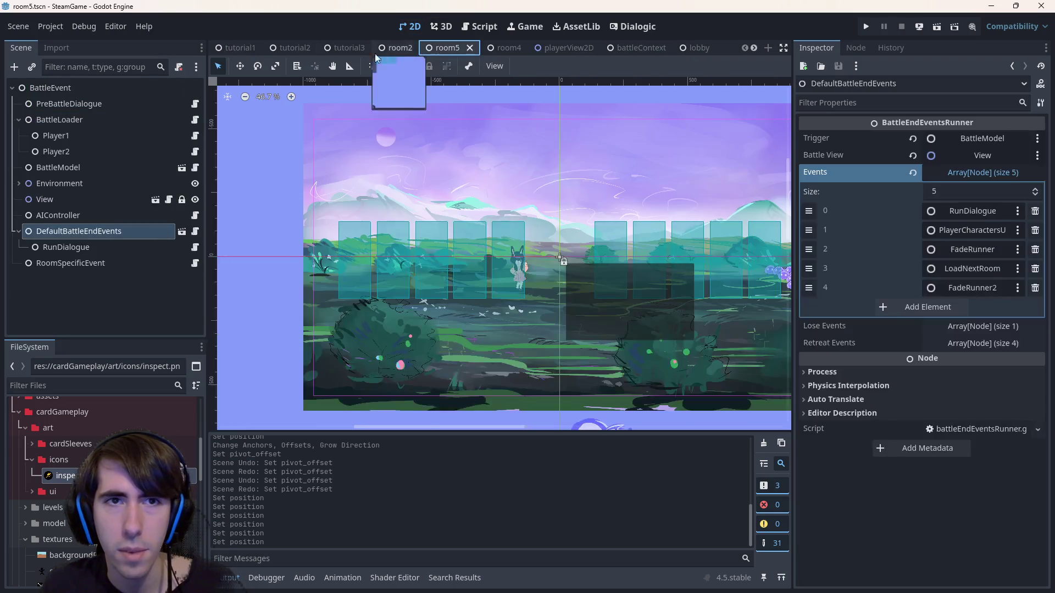
left_click(345, 55)
left_click(867, 28)
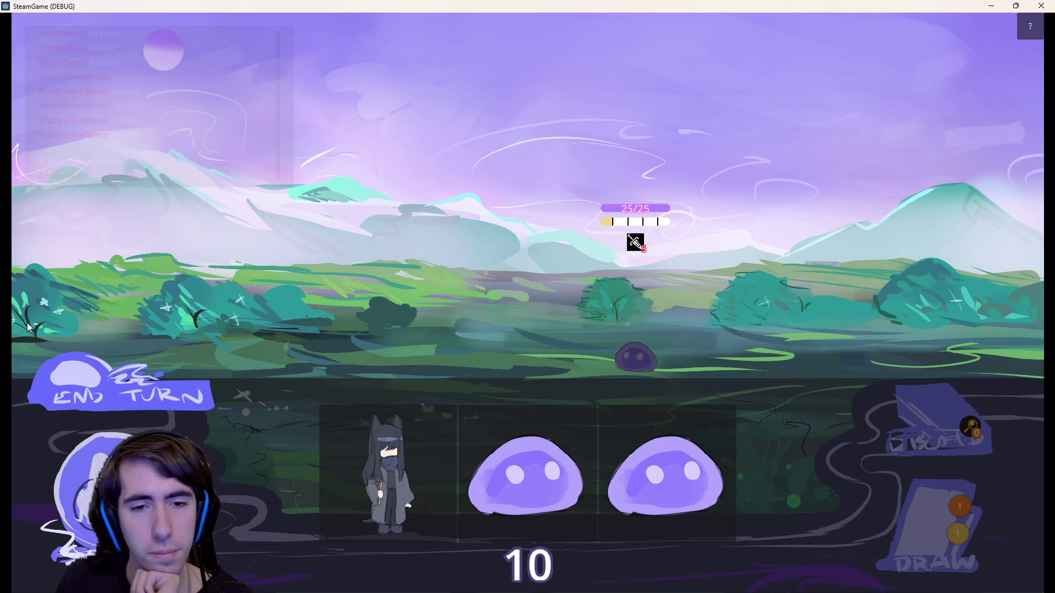
Place the character and slime cards on the battlefield, then close the game window
left_click_drag(366, 457, 421, 330)
mouse_move(448, 473)
left_mouse_down()
mouse_move(328, 314)
mouse_move(338, 341)
left_mouse_up()
mouse_move(554, 473)
left_mouse_down()
mouse_move(309, 314)
mouse_move(320, 320)
left_mouse_up()
left_click_drag(557, 483, 258, 310)
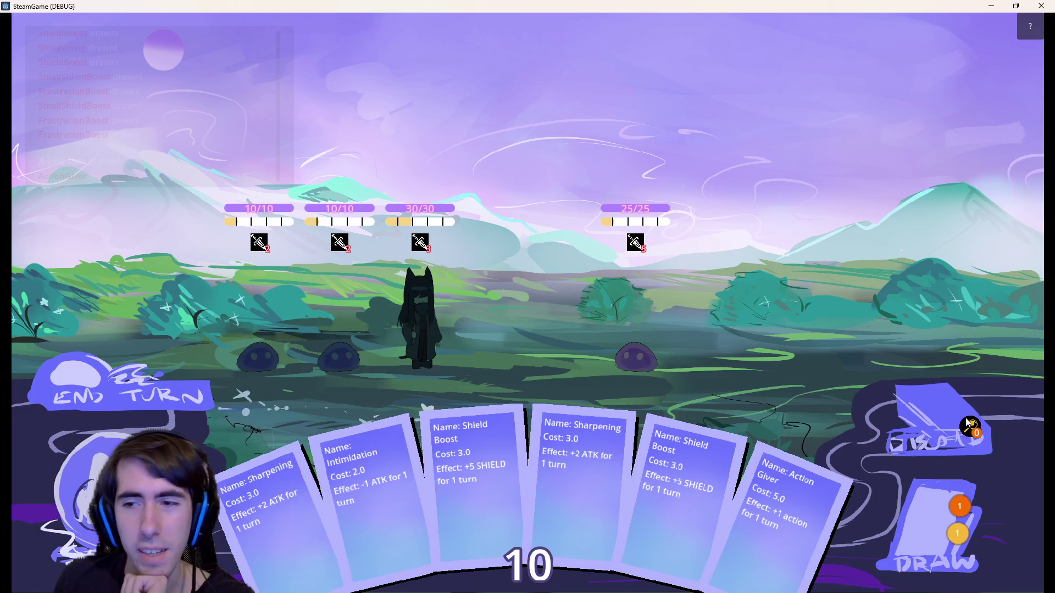
left_click(1044, 5)
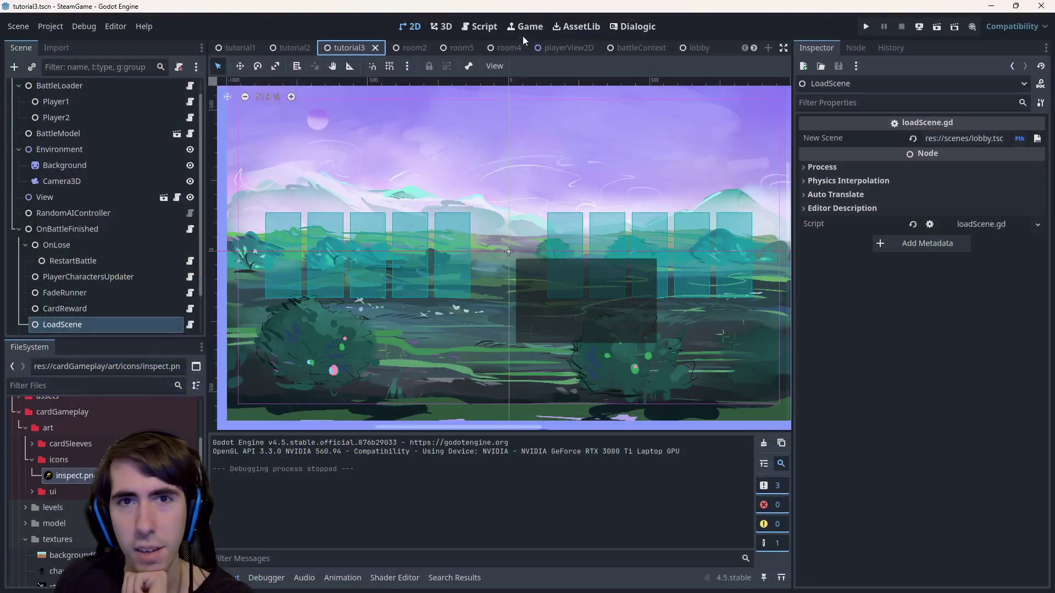
Look through the room5, tutorial3 and tutorial1 scenes and the Script and 3D workspaces, returning to 2D
left_click(458, 49)
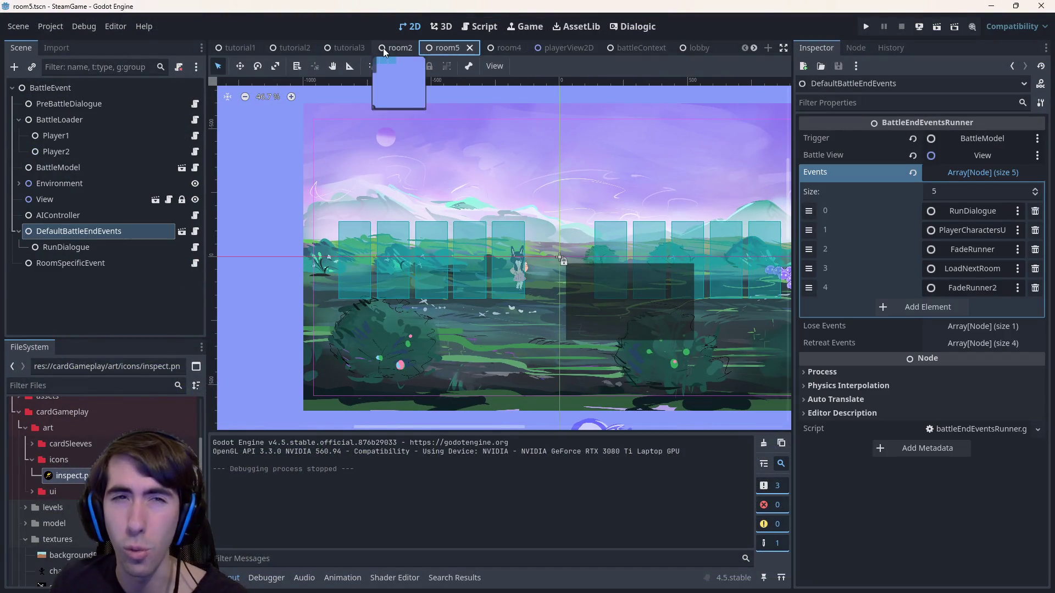
left_click(350, 48)
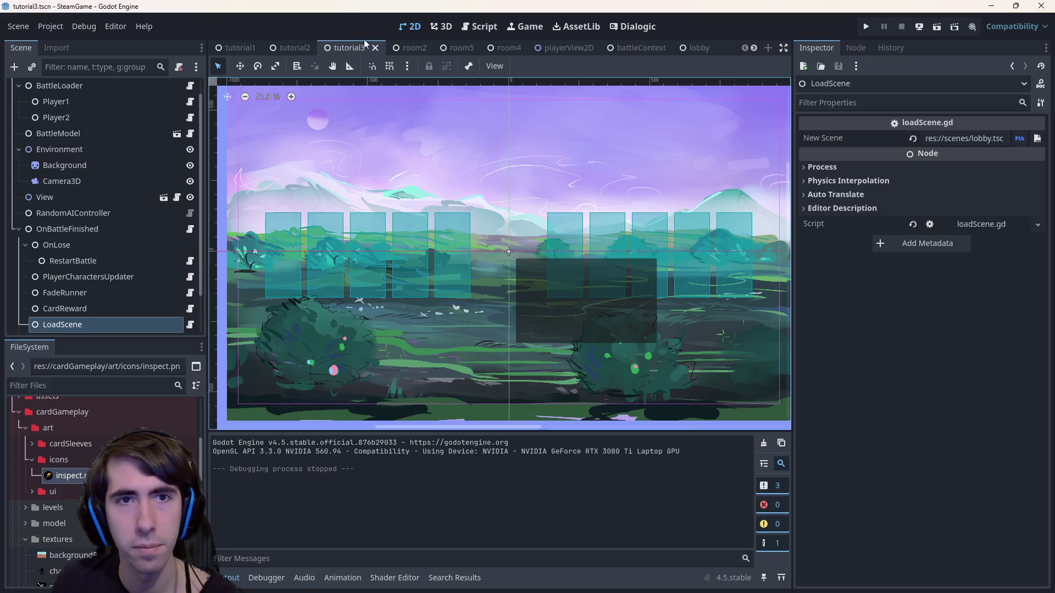
left_click(247, 48)
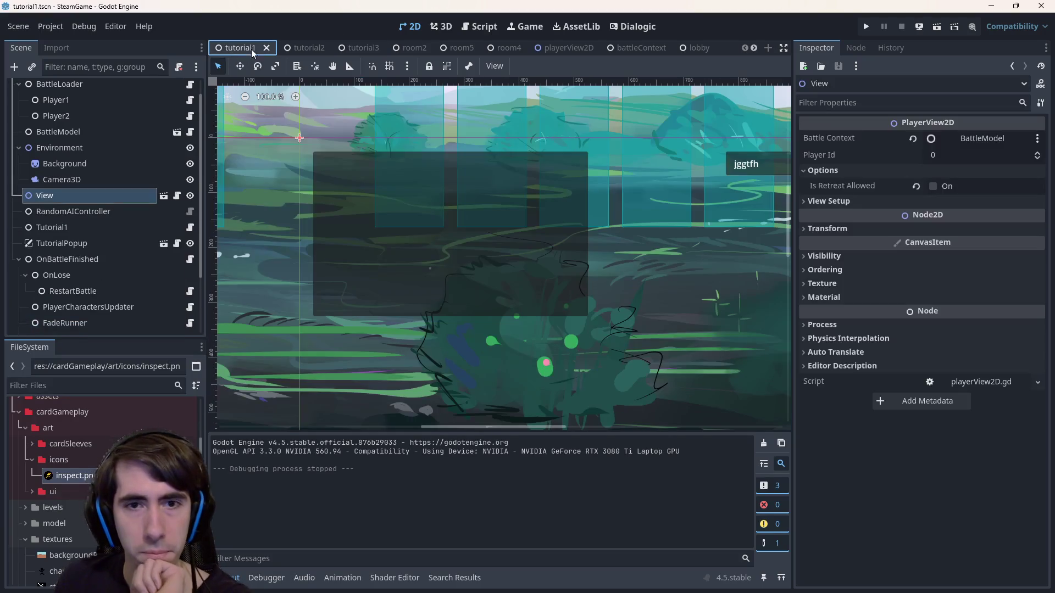
left_click(471, 32)
left_click(440, 29)
left_click(413, 28)
From playerView2D, open the discardPileView scene and select its magnifying-glass button
scroll(522, 225, "down", 3)
scroll(522, 225, "up", 3)
scroll(367, 282, "down", 2)
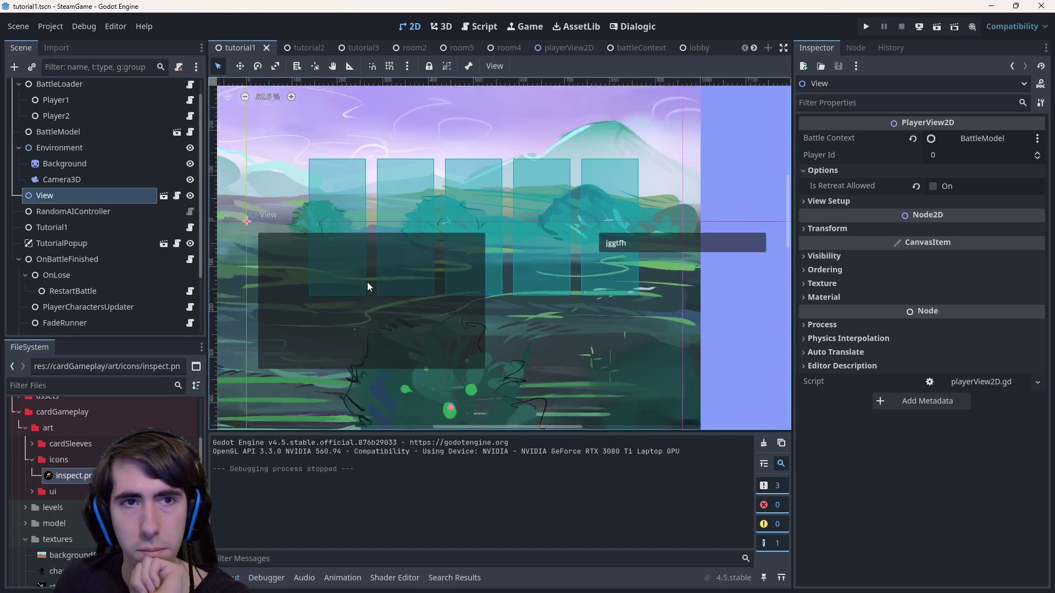
left_click(566, 54)
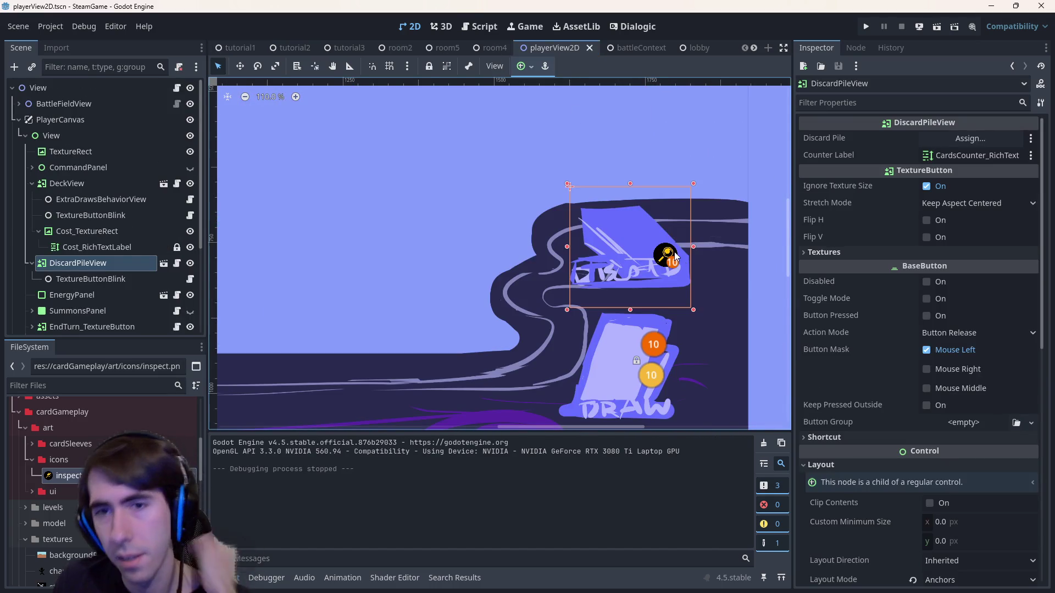
double_click(674, 252)
left_click(527, 262)
Try several anchor presets on the magnifier button, settling on top-right
left_click(523, 66)
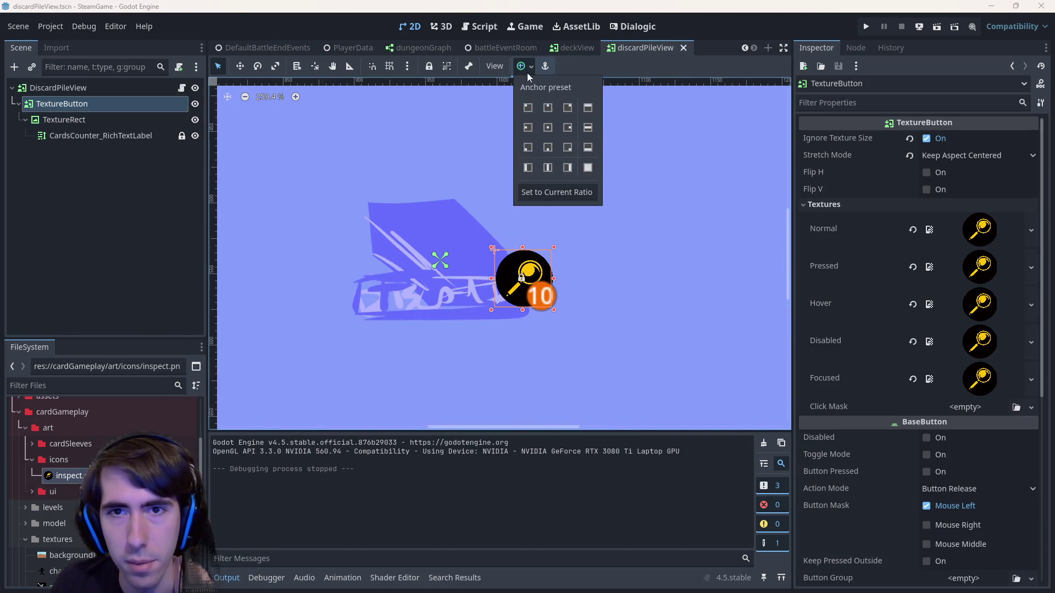
left_click(566, 127)
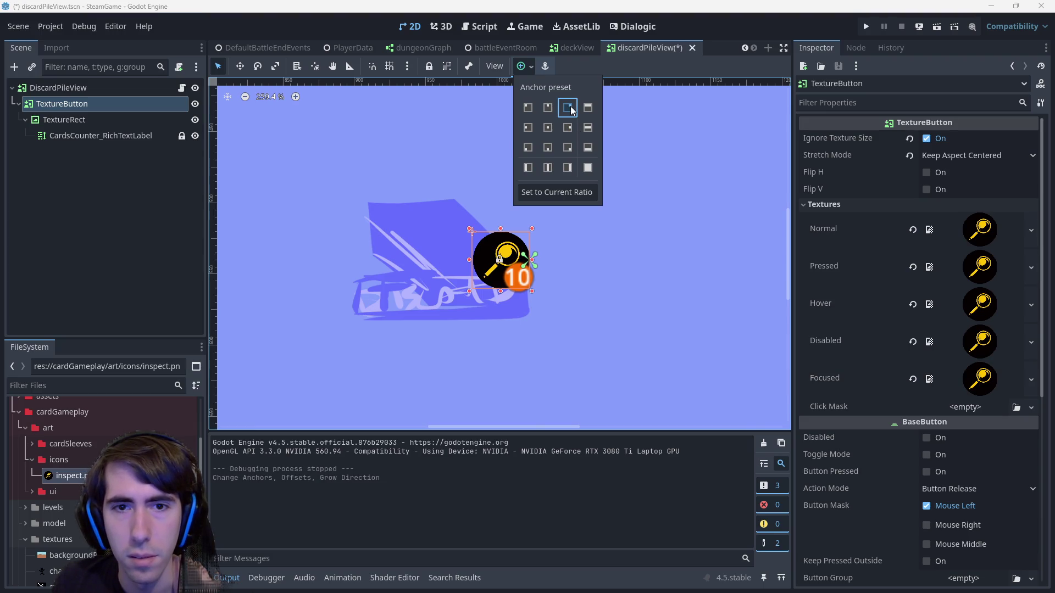
left_click(569, 109)
left_click(568, 129)
left_click(564, 108)
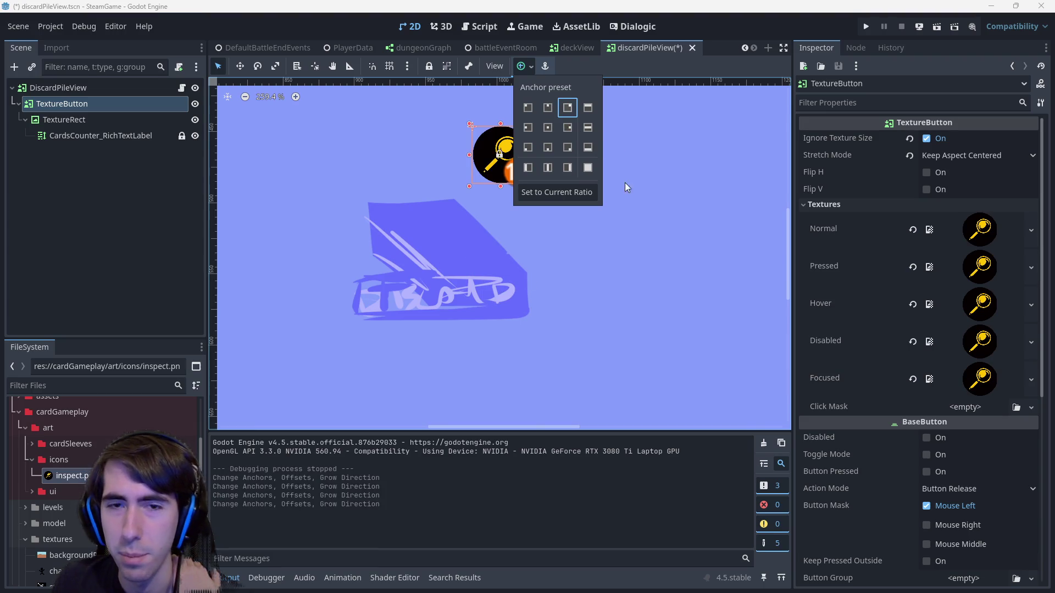
left_click(568, 148)
left_click(568, 128)
left_click(568, 108)
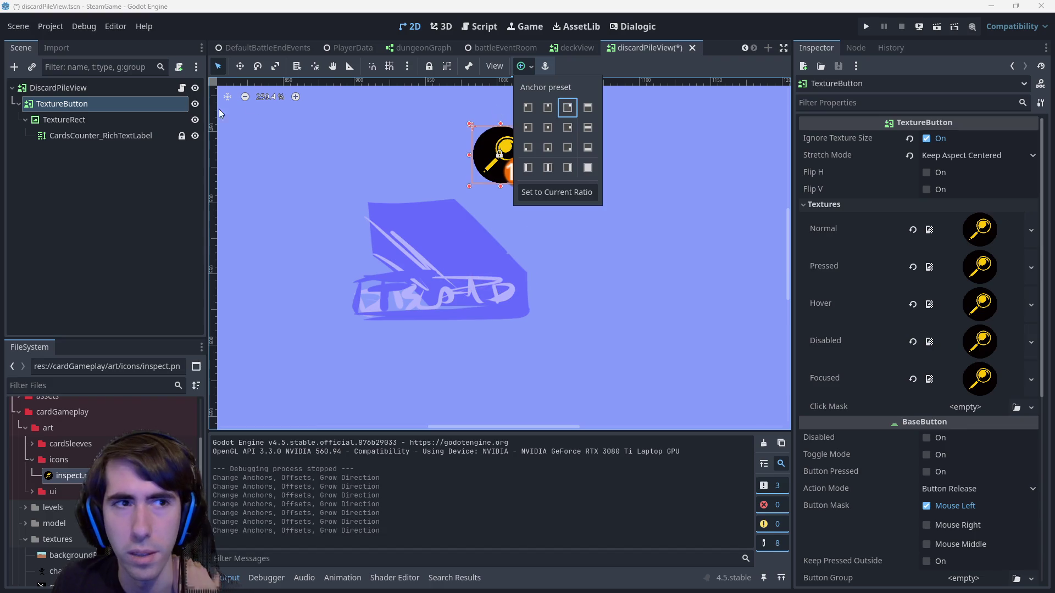
left_click(71, 91)
Inspect the root's layout and transform, keeping Keep Aspect Centered and undoing a height change
double_click(70, 92)
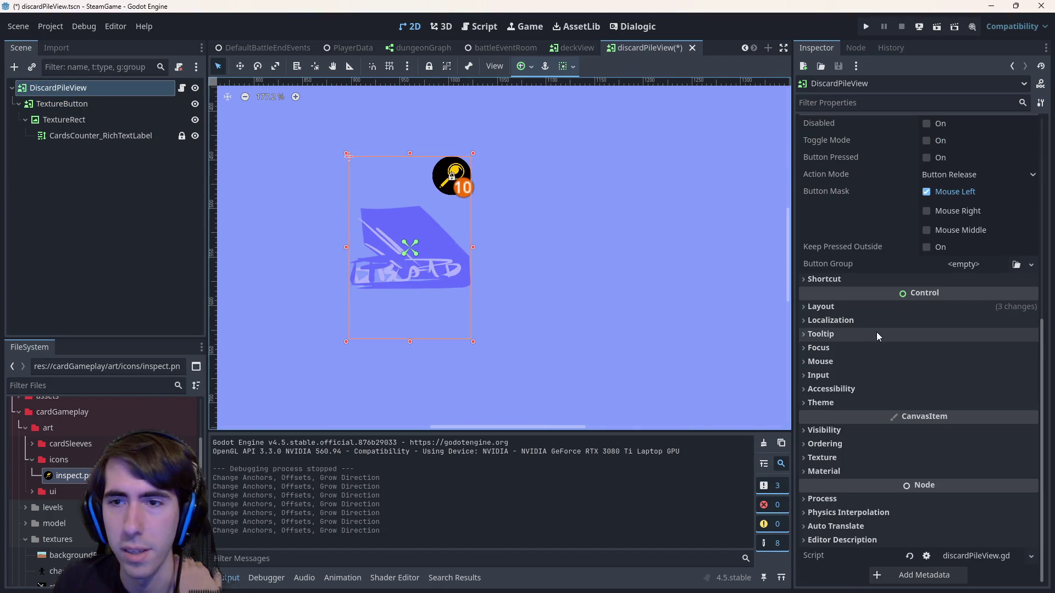
left_click(866, 306)
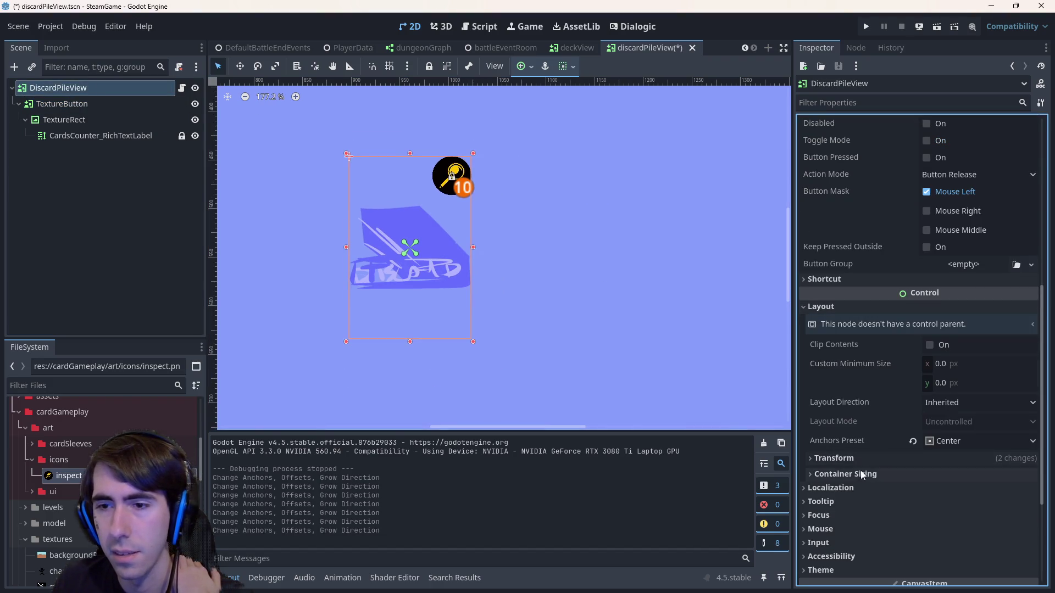
left_click(849, 459)
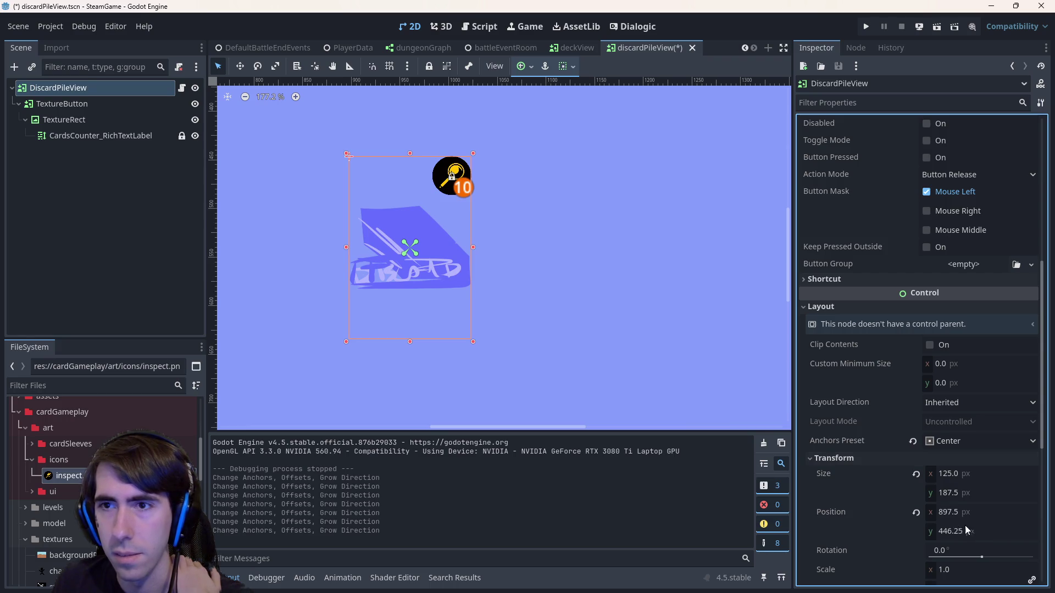
scroll(921, 383, "up", 5)
scroll(921, 383, "up", 3)
left_click(994, 209)
left_click(993, 209)
scroll(896, 363, "down", 10)
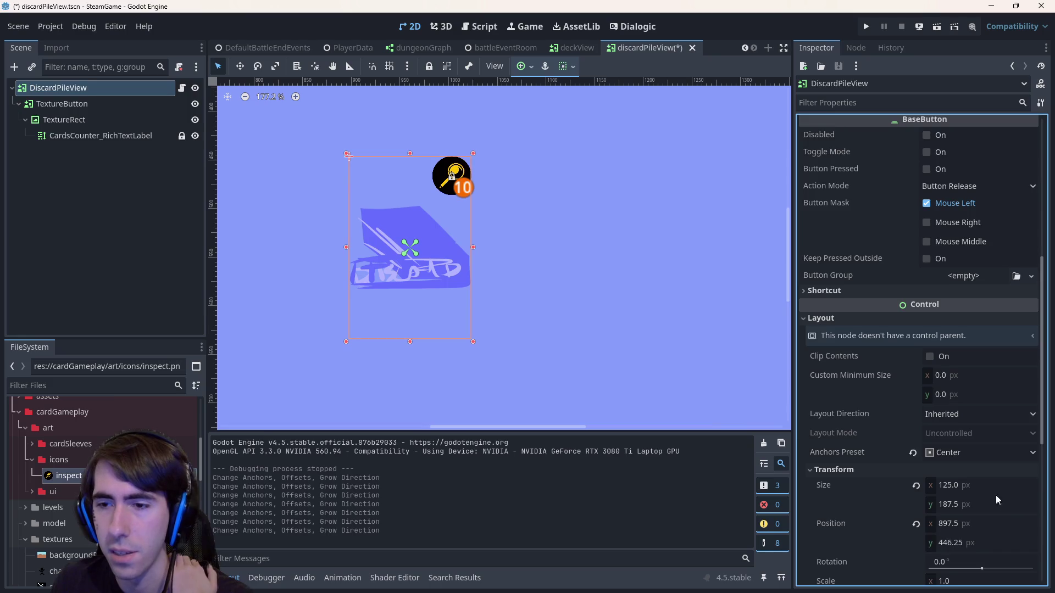
mouse_move(980, 389)
left_mouse_down()
mouse_move(965, 389)
mouse_move(983, 392)
left_mouse_up()
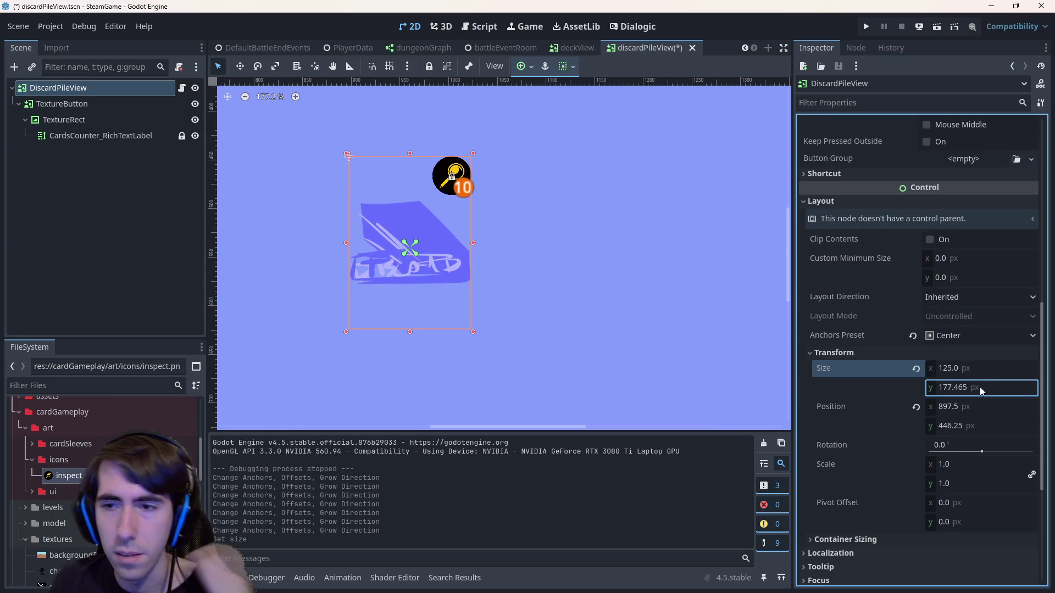
key("ctrl+z")
Check the DiscardPileView instance's size in playerView2D, then reopen the scene and select its root
left_click(450, 160)
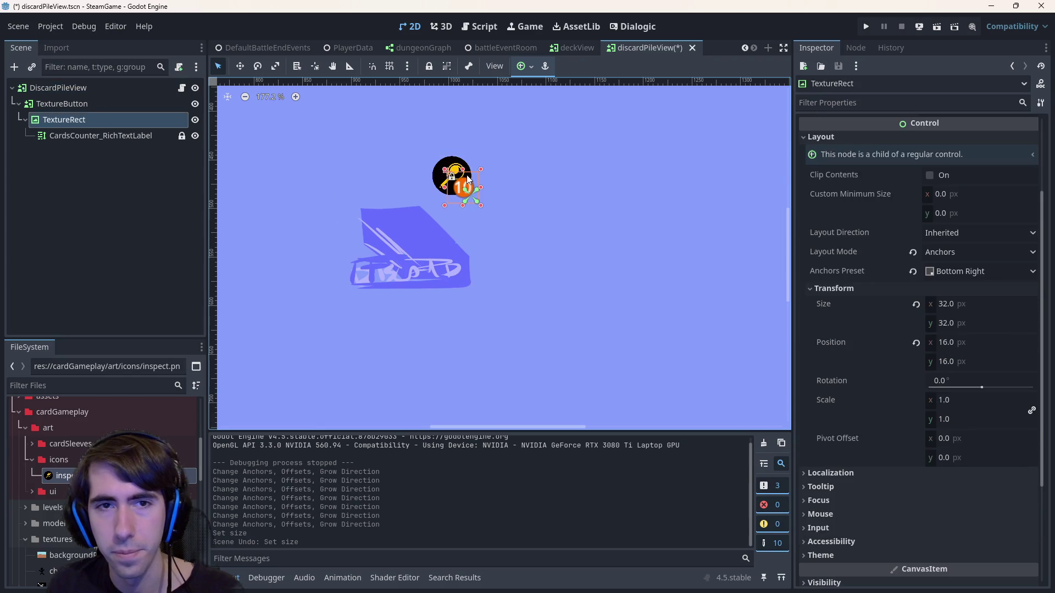
left_click(449, 160)
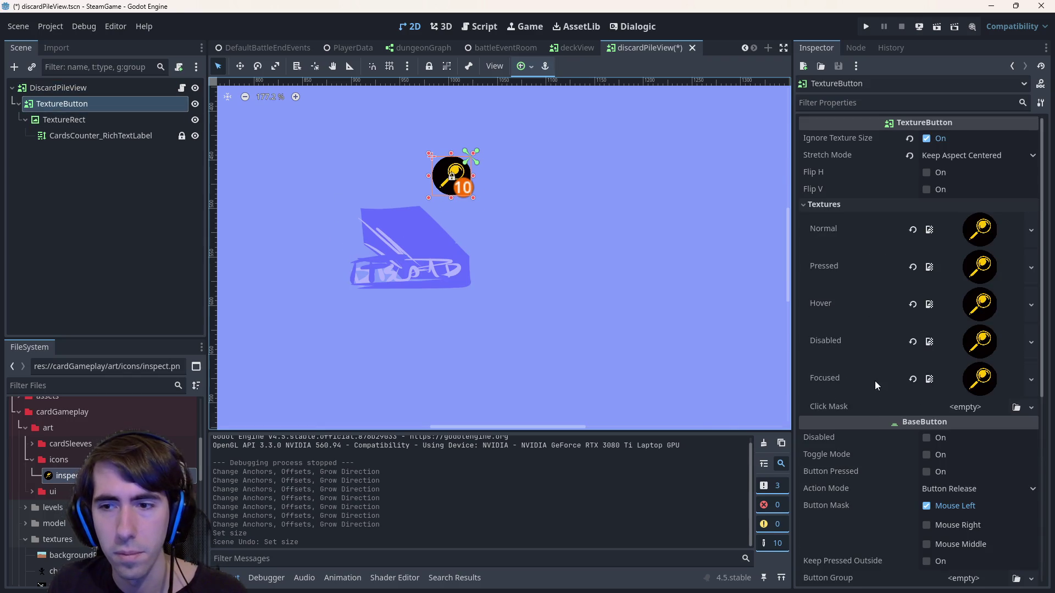
scroll(323, 47, "down", 5)
scroll(323, 47, "up", 2)
left_click(553, 48)
scroll(652, 281, "up", 3)
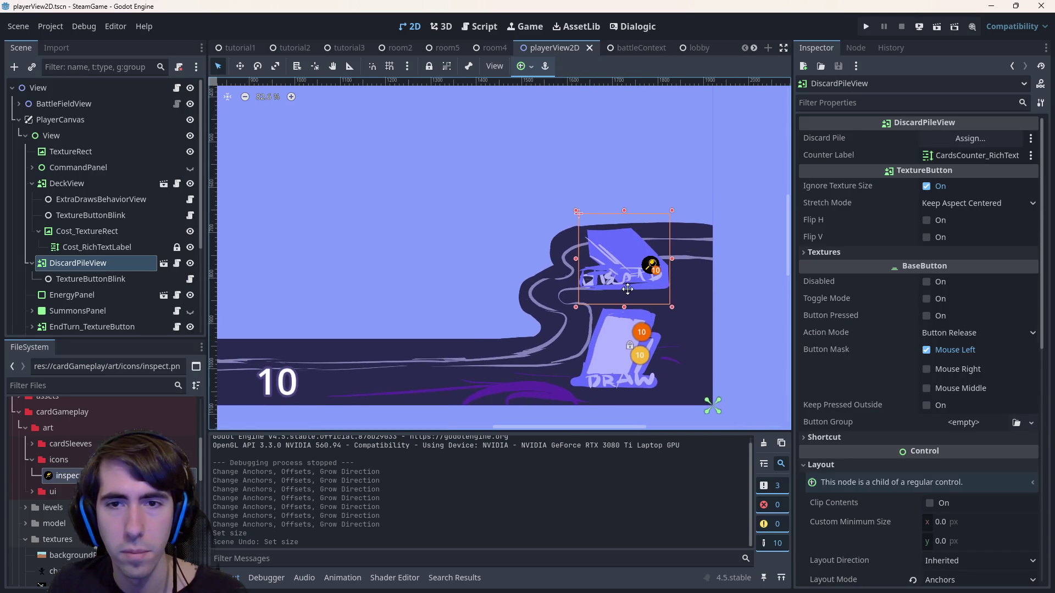
scroll(882, 465, "down", 5)
scroll(881, 465, "up", 4)
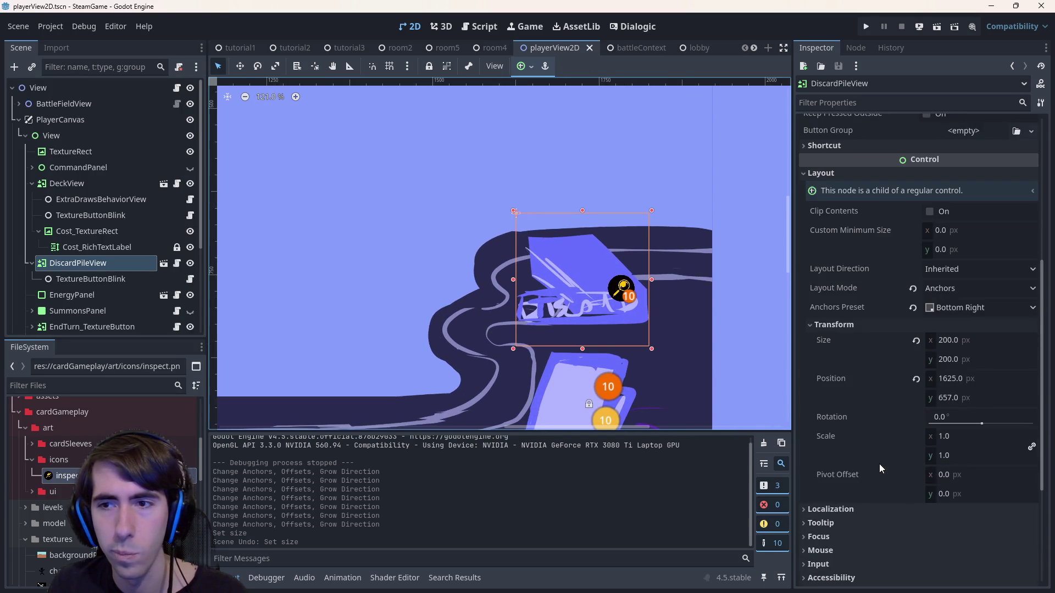
left_click(960, 341)
left_click(162, 264)
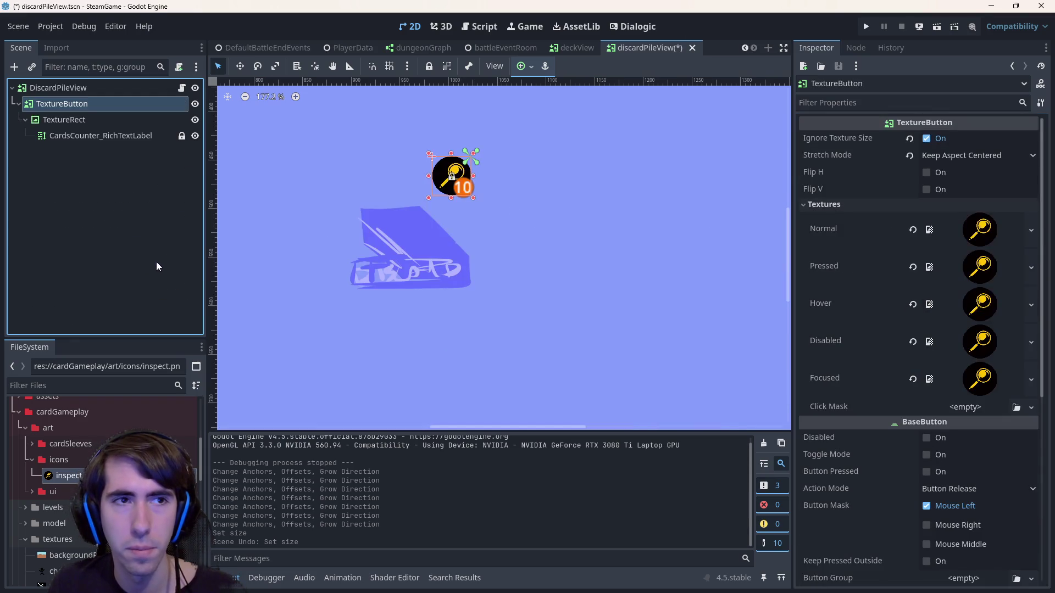
left_click(58, 88)
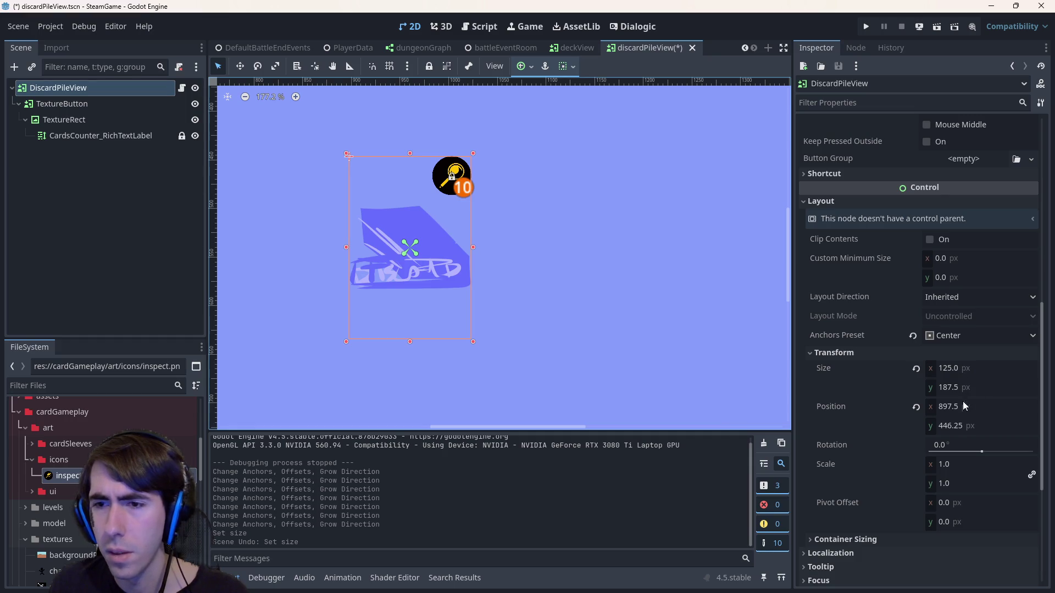
Try a 100 × 100 px size for the root, then undo it
left_click(960, 368)
key("BackSpace")
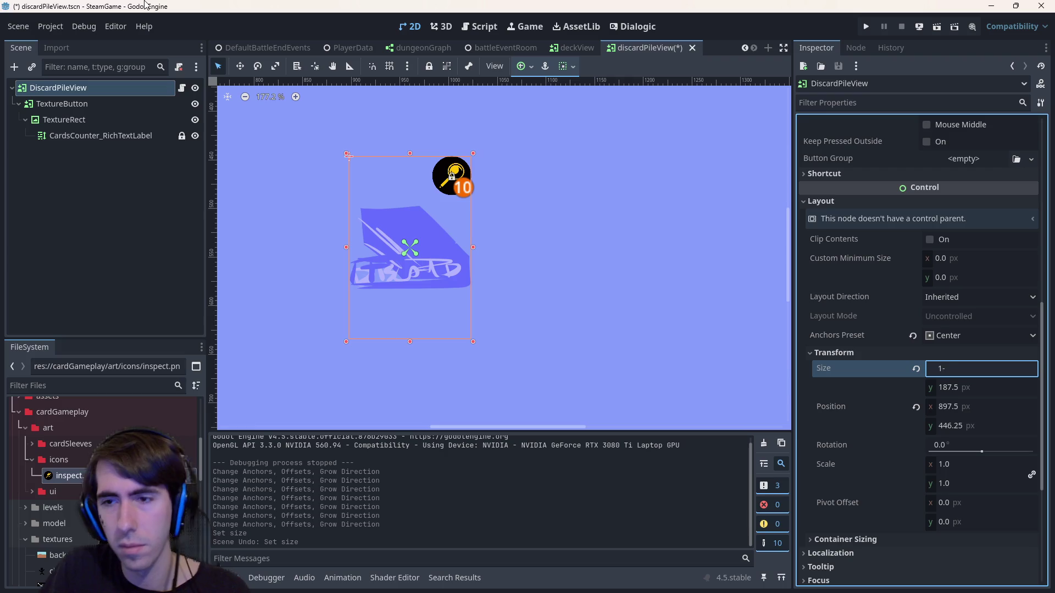
type("0")
key("Tab")
type("100")
key("Return")
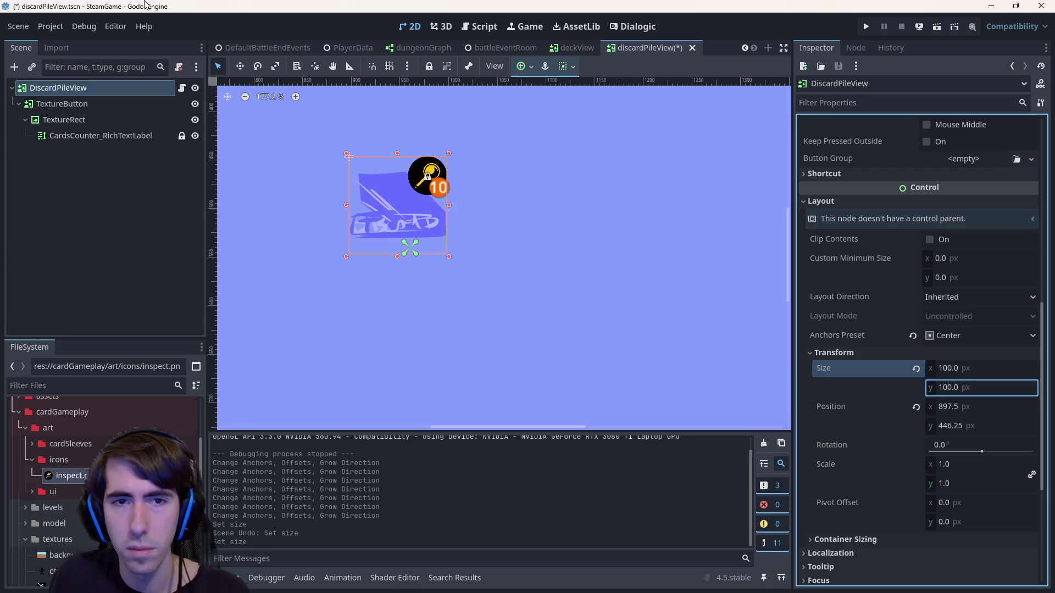
key("ctrl+s")
key("ctrl+z")
key("ctrl+z")
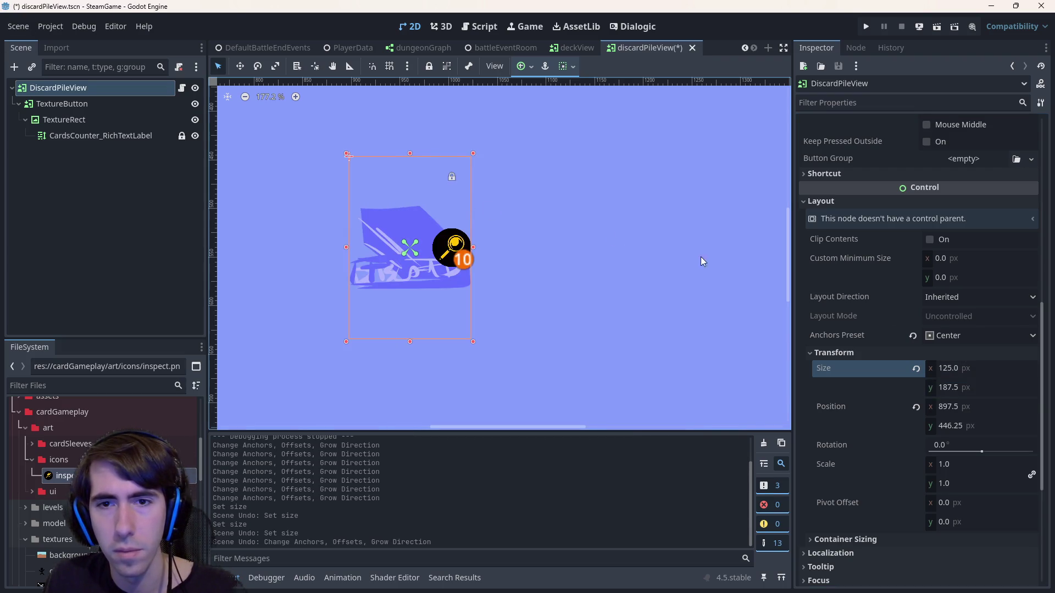
Set the root size to 200 × 200 px, drag the magnifier button up-left, and save
left_click(974, 368)
type("200")
left_click(974, 388)
type("200.0")
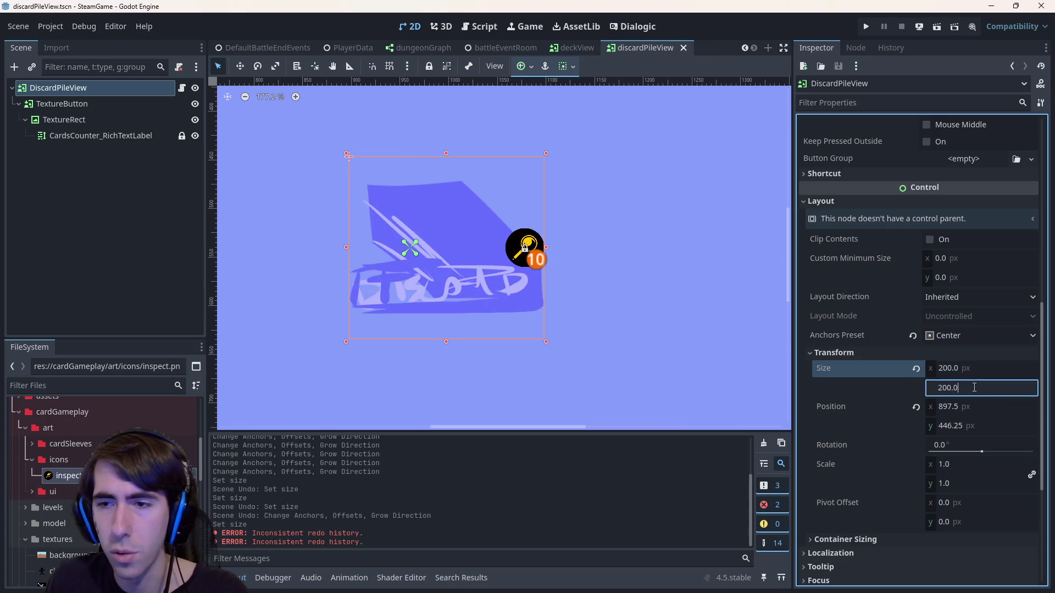
key("Return")
left_click(530, 262)
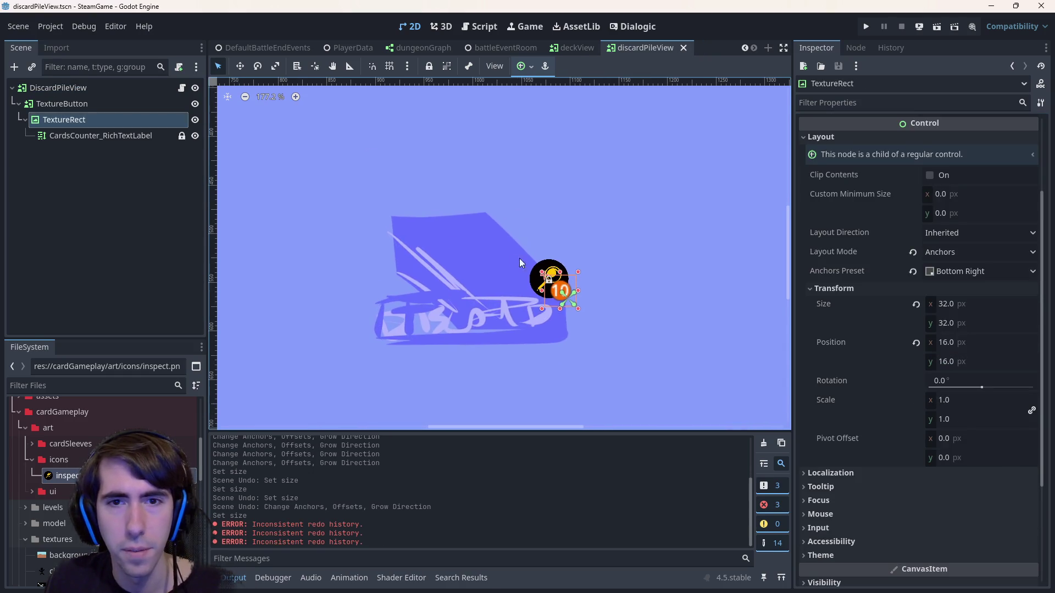
key("ctrl+z")
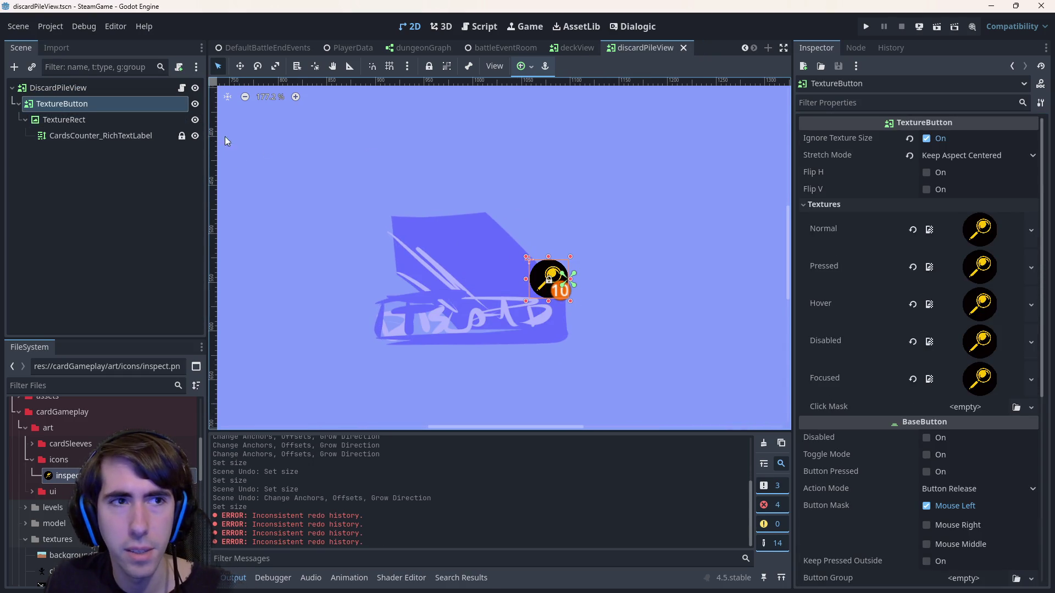
left_click_drag(560, 268, 540, 231)
key("ctrl+s")
Try the centre, centre-right, top-right, bottom-right and bottom-left anchor presets on the button
left_click(523, 66)
left_click(548, 127)
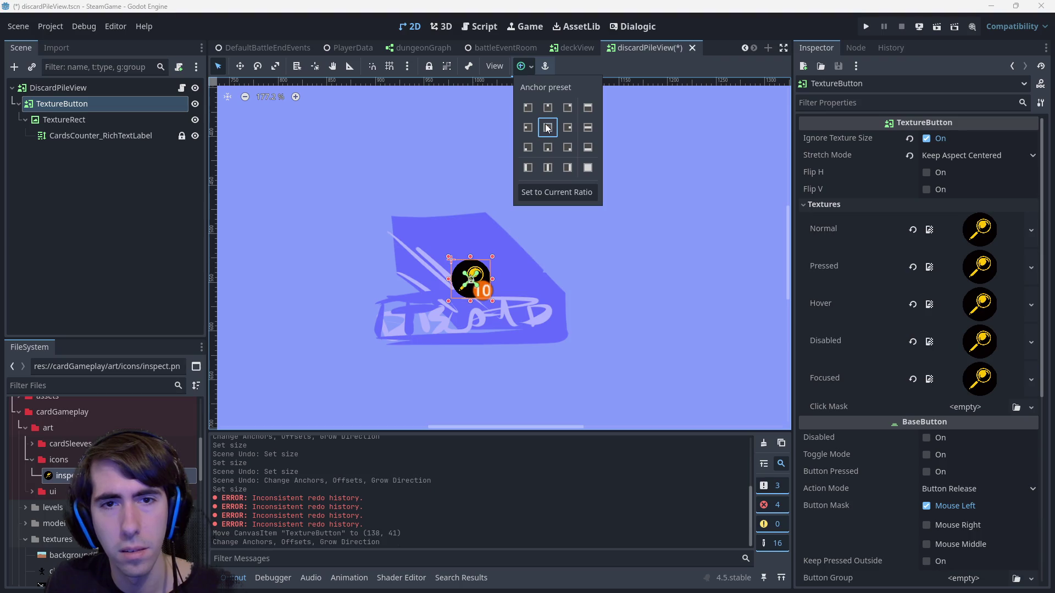
left_click(568, 128)
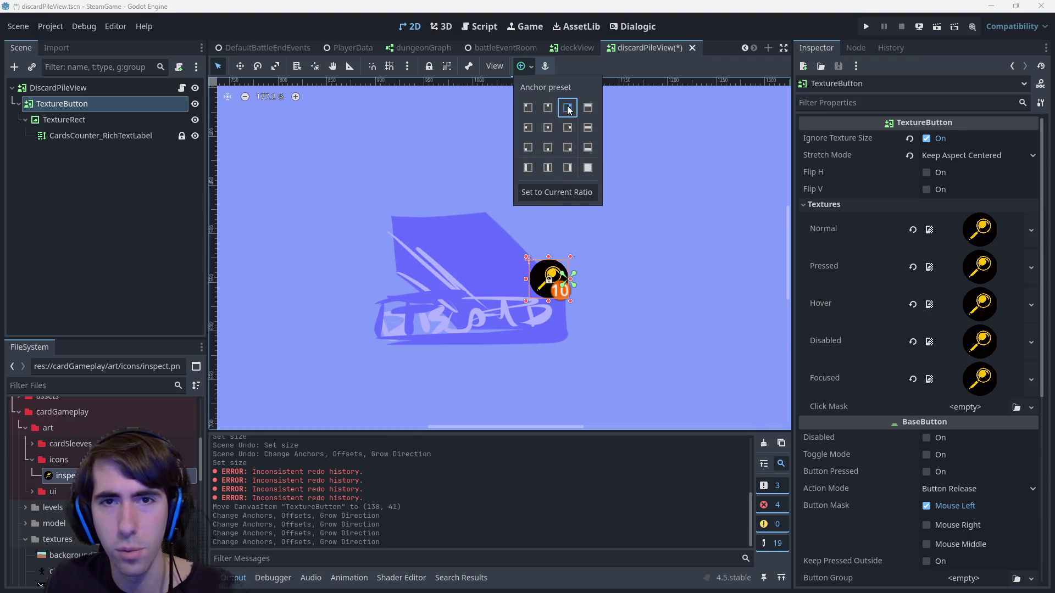
left_click(568, 108)
left_click(567, 147)
left_click(567, 128)
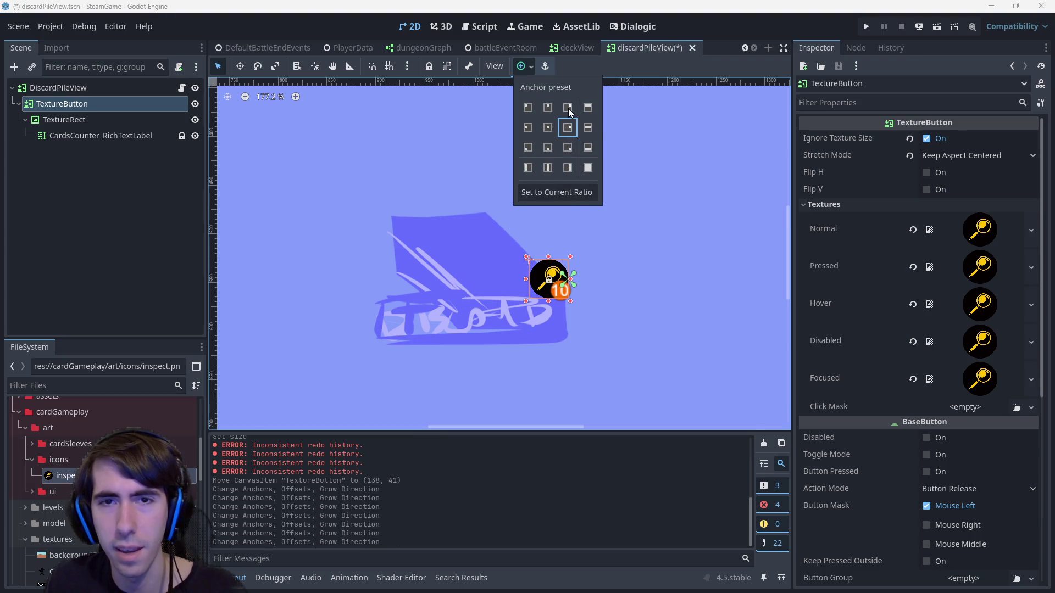
left_click(567, 107)
left_click(529, 146)
left_click(548, 128)
left_click(565, 127)
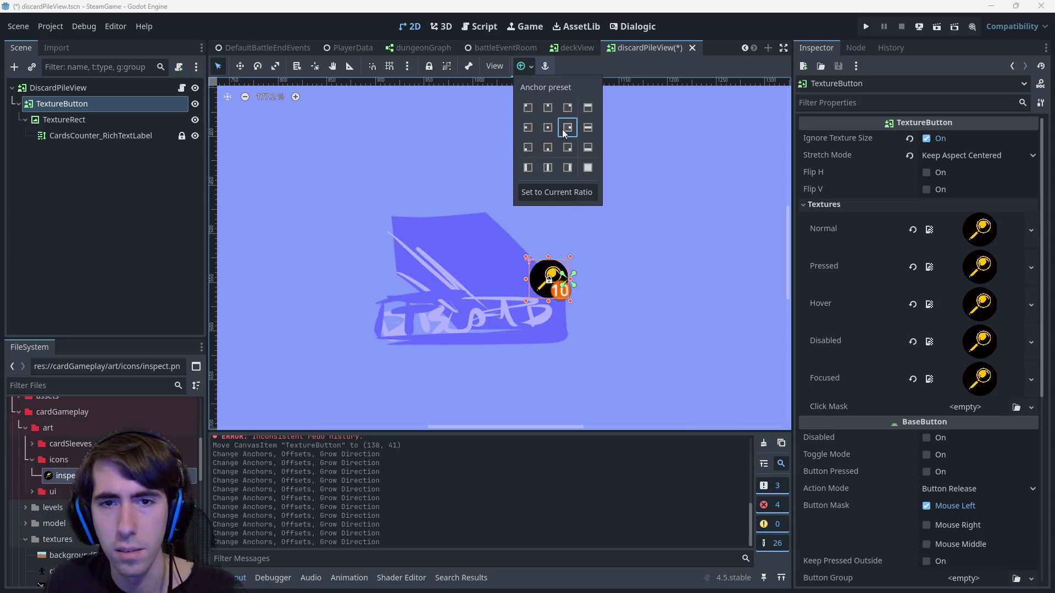
left_click(549, 255)
Anchor the button to the centre, drag it to the card's top-right corner, and save
left_click(522, 66)
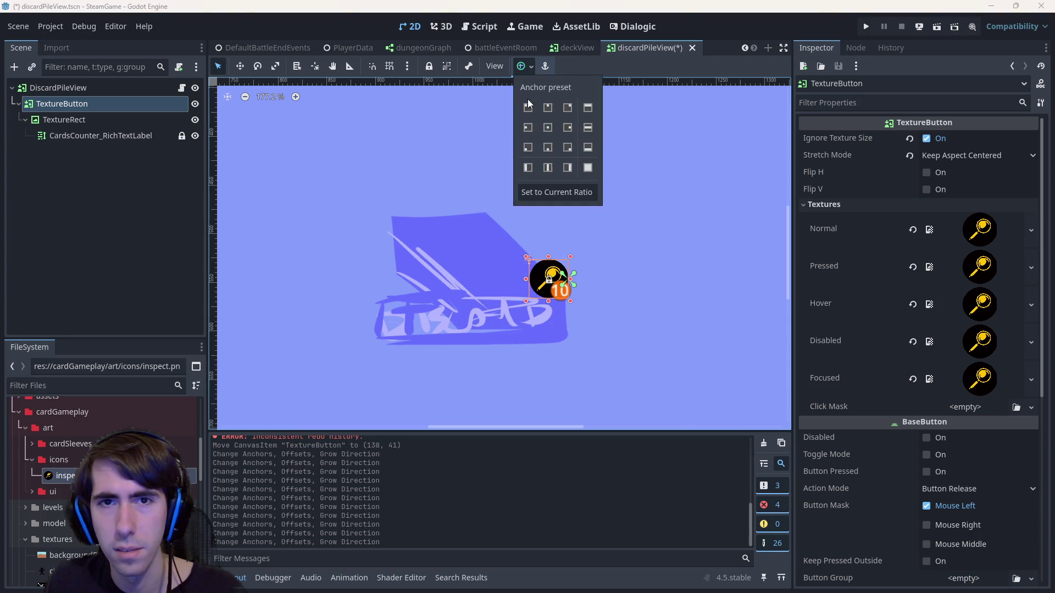
left_click(551, 129)
left_click(476, 269)
left_click_drag(476, 269, 529, 232)
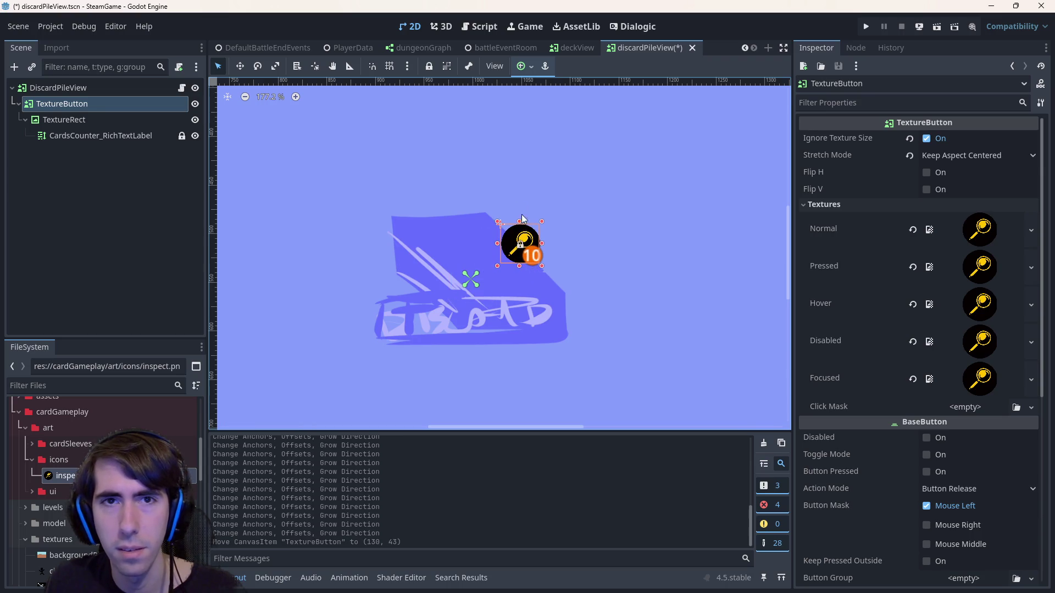
key("ctrl+s")
left_click(392, 48)
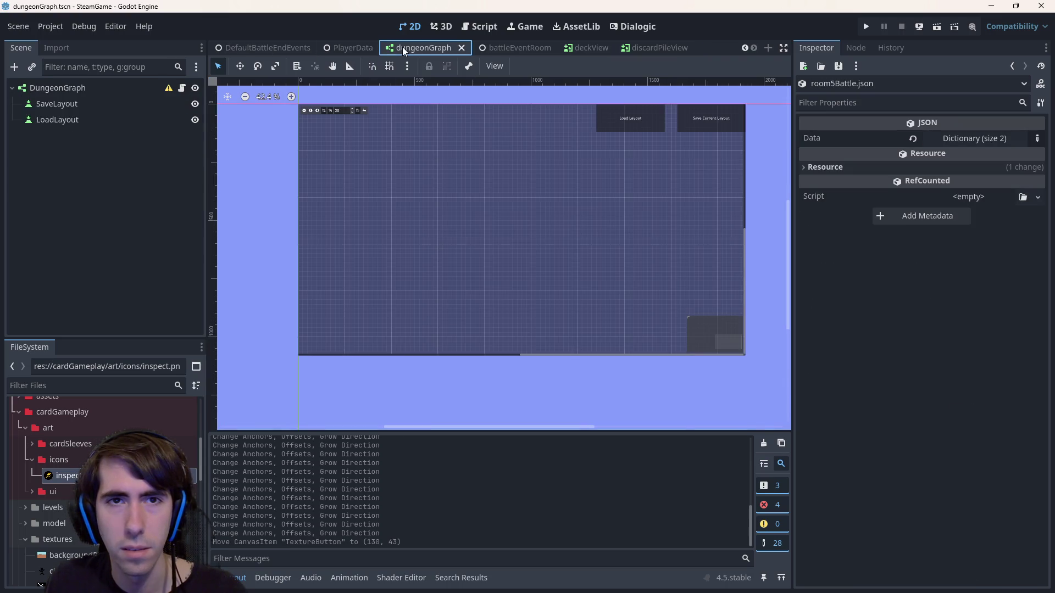
Run the tutorial3 scene and drag two slime cards from the hand onto the battlefield
scroll(312, 51, "down", 8)
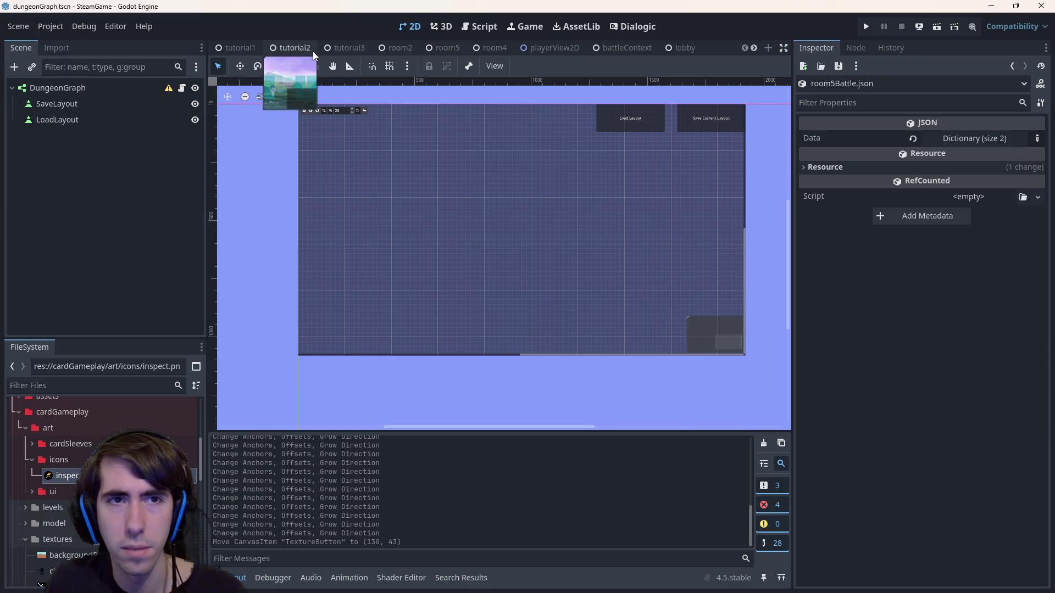
left_click(343, 46)
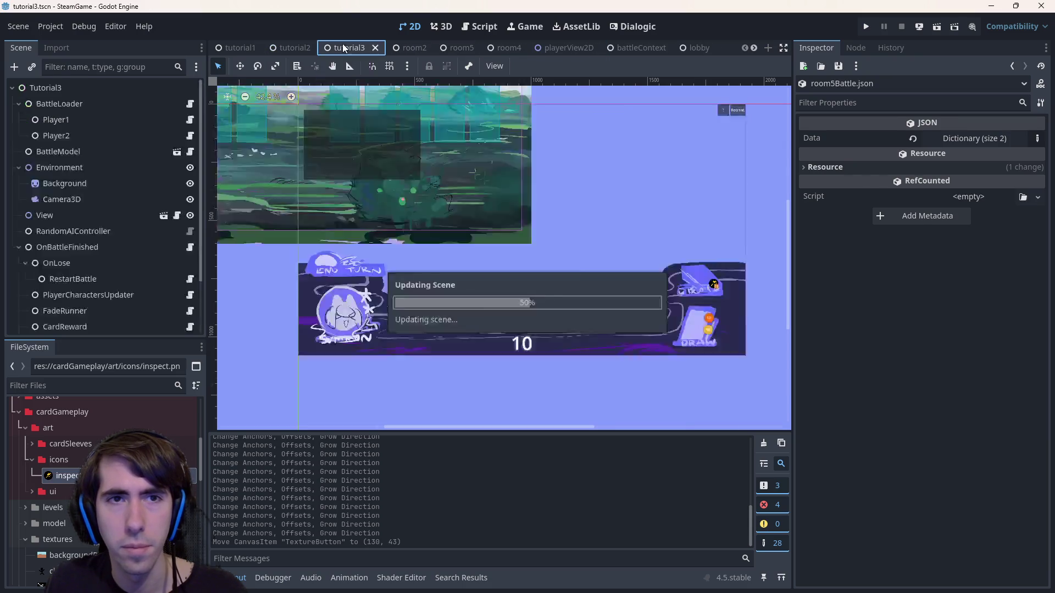
left_click(935, 27)
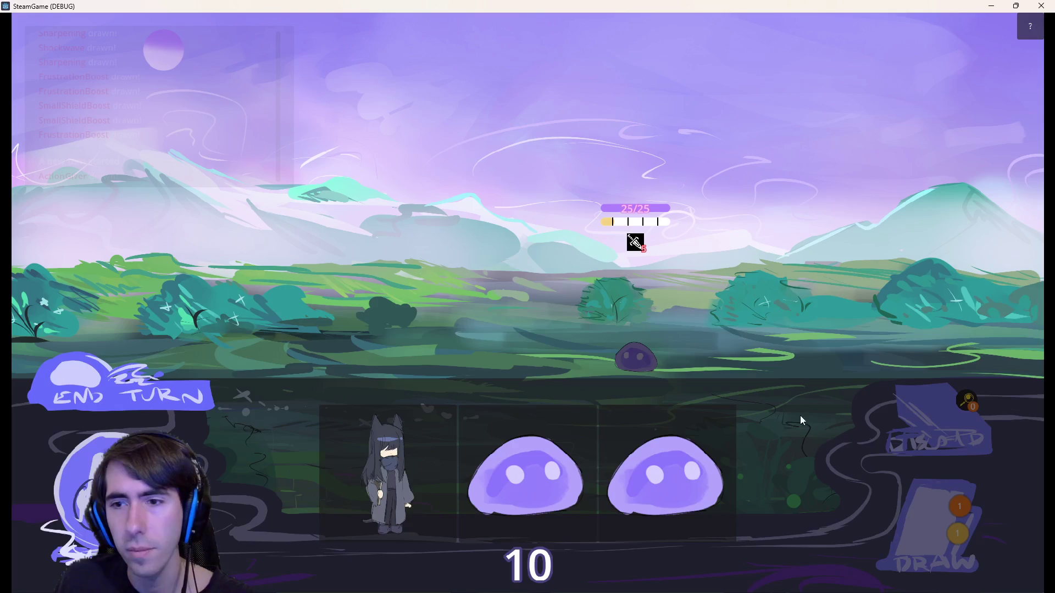
left_click_drag(467, 437, 352, 291)
left_click_drag(528, 473, 278, 326)
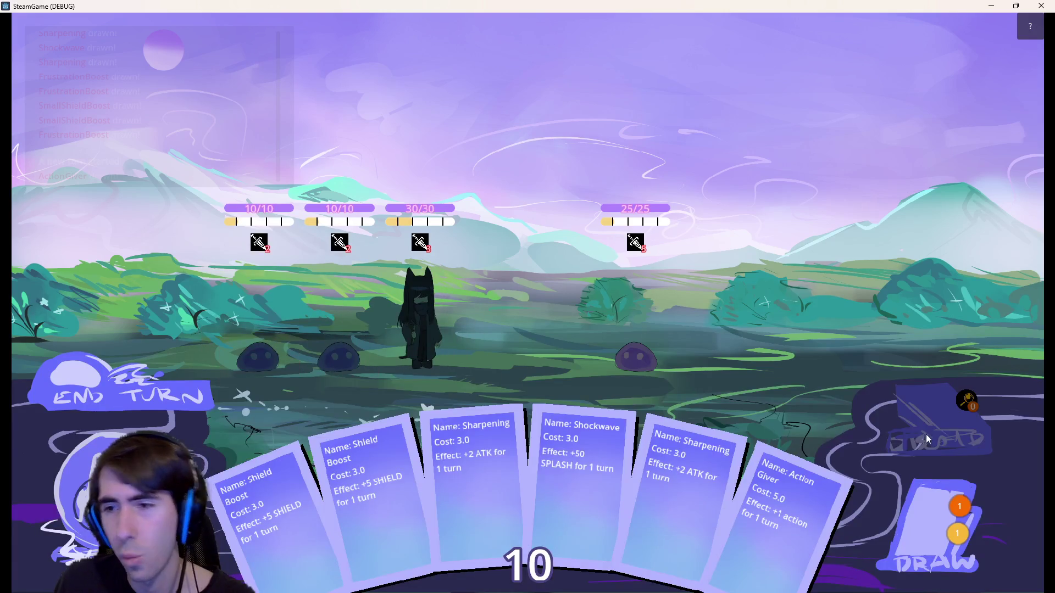
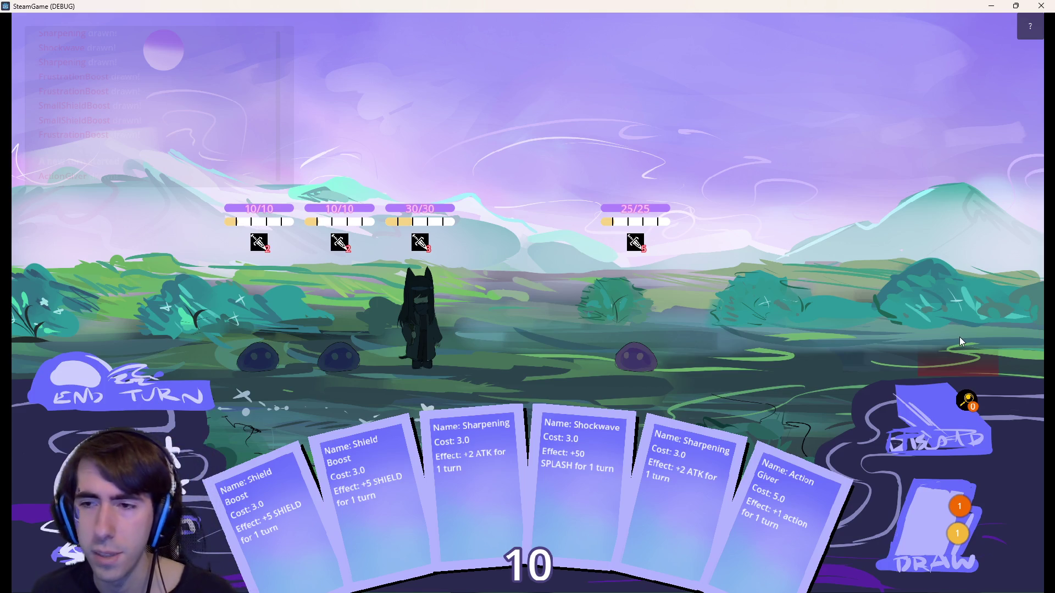
Close the game, open DiscardPileView from playerView2D as its own scene, and select its TextureRect
left_click(1042, 6)
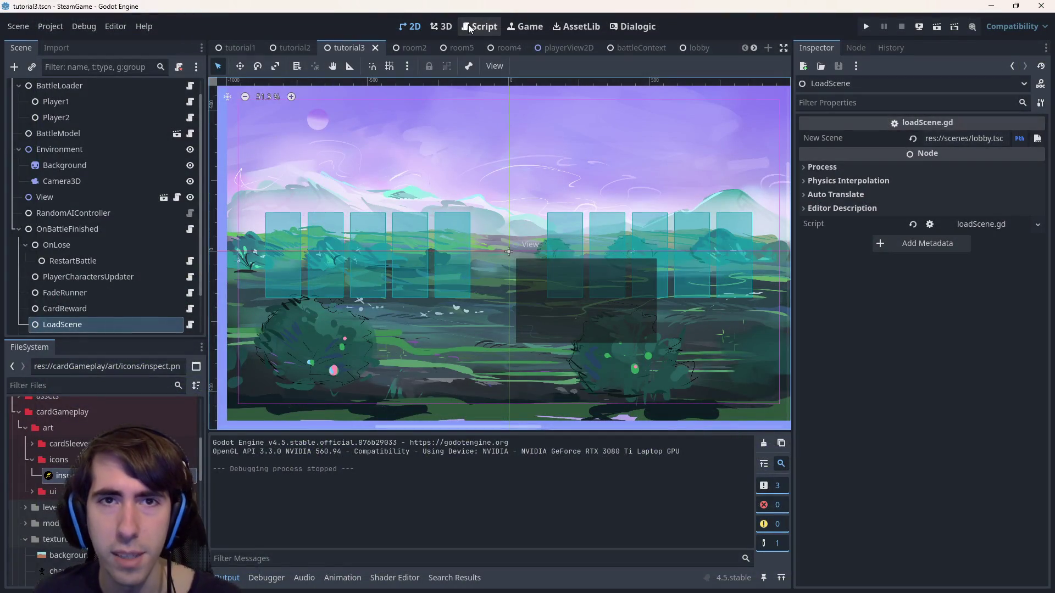
left_click(470, 30)
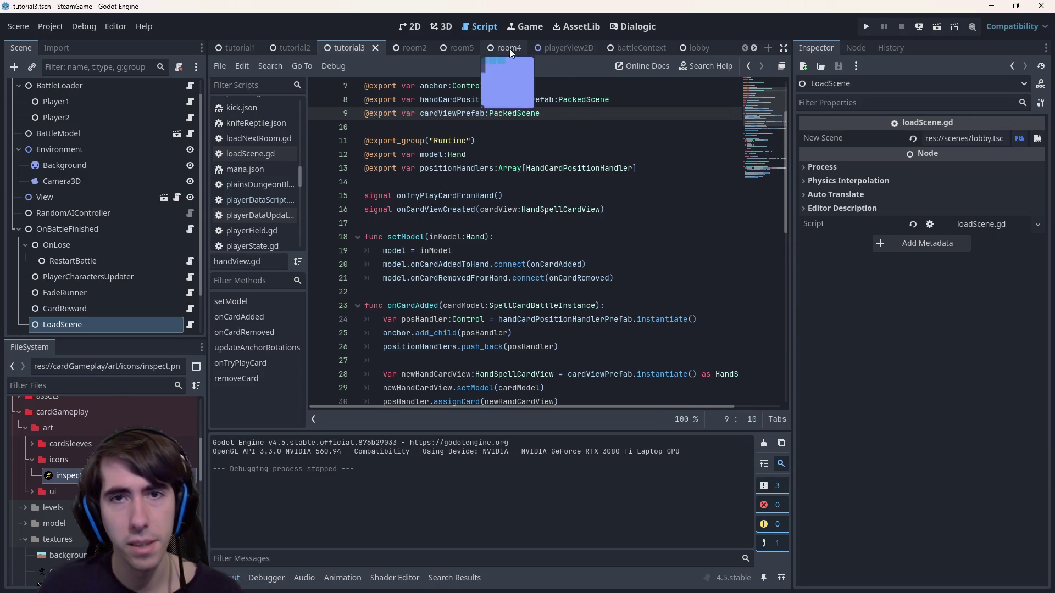
left_click(539, 52)
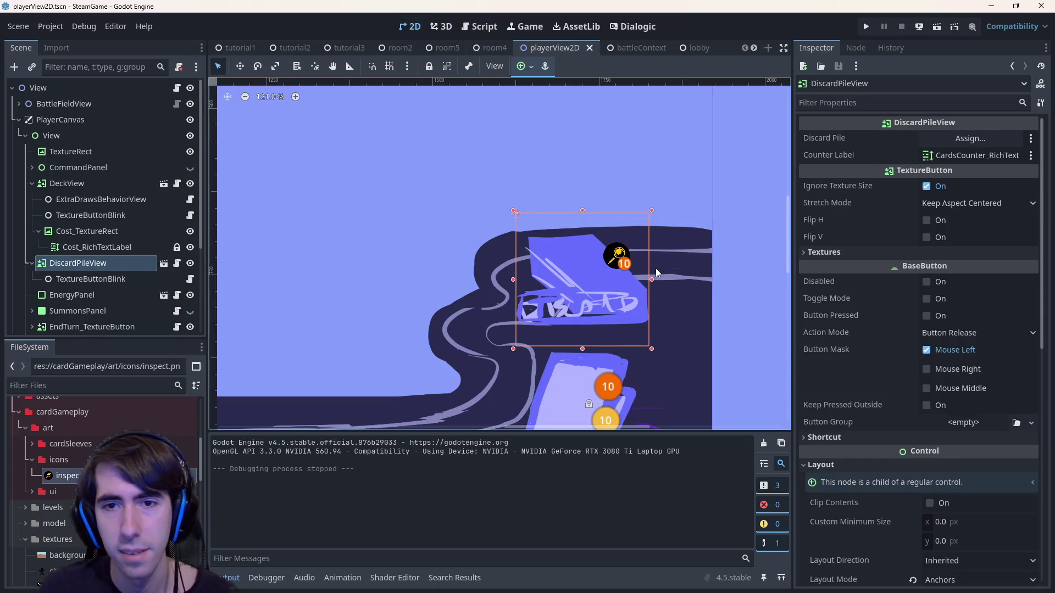
scroll(625, 269, "up", 4)
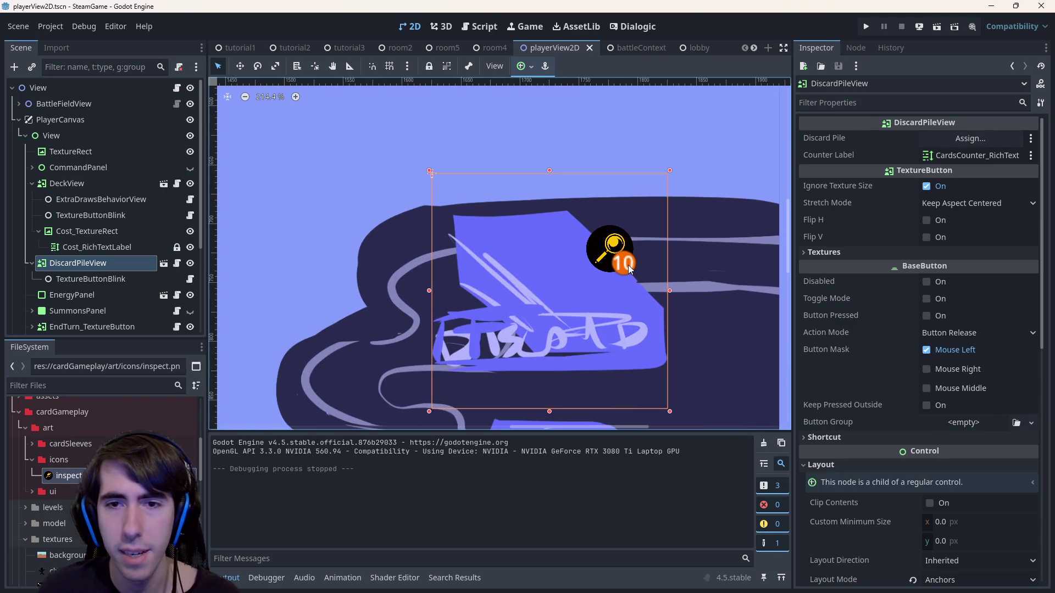
double_click(627, 267)
left_click(532, 263)
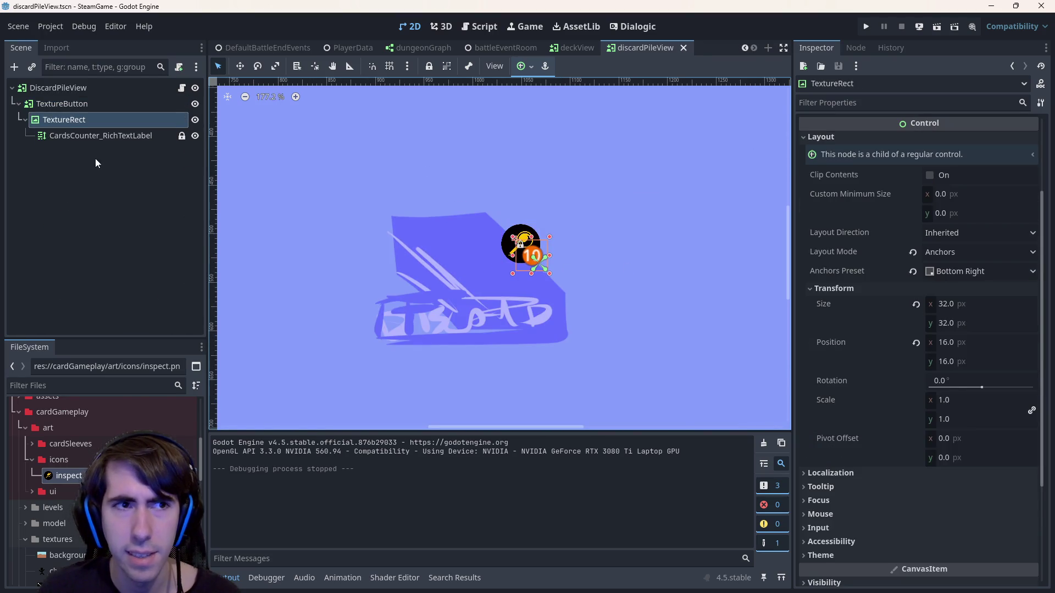
Try new Text values on CardsCounter_RichTextLabel, then undo back to 10 and save the scene
left_click(100, 135)
left_click(860, 170)
type("00")
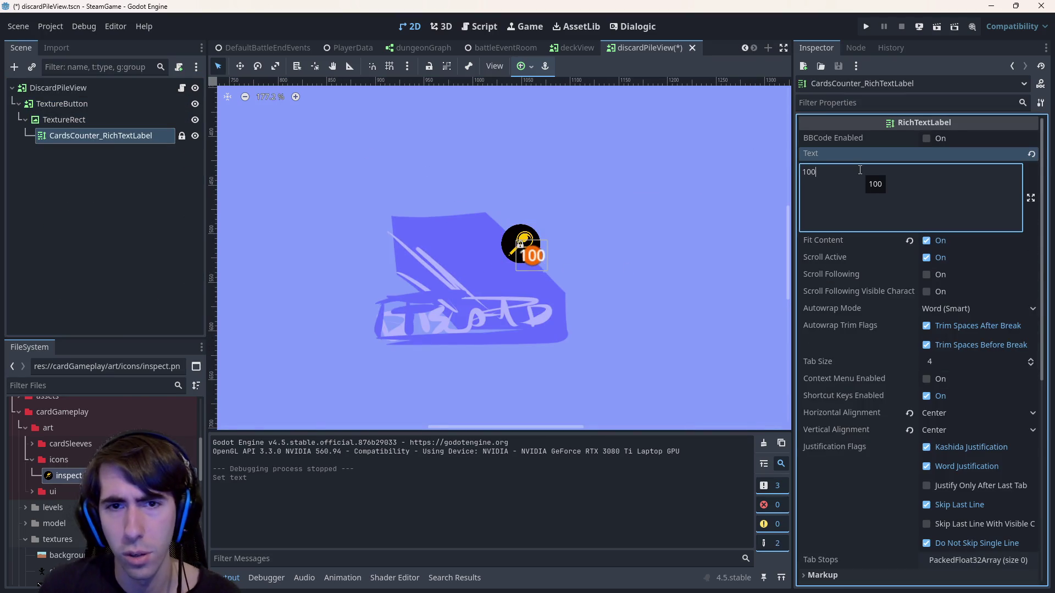
key("BackSpace")
type("0")
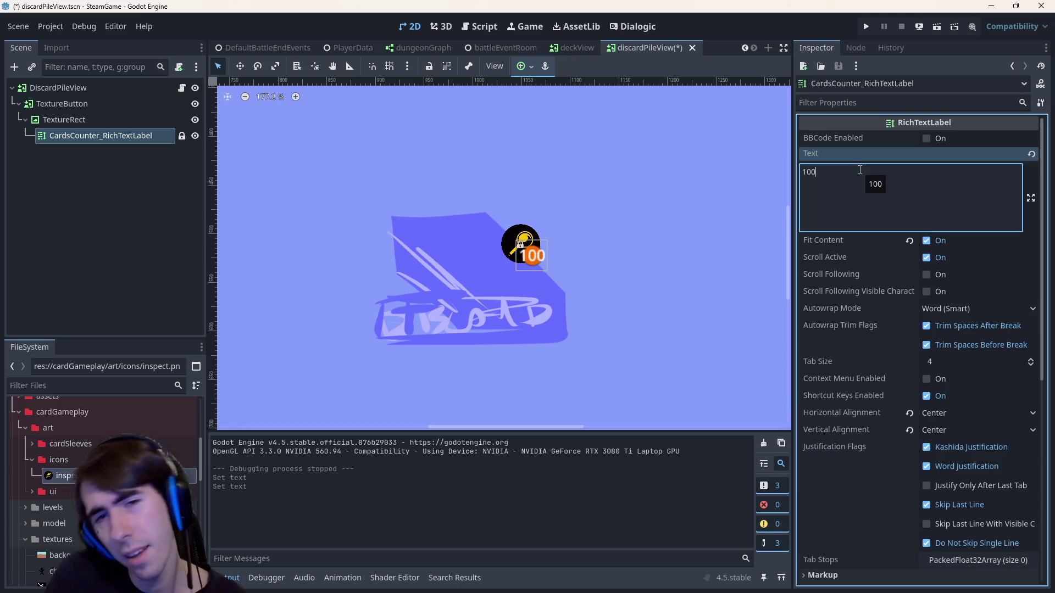
key("BackSpace")
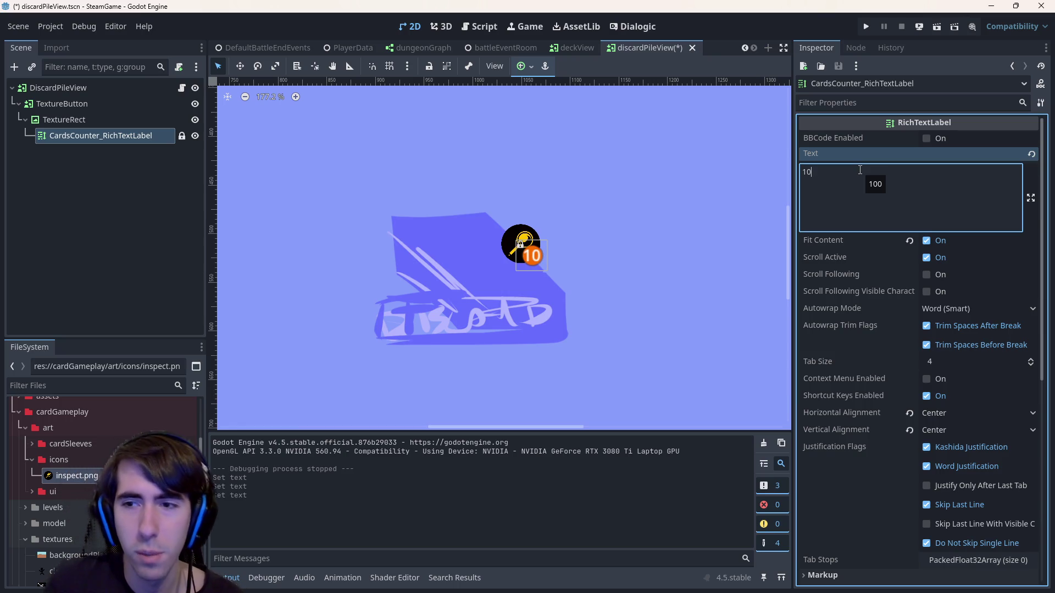
type("0")
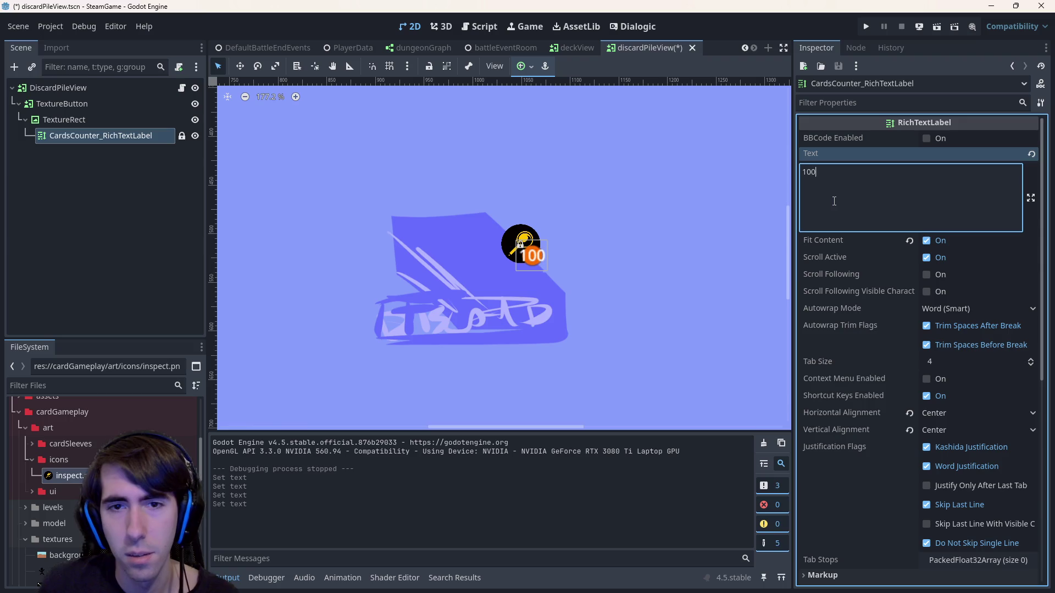
left_click(638, 302)
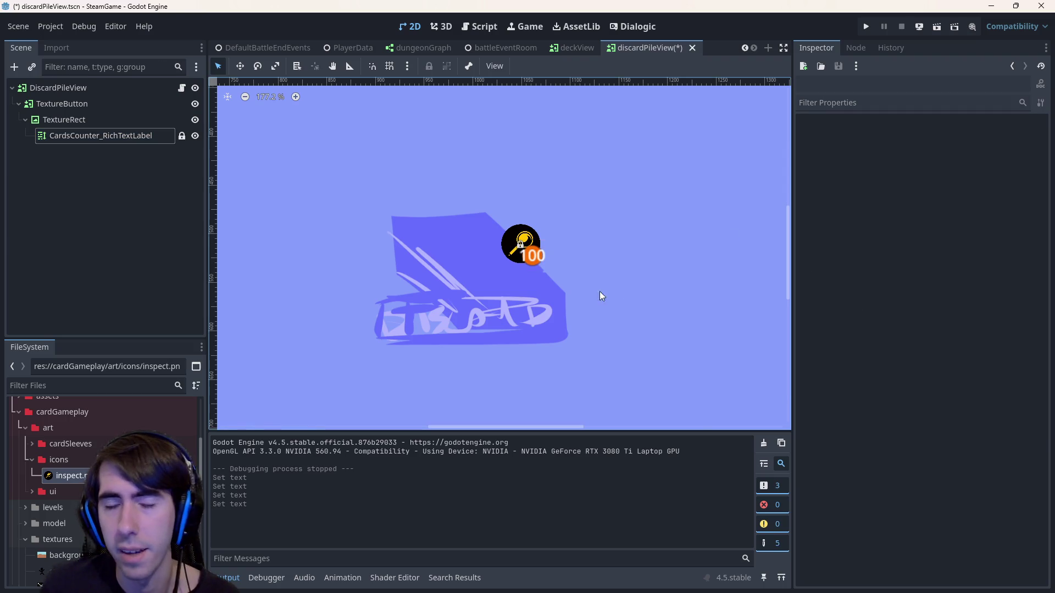
left_click(532, 261)
left_click(641, 374)
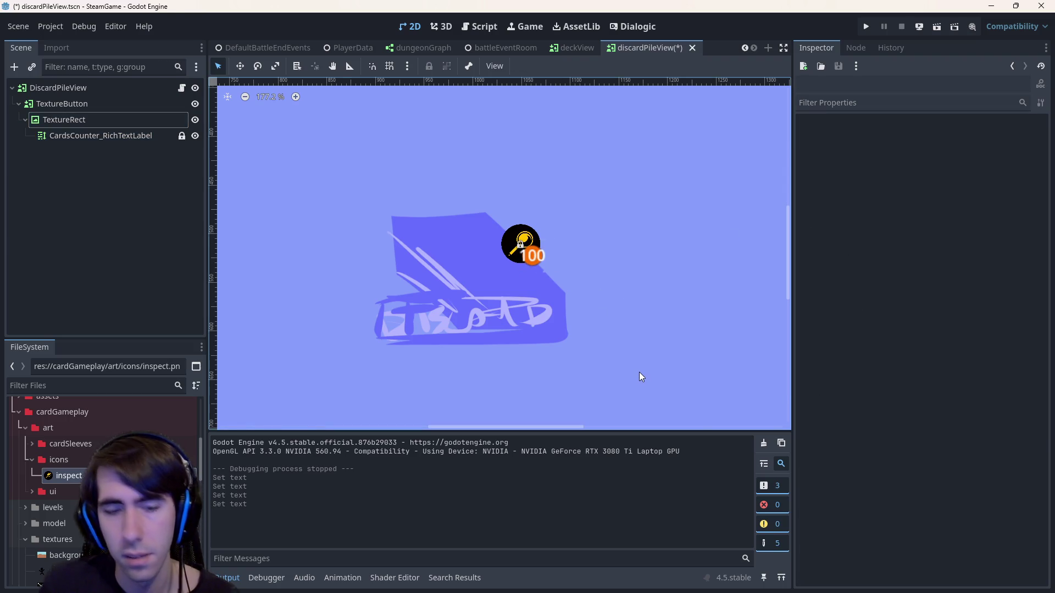
key("ctrl+z")
key("ctrl+s")
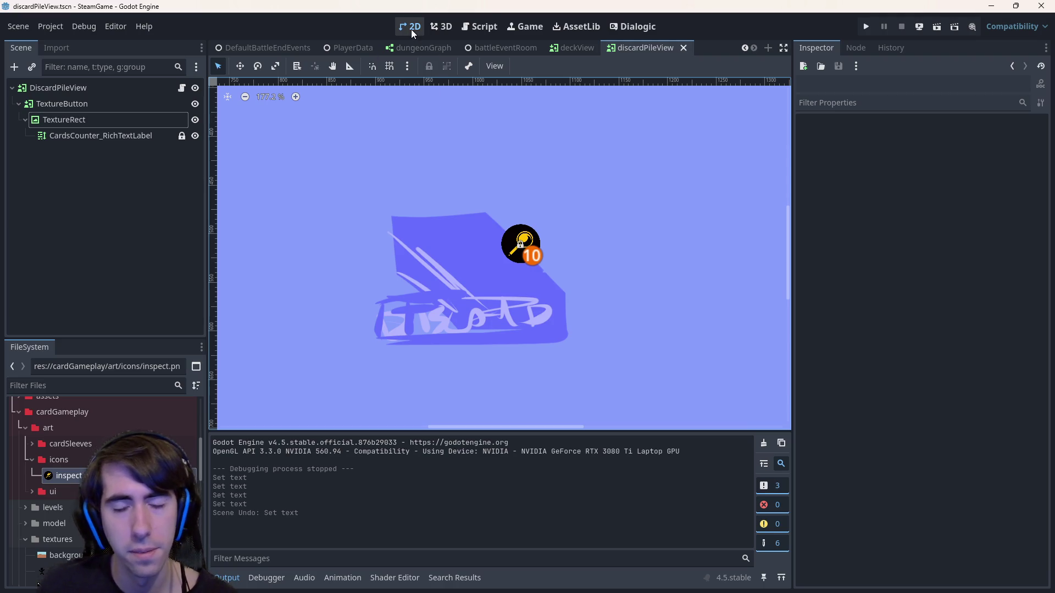
Retype the counter label's Text, trying 99 and 110 before settling on 55
left_click(540, 257)
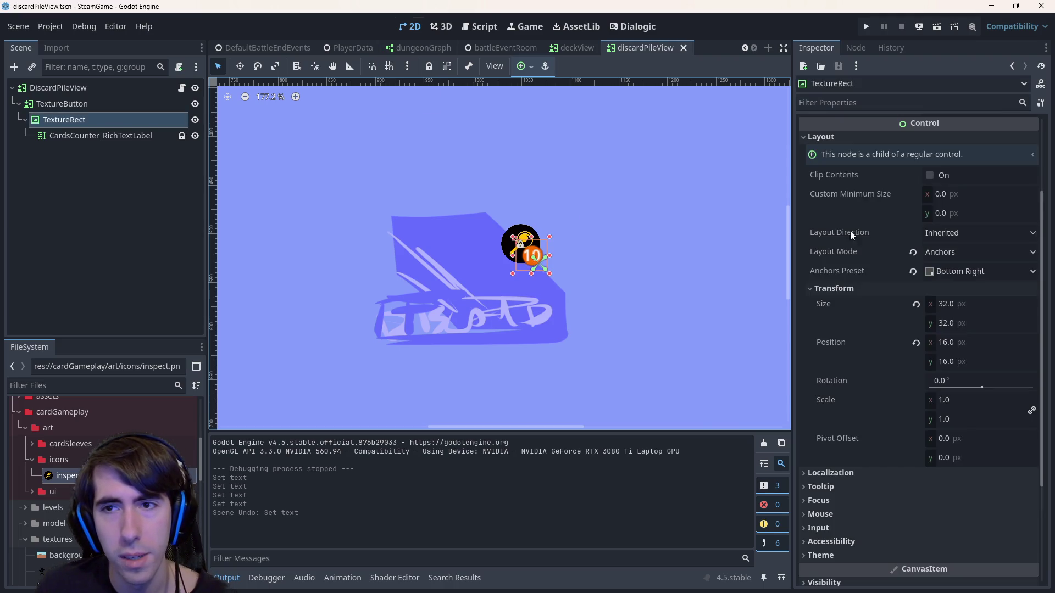
left_click(133, 135)
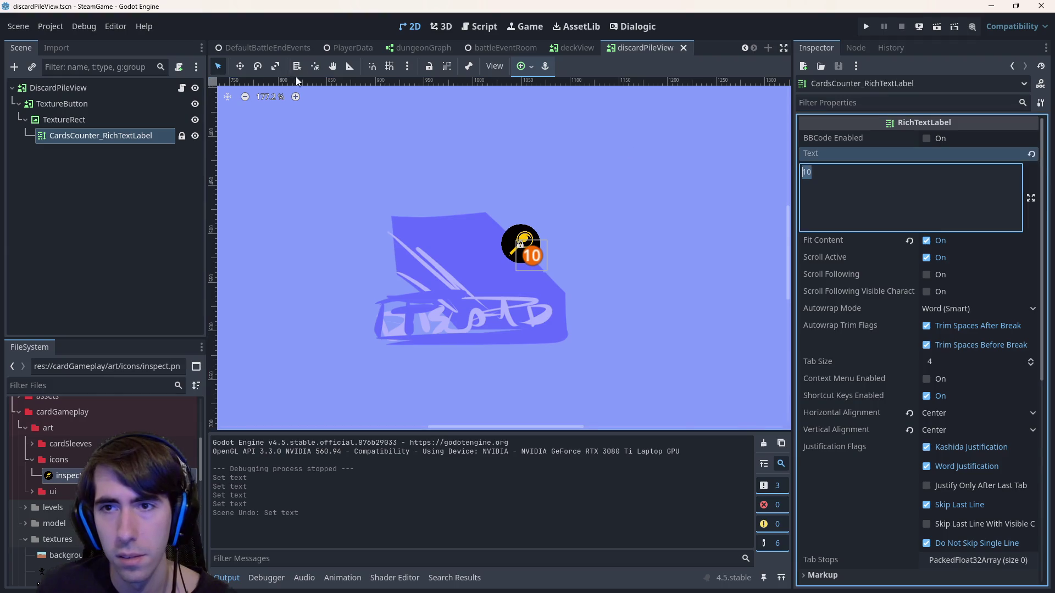
type("99")
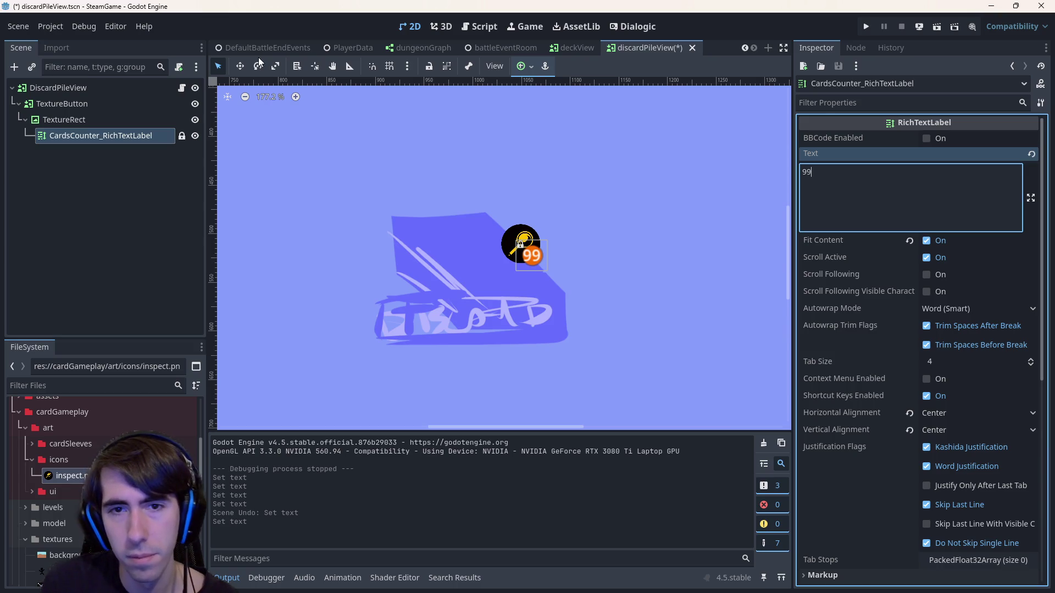
key("BackSpace")
key("BackSpace")
type("110")
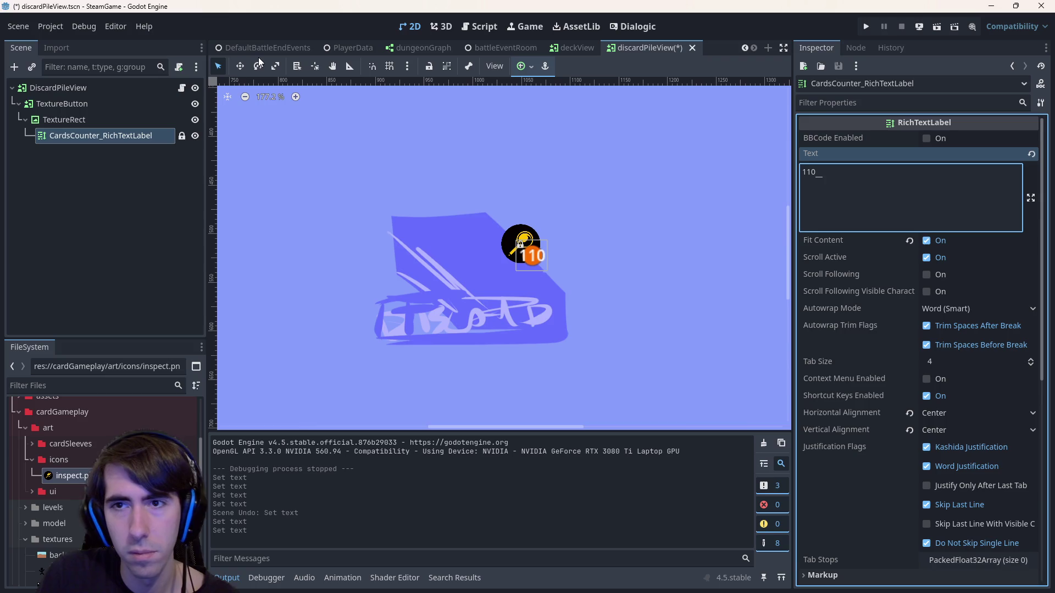
key("BackSpace")
key("BackSpace")
type("0")
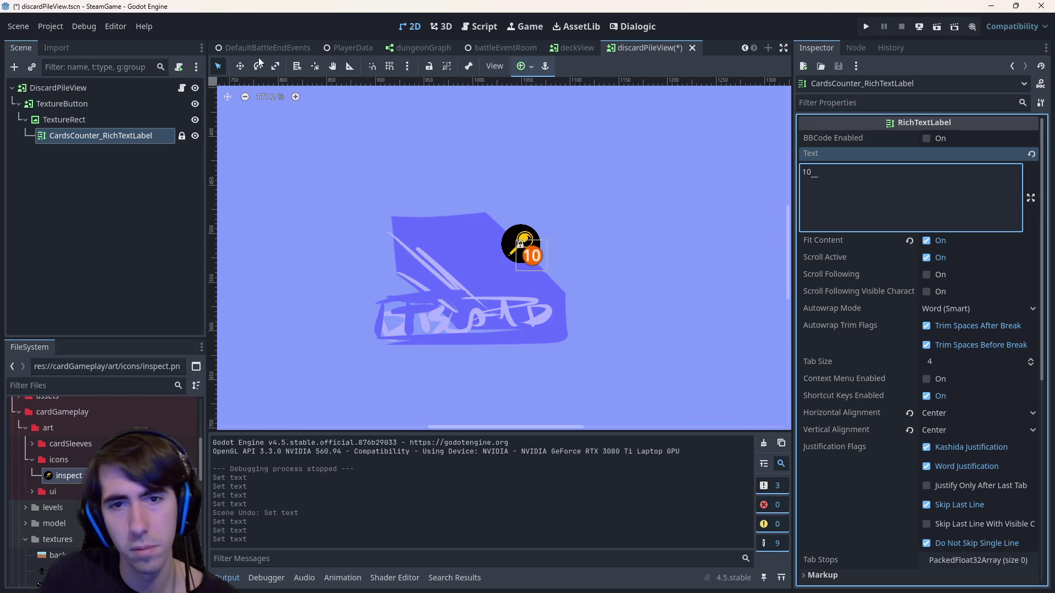
key("BackSpace")
type("55")
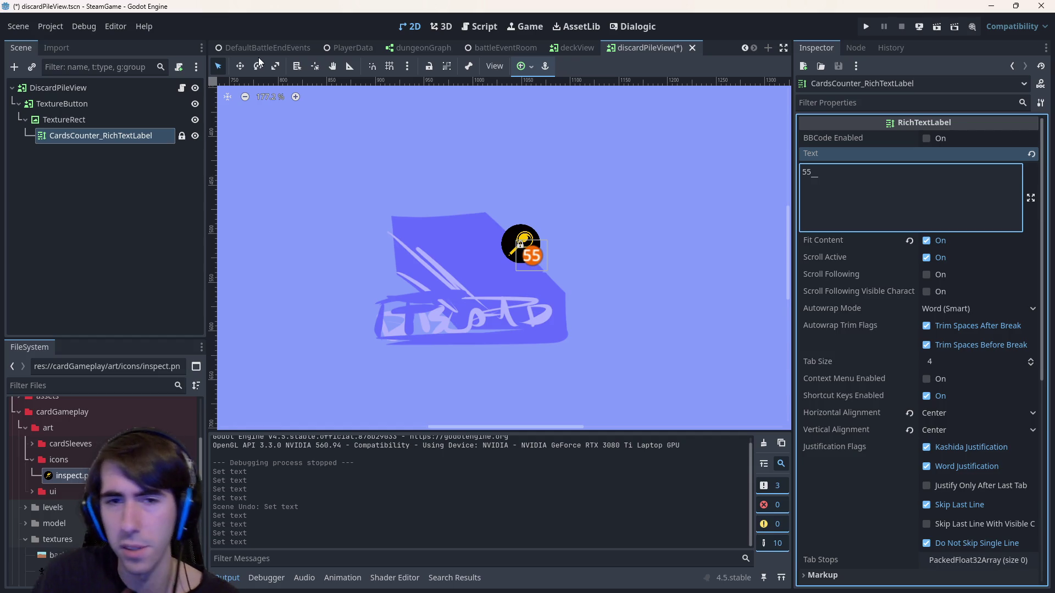
Apply the Full Rect anchor preset to CardsCounter_RichTextLabel so it fills the badge
left_click(91, 120)
left_click(96, 138)
left_click(94, 117)
left_click(97, 137)
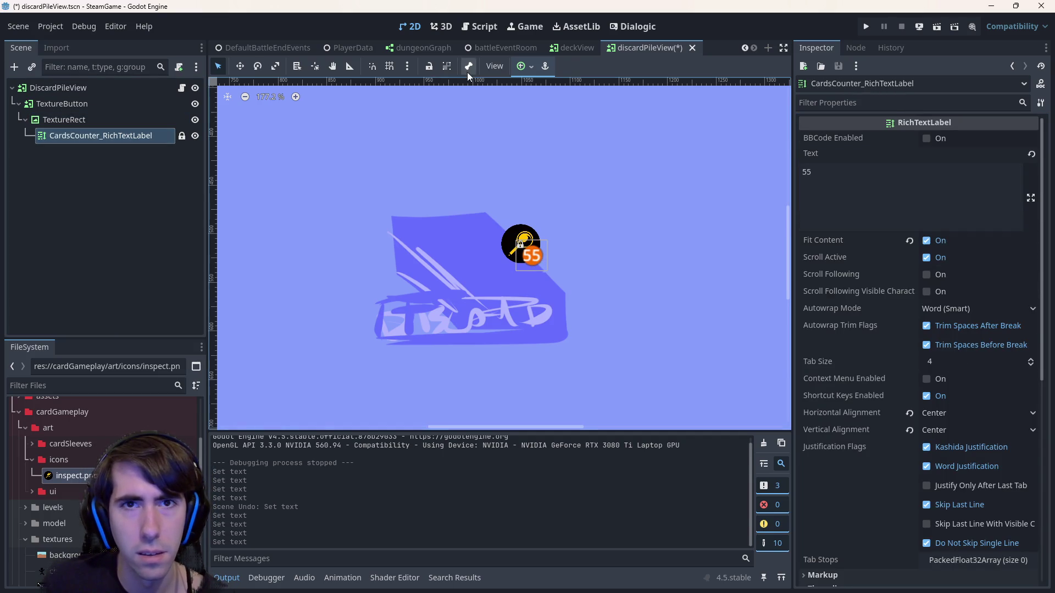
left_click(520, 66)
left_click(549, 135)
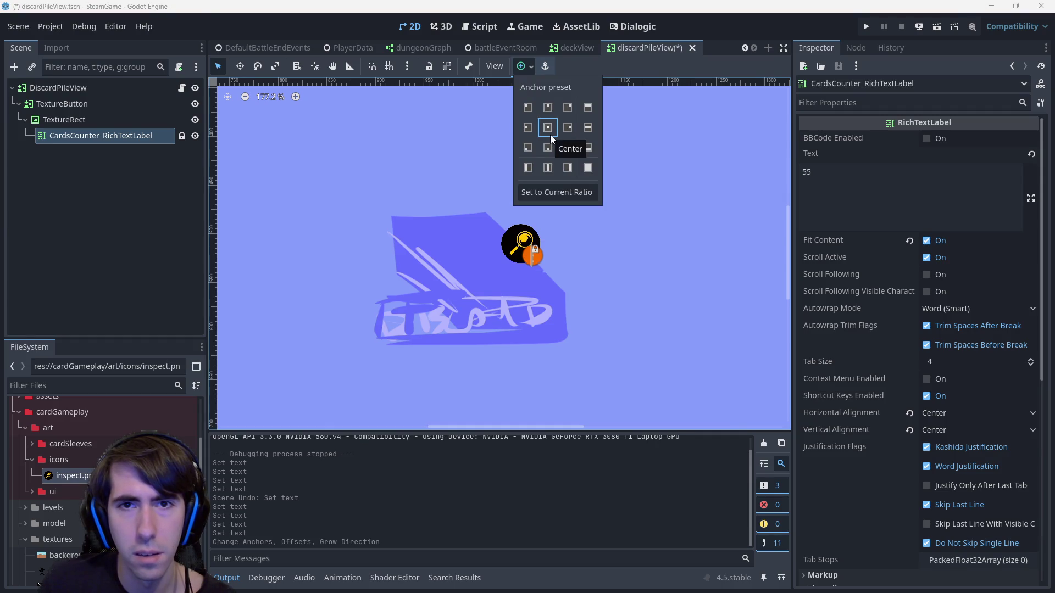
left_click(588, 132)
left_click(589, 168)
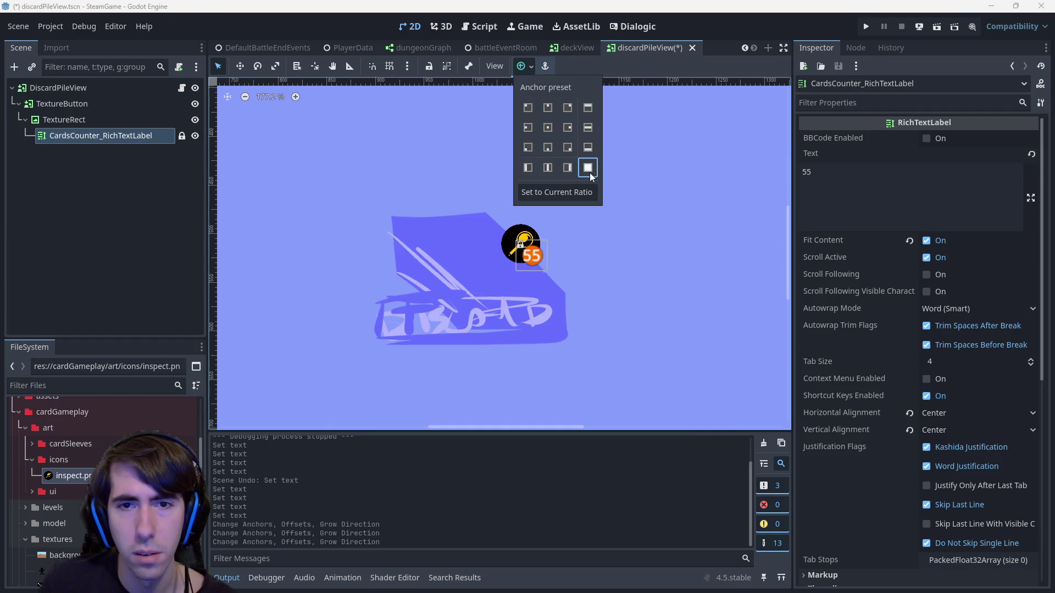
left_click(486, 4)
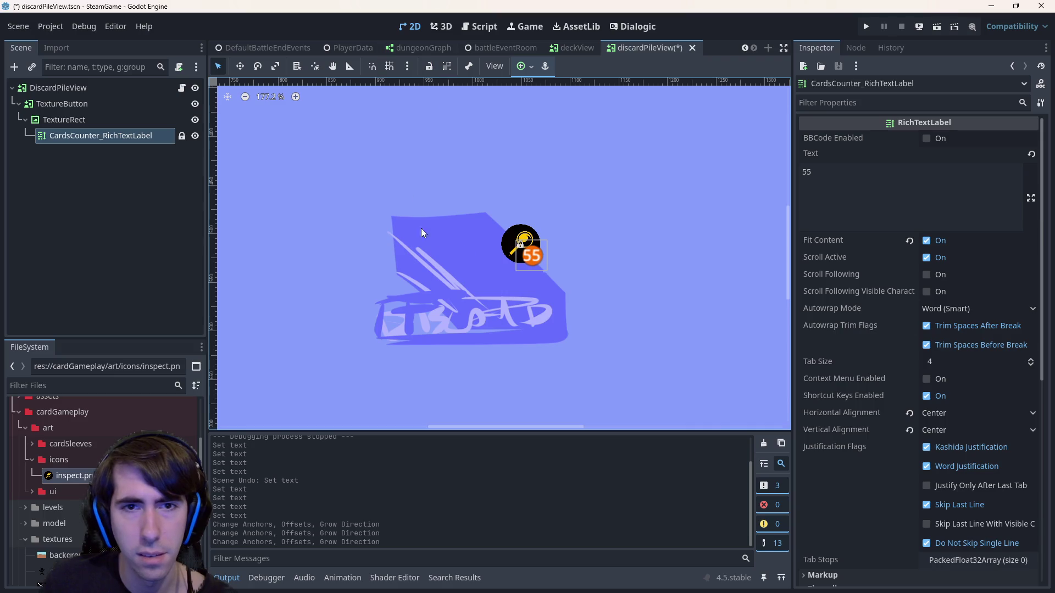
Inspect the TextureRect badge's GradientTexture2D in the Inspector
left_click(104, 120)
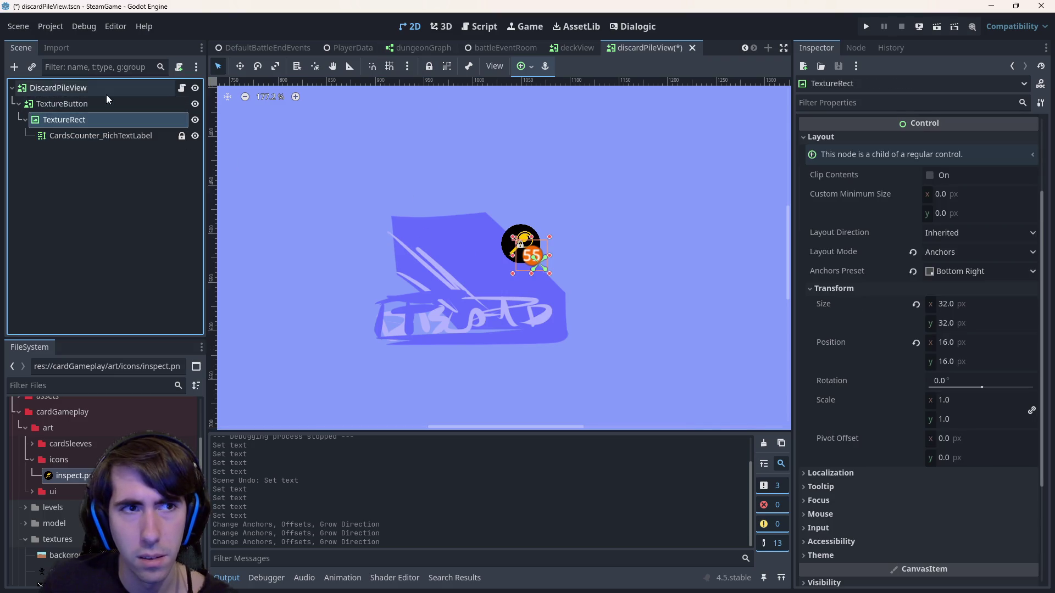
left_click(111, 109)
left_click(110, 122)
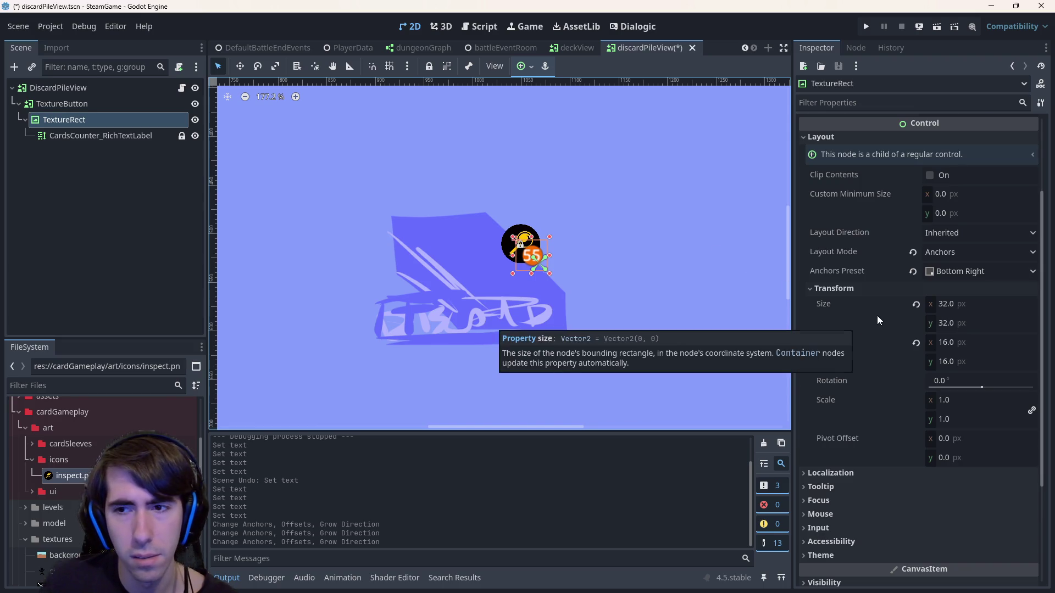
scroll(877, 316, "down", 3)
scroll(877, 315, "up", 5)
left_click(953, 156)
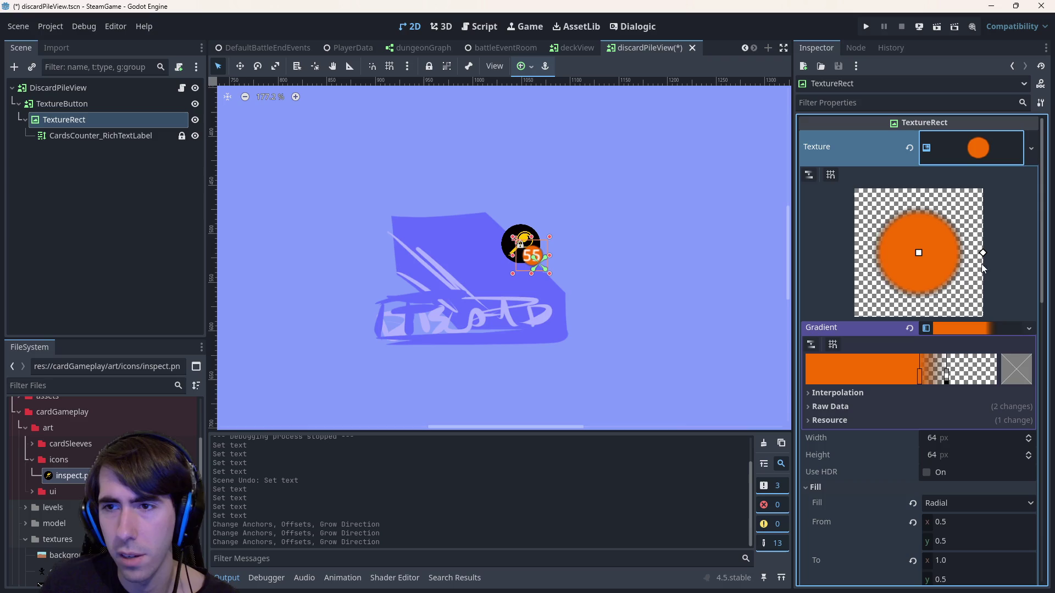
scroll(861, 484, "down", 2)
scroll(862, 484, "up", 2)
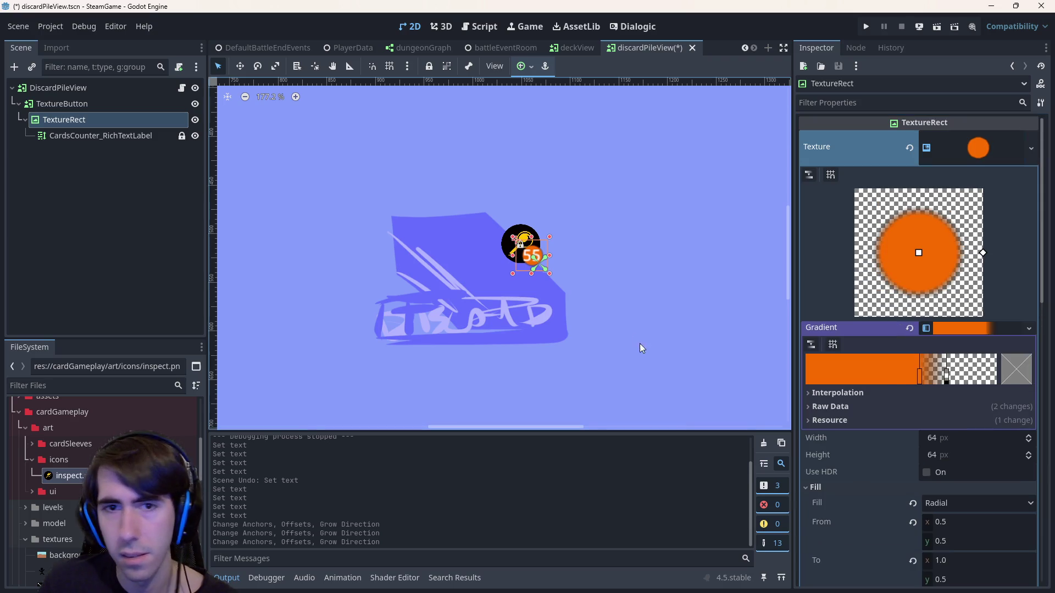
left_click(78, 104)
left_click(90, 118)
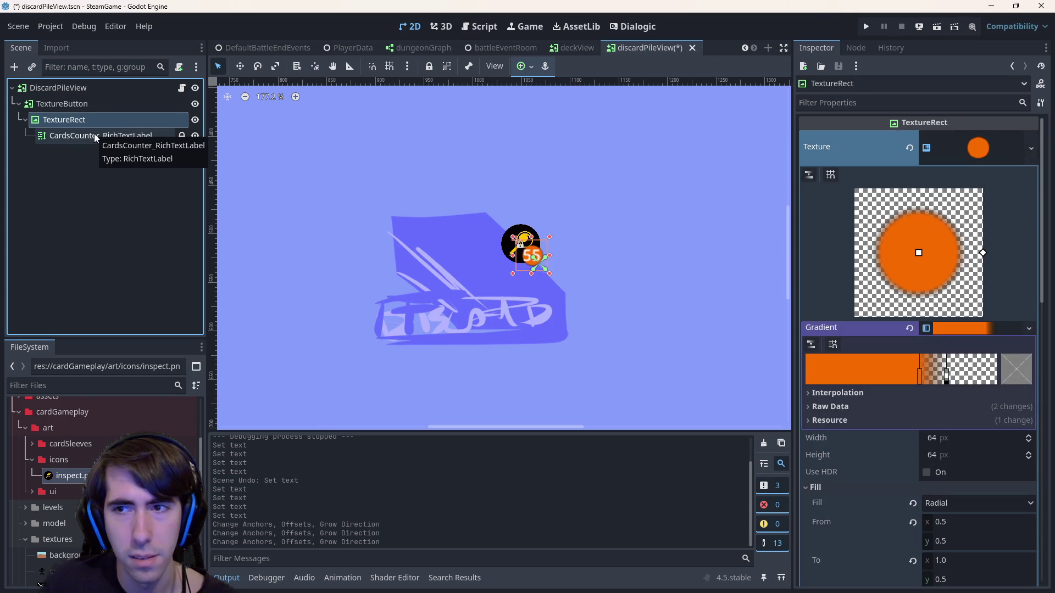
Reselect the counter label and begin editing its Text property
left_click(94, 135)
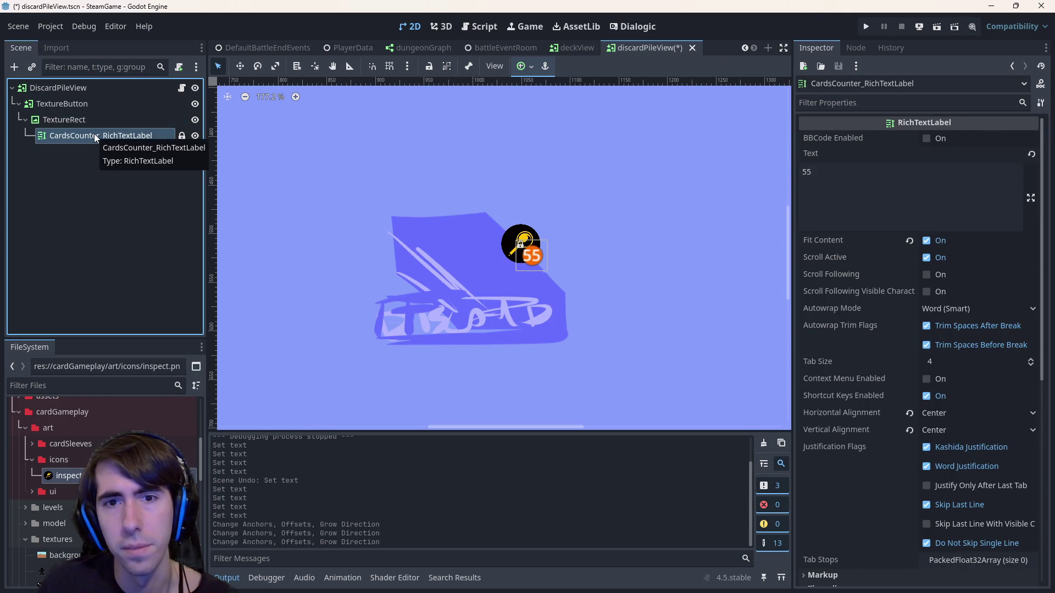
left_click(91, 121)
left_click(94, 130)
left_click(860, 157)
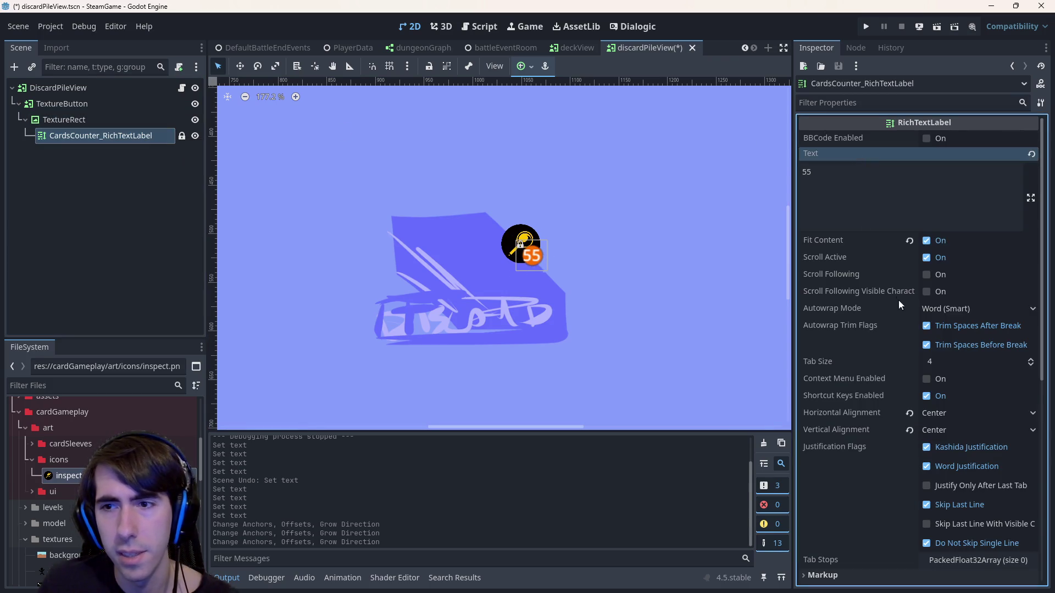
left_click(842, 194)
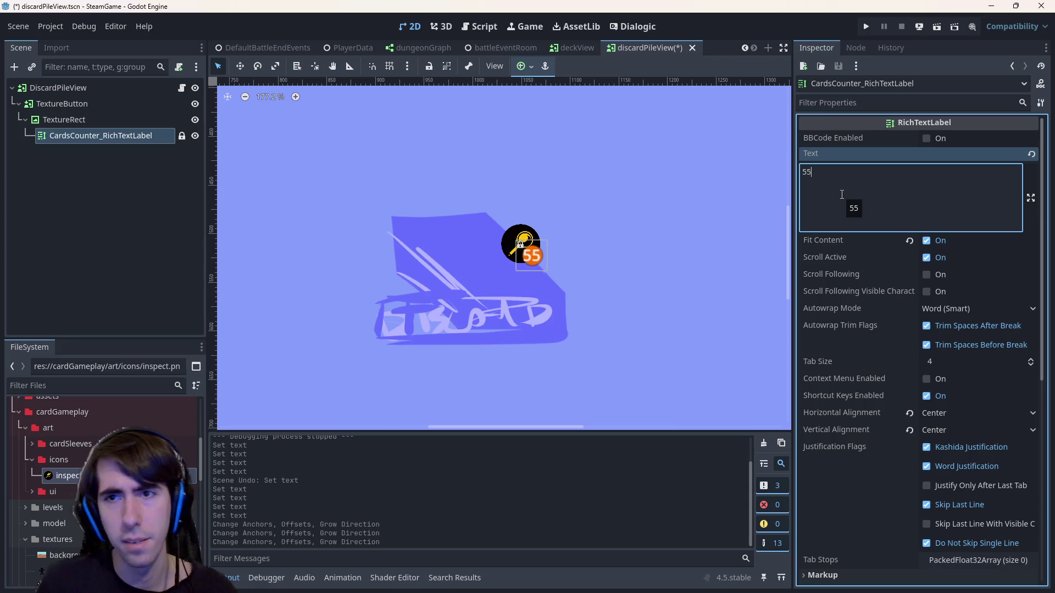
Enable BBCode and try [center] tags around 55, then undo them and save
left_click(944, 137)
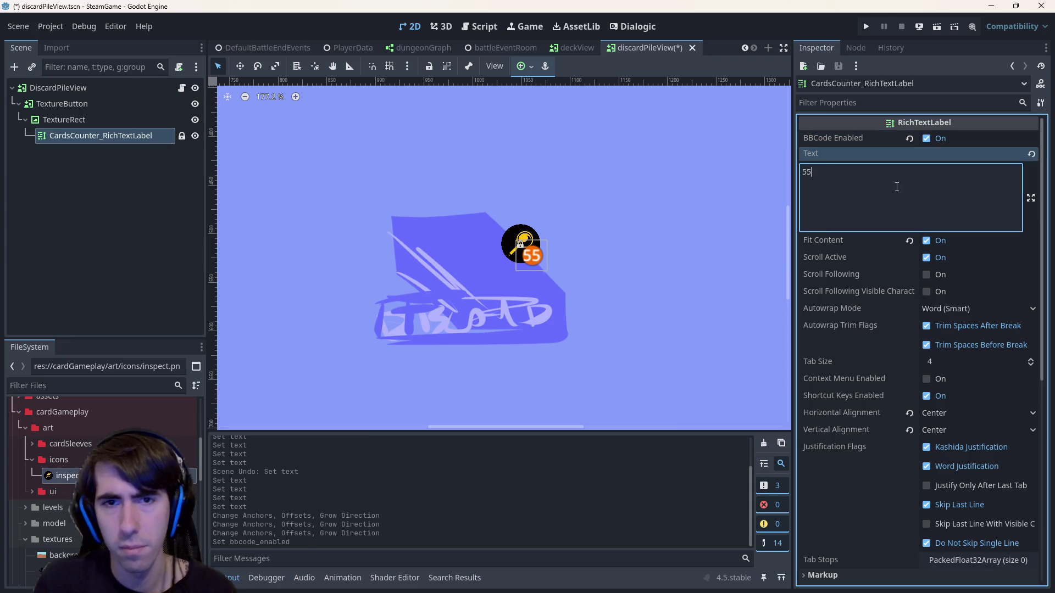
type("[center]")
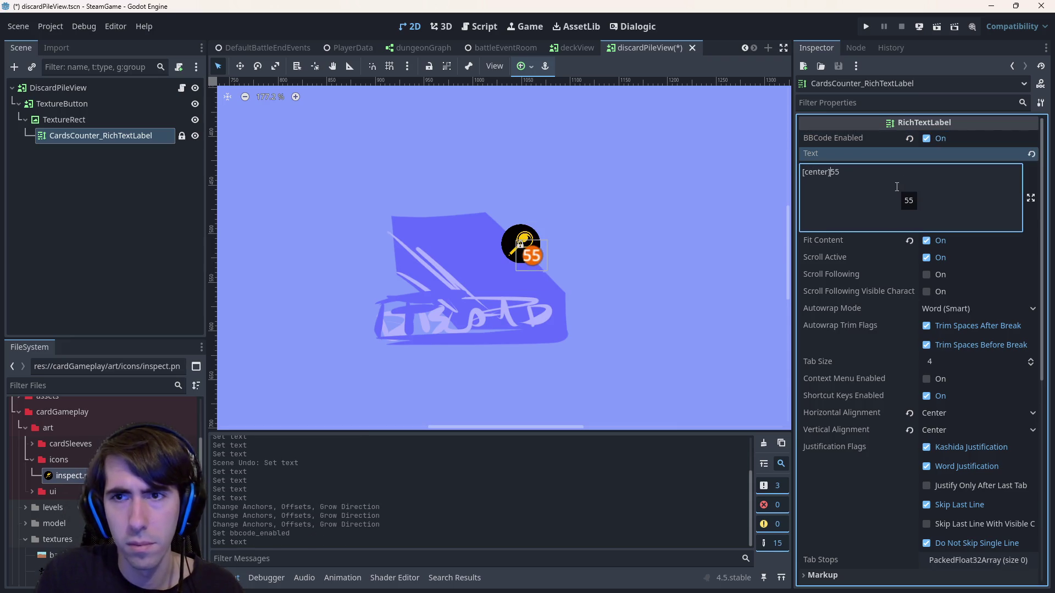
type("[/cet")
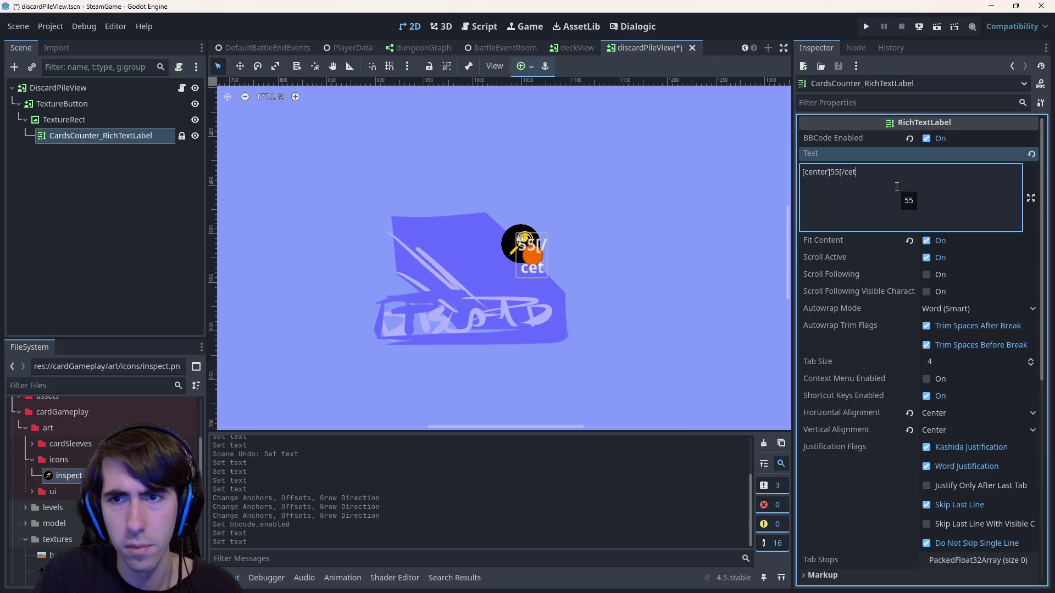
key("BackSpace")
type("enter]")
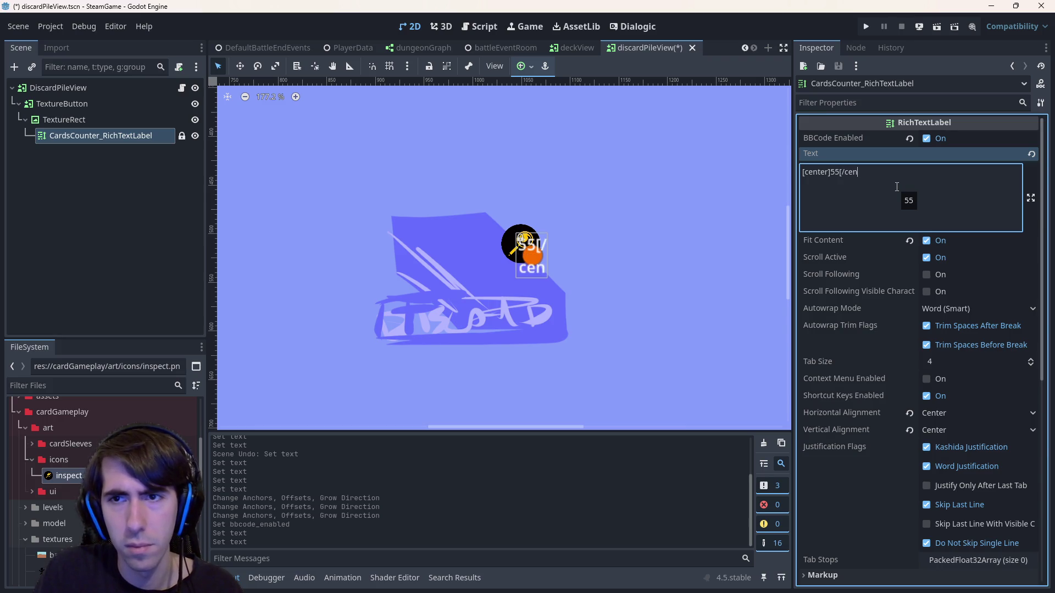
key("ctrl+z")
key("ctrl+z")
key("ctrl+z")
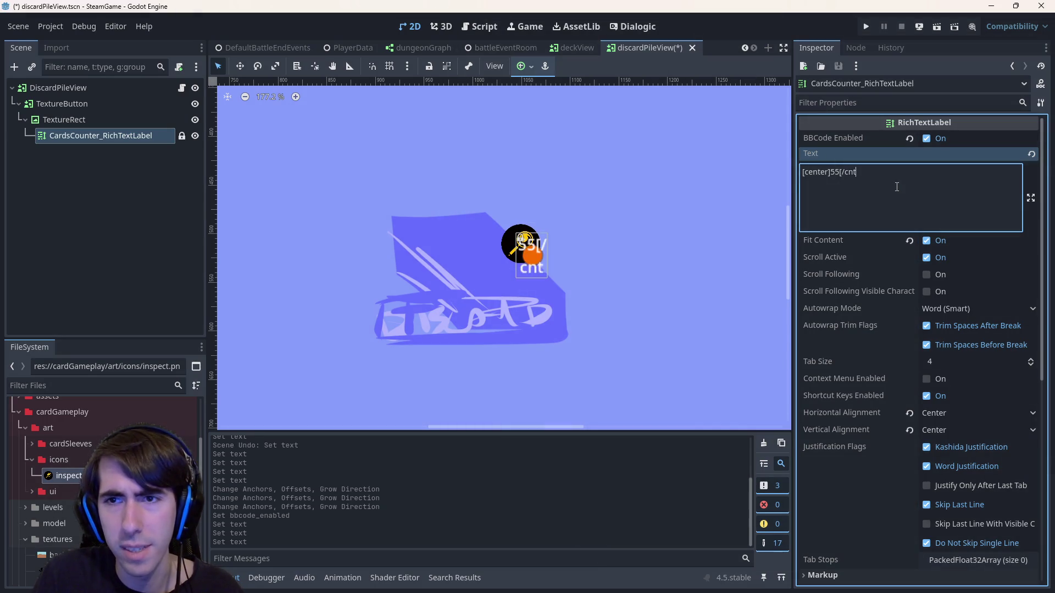
key("ctrl+s")
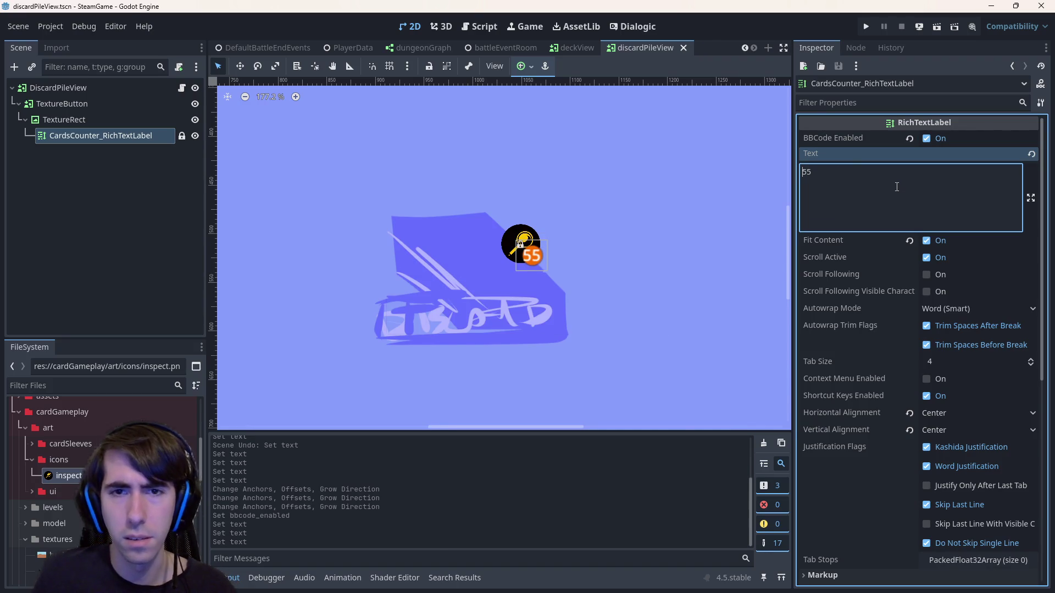
Toggle Scroll Following and look through the label's Markup properties
left_click(897, 187)
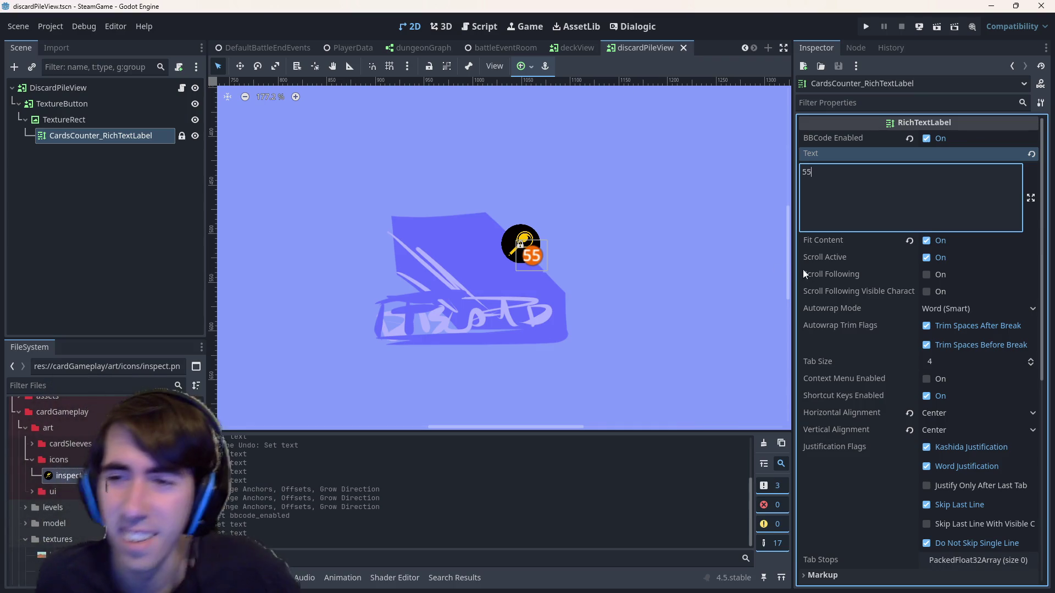
left_click(932, 275)
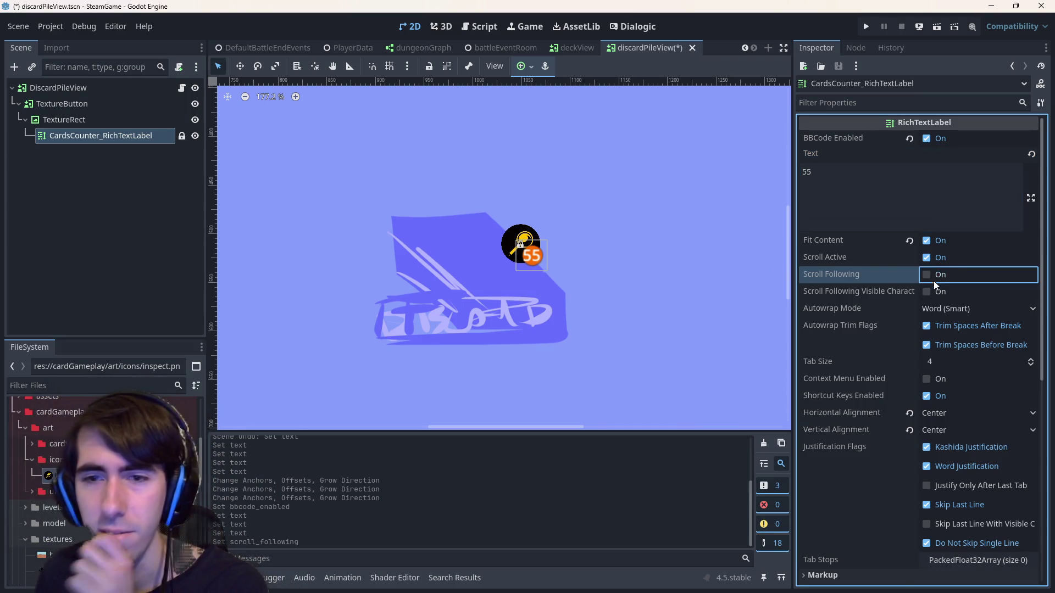
scroll(925, 355, "down", 4)
scroll(924, 352, "down", 8)
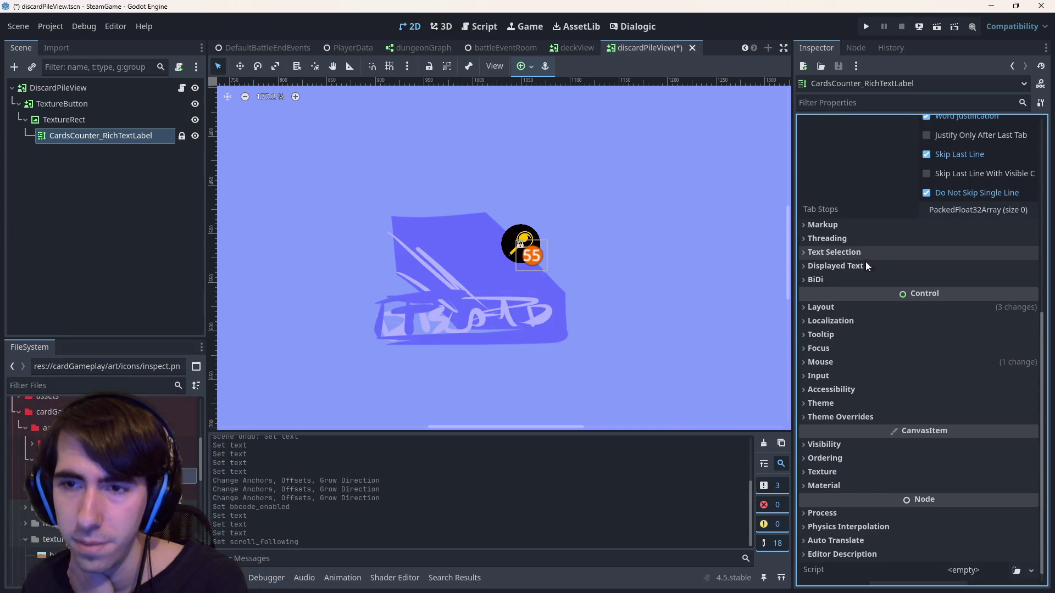
left_click(851, 230)
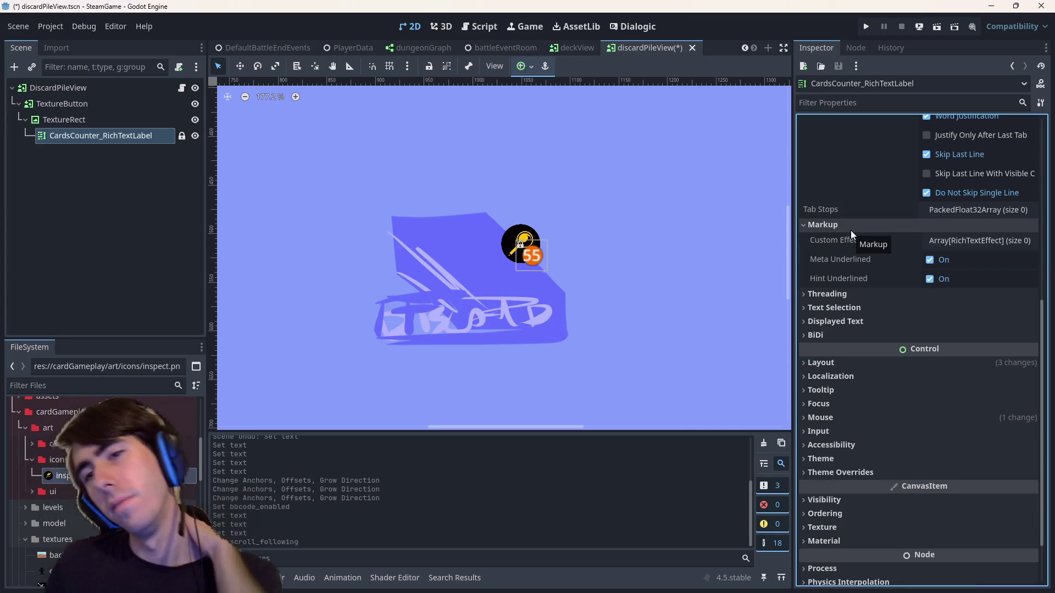
left_click(851, 230)
scroll(489, 222, "up", 3)
right_click(499, 282)
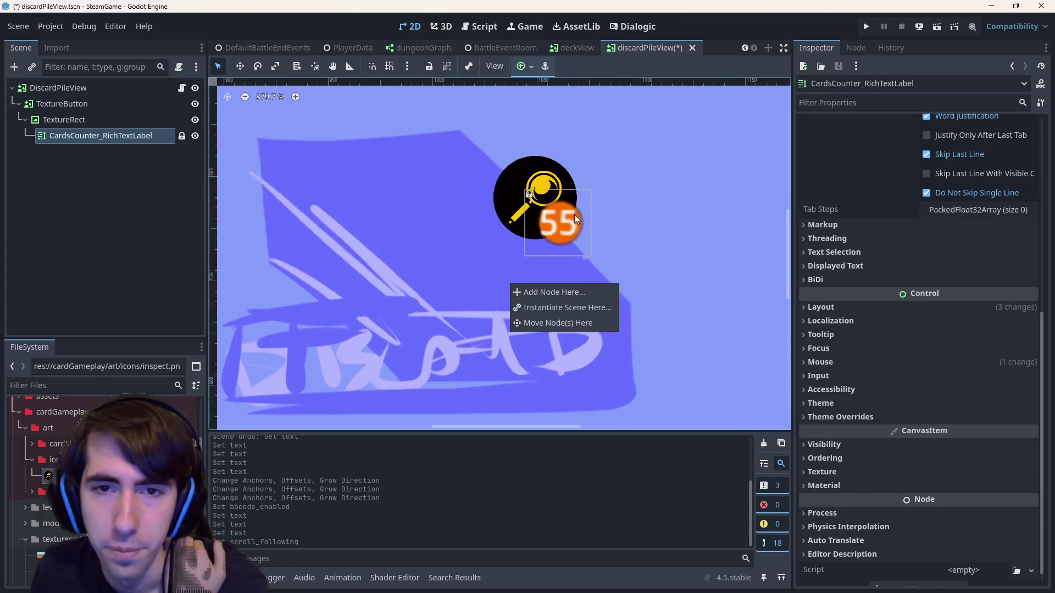
scroll(575, 214, "up", 3)
scroll(555, 226, "down", 7)
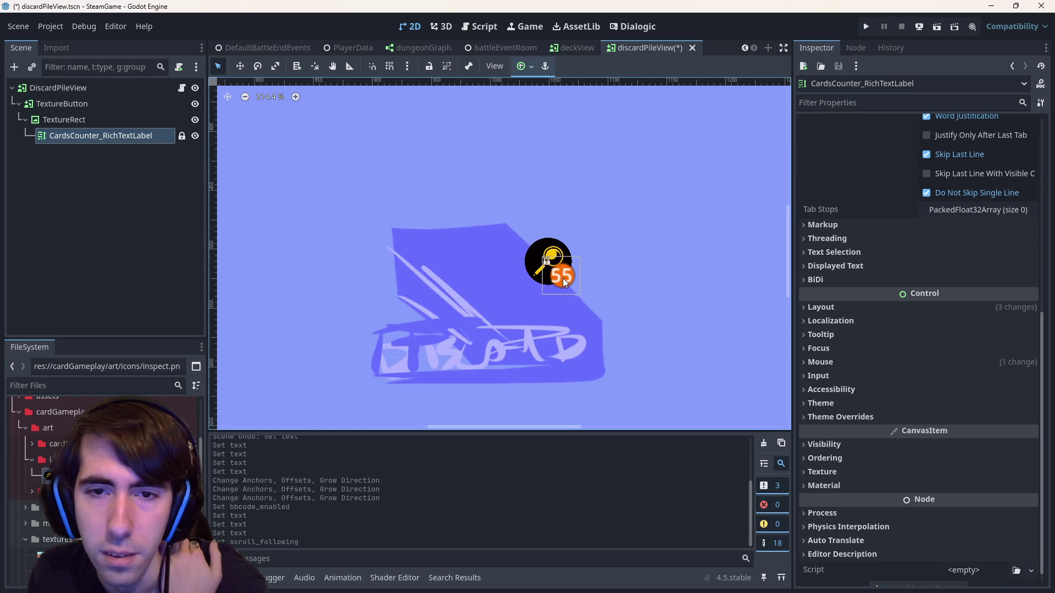
scroll(925, 261, "up", 10)
Change the counter text to 00 and enable Flip H on the orange TextureRect badge
left_click(922, 193)
key("BackSpace")
key("BackSpace")
type("00")
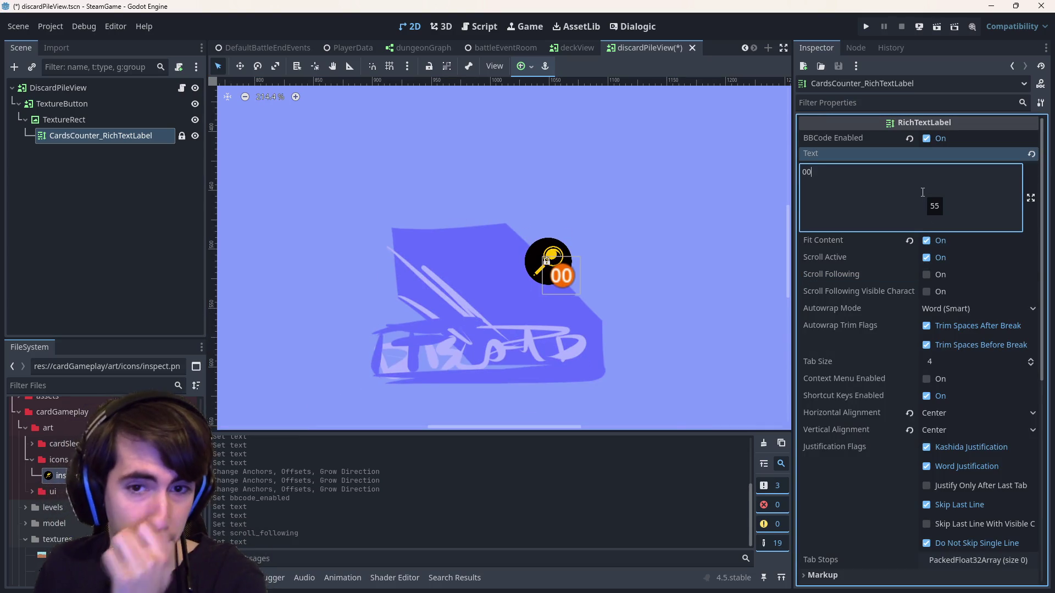
left_click(67, 126)
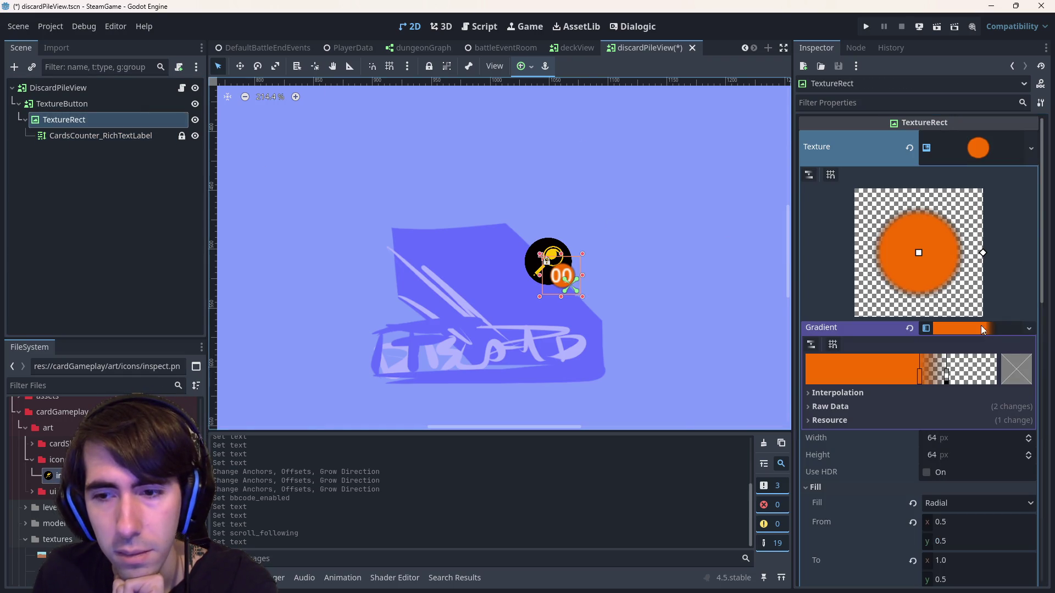
scroll(947, 459, "down", 2)
scroll(945, 453, "down", 6)
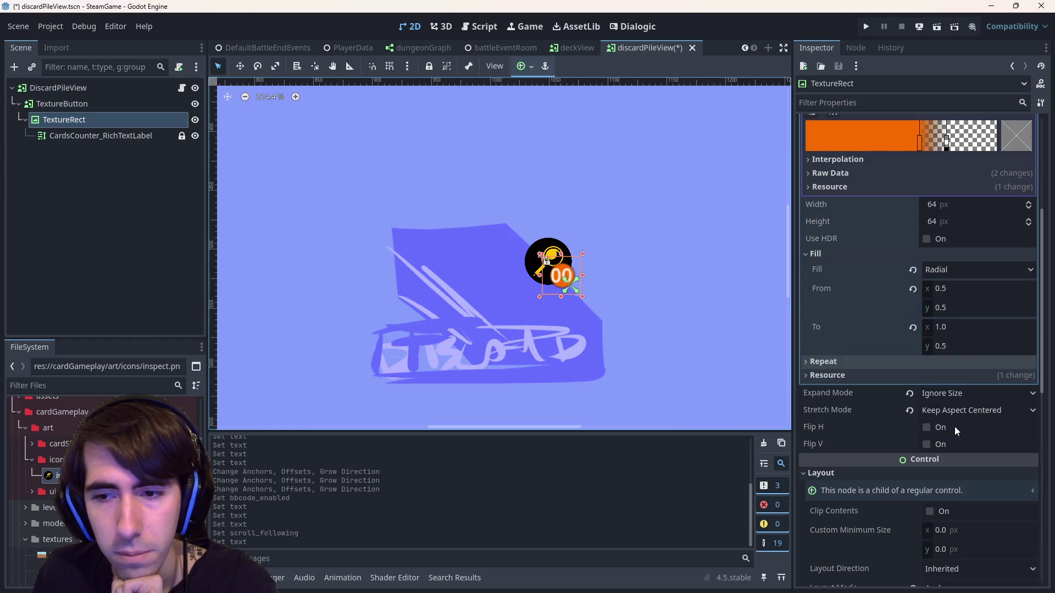
left_click(940, 427)
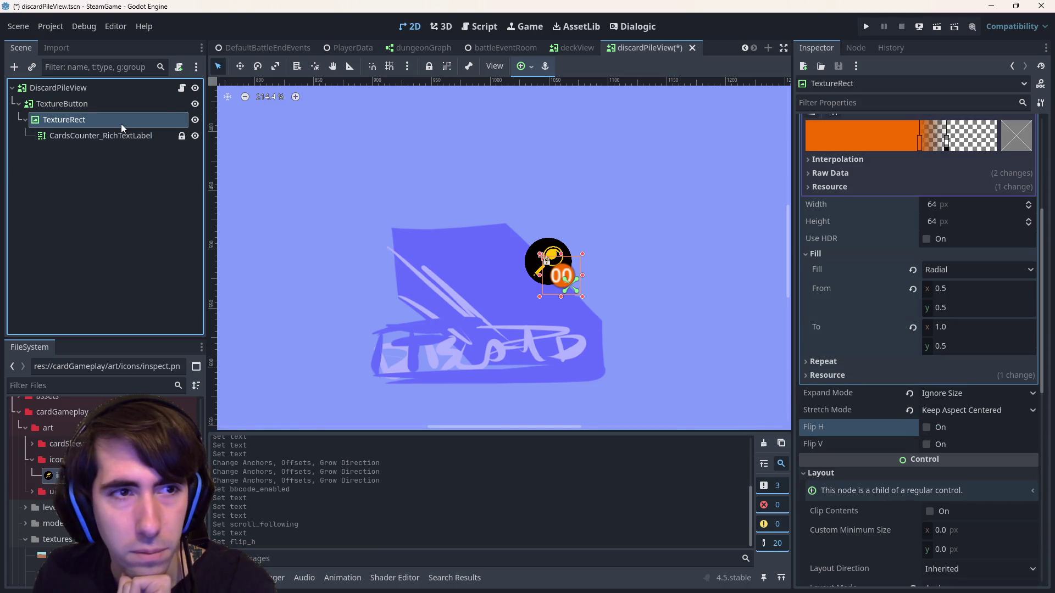
Remove the leading spaces before 00, set Autowrap Mode to Off, save, and disable Context Menu Enabled
left_click(125, 140)
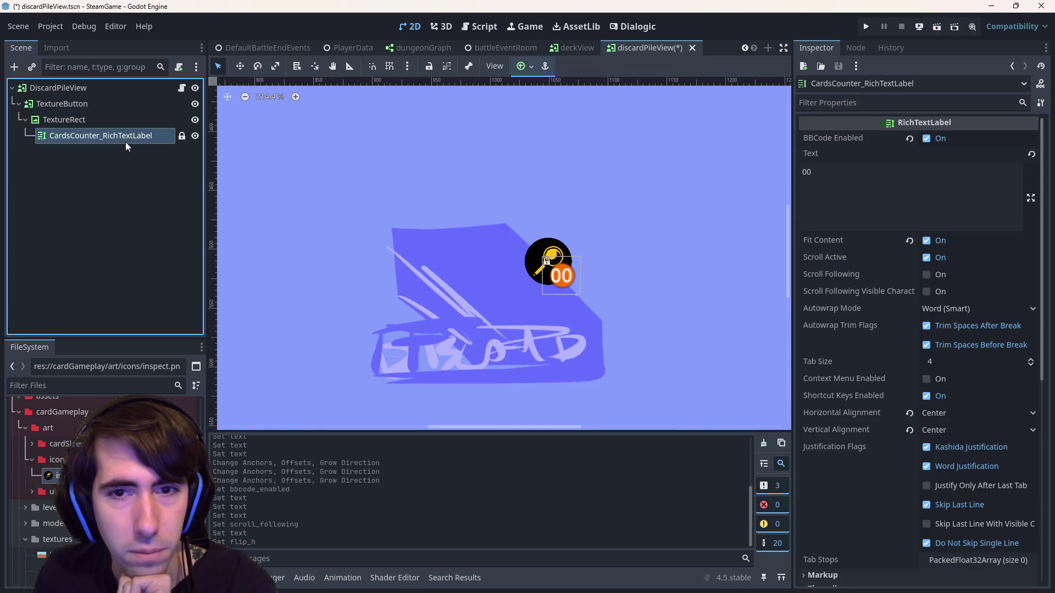
left_click(799, 172)
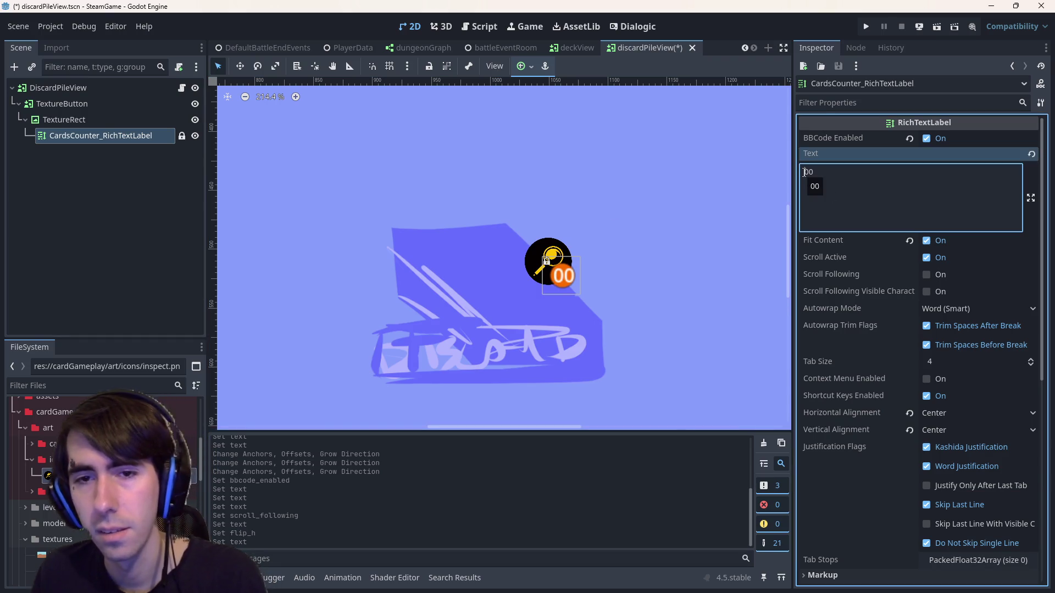
key("BackSpace")
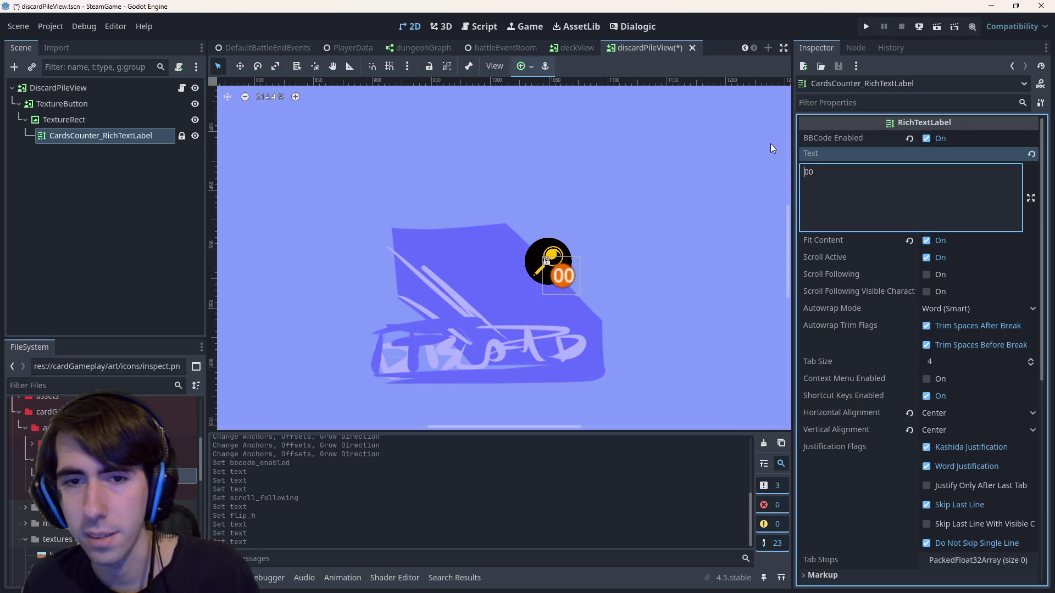
key("BackSpace")
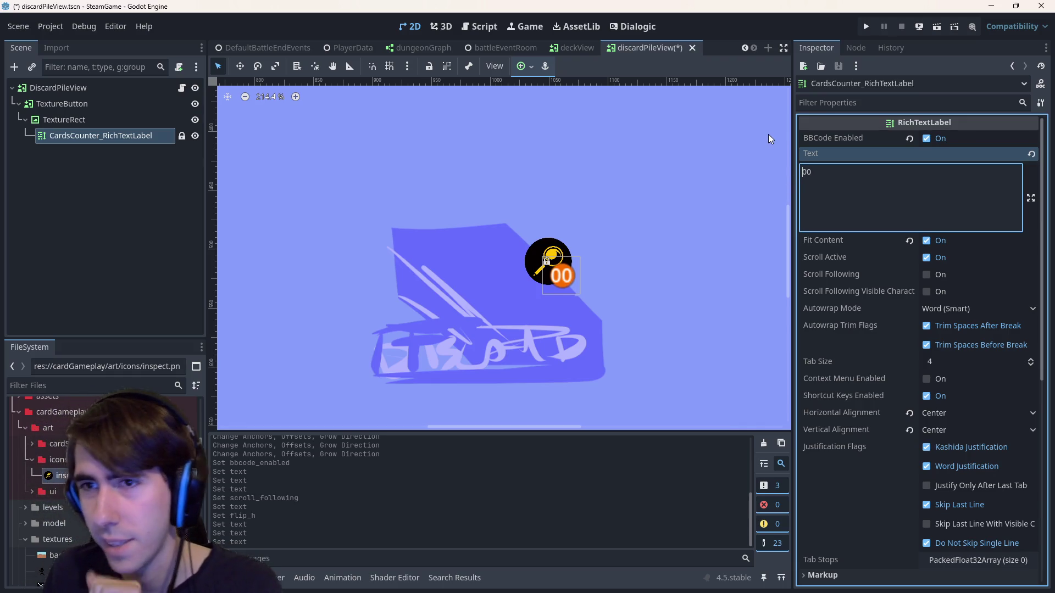
left_click(948, 307)
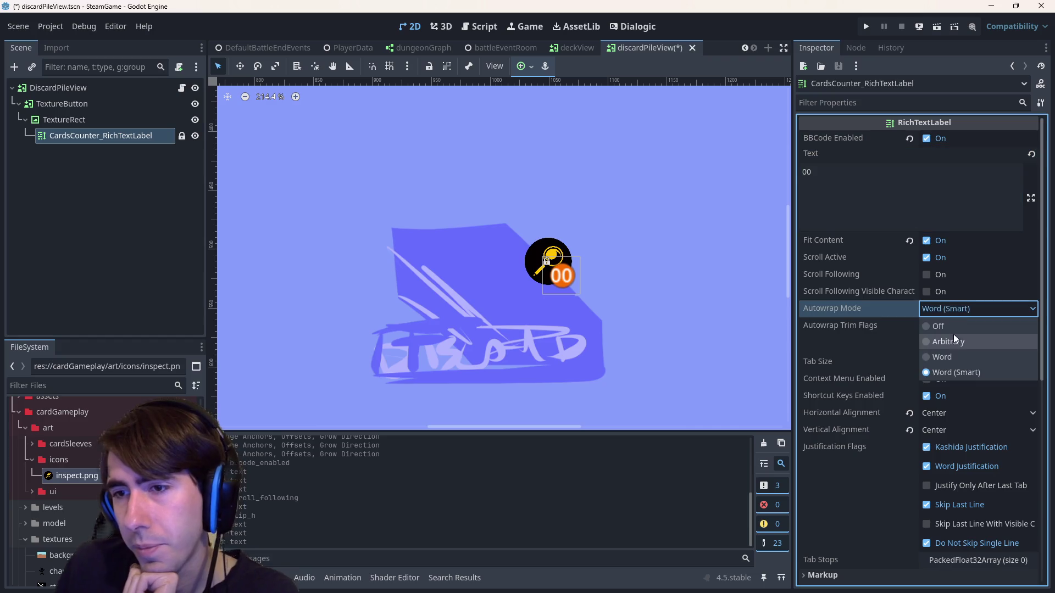
left_click(949, 325)
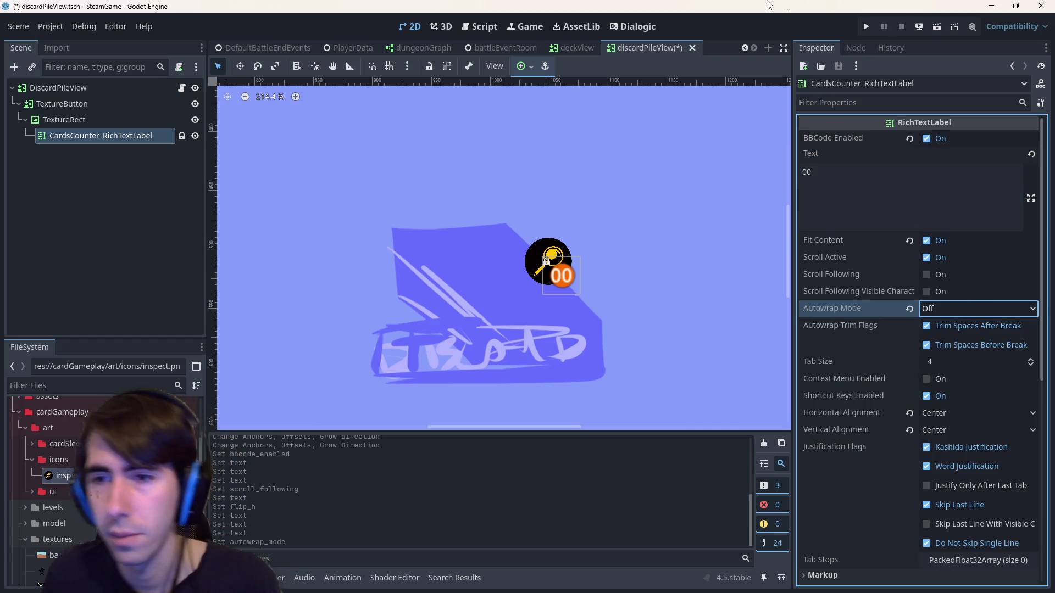
key("ctrl+s")
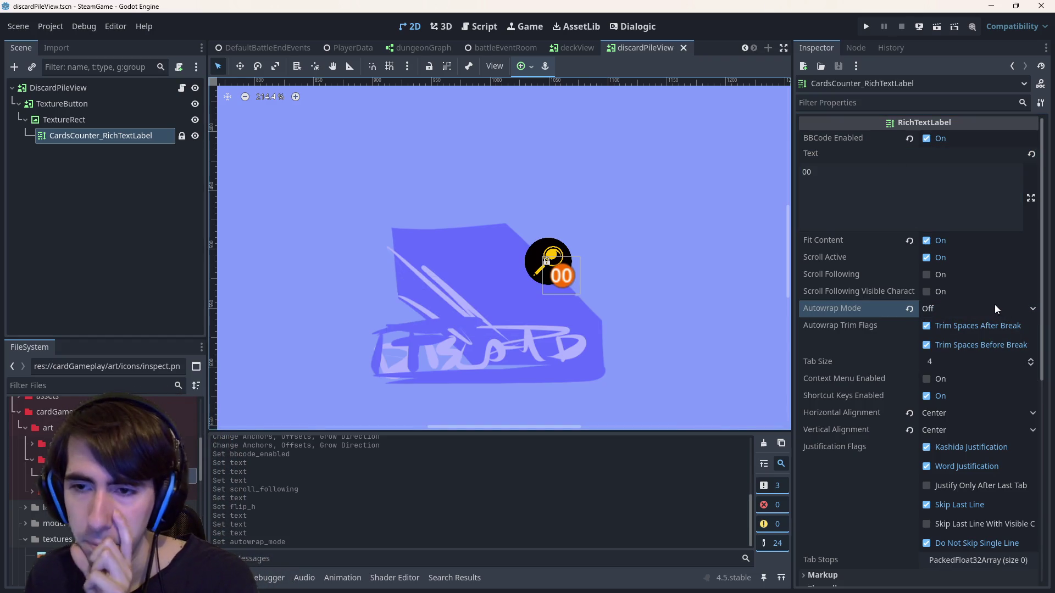
left_click(934, 377)
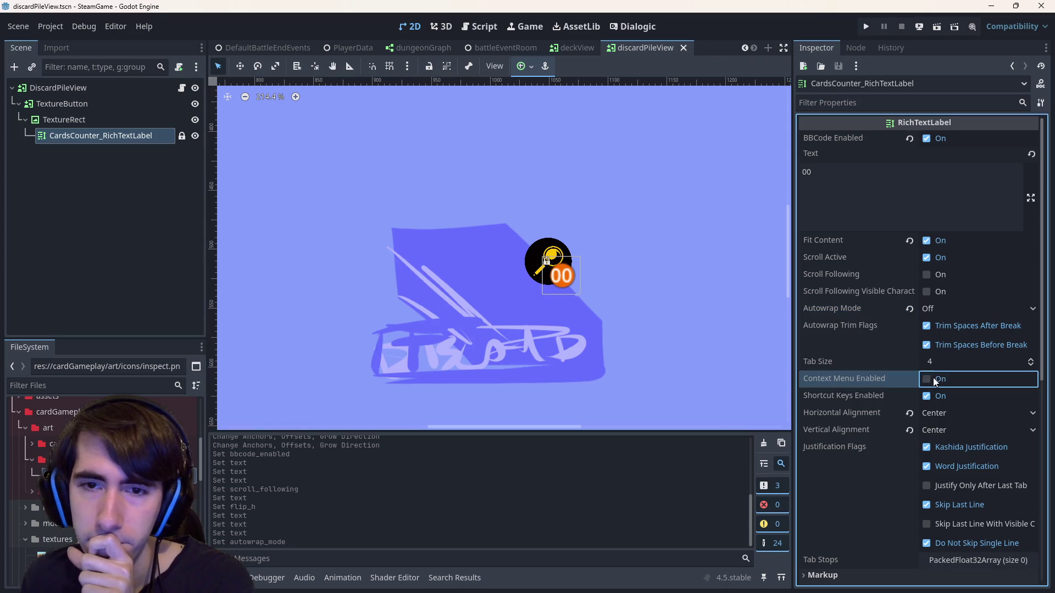
scroll(938, 378, "down", 2)
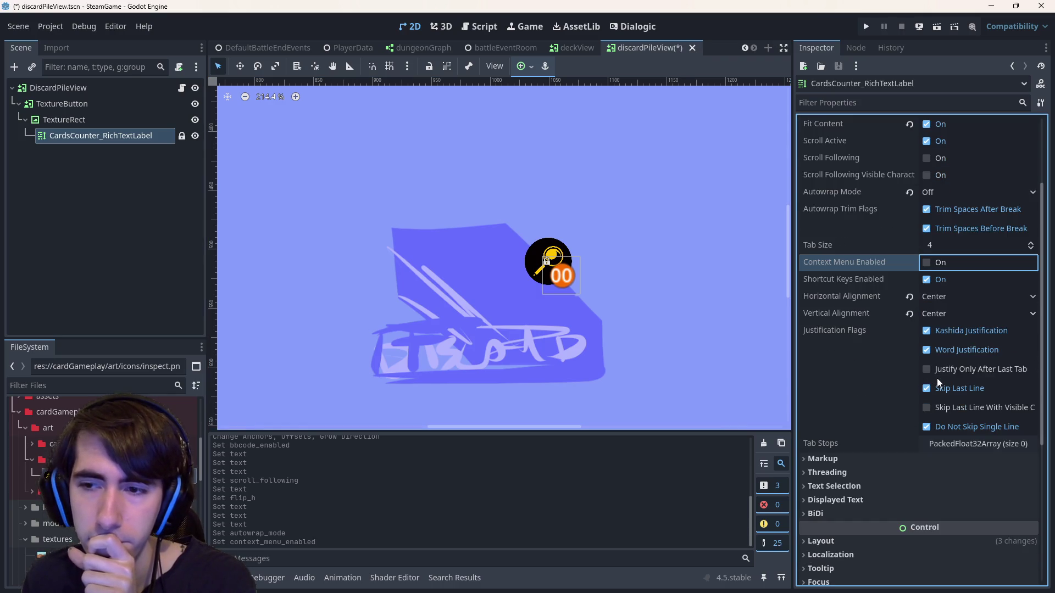
Try Right, Left and Fill horizontal alignments on the counter, ending on Center
left_click(945, 297)
left_click(953, 346)
left_click(945, 300)
left_click(951, 314)
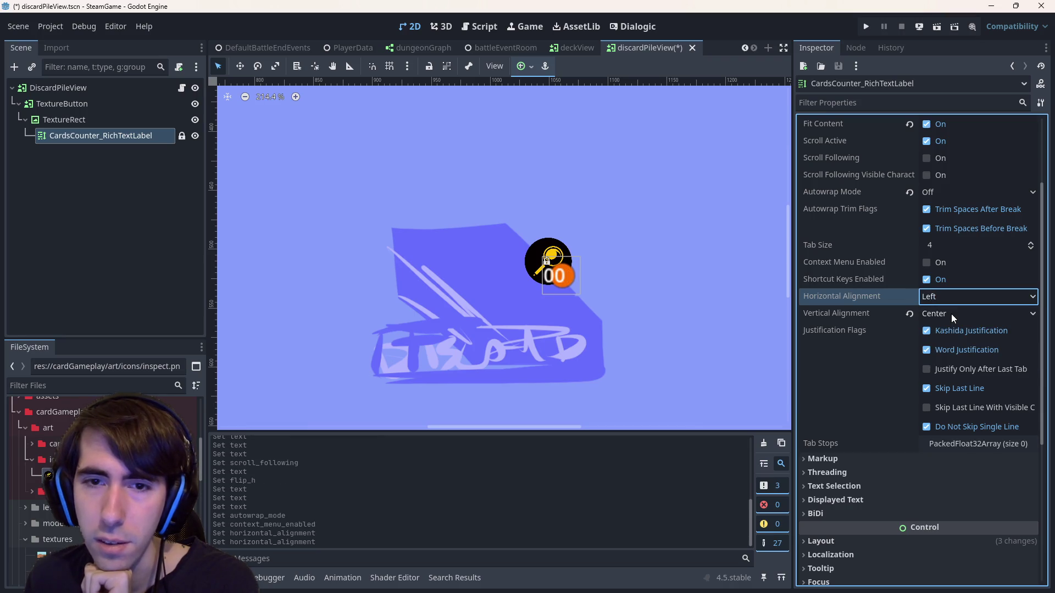
left_click(954, 296)
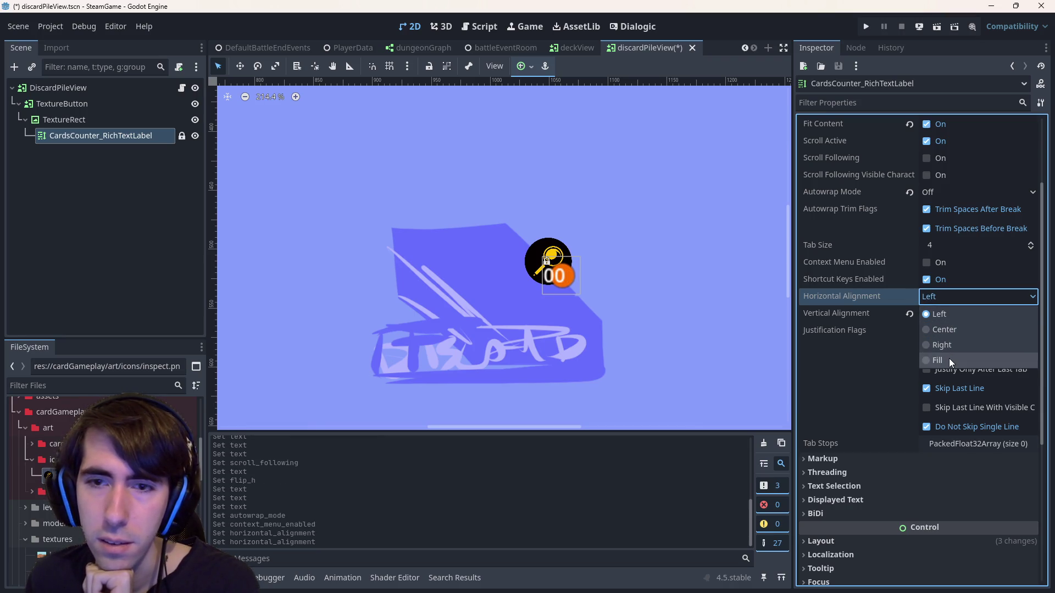
left_click(948, 358)
left_click(952, 301)
left_click(951, 329)
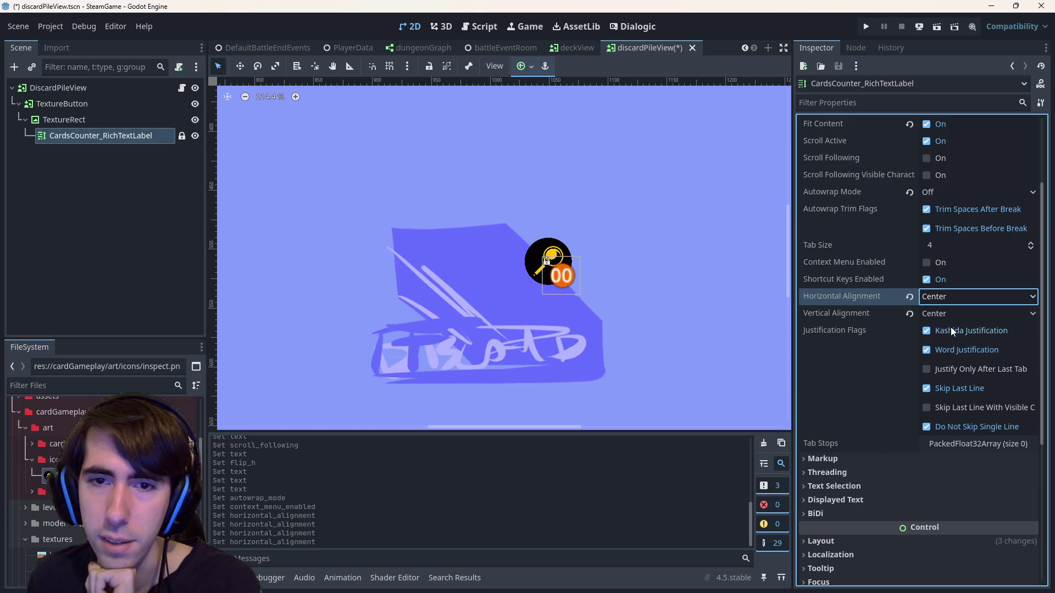
left_click(952, 295)
left_click(955, 308)
left_click(951, 296)
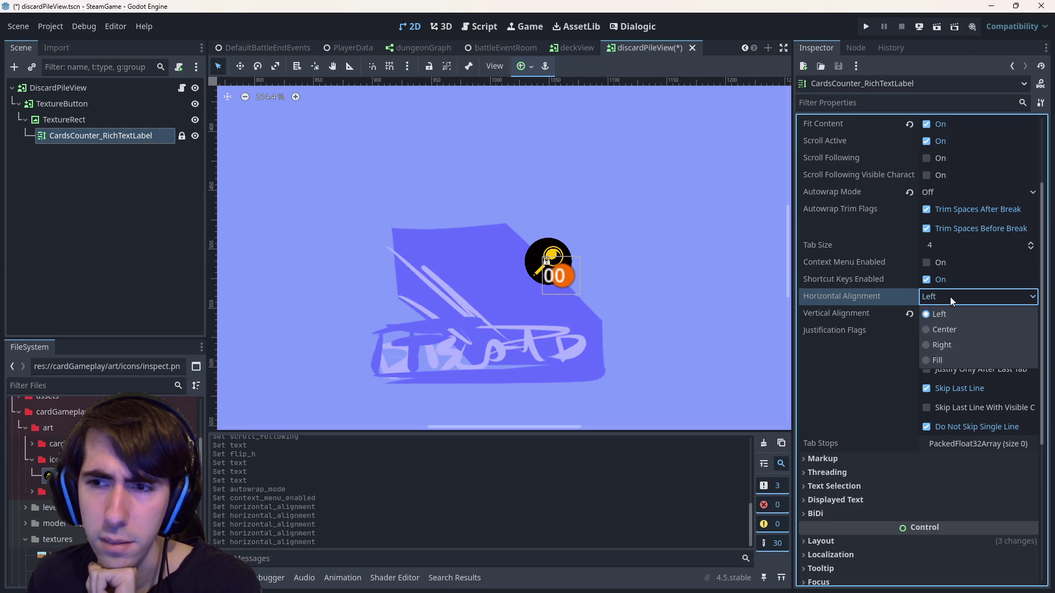
left_click(945, 347)
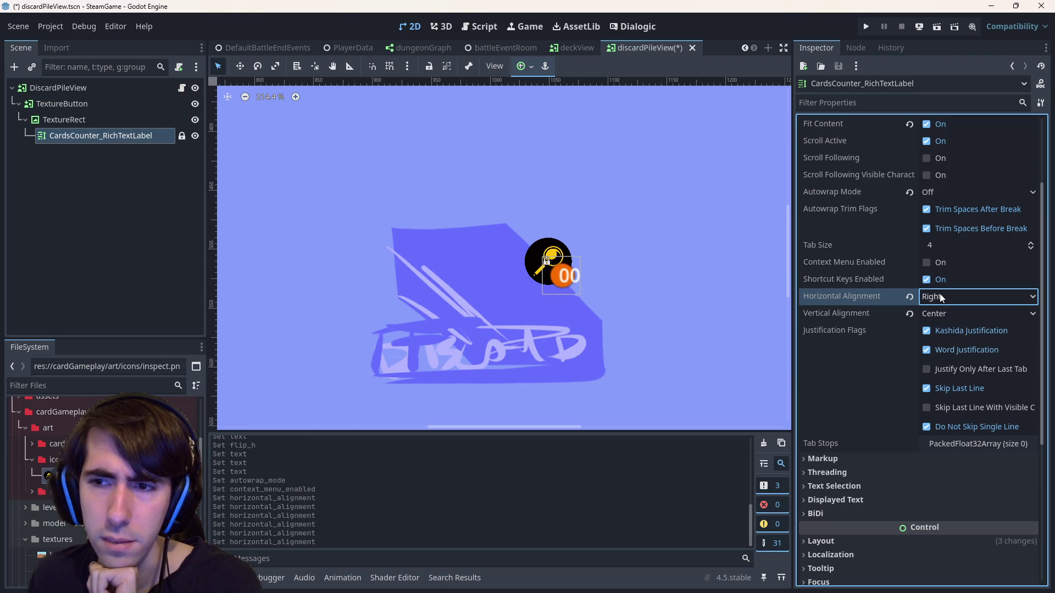
left_click(940, 297)
left_click(945, 331)
Try Top, Bottom and Fill vertical alignments, settle on Center, and save the scene
left_click(944, 314)
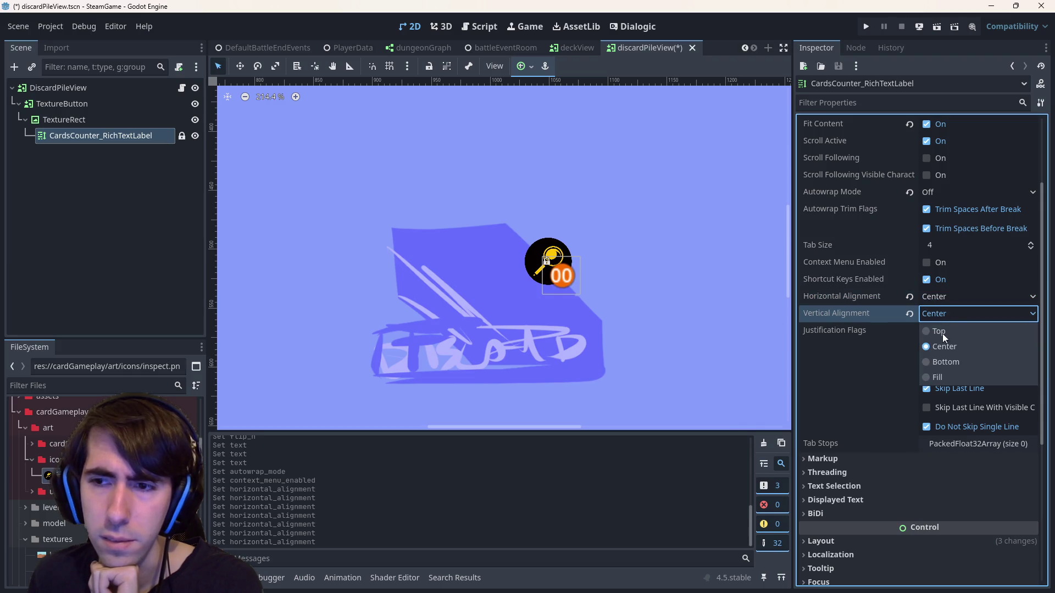
left_click(943, 332)
left_click(944, 314)
left_click(946, 361)
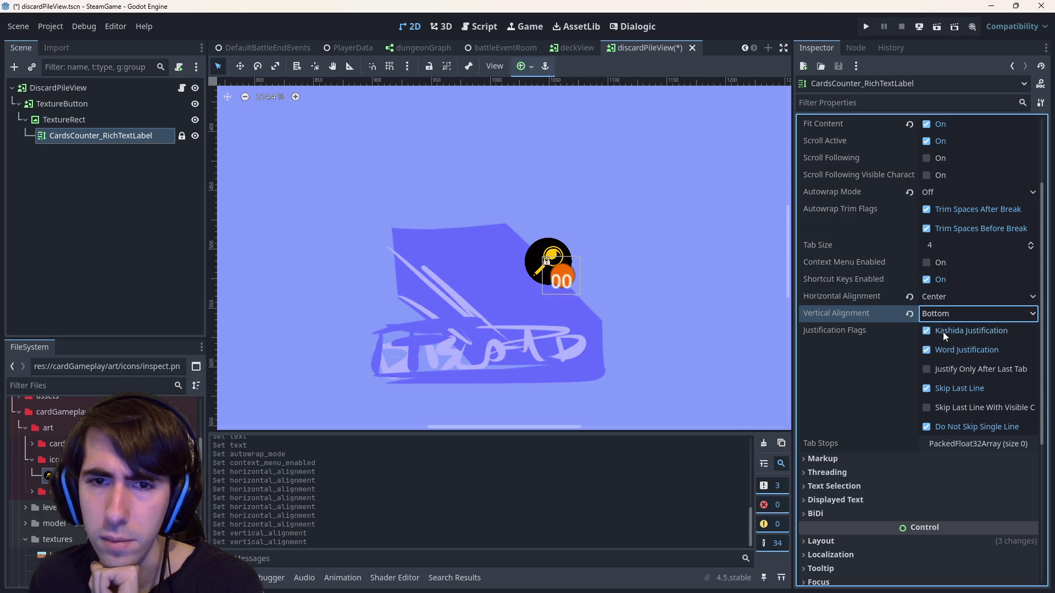
left_click(944, 315)
left_click(945, 377)
left_click(938, 310)
left_click(950, 349)
key("ctrl+s")
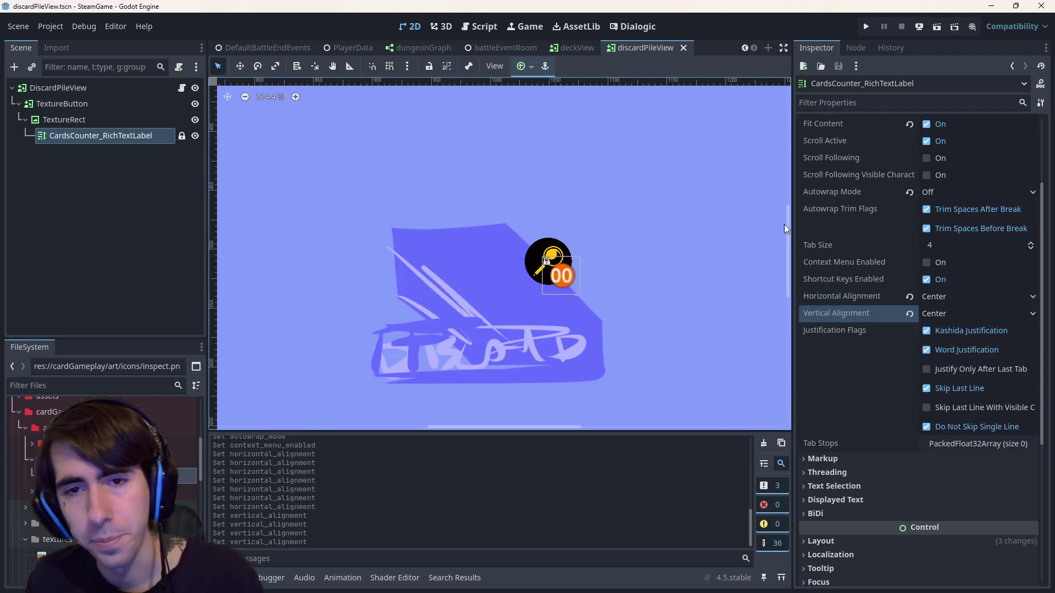
scroll(902, 364, "down", 5)
scroll(902, 365, "up", 6)
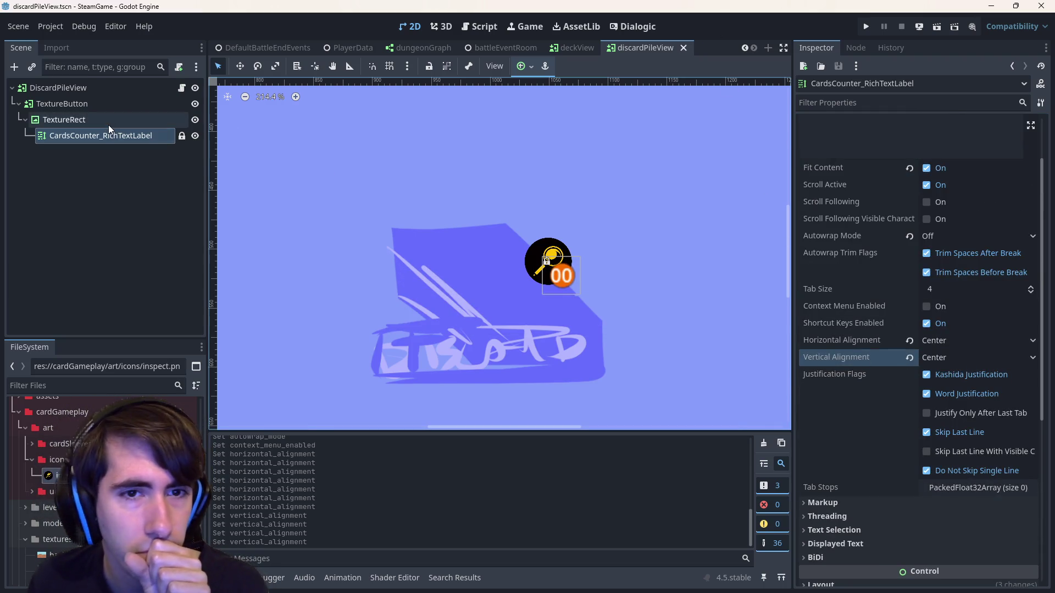
Select the 64×64 TextureRect badge and browse its GradientTexture2D and Layout properties
left_click(108, 128)
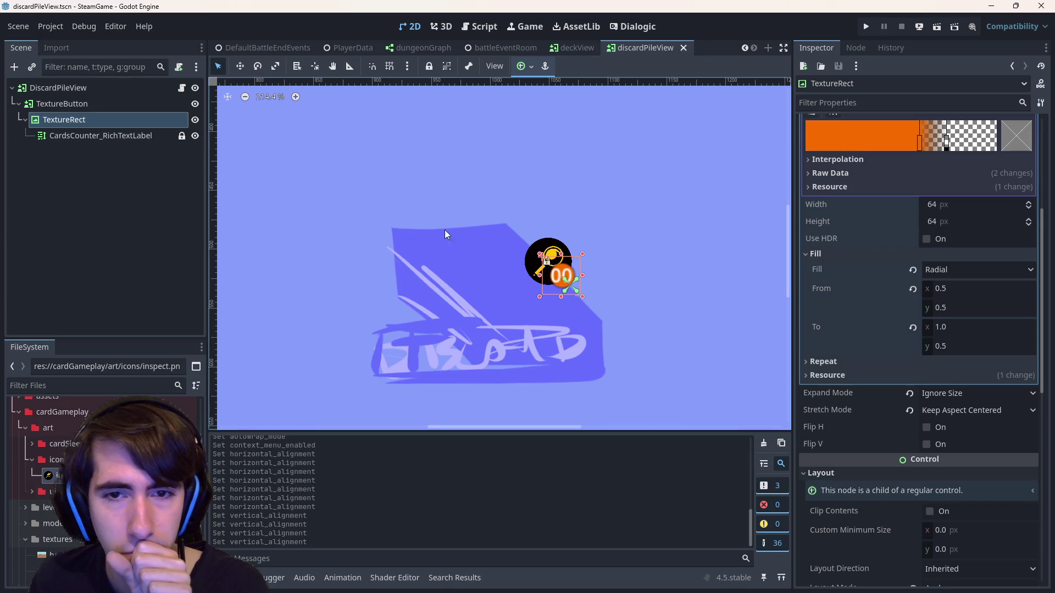
scroll(596, 295, "up", 4)
scroll(545, 256, "up", 2)
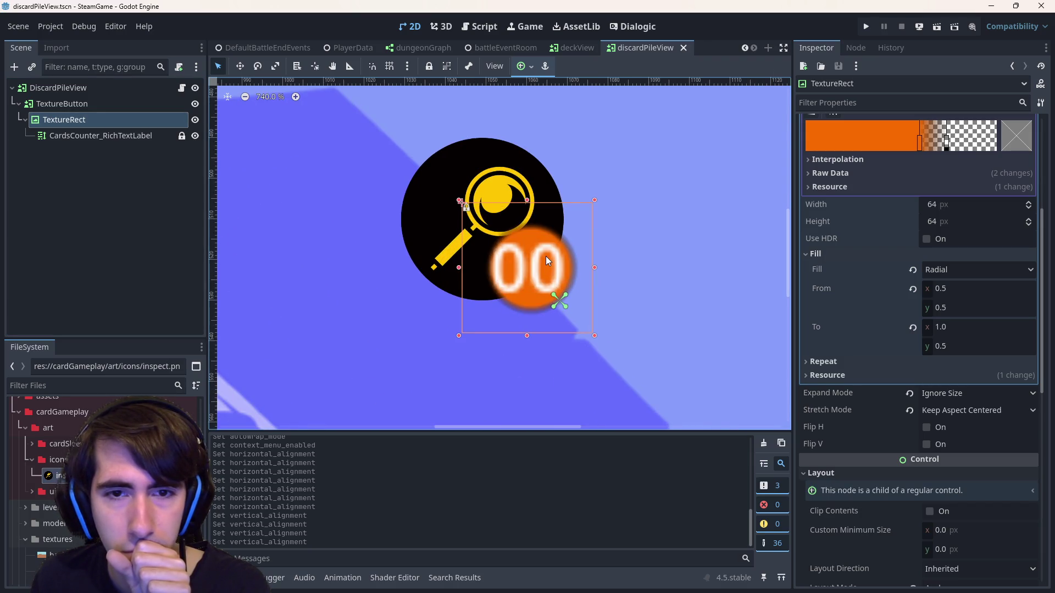
scroll(483, 263, "down", 2)
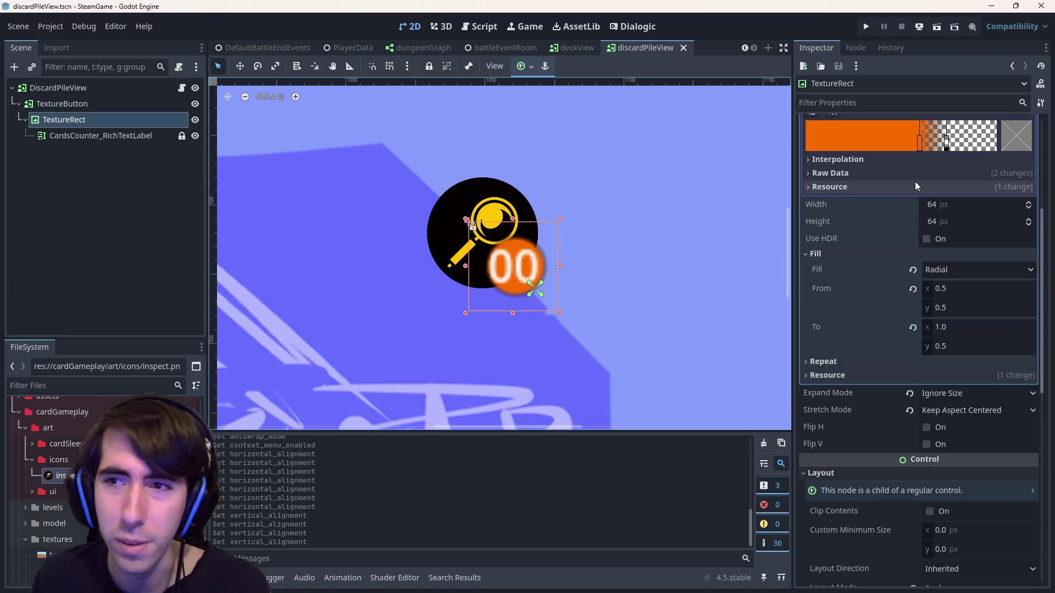
scroll(912, 220, "up", 4)
scroll(904, 324, "down", 3)
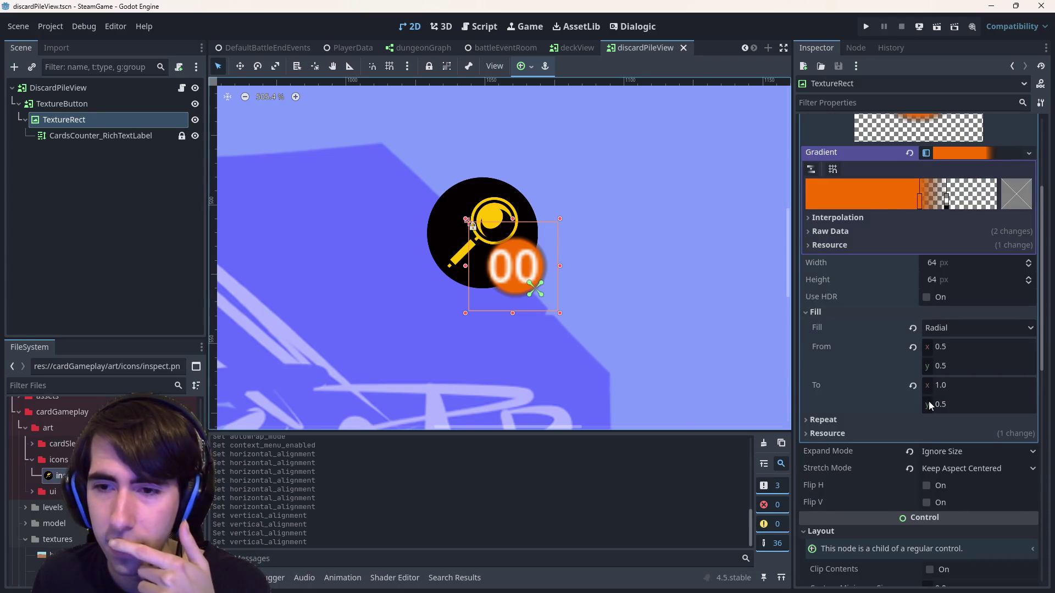
scroll(874, 415, "down", 5)
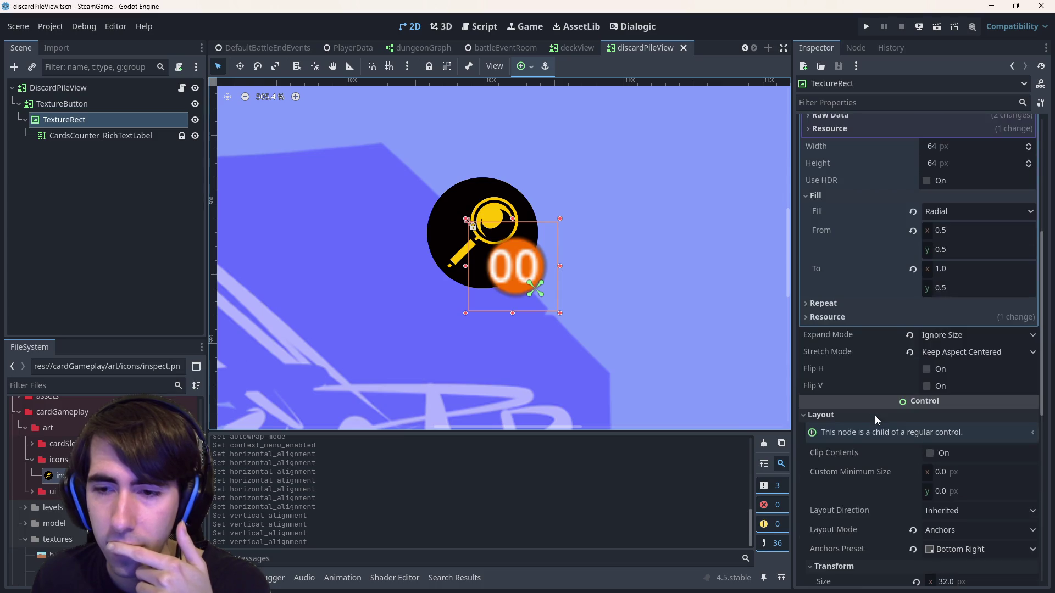
scroll(872, 407, "down", 3)
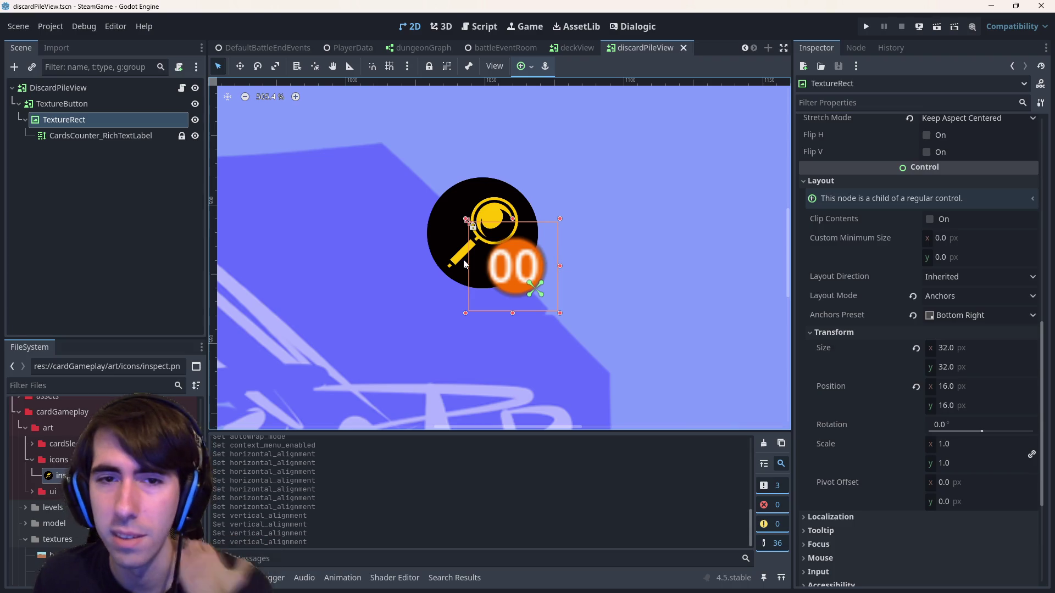
scroll(848, 267, "up", 5)
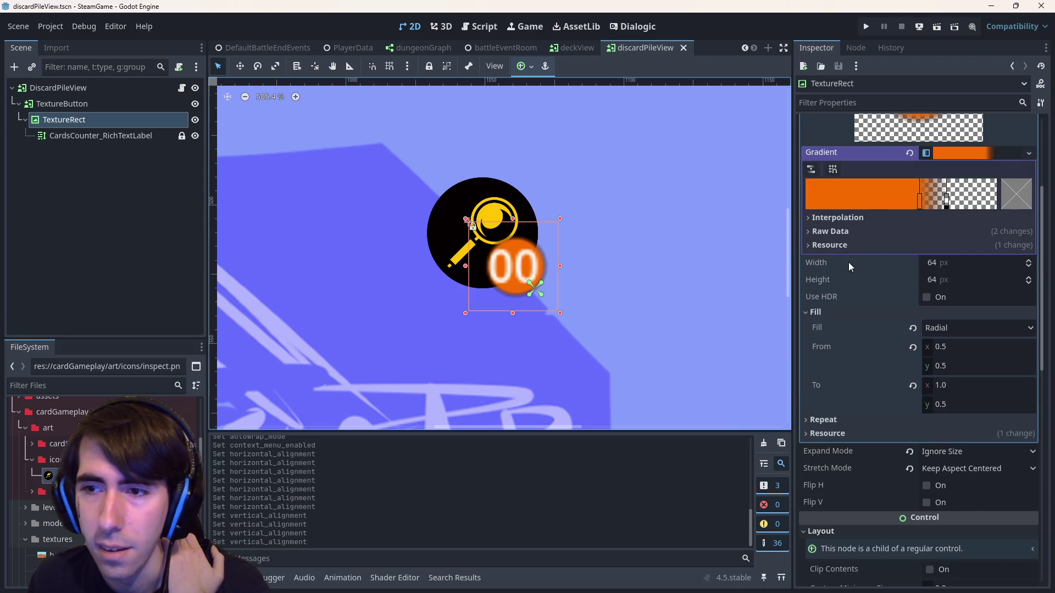
scroll(944, 296, "up", 3)
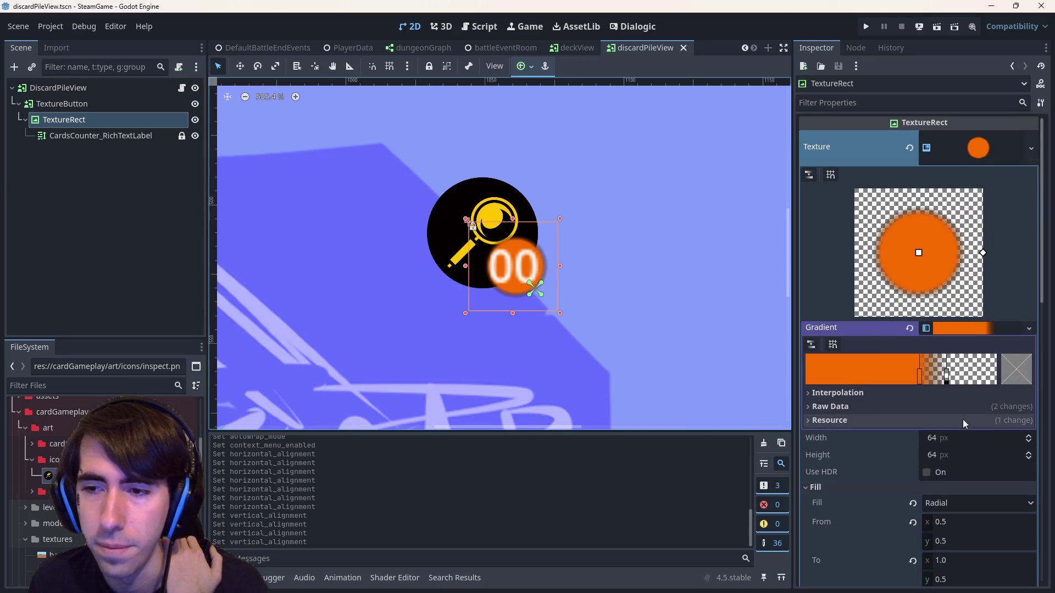
Drag the gradient's middle stop right, undo the From-handle move, and save the scene
left_click_drag(945, 378, 1004, 378)
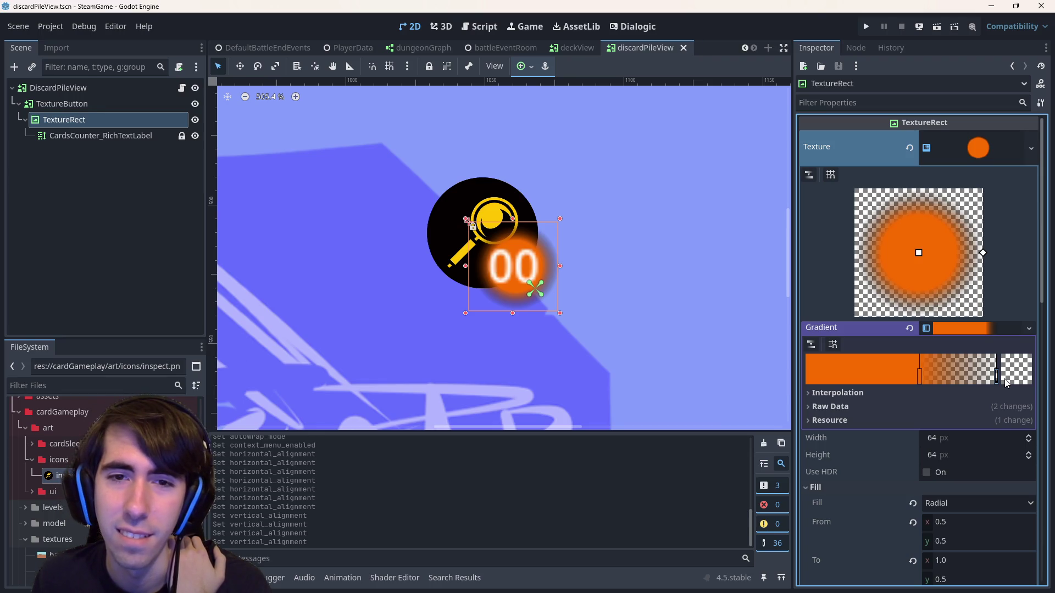
left_click_drag(1004, 378, 1001, 381)
mouse_move(919, 252)
left_mouse_down()
mouse_move(948, 251)
mouse_move(889, 244)
left_mouse_up()
key("ctrl+z")
key("ctrl+z")
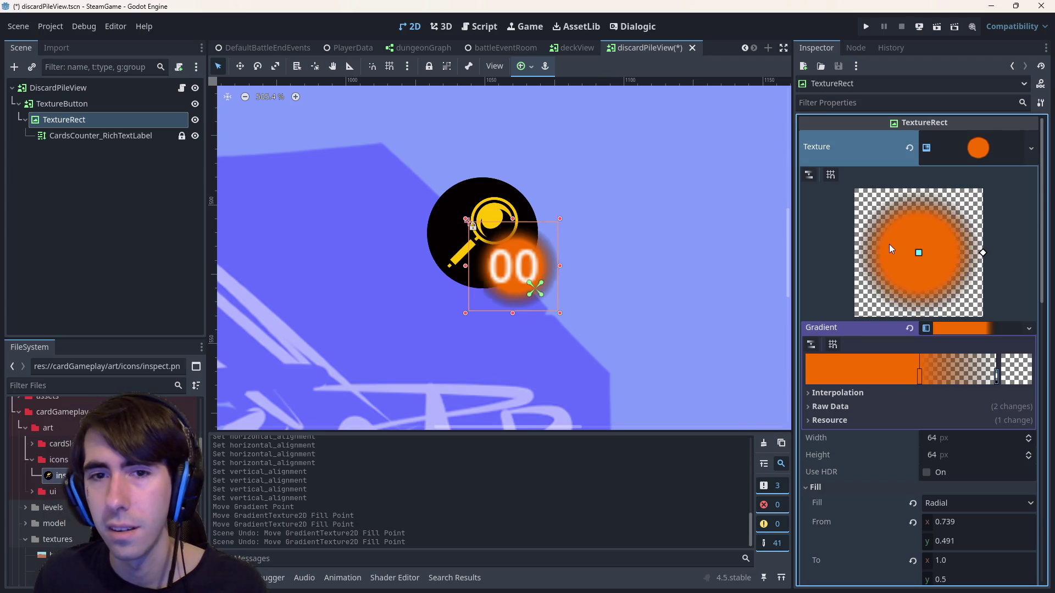
key("ctrl+shift+z")
key("ctrl+z")
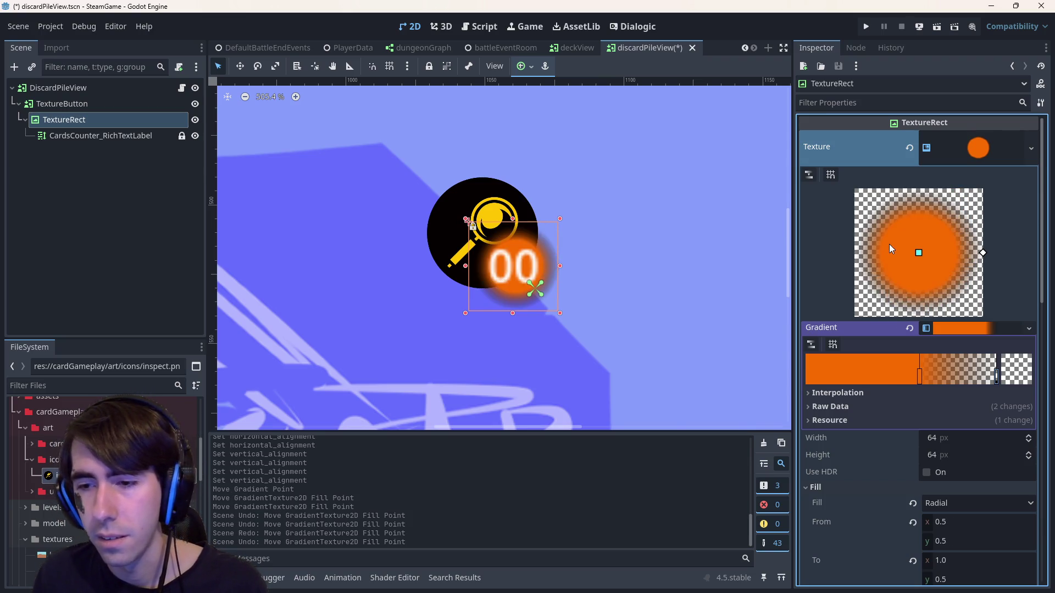
key("ctrl+s")
Set the gradient's To x to 0, then restore it to 1.0
scroll(945, 452, "down", 1)
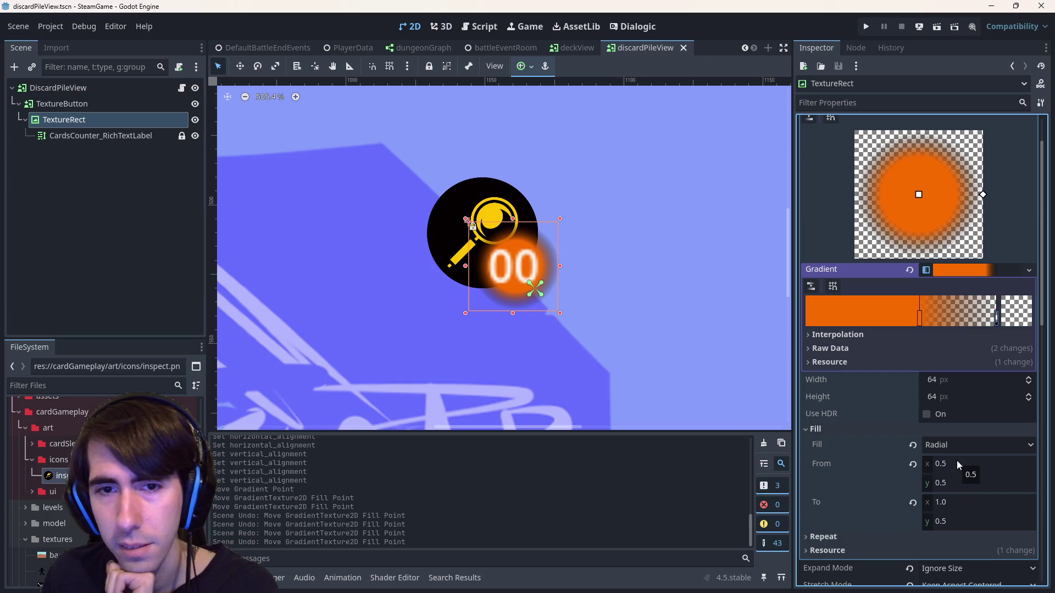
left_click(945, 502)
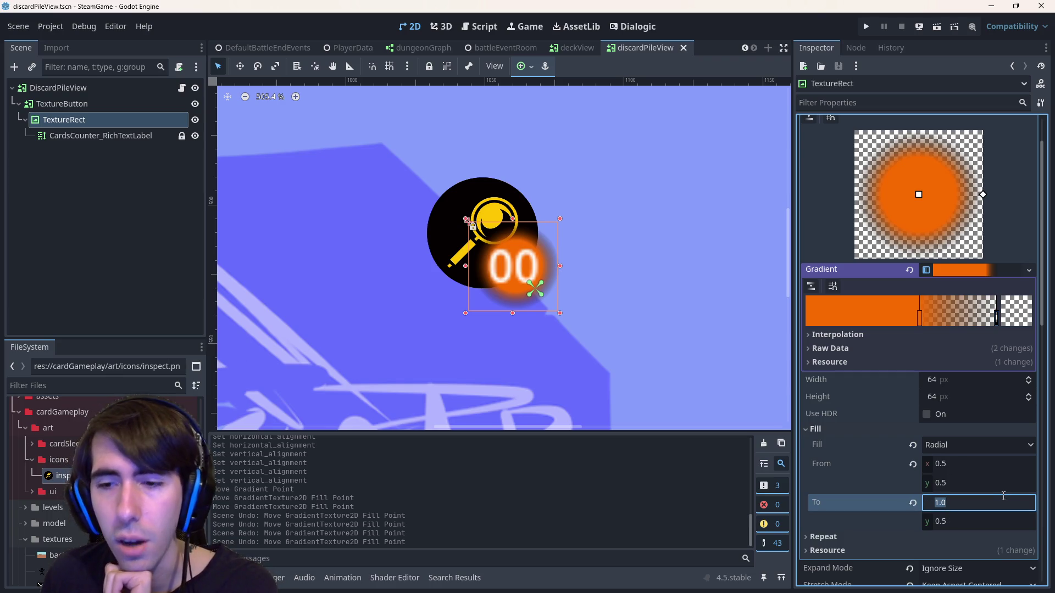
type("0")
key("Return")
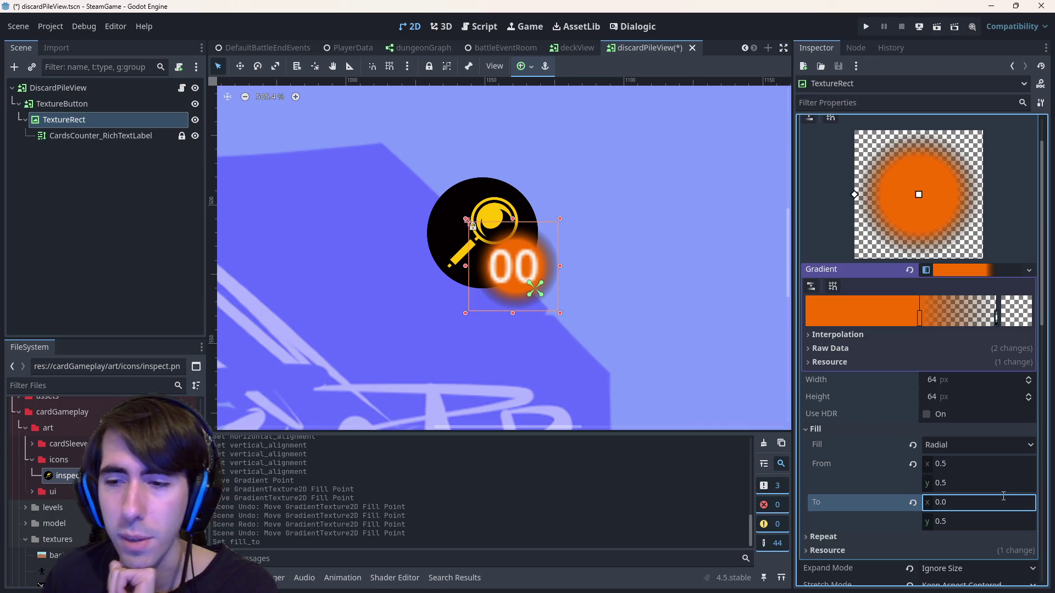
type("1")
key("Return")
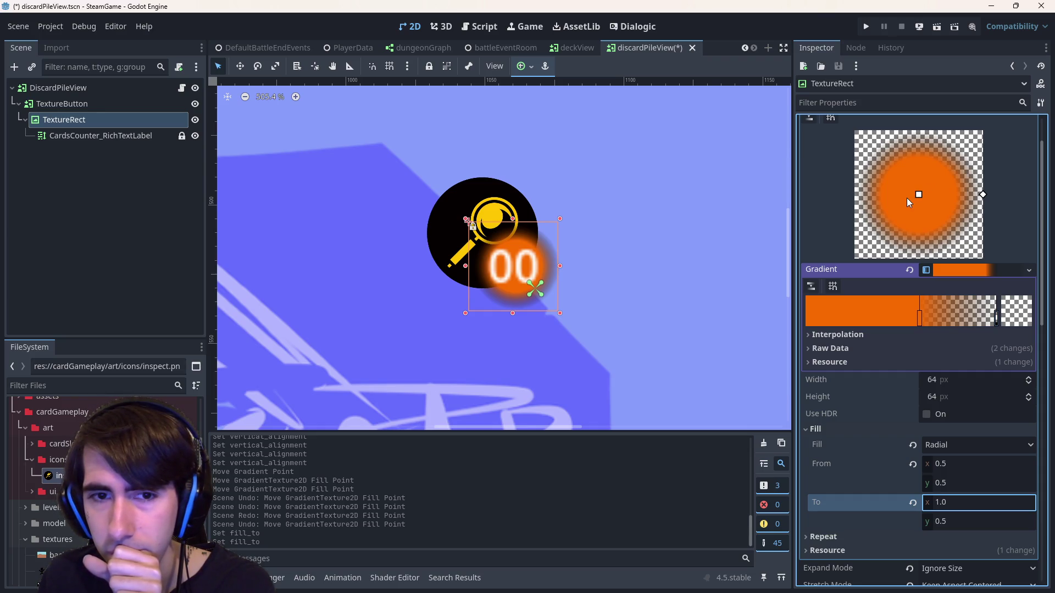
Move the orange badge to (67, 27) and extend its gradient end point to 0.996, 0.0
left_click_drag(504, 254, 646, 286)
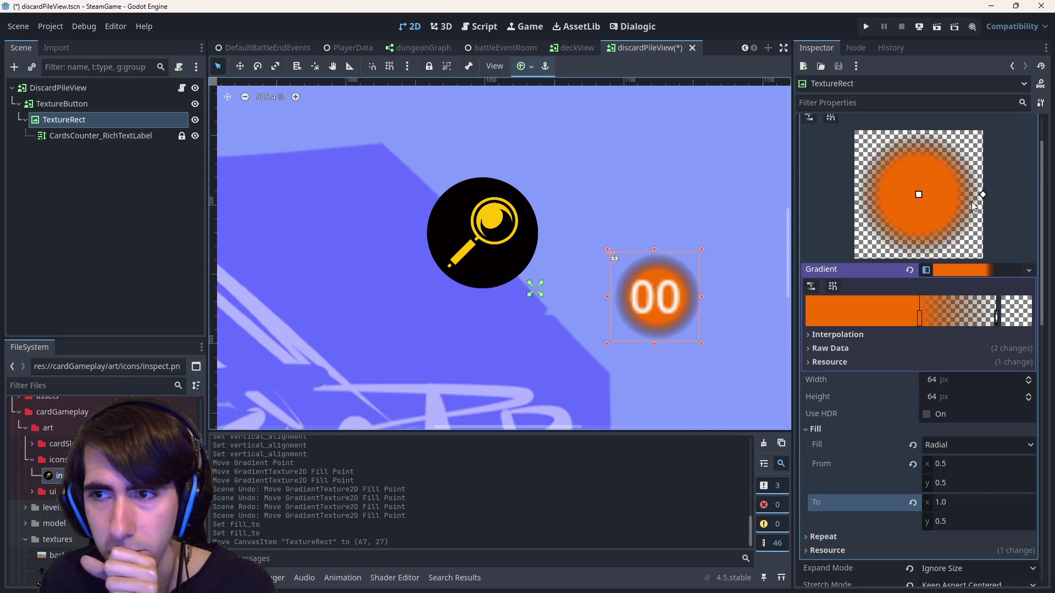
mouse_move(987, 181)
left_mouse_down()
mouse_move(983, 151)
mouse_move(994, 203)
mouse_move(983, 122)
left_mouse_up()
scroll(703, 307, "up", 10)
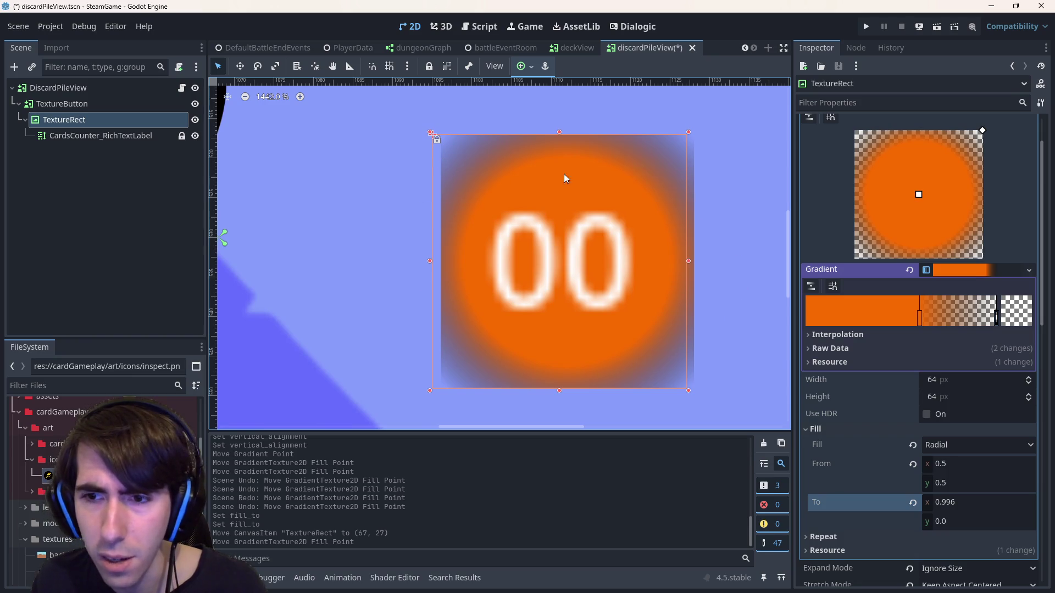
key("ctrl+z")
key("ctrl+shift+z")
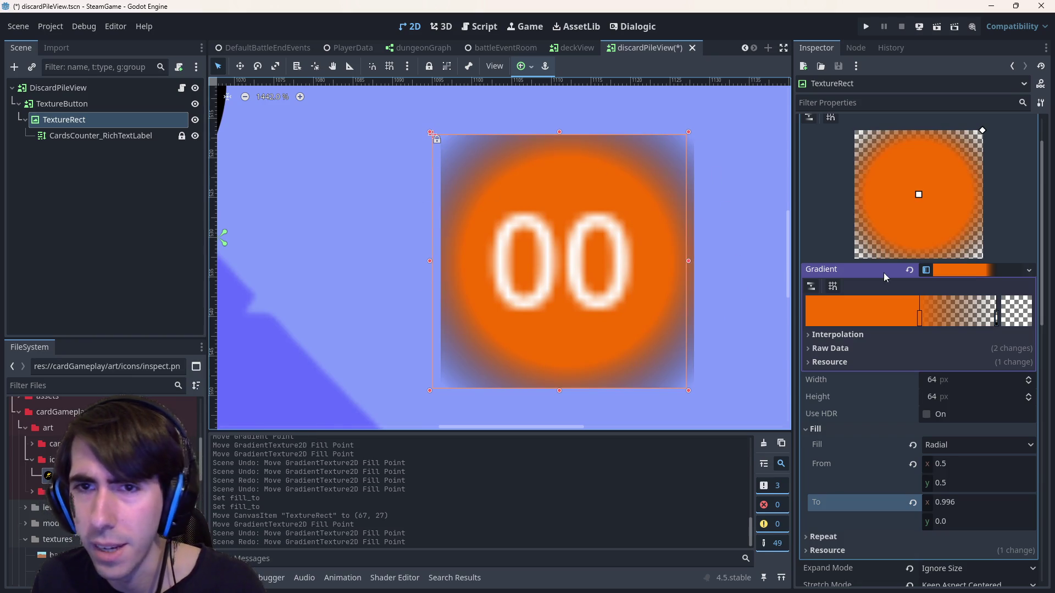
Check the gradient's raw offsets, reselect the TextureRect and collapse the gradient texture editor
left_click(889, 354)
left_click(889, 354)
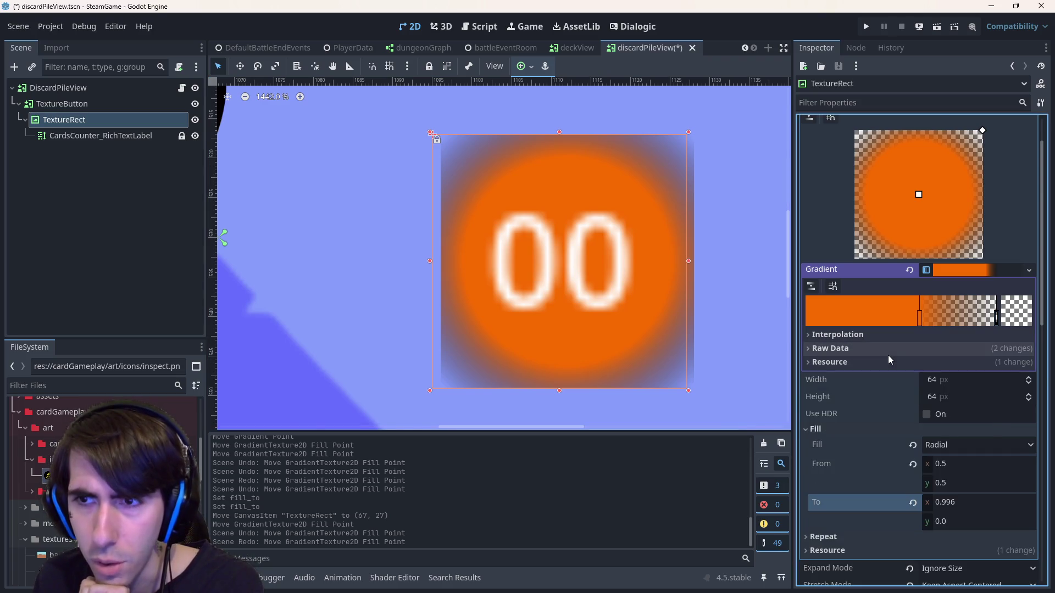
scroll(889, 355, "up", 2)
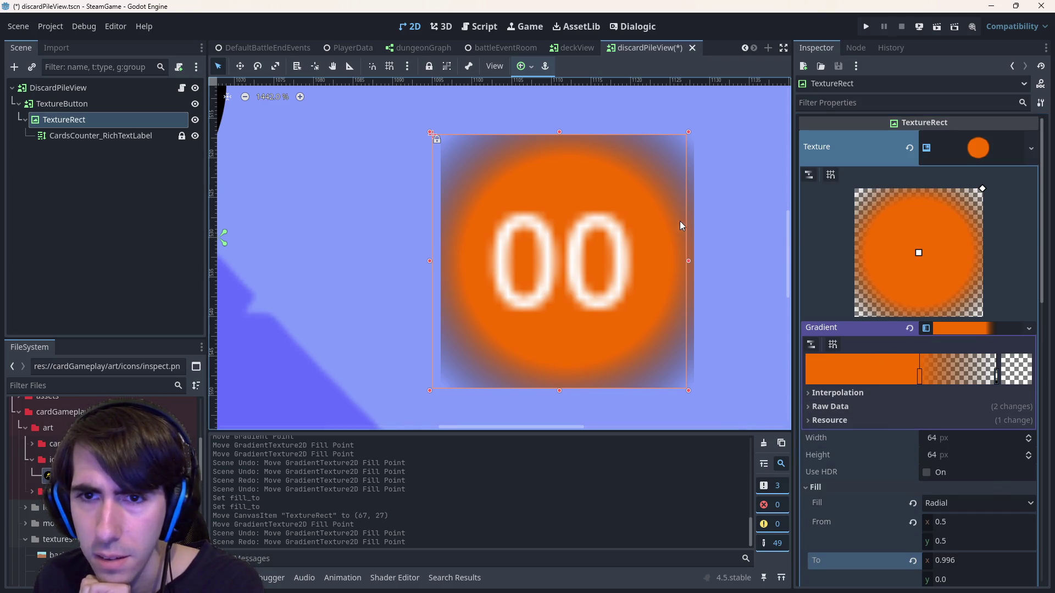
left_click(690, 222)
left_click(637, 219)
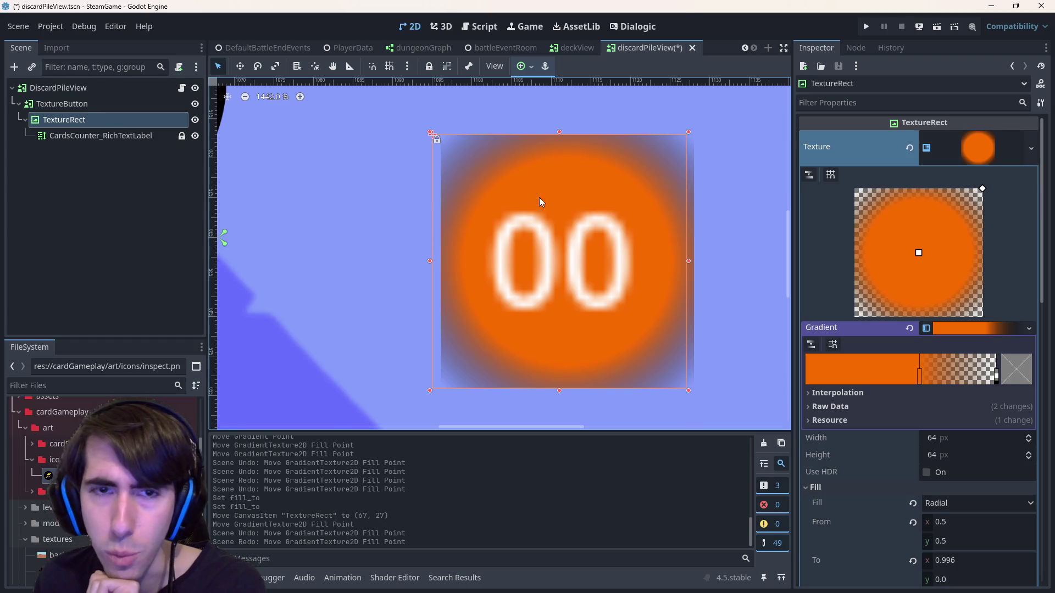
left_click(962, 153)
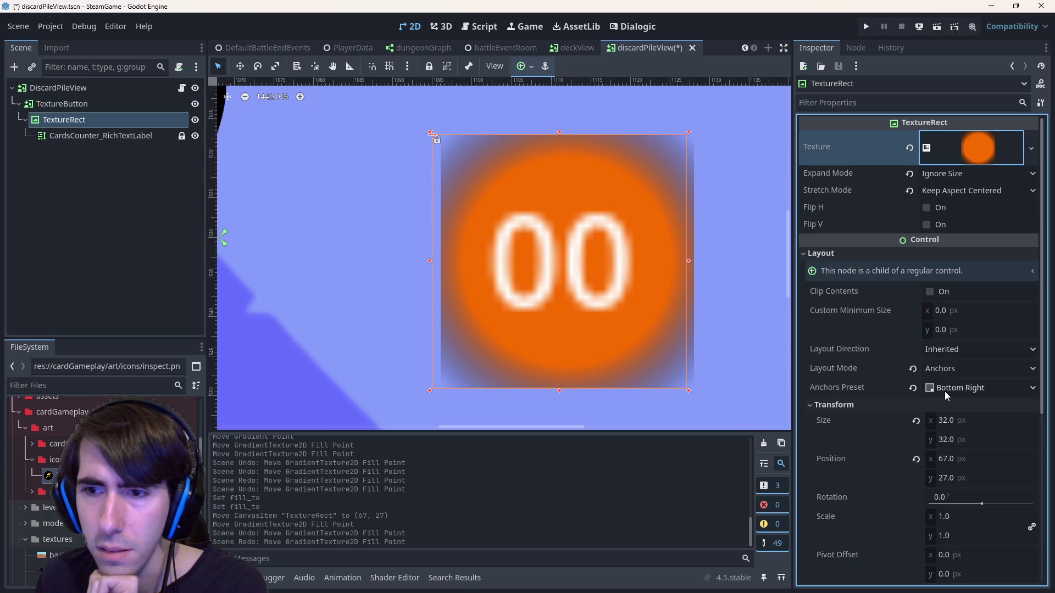
Browse the layout, localization and focus settings, then try Full Rect anchoring and undo it
scroll(852, 382, "down", 2)
left_click(954, 311)
left_click(954, 311)
scroll(839, 404, "down", 6)
left_click(835, 357)
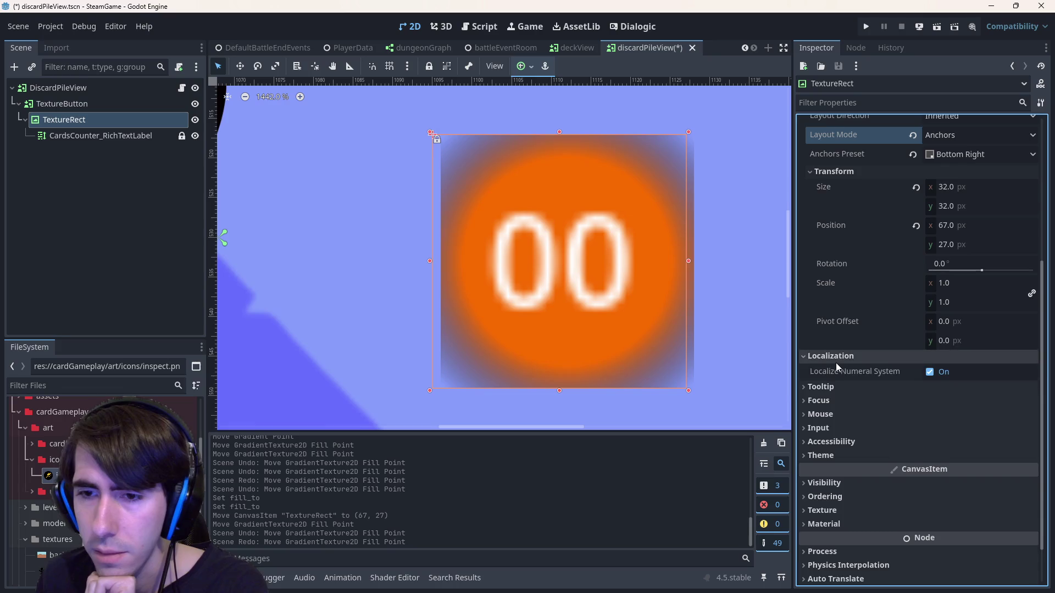
left_click(836, 362)
double_click(836, 371)
left_click(841, 384)
left_click(842, 385)
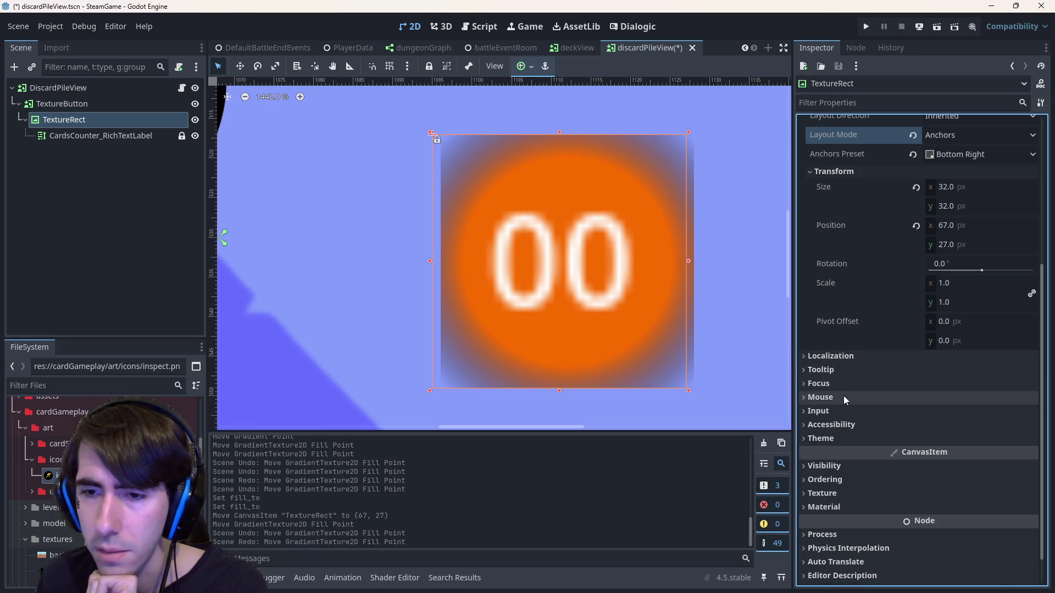
left_click(523, 66)
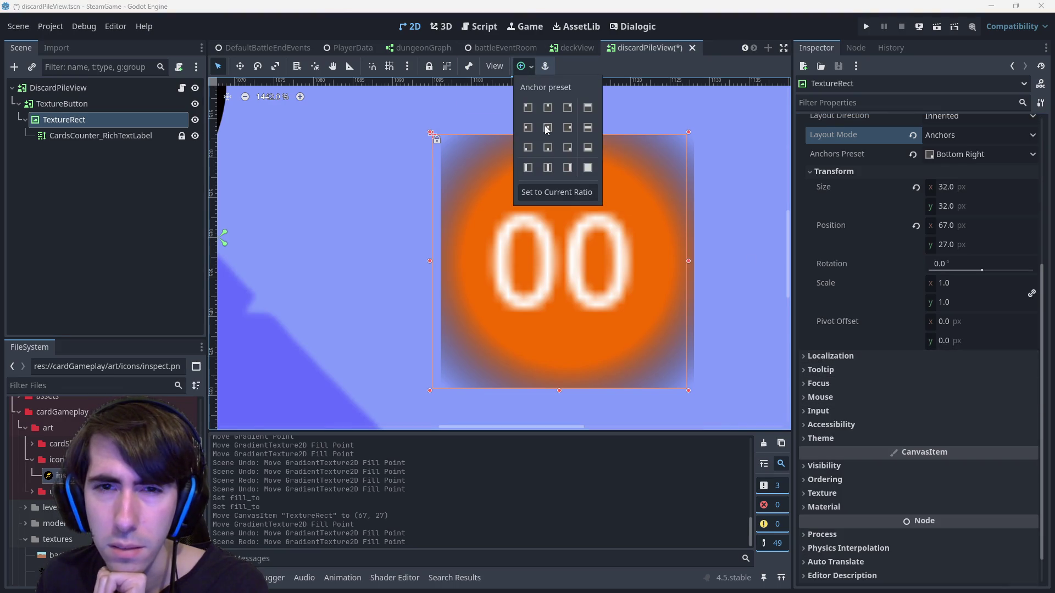
left_click(588, 167)
scroll(742, 290, "down", 2)
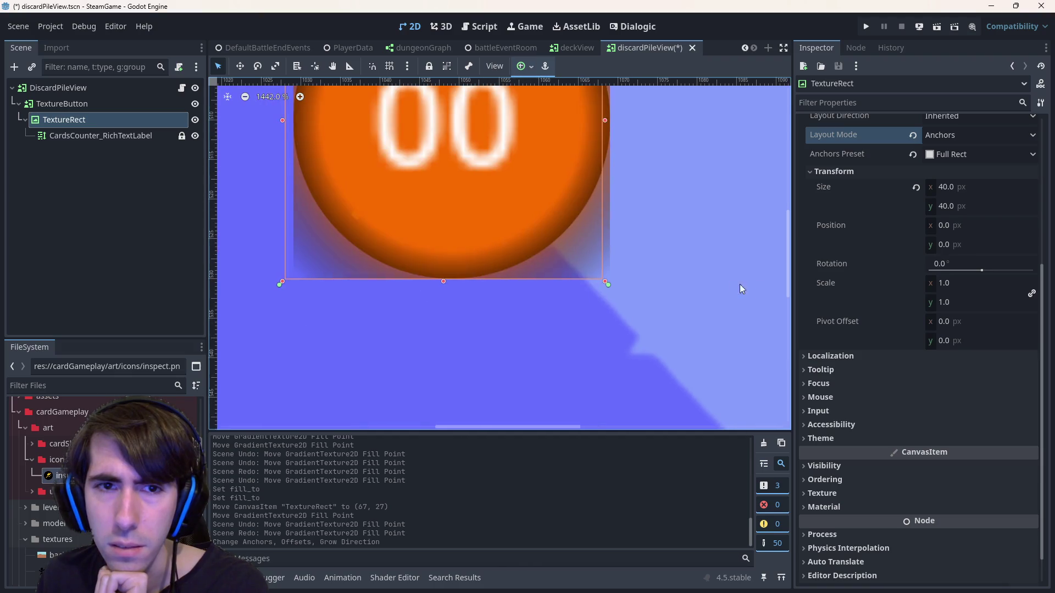
key("ctrl+z")
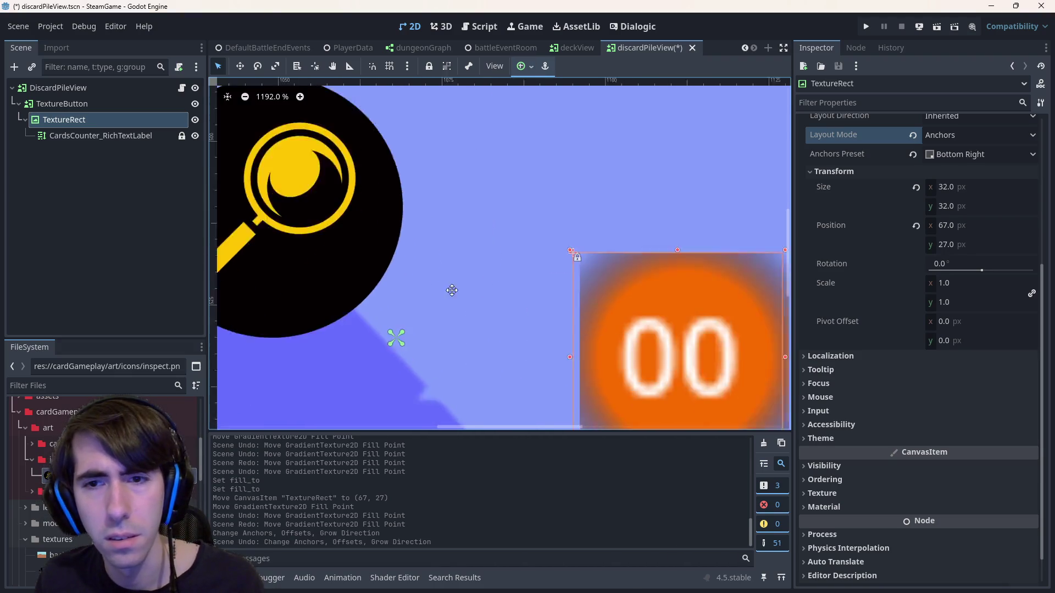
scroll(889, 483, "up", 5)
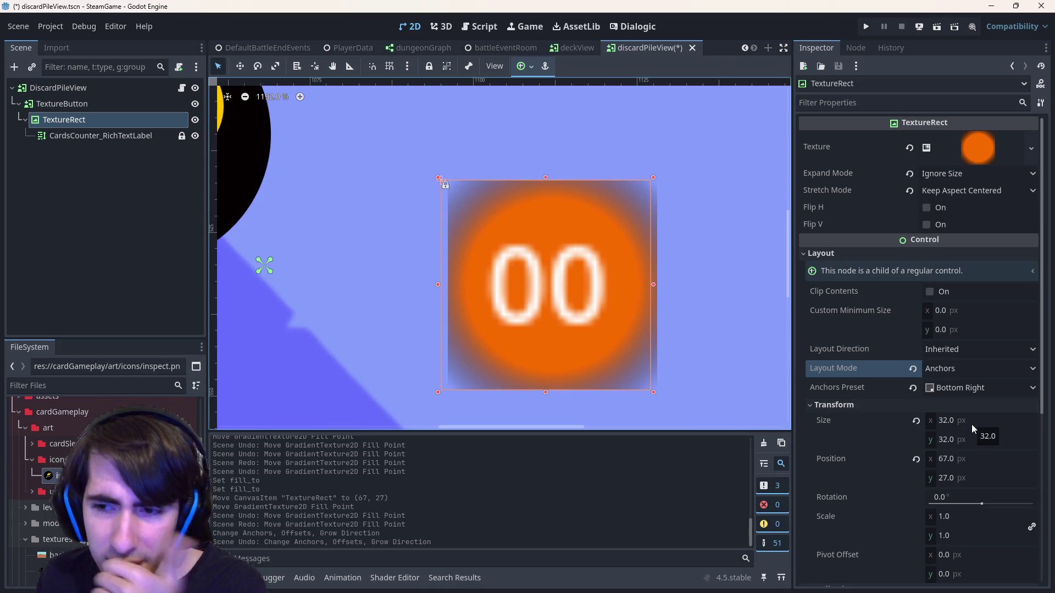
Try several stretch modes and settle on Keep Aspect Centered for the counter texture
left_click(962, 192)
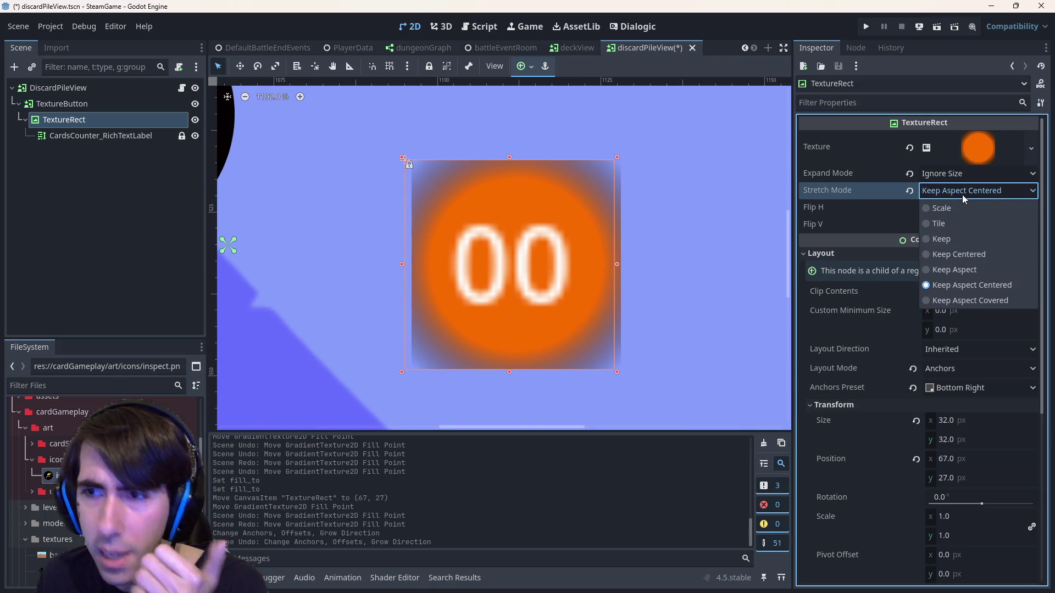
left_click(974, 300)
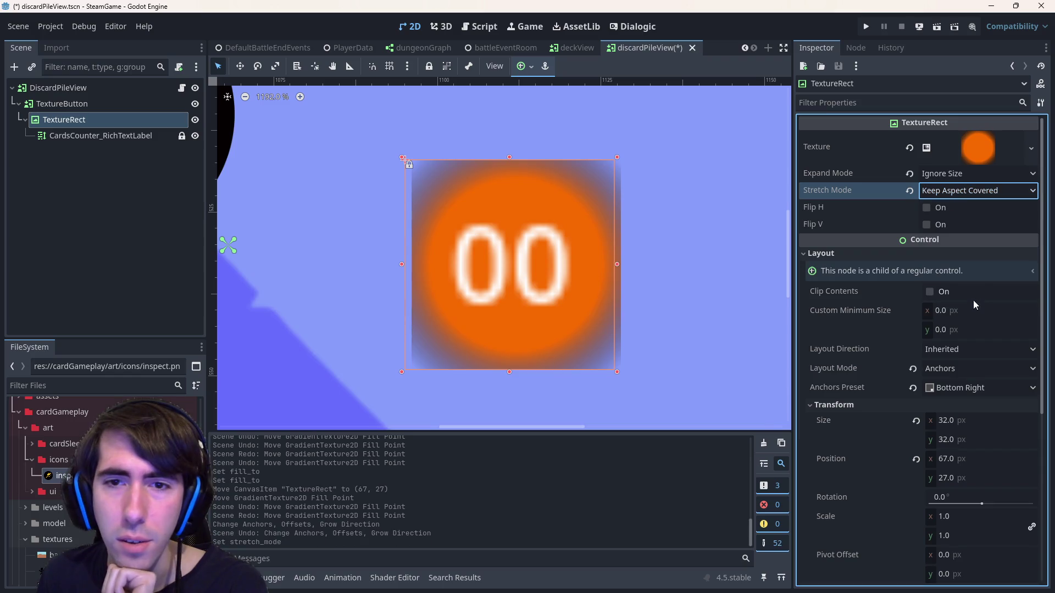
left_click(987, 189)
left_click(986, 268)
left_click(981, 192)
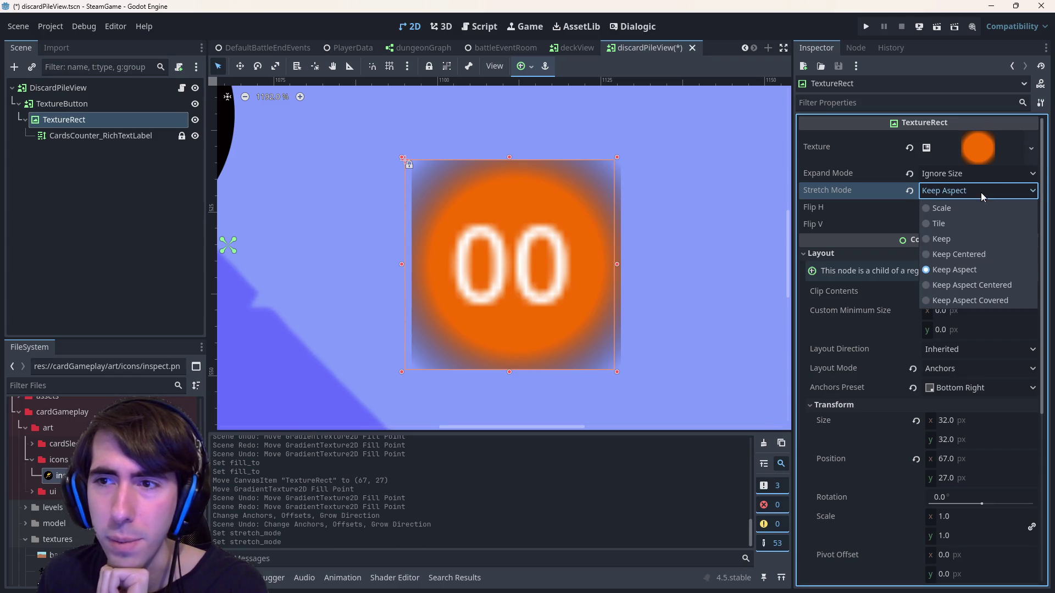
left_click(980, 254)
scroll(728, 261, "down", 3)
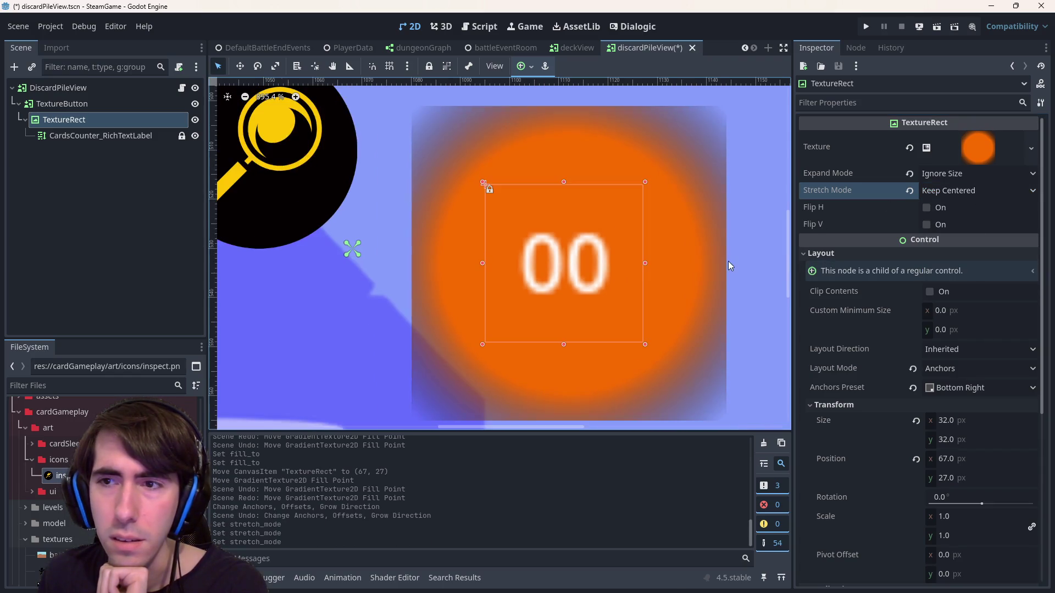
left_click(949, 190)
left_click(957, 232)
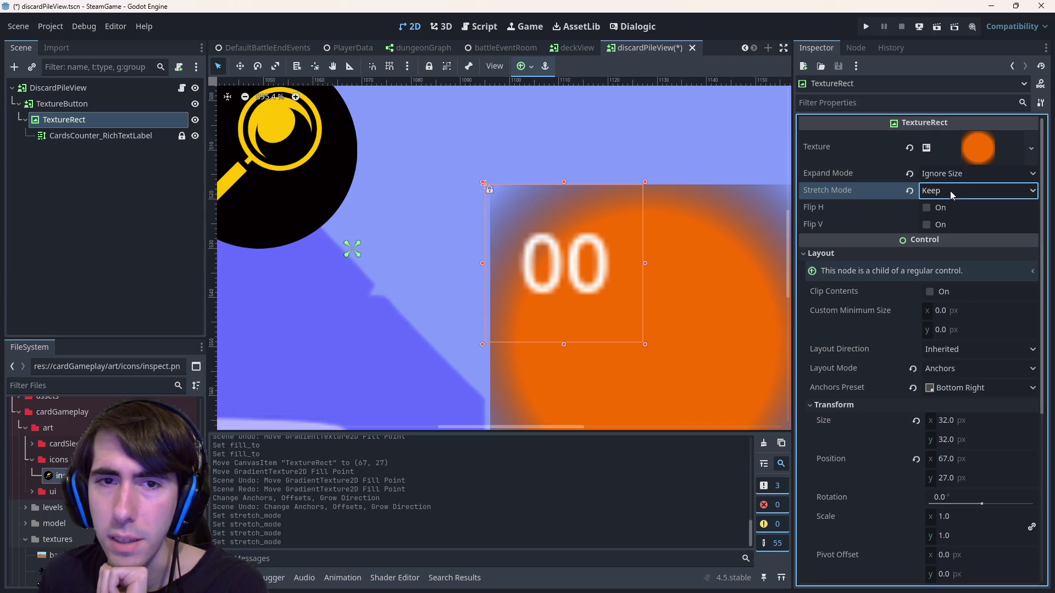
left_click(950, 190)
left_click(953, 222)
left_click(951, 195)
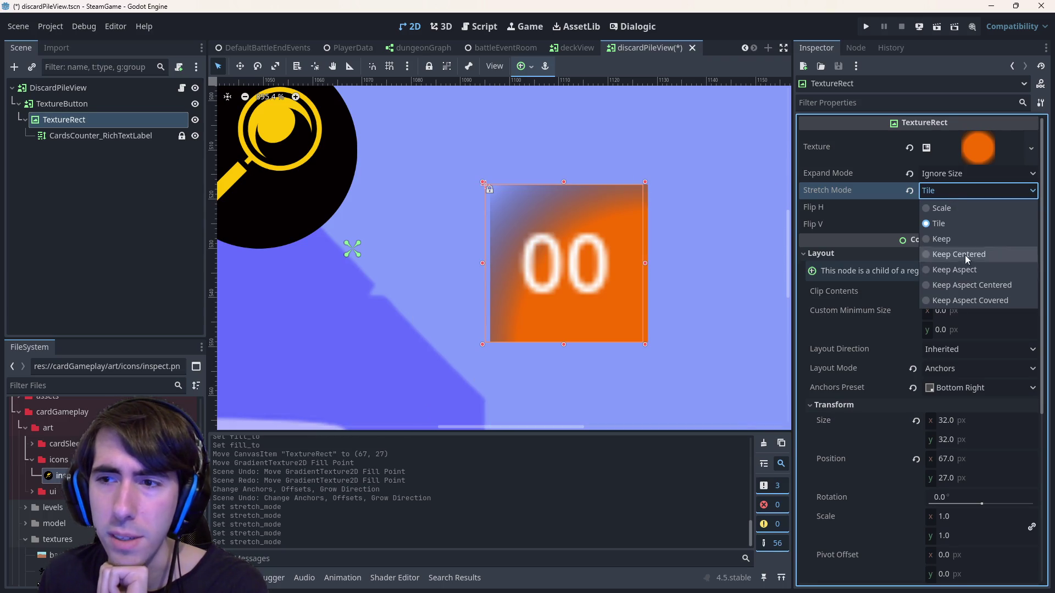
left_click(972, 284)
left_click_drag(668, 315, 653, 285)
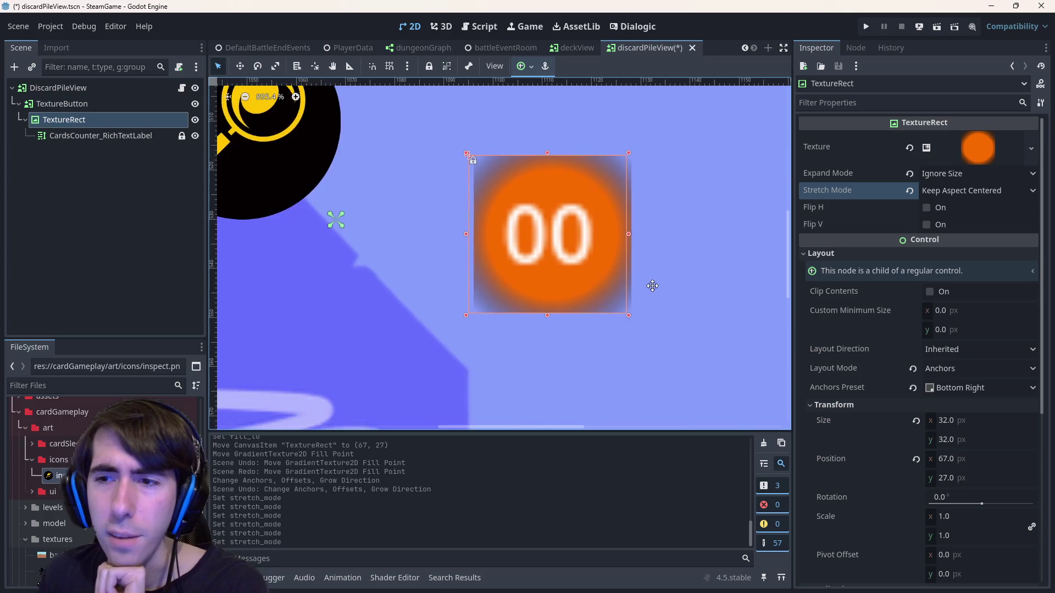
scroll(653, 286, "left", 5)
scroll(461, 312, "right", 3)
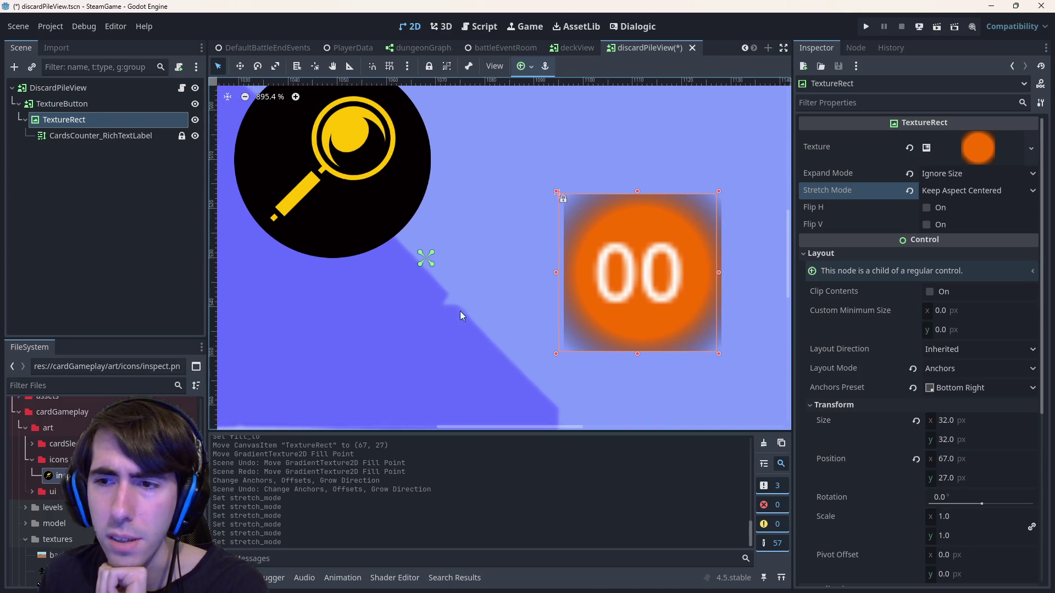
Try Locale and Left-to-Right layout directions, reset to Inherited, and toggle Clip Contents
left_click(944, 356)
left_click(971, 386)
left_click(950, 354)
left_click(947, 398)
left_click(939, 350)
left_click(945, 367)
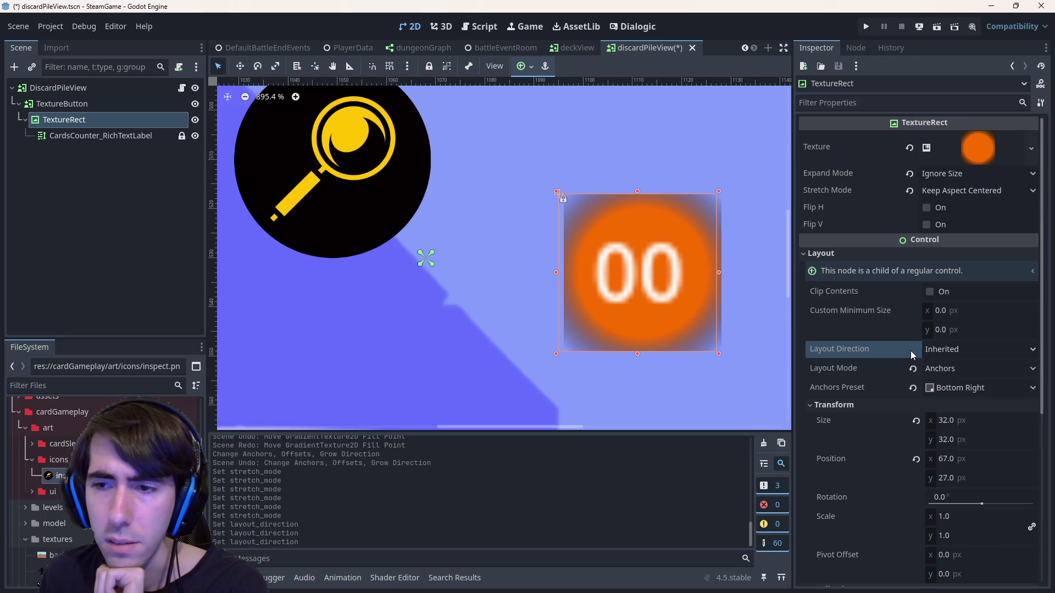
scroll(494, 255, "down", 2)
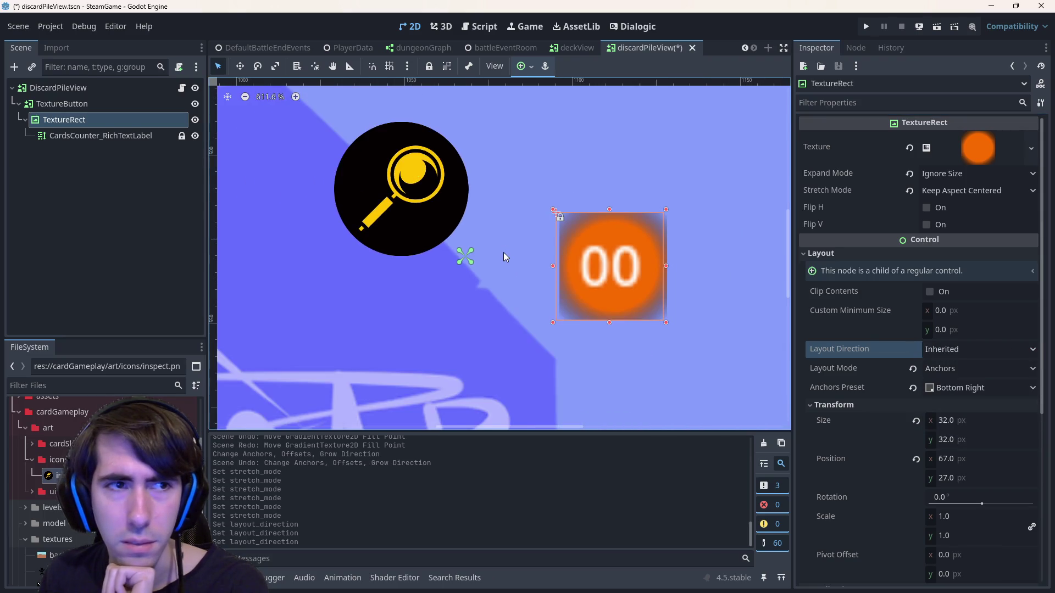
left_click(930, 292)
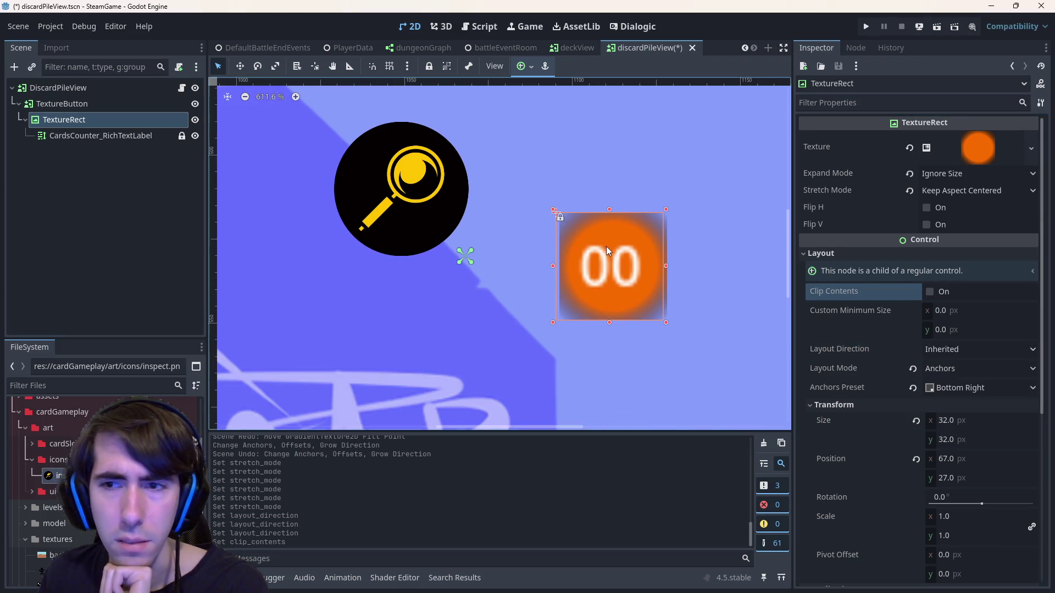
scroll(605, 246, "up", 2)
Add a TextureRect child to TextureButton by searching 'texturer' in the node dialog
right_click(71, 108)
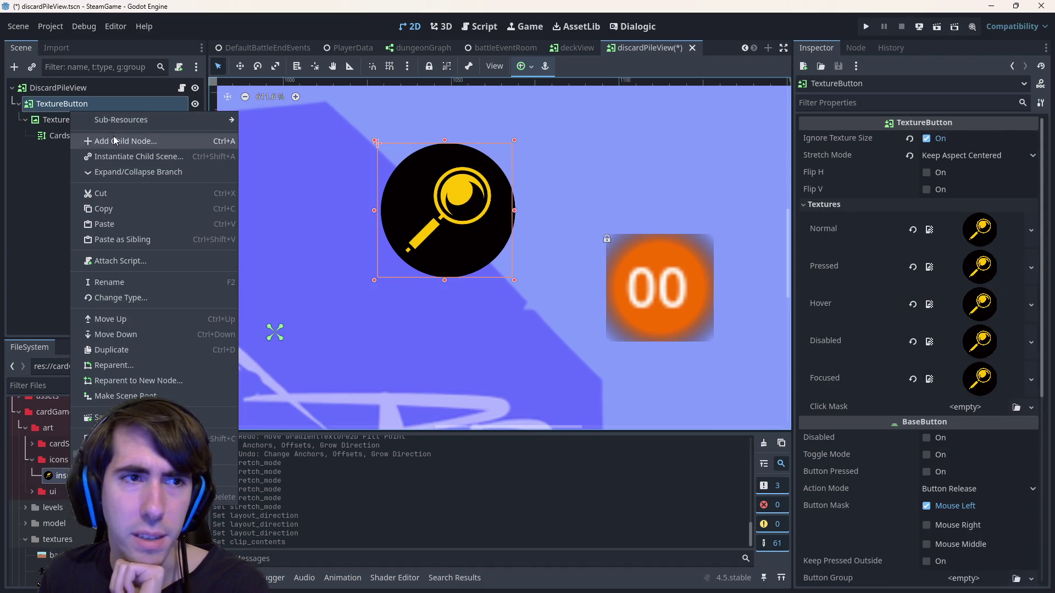
left_click(114, 137)
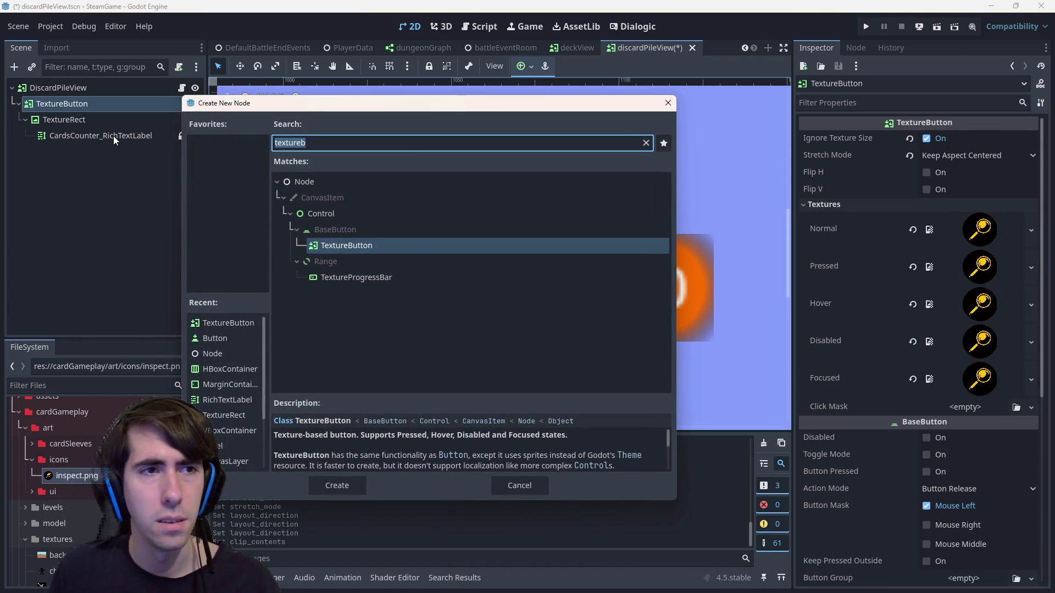
key("Escape")
left_click(651, 284)
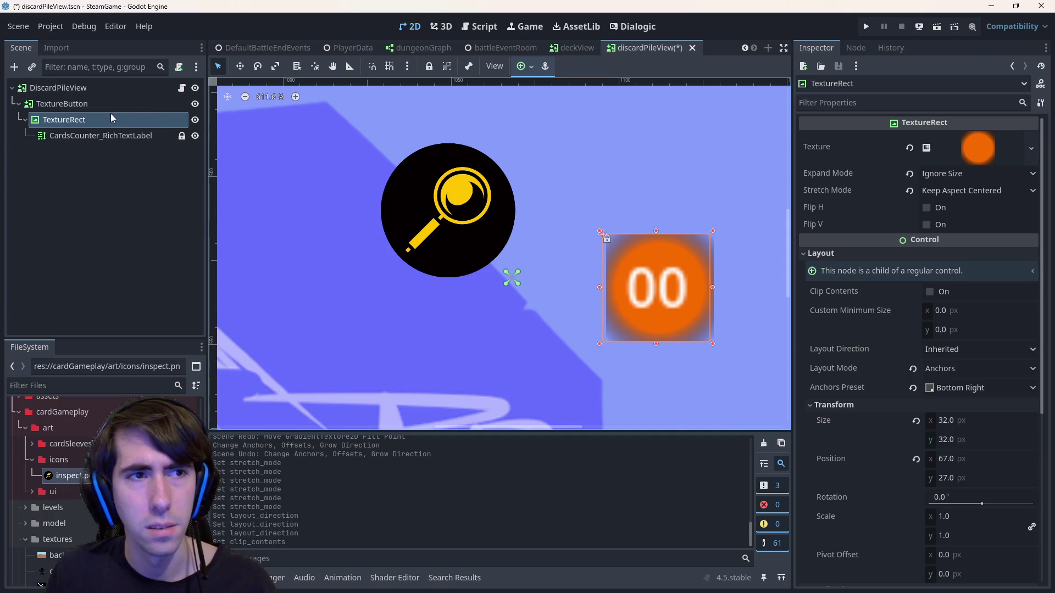
right_click(87, 109)
left_click(120, 143)
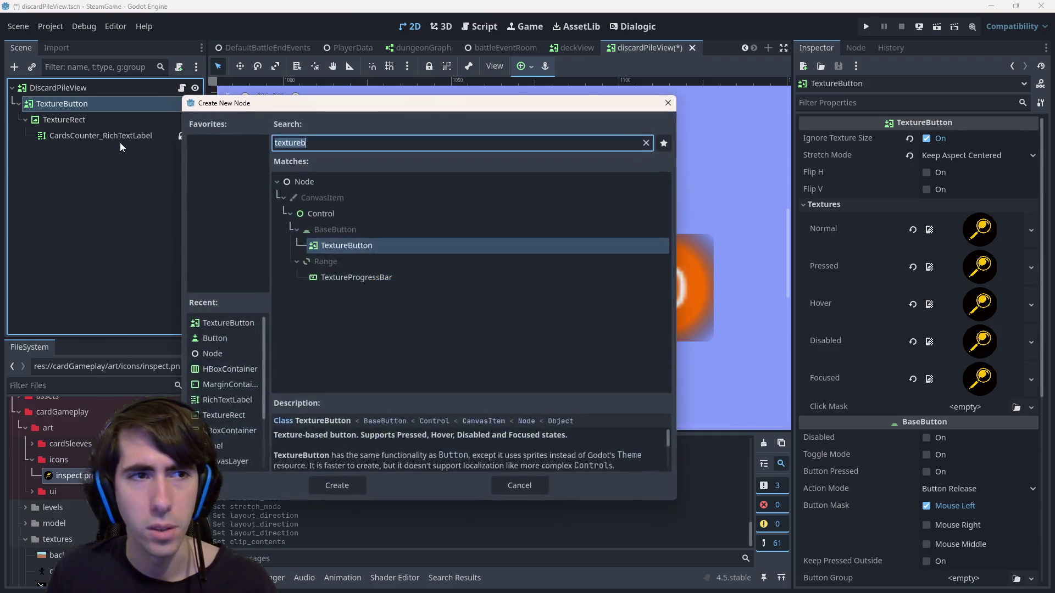
key("BackSpace")
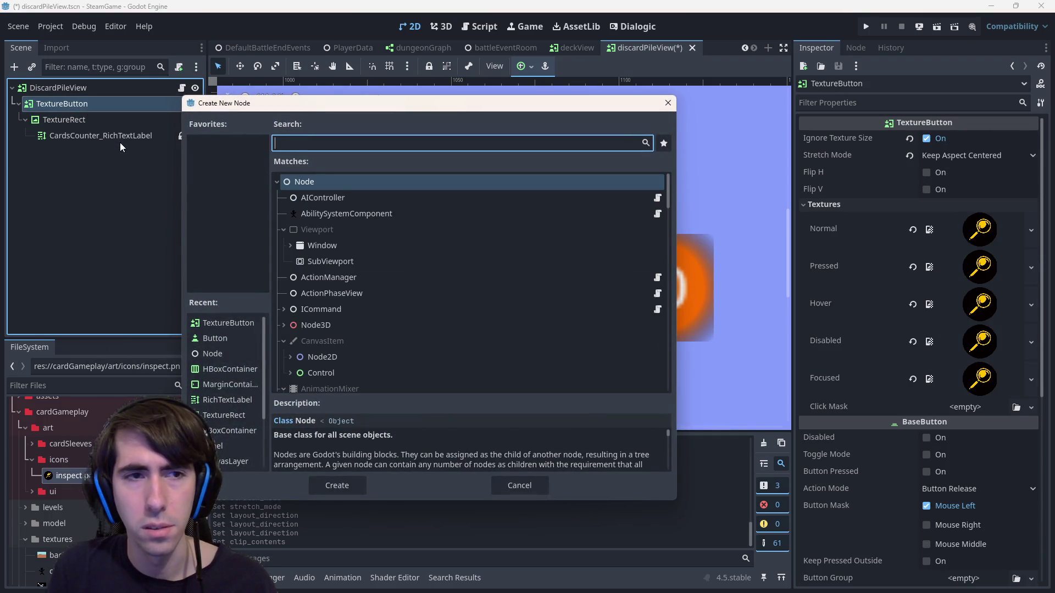
type("texturebu")
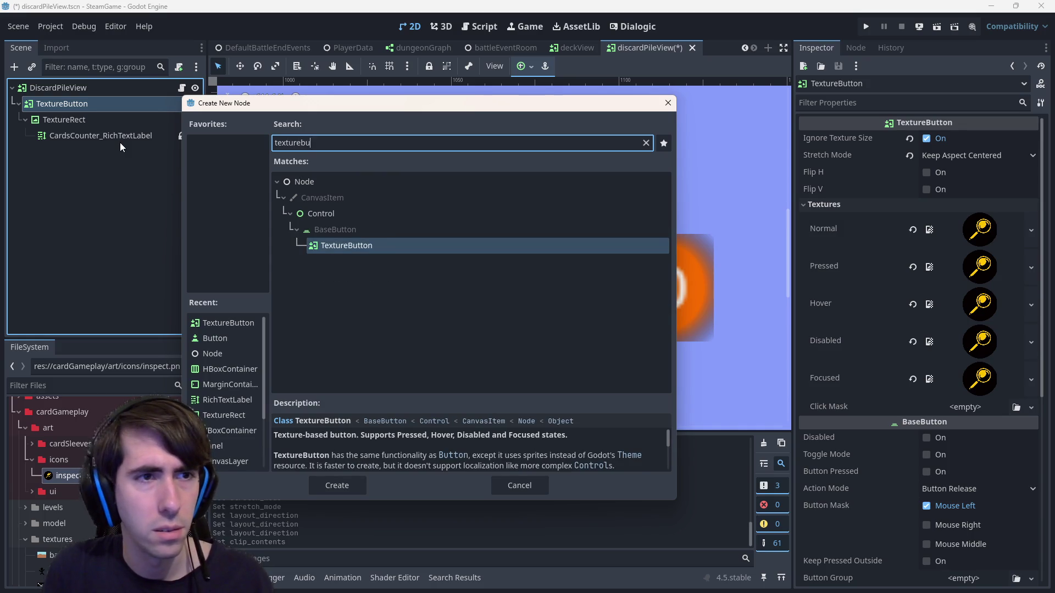
key("BackSpace")
key("BackSpace")
key("BackSpace")
type("xturer")
key("Return")
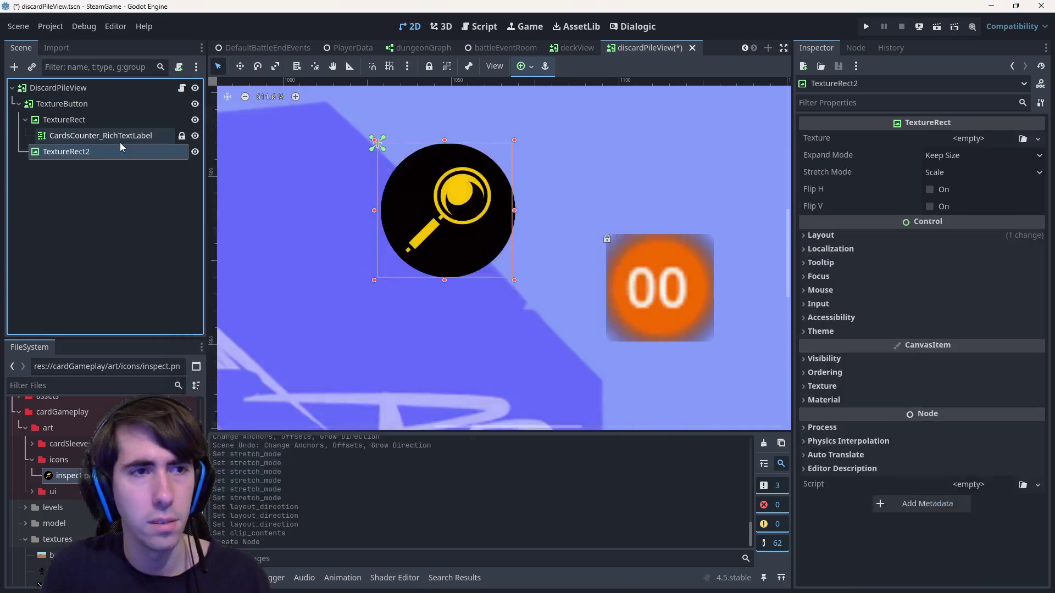
Drag the original TextureRect's orange gradient onto TextureRect2, then undo the assignment
left_click(98, 124)
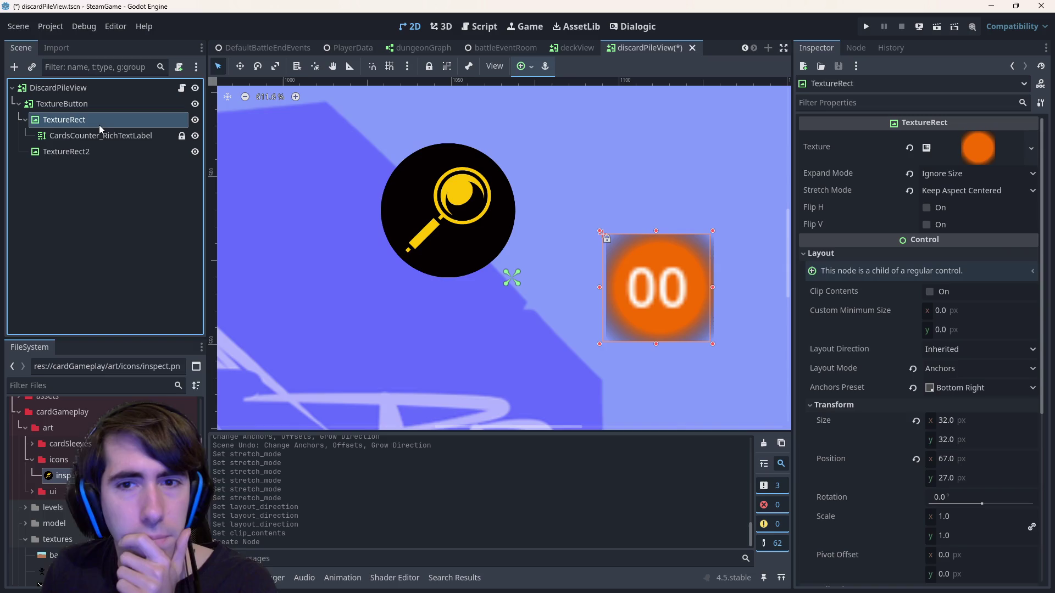
right_click(977, 137)
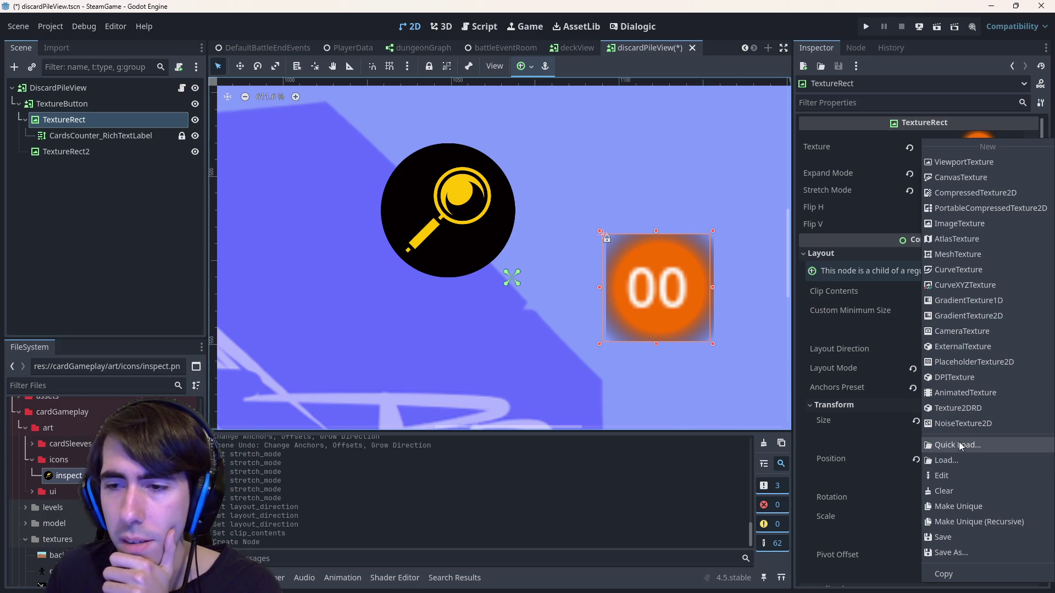
left_click(983, 139)
mouse_move(983, 138)
left_mouse_down()
mouse_move(61, 164)
mouse_move(74, 151)
mouse_move(959, 107)
mouse_move(948, 145)
left_mouse_up()
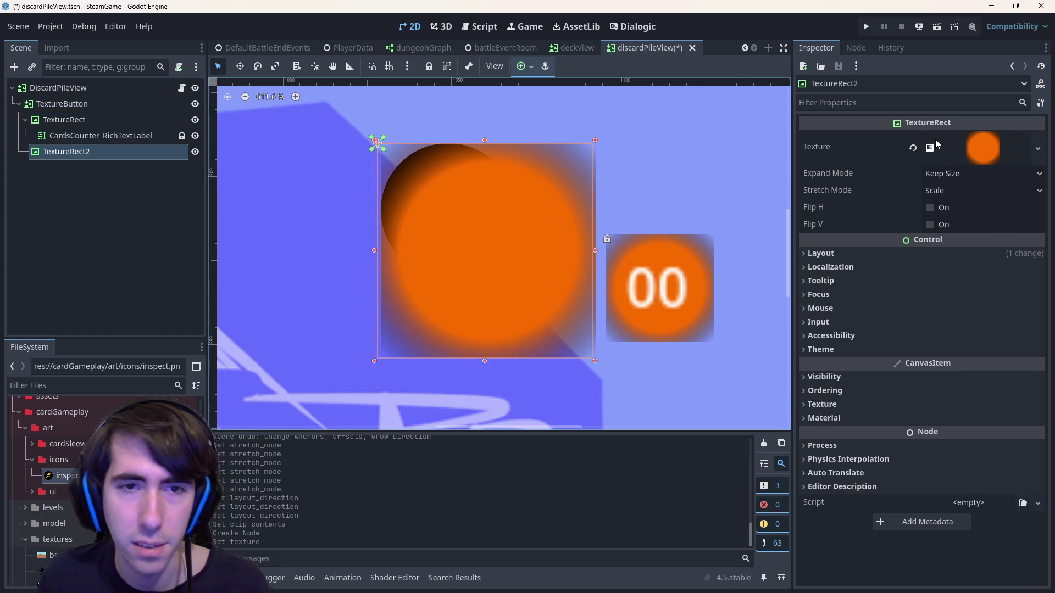
key("ctrl+z")
left_click(115, 136)
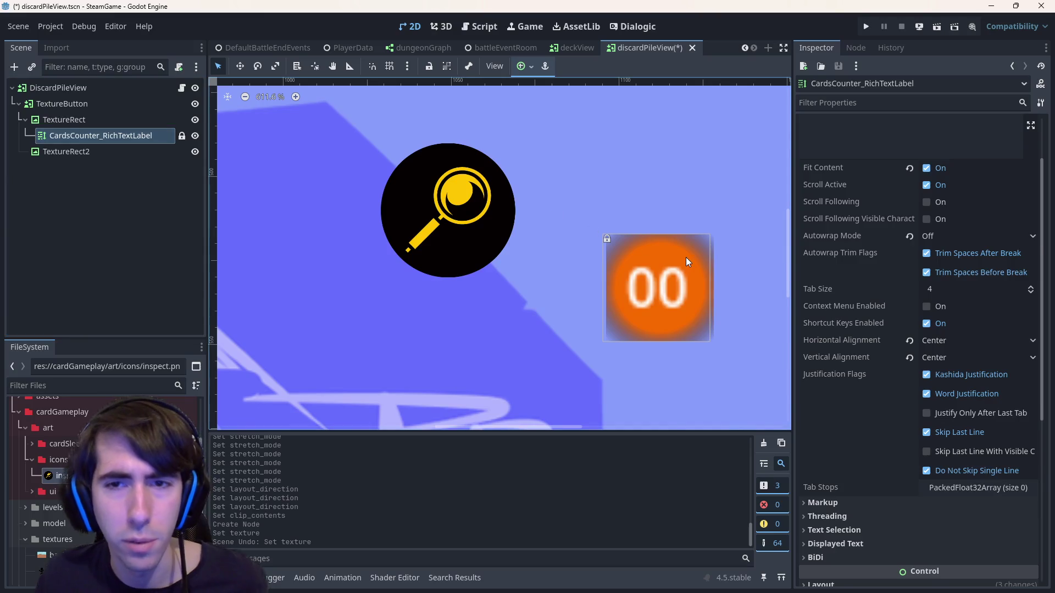
left_click(686, 257)
left_click(983, 147)
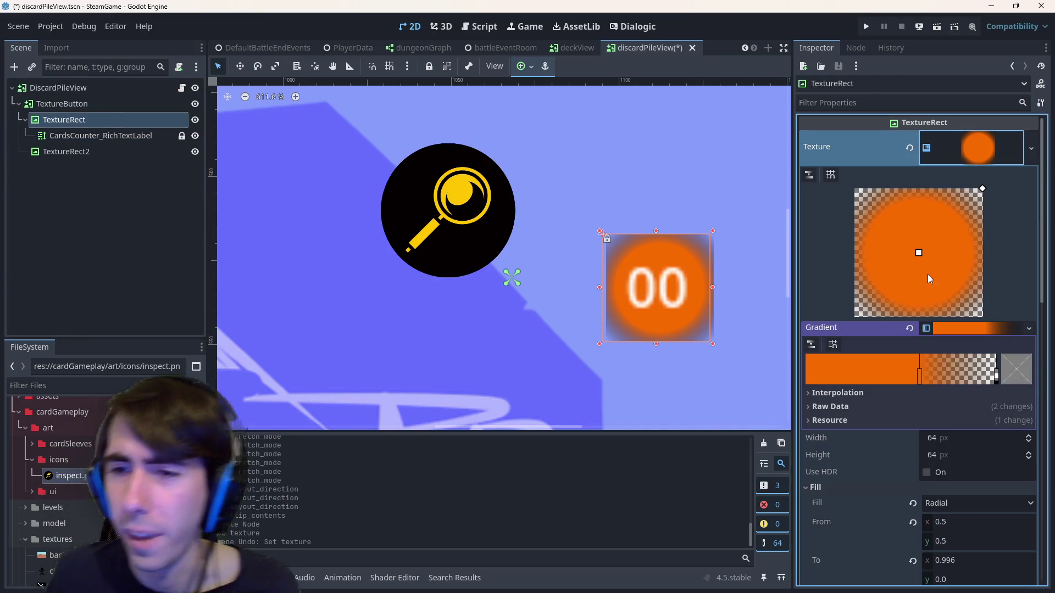
scroll(843, 407, "down", 3)
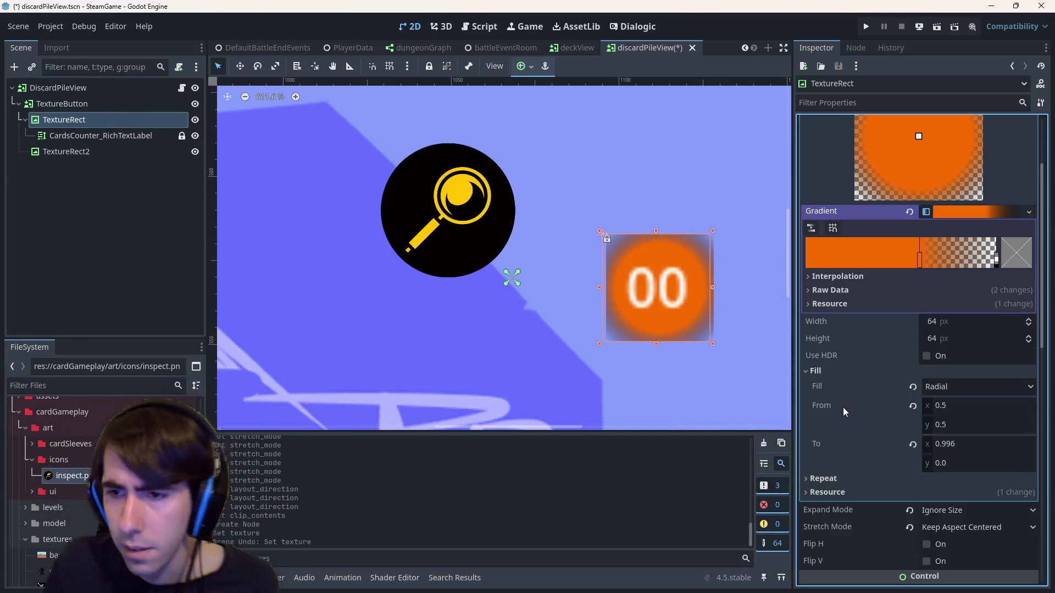
scroll(846, 390, "down", 2)
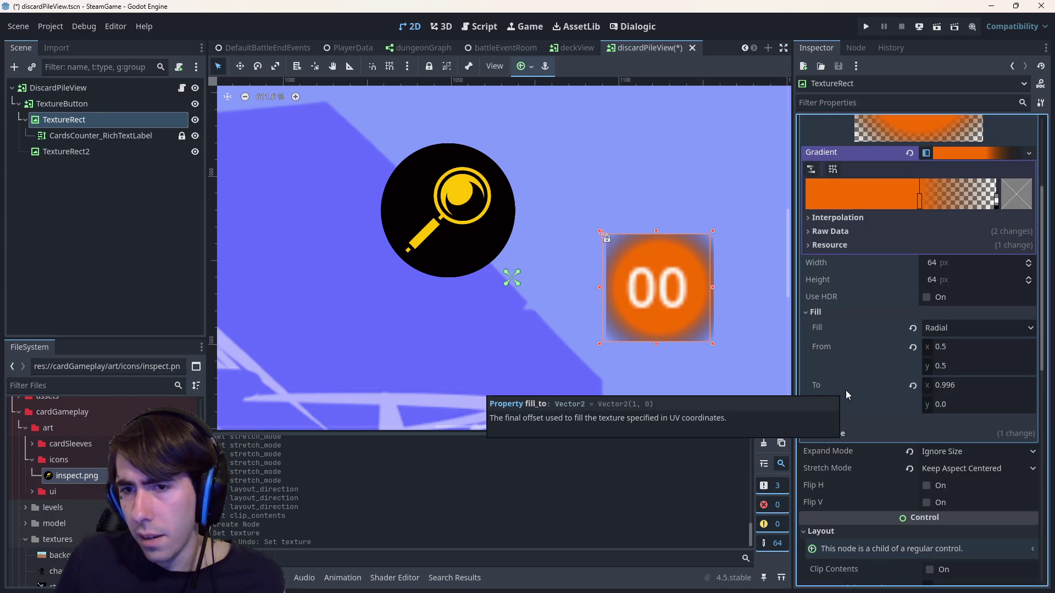
left_click(862, 423)
left_click(861, 423)
left_click(870, 430)
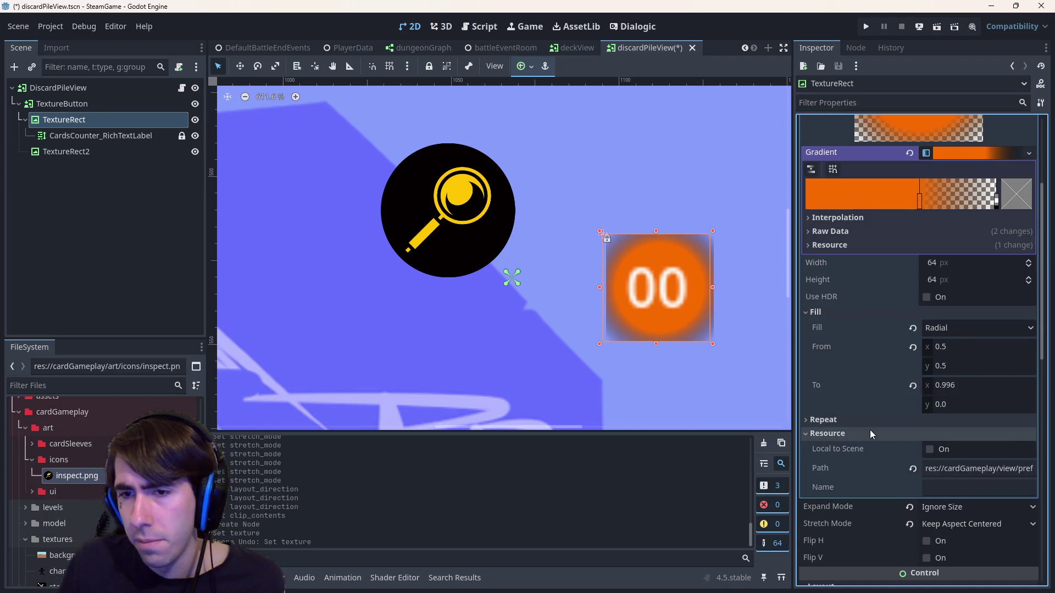
left_click(869, 430)
left_click(865, 417)
left_click(970, 437)
left_click(967, 473)
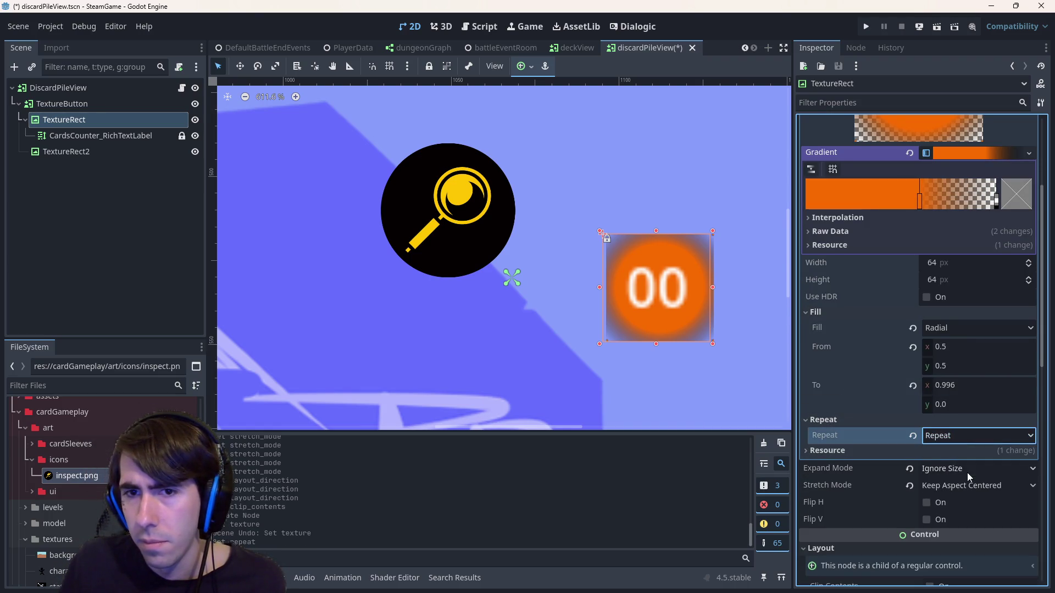
left_click(961, 435)
left_click(957, 454)
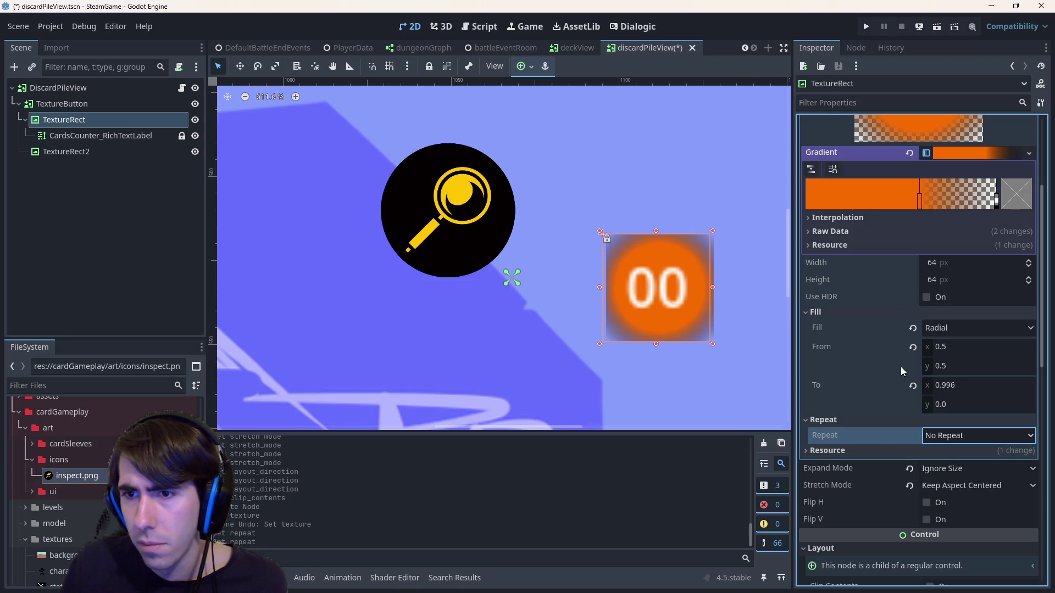
left_click(852, 242)
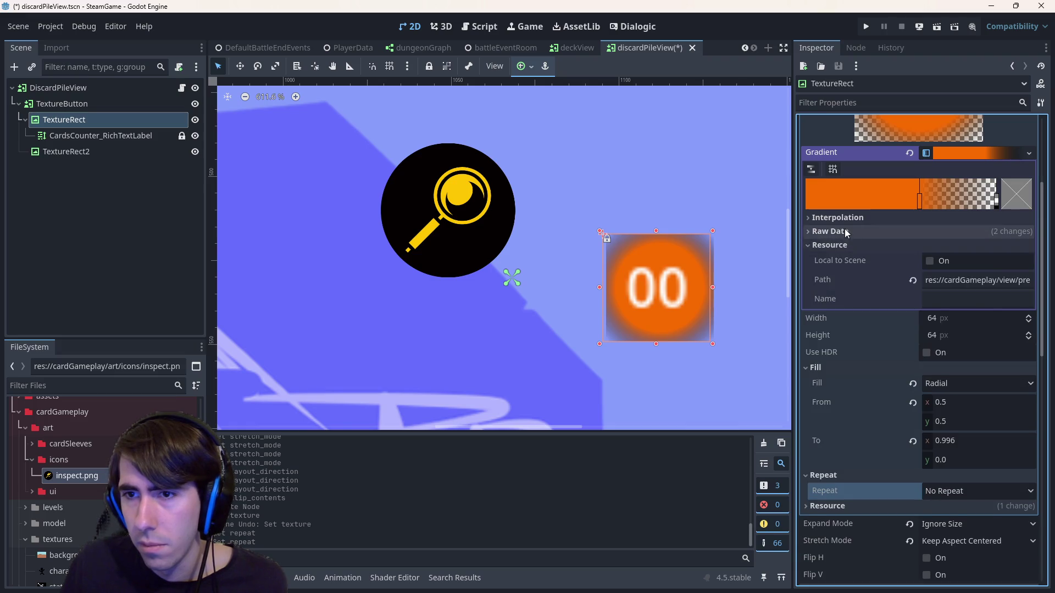
left_click(845, 230)
left_click(835, 202)
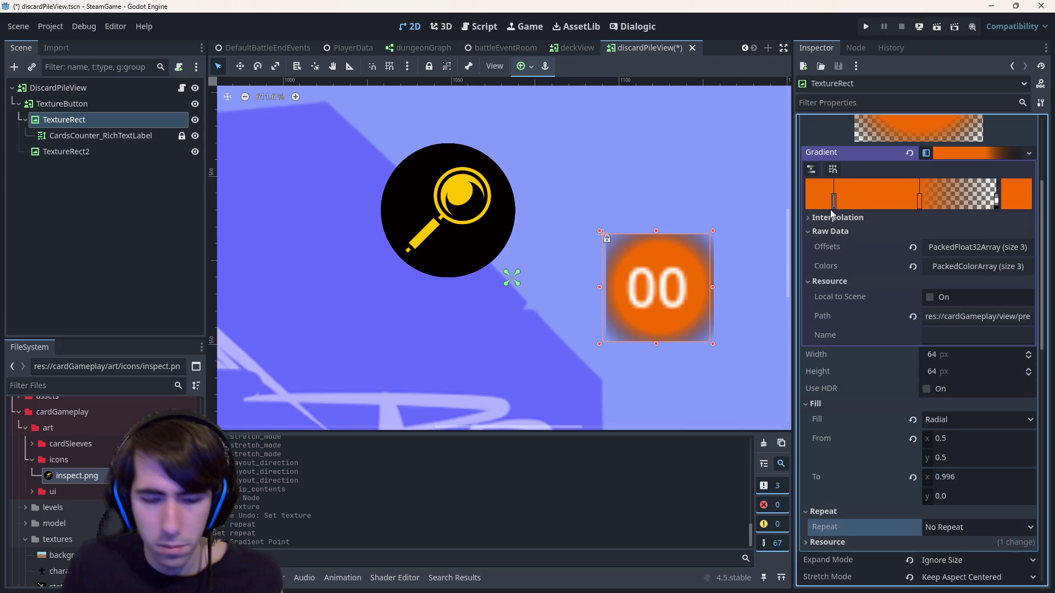
key("ctrl+z")
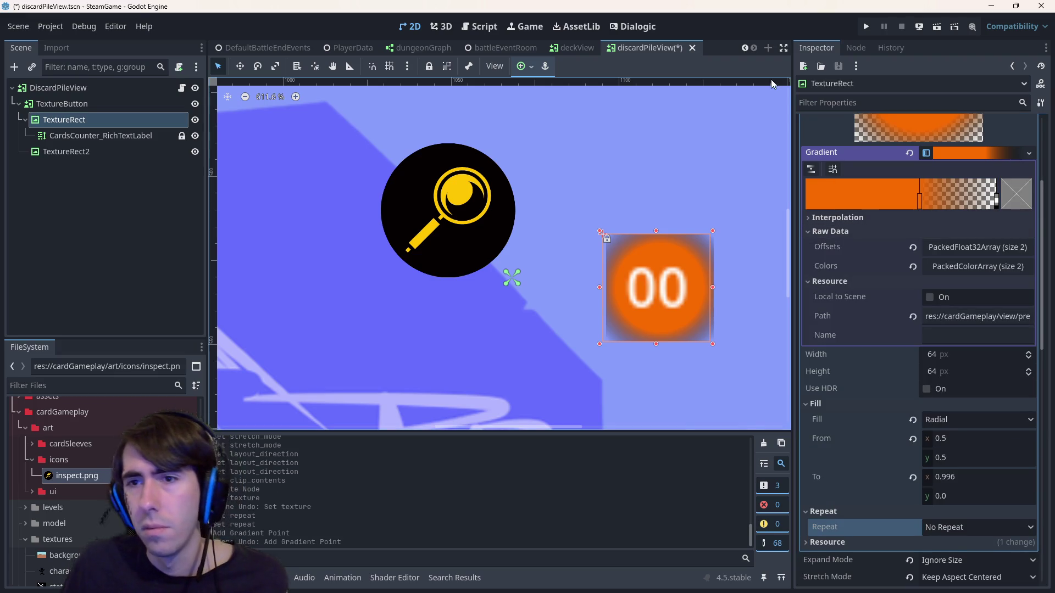
left_click(871, 217)
left_click(871, 218)
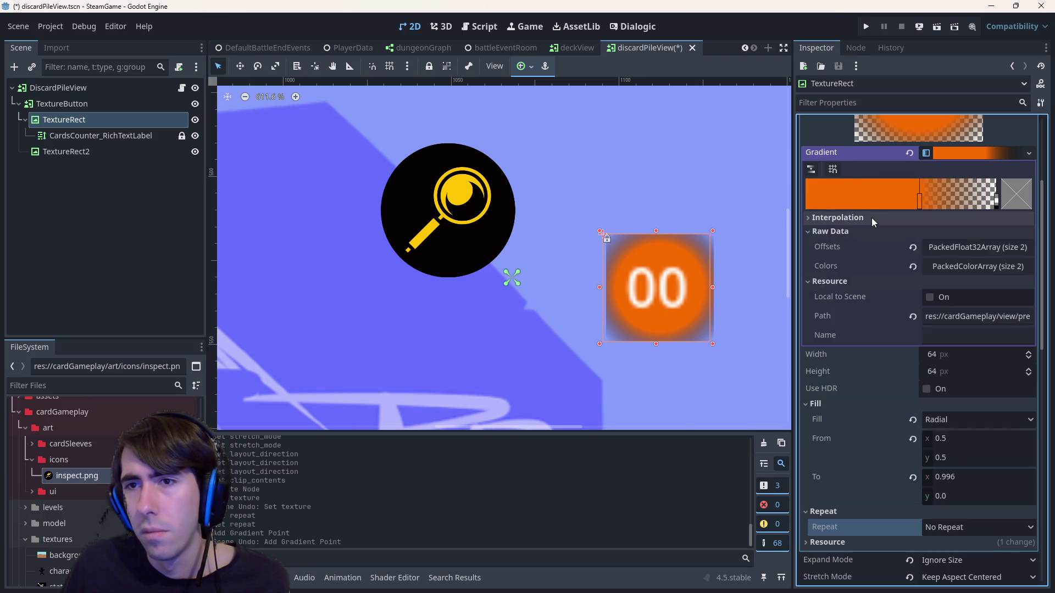
scroll(885, 315, "up", 3)
left_click(950, 325)
left_click(56, 151)
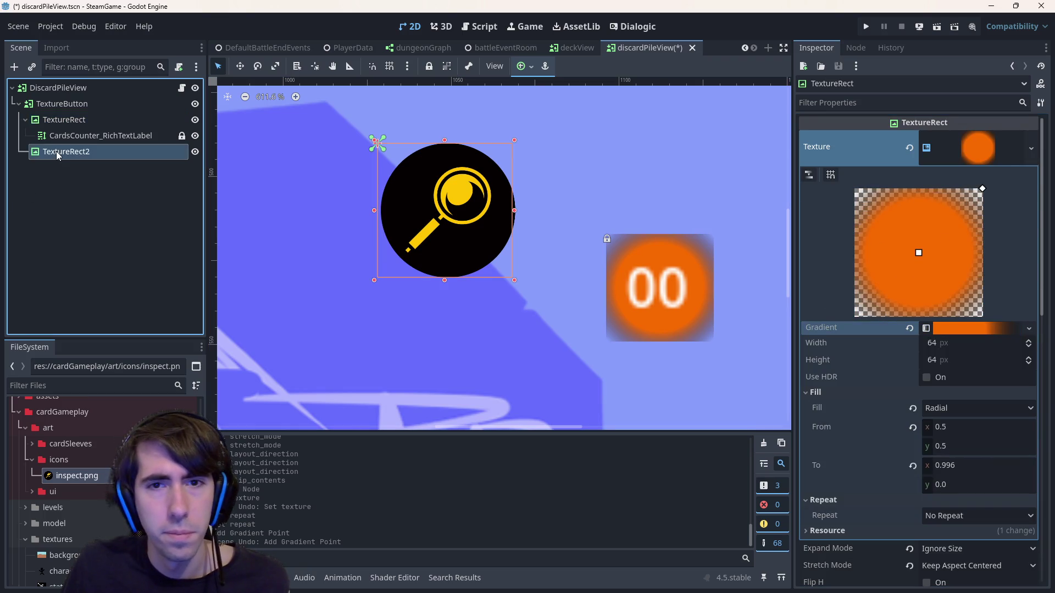
Give TextureRect2 a new GradientTexture2D, then delete the TextureRect2 node and confirm
left_click(998, 134)
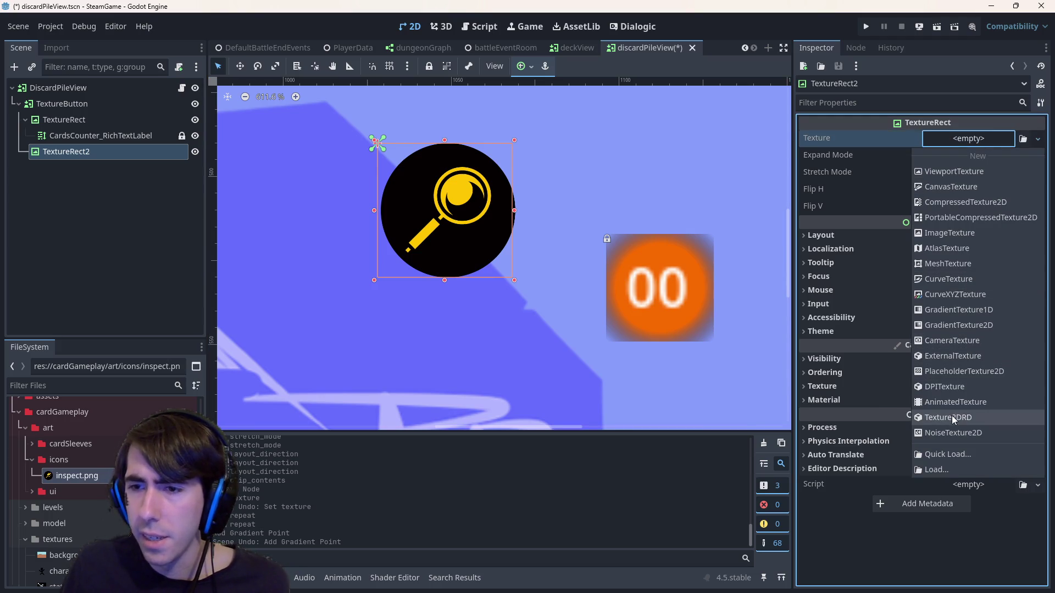
left_click(978, 326)
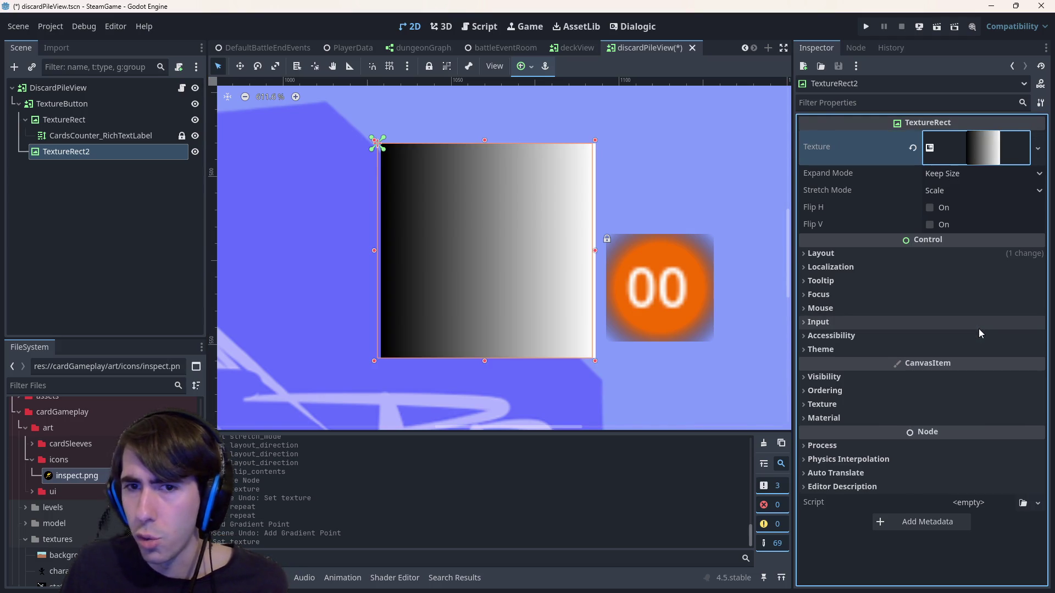
left_click(88, 187)
left_click(61, 153)
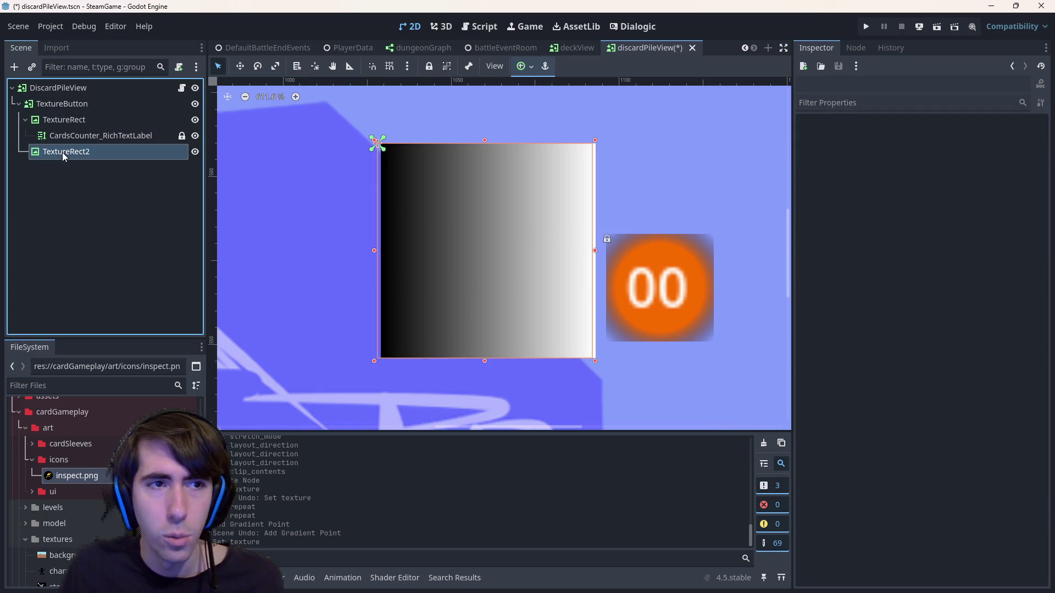
key("Delete")
key("Return")
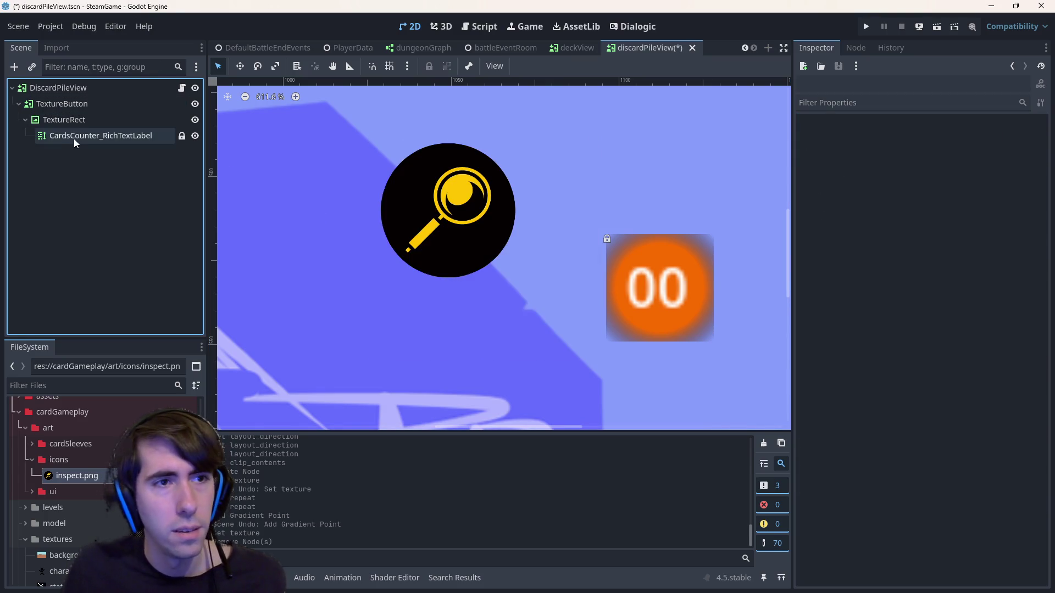
left_click(57, 106)
scroll(479, 295, "down", 5)
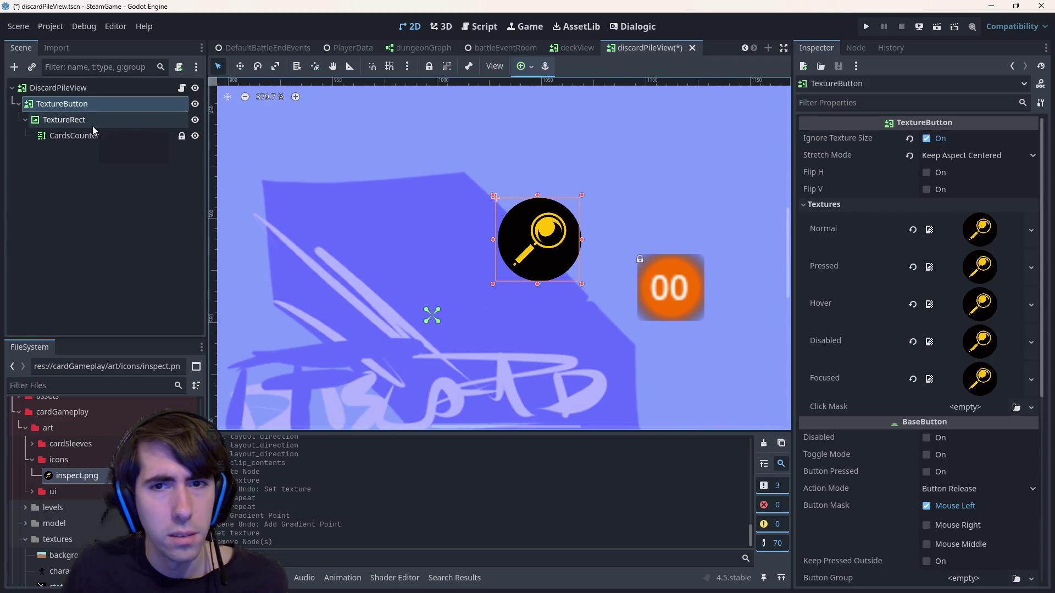
scroll(605, 247, "up", 10)
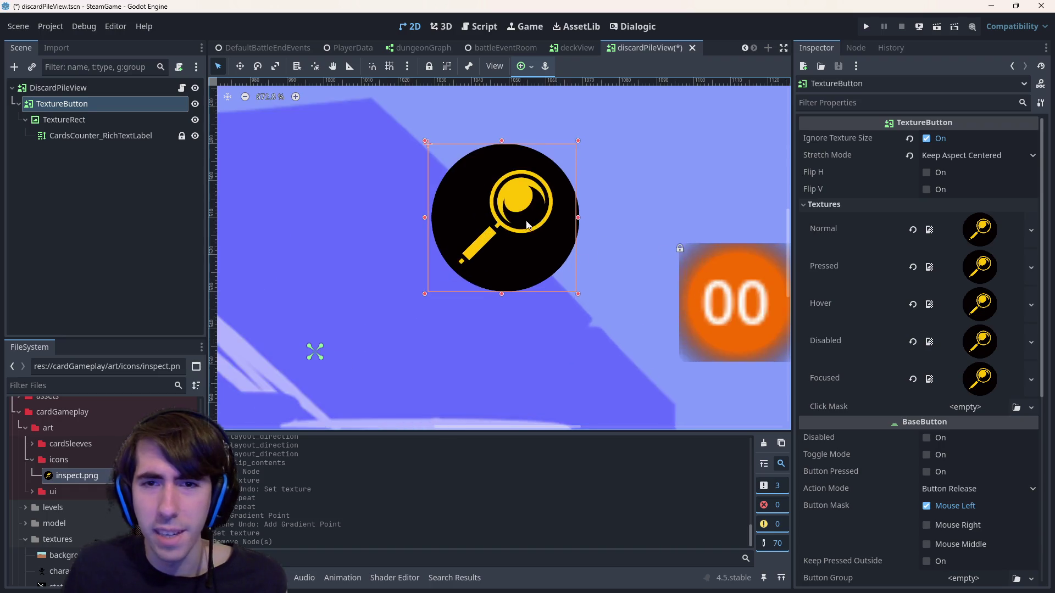
scroll(586, 246, "down", 7)
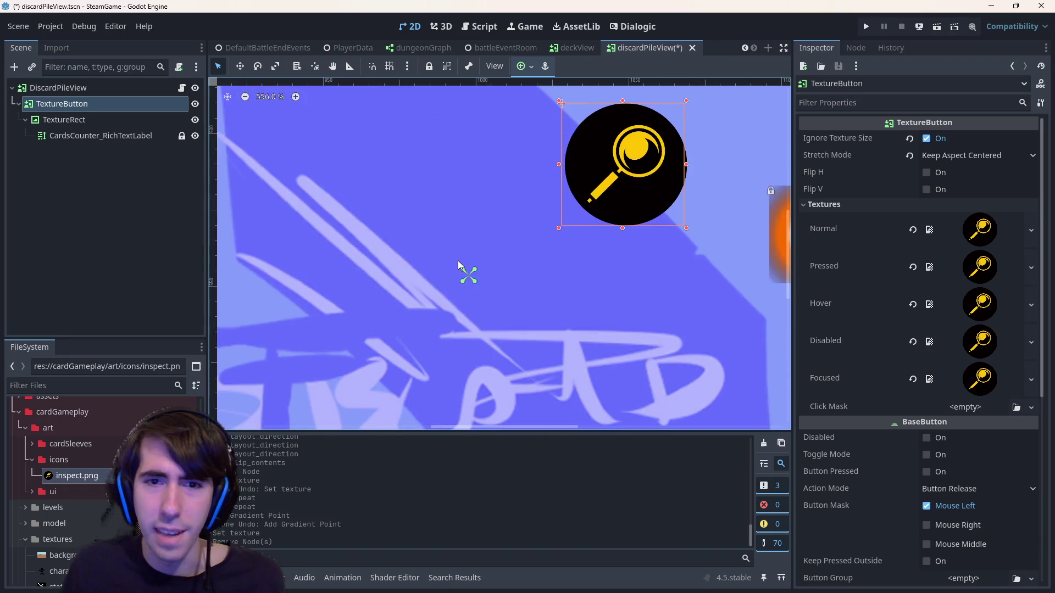
scroll(457, 261, "down", 5)
scroll(457, 275, "up", 3)
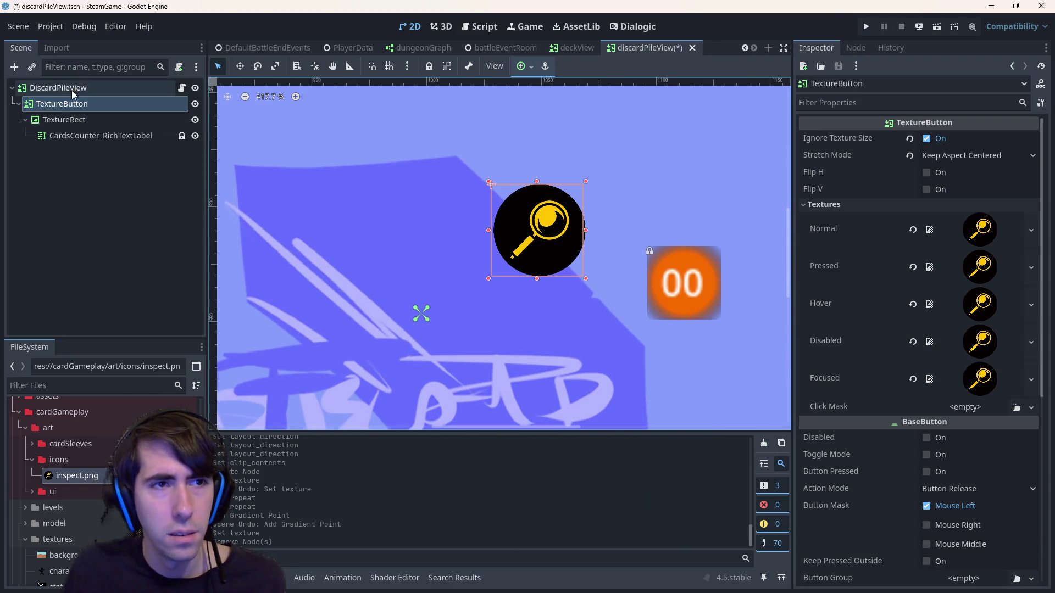
left_click(68, 87)
scroll(401, 285, "down", 4)
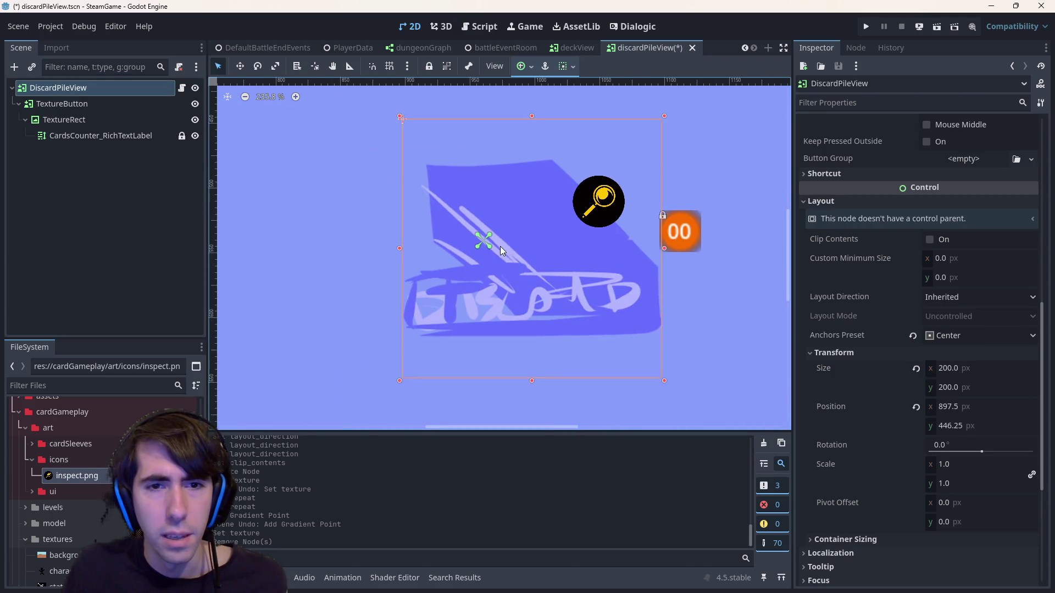
scroll(687, 297, "up", 5)
scroll(689, 344, "up", 8)
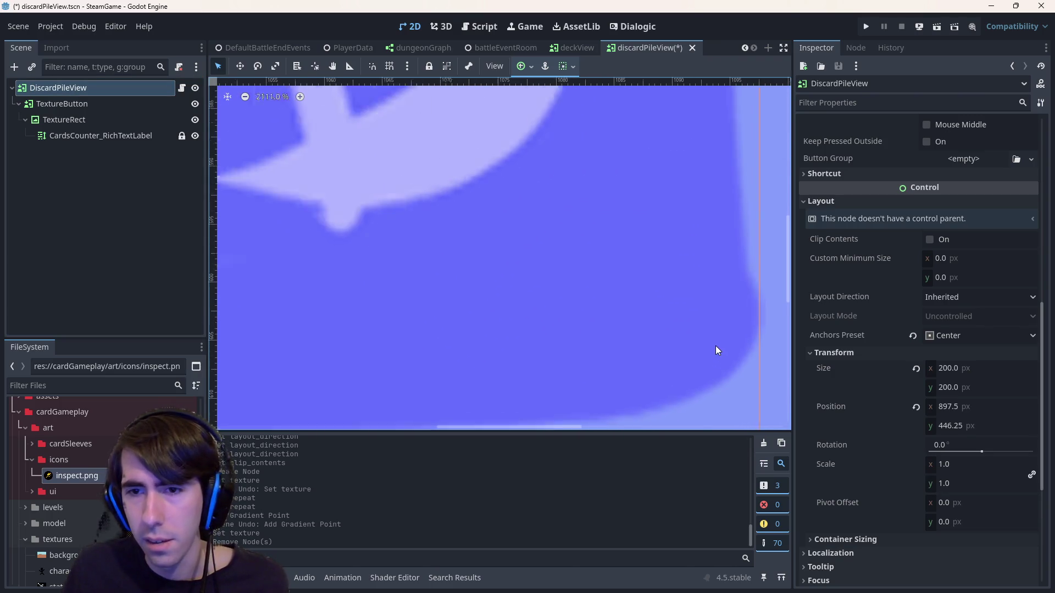
scroll(766, 311, "down", 10)
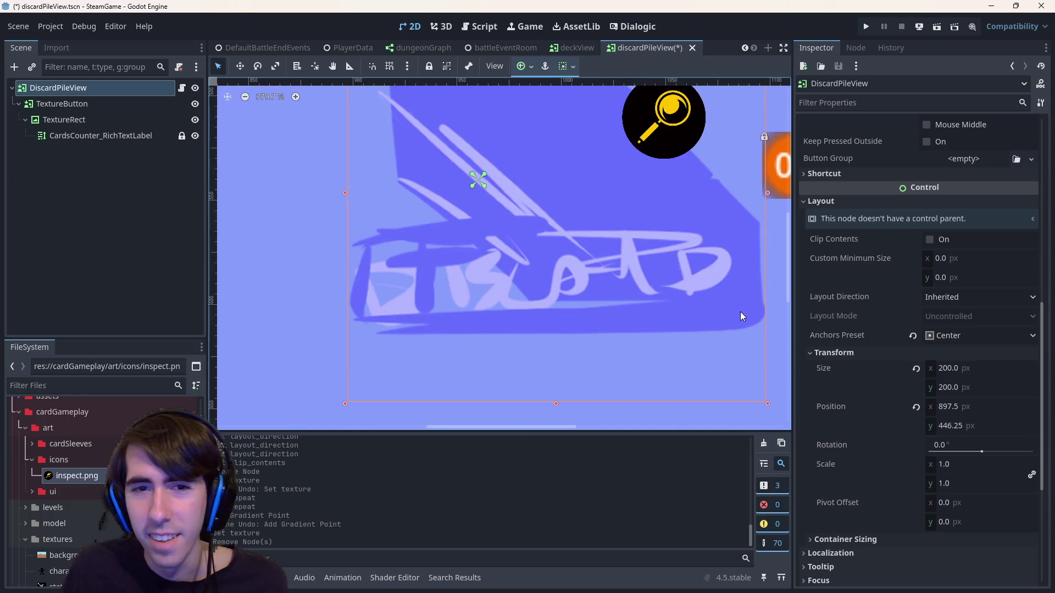
scroll(480, 308, "down", 2)
left_click(869, 540)
scroll(867, 522, "down", 5)
scroll(829, 418, "up", 2)
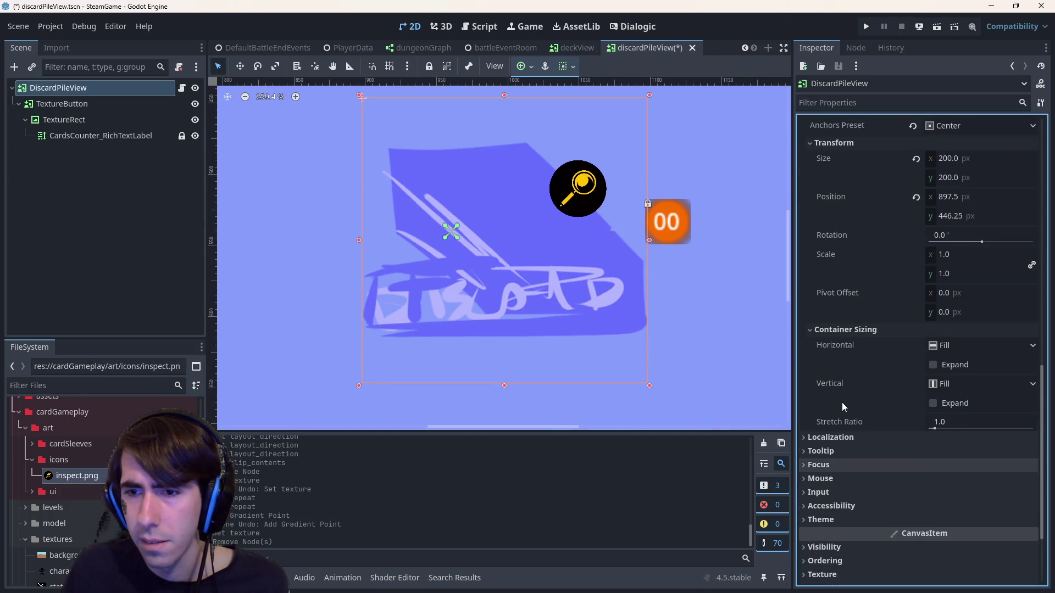
scroll(856, 437, "up", 2)
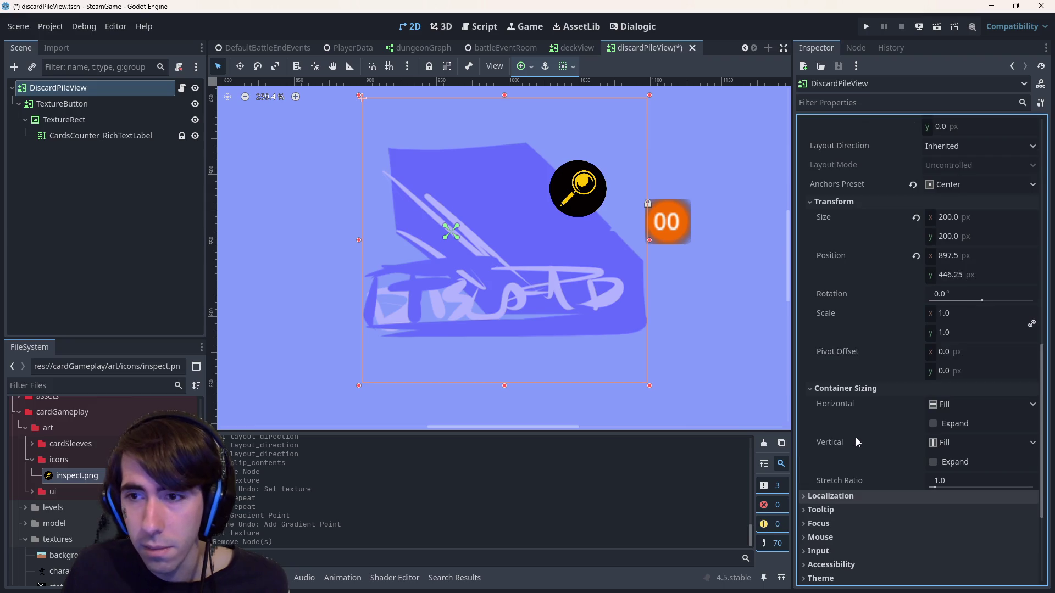
scroll(387, 49, "up", 6)
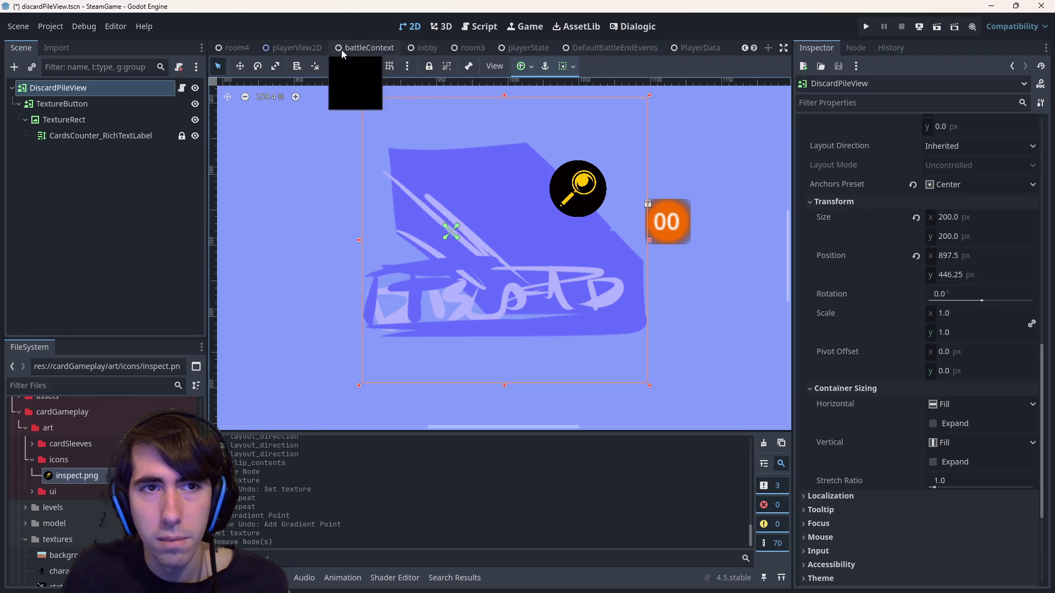
left_click(300, 51)
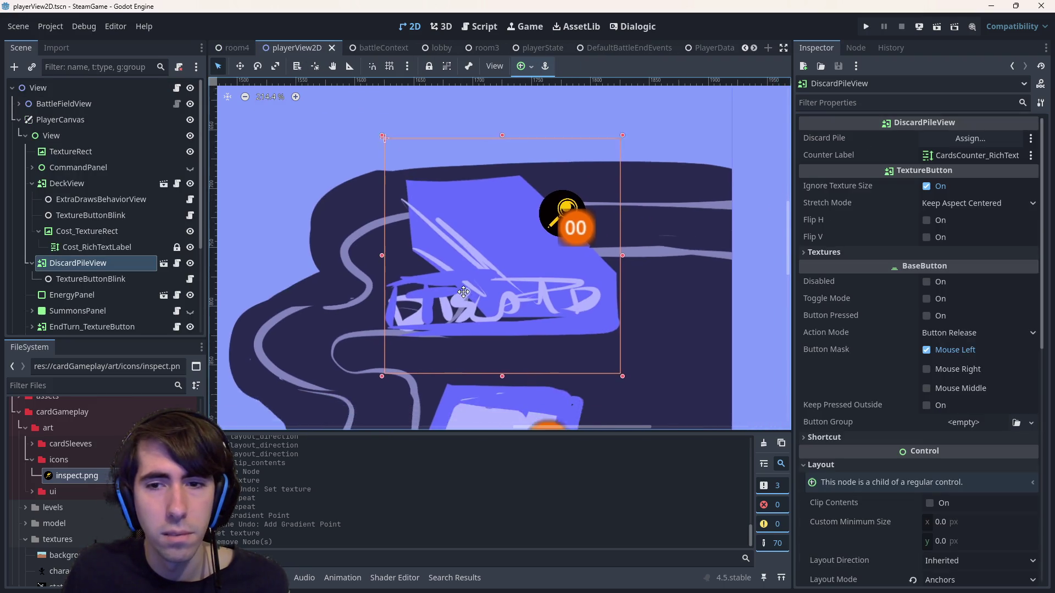
Glance at the Script and Game views, then open the DiscardPileView sub-scene from playerView2D
left_click(478, 25)
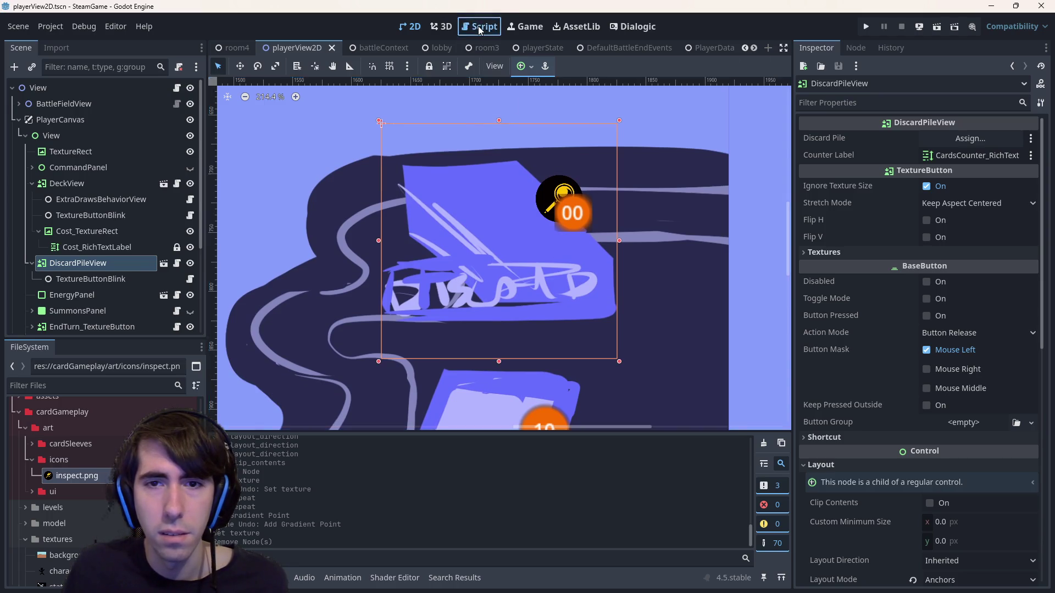
left_click(400, 26)
left_click(525, 26)
left_click(409, 26)
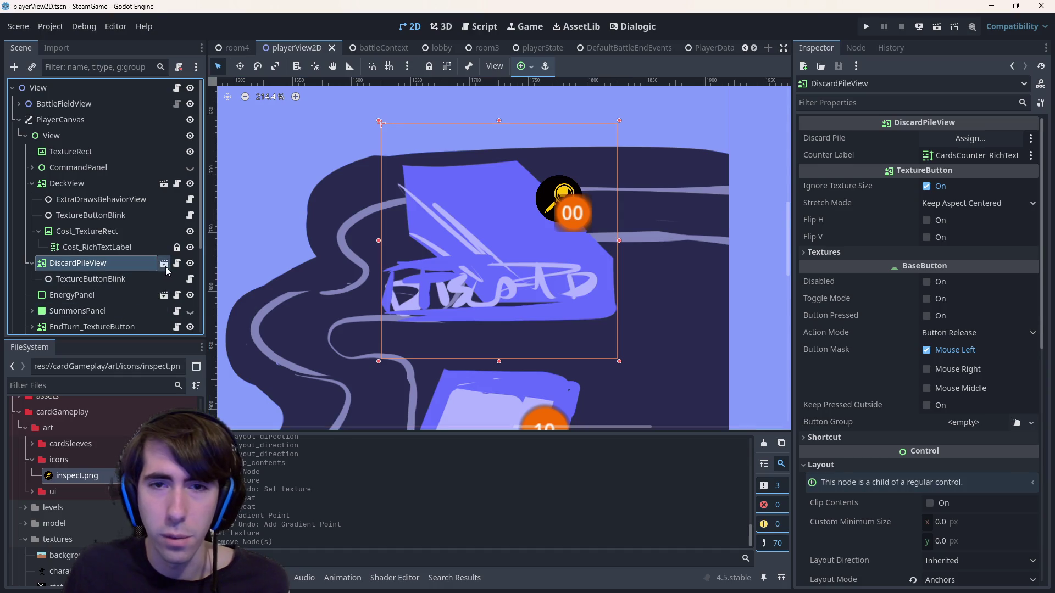
left_click(164, 264)
Undo three recent badge edits, including the stretch mode changes
left_click(665, 195)
left_click(669, 166)
key("ctrl+z")
key("ctrl+z")
key("ctrl+z")
key("ctrl+z")
key("ctrl+z")
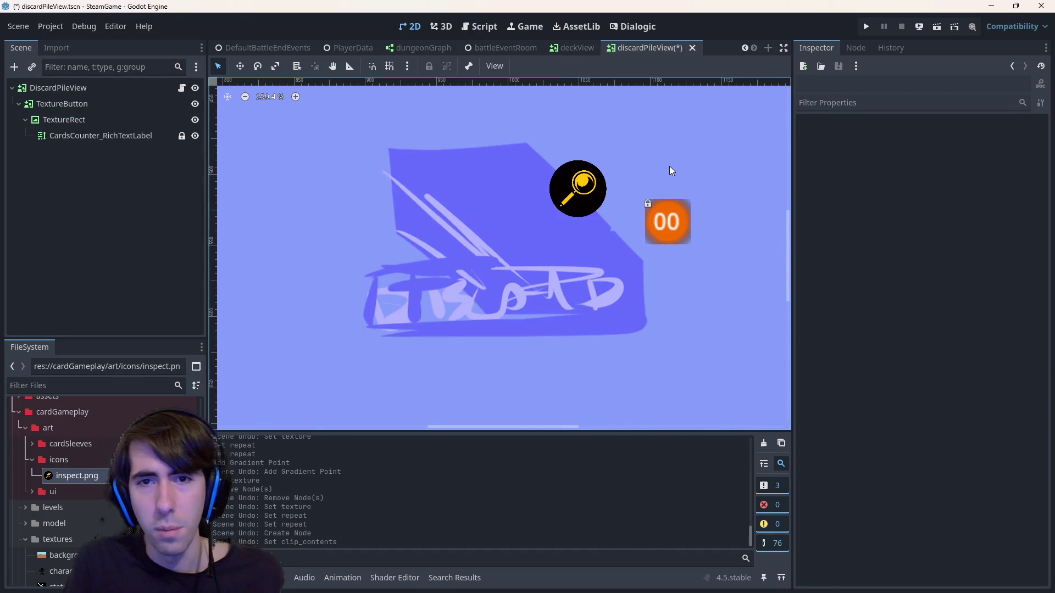
key("ctrl+z")
key("ctrl+z")
key("ctrl+z")
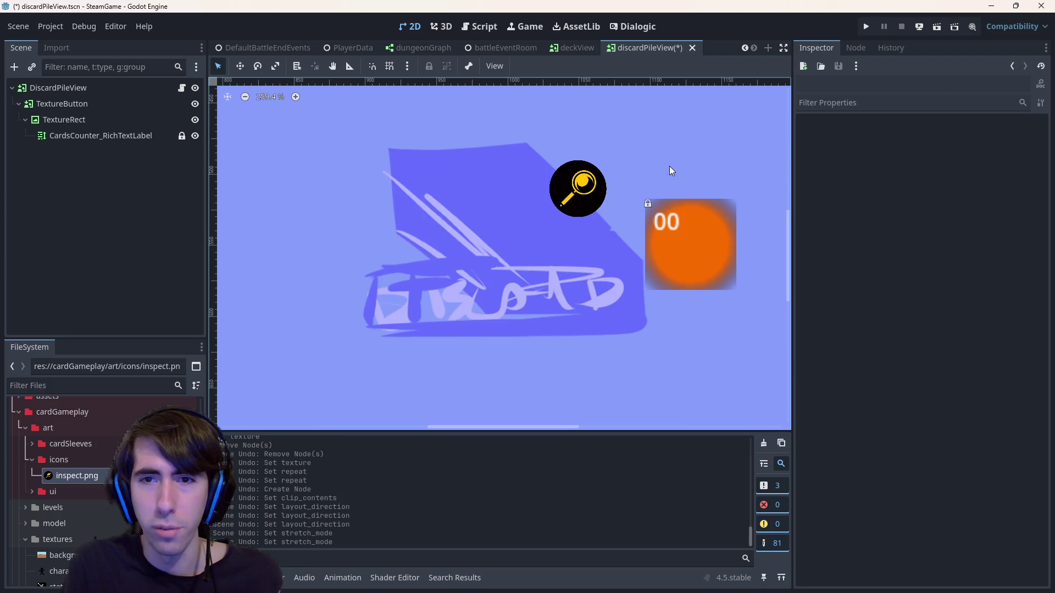
key("ctrl+z")
key("ctrl+z")
key("ctrl+z")
key("ctrl+z")
key("ctrl+z")
key("ctrl+z")
key("ctrl+z")
key("ctrl+z")
key("ctrl+z")
key("ctrl+z")
key("ctrl+z")
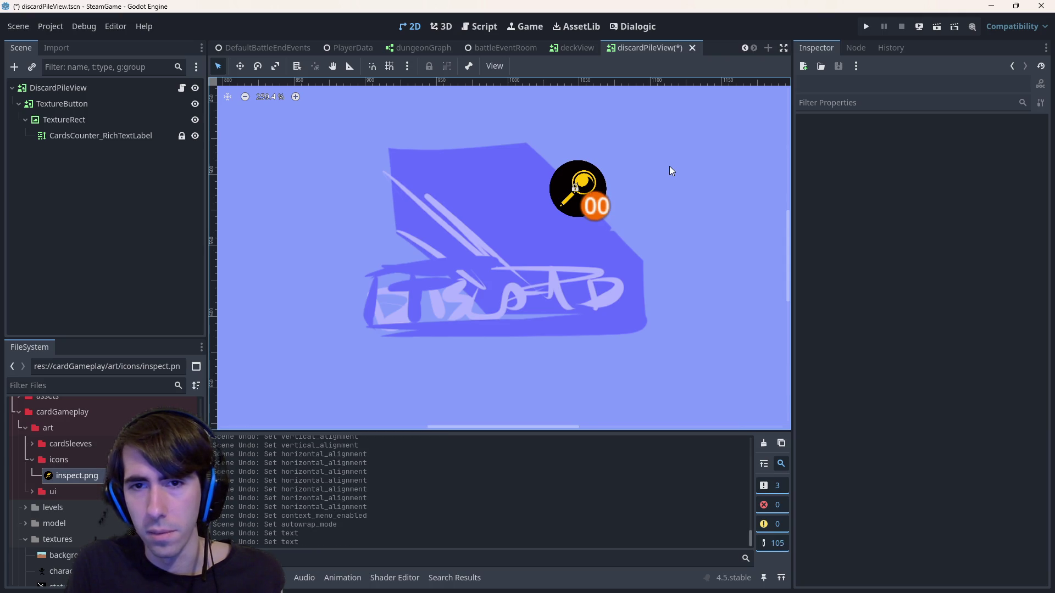
Undo once more, then redo the counter label alignment changes
key("ctrl+z")
key("ctrl+z")
key("ctrl+z")
key("ctrl+z")
key("ctrl+shift+z")
key("ctrl+shift+z")
key("ctrl+shift+z")
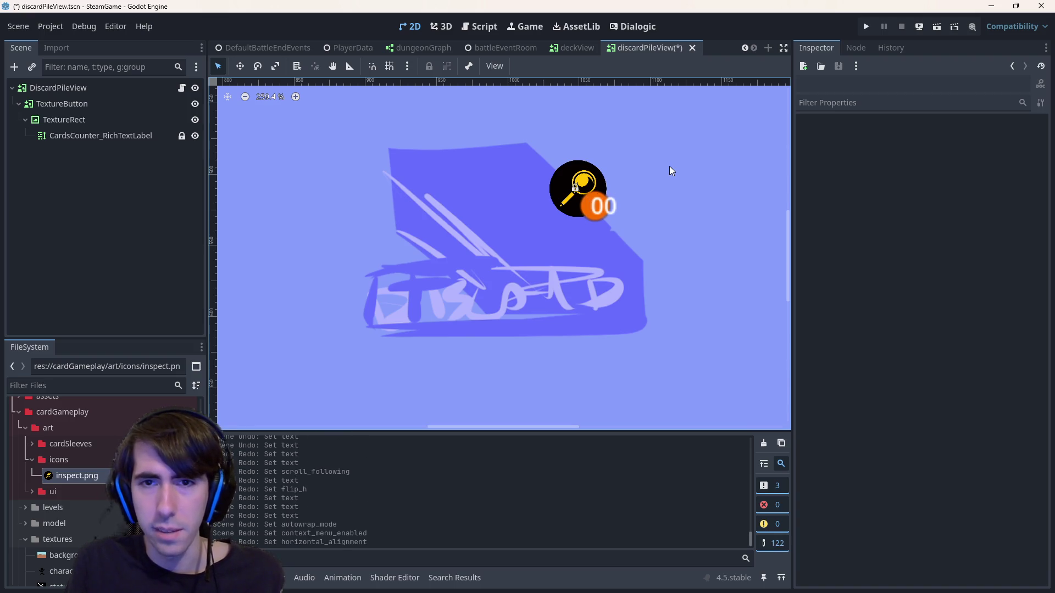
key("ctrl+shift+z")
key("ctrl+shift+z")
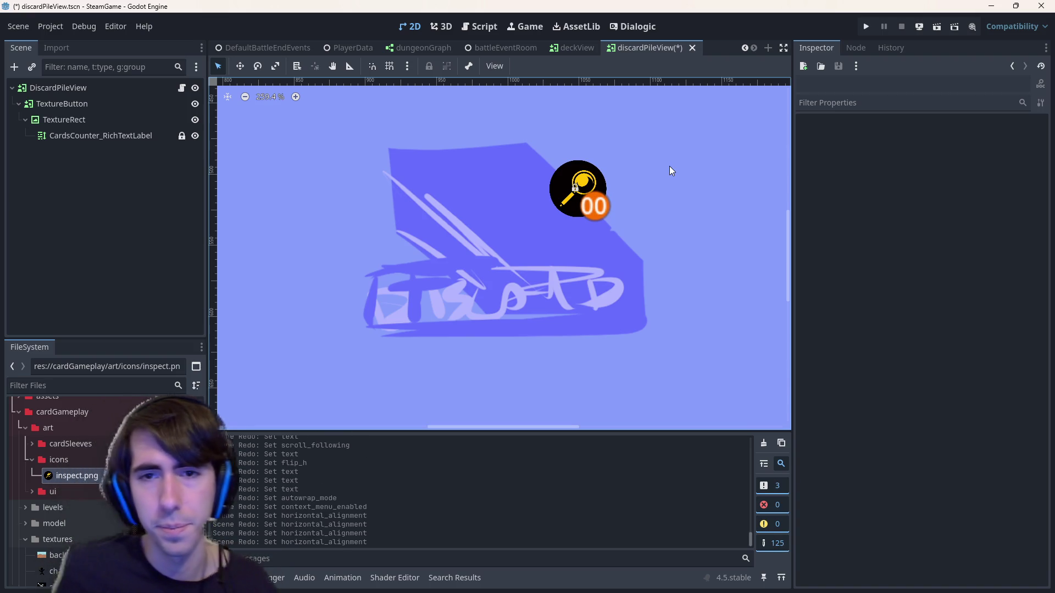
Set the CardsCounter_RichTextLabel text to 0
left_click(593, 206)
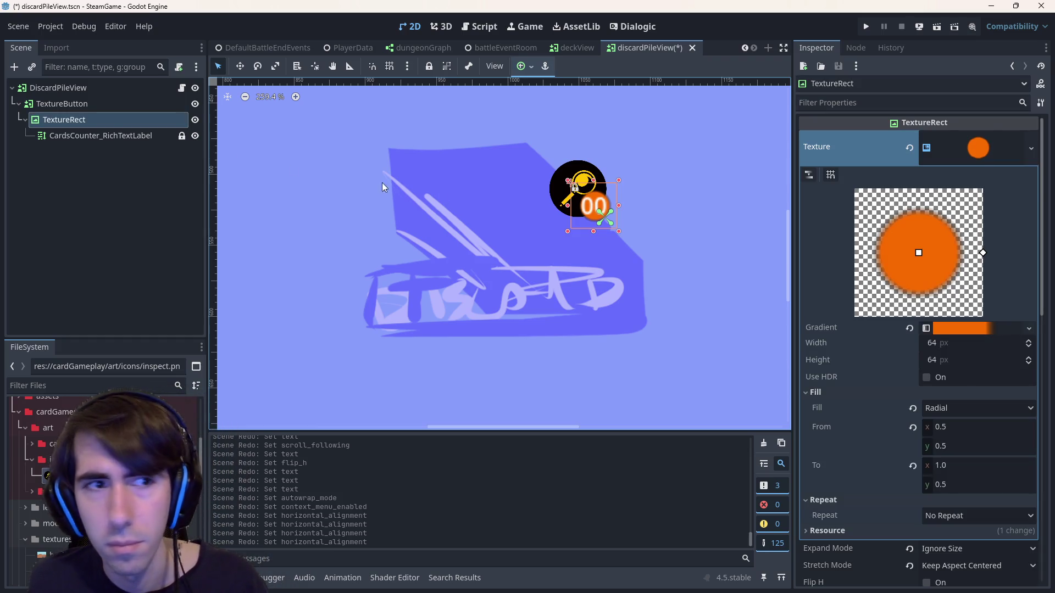
left_click(90, 135)
left_click(914, 139)
key("BackSpace")
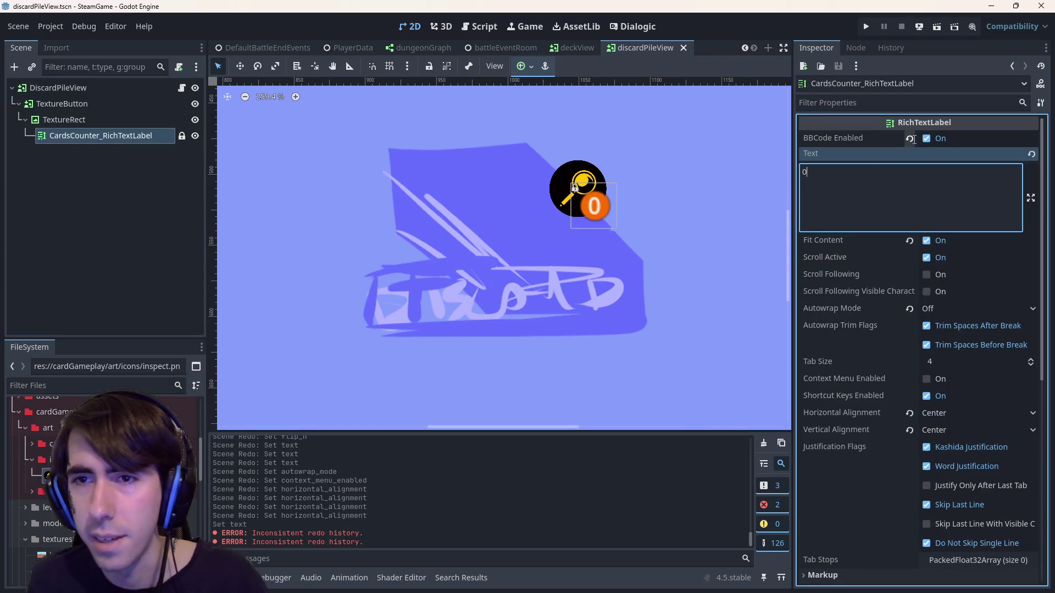
left_click(704, 299)
Save discardPileView, clear the Output log, and go back to playerView2D
key("ctrl+s")
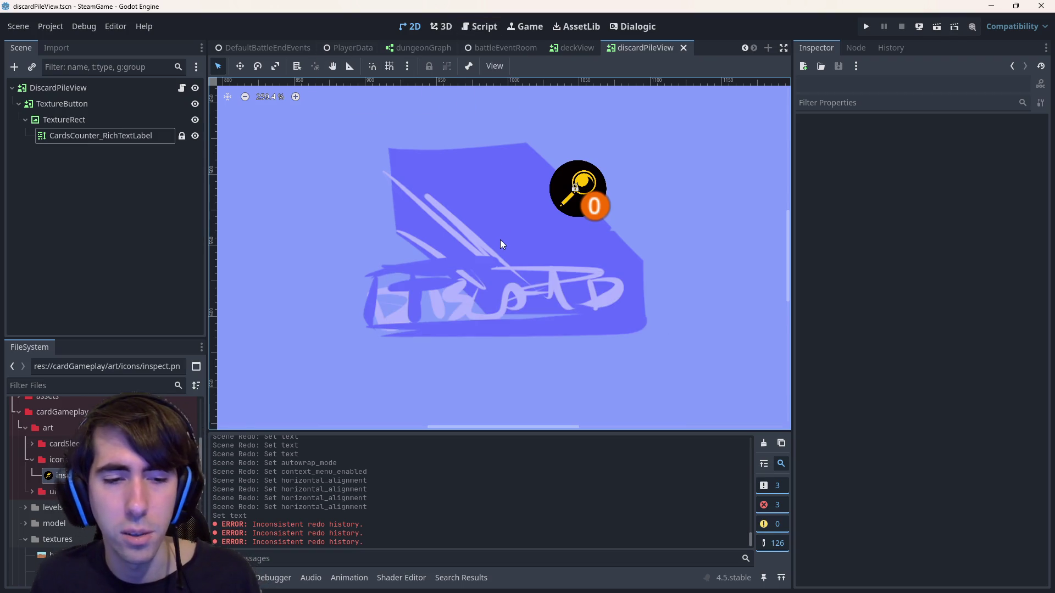
left_click(764, 444)
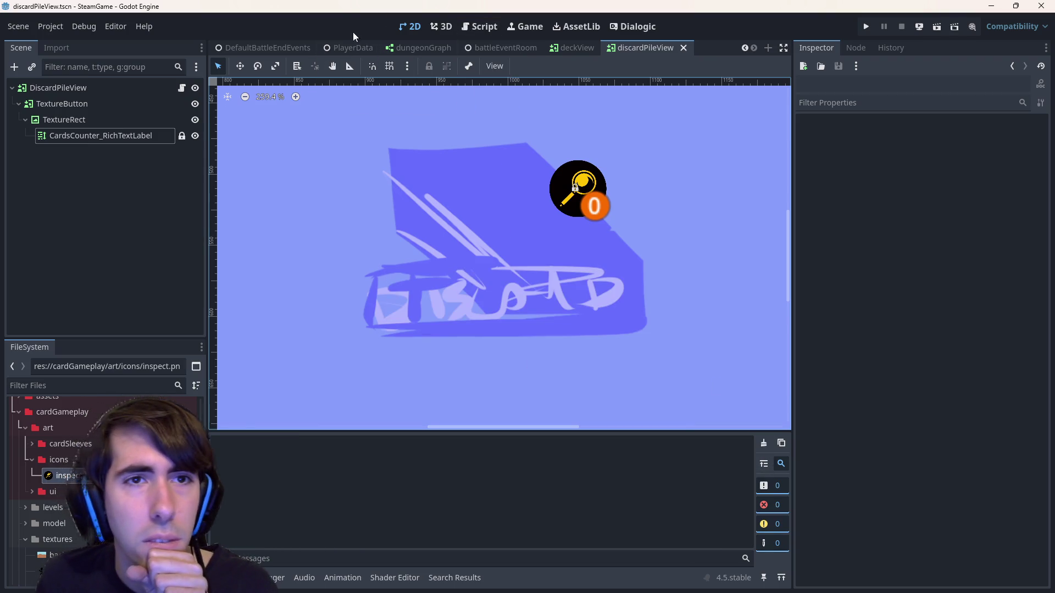
scroll(365, 46, "up", 7)
left_click(344, 48)
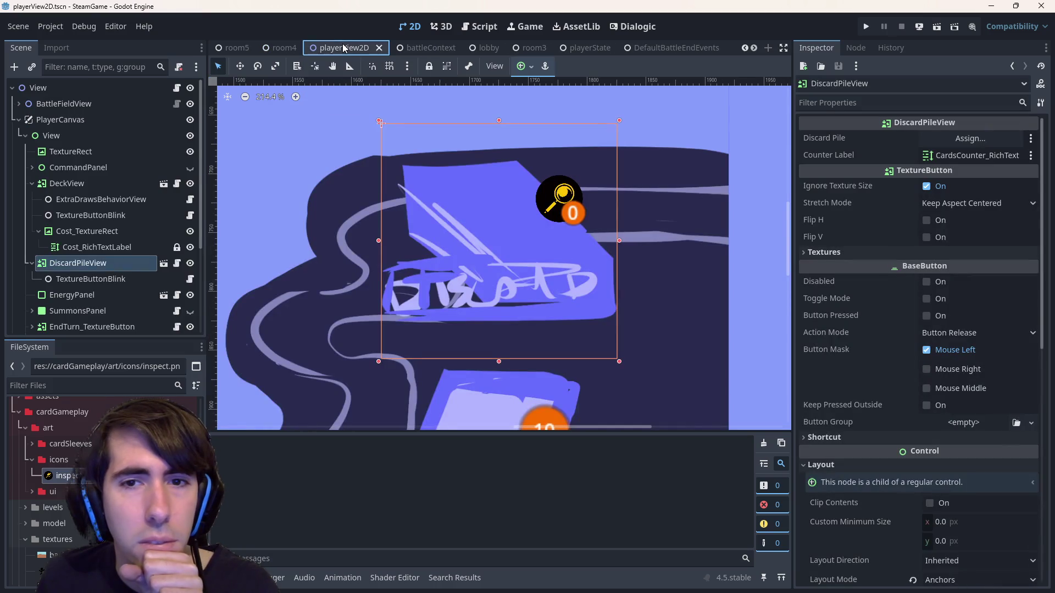
Paste the TextureButtonBlink node from playerView2D under TextureButton in discardPileView
scroll(505, 203, "down", 3)
left_click_drag(526, 243, 529, 152)
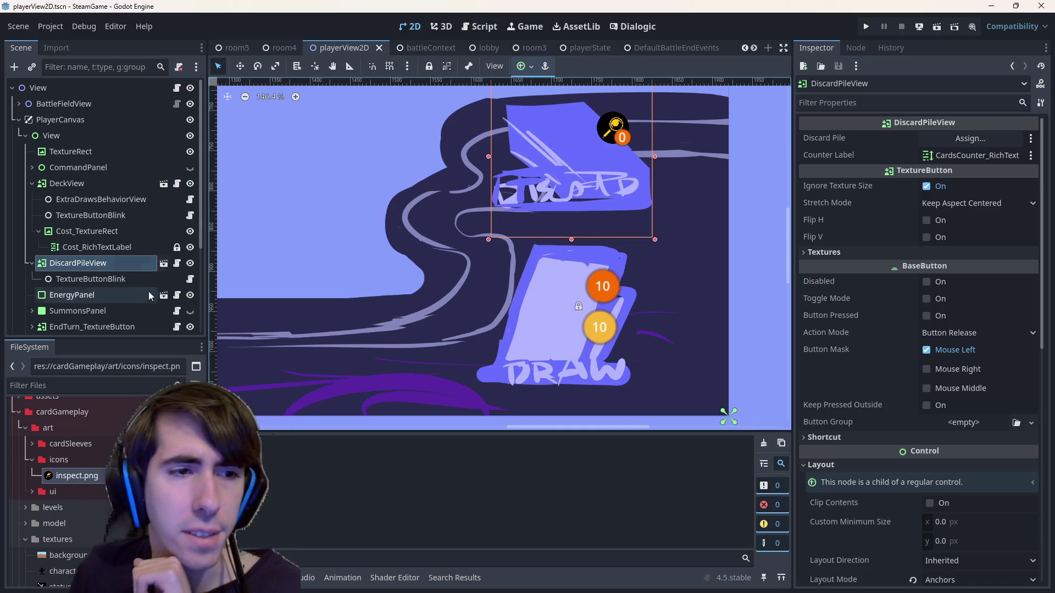
left_click(104, 279)
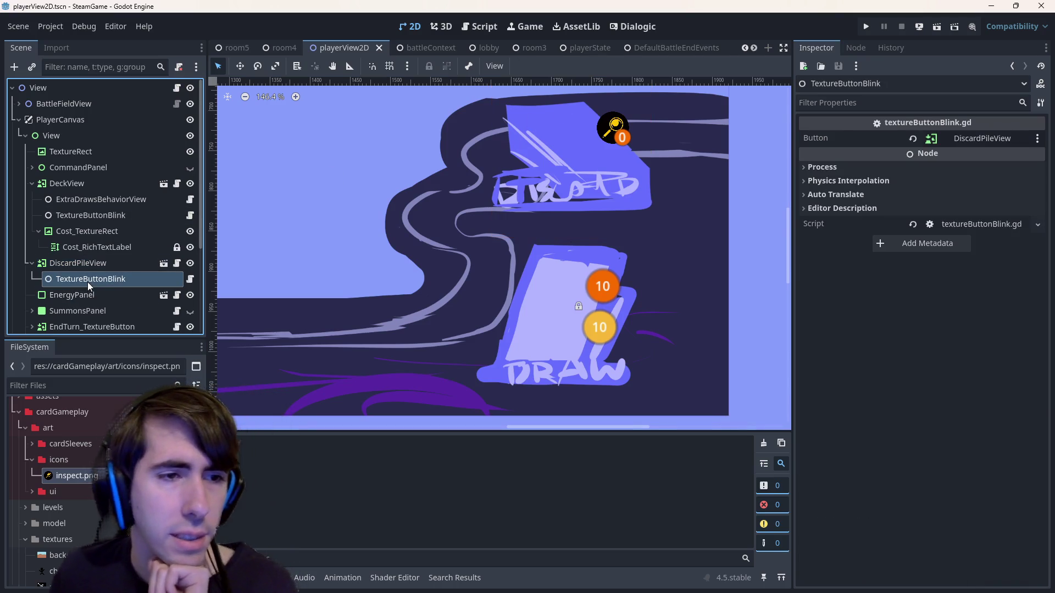
left_click(163, 267)
left_click(88, 107)
left_click(103, 122)
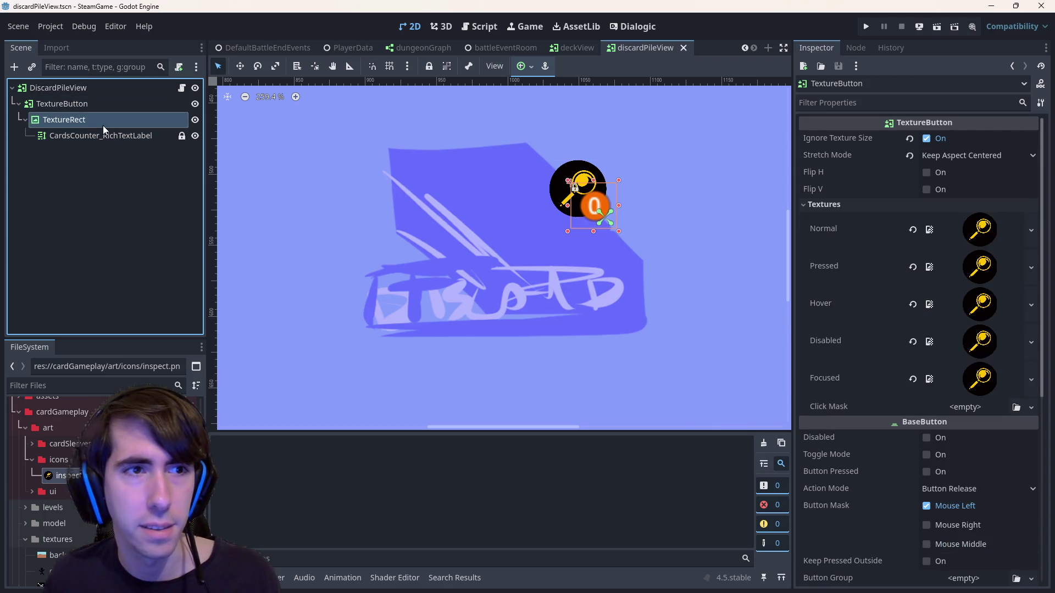
left_click(106, 132)
left_click(97, 115)
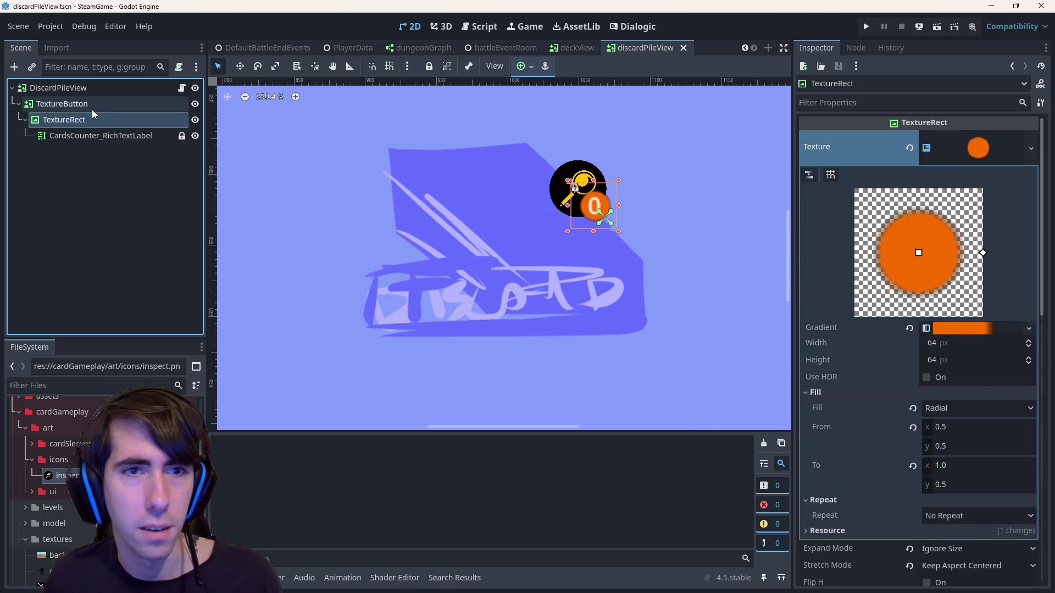
left_click(92, 110)
key("ctrl+v")
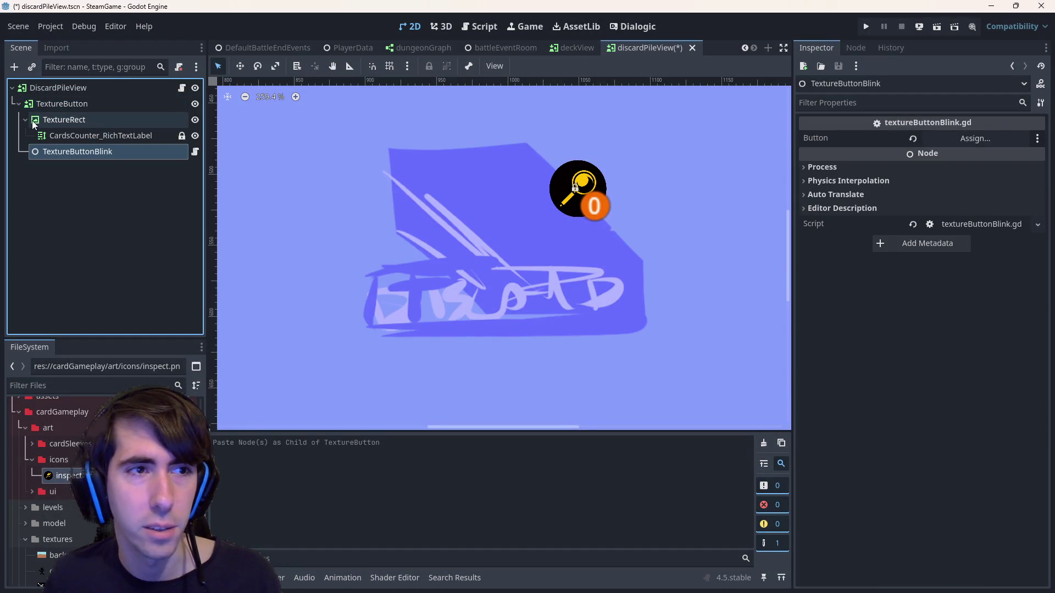
Collapse the TextureRect branch, save the scene, and select the DiscardPileView root
left_click(28, 120)
key("ctrl+s")
left_click(61, 105)
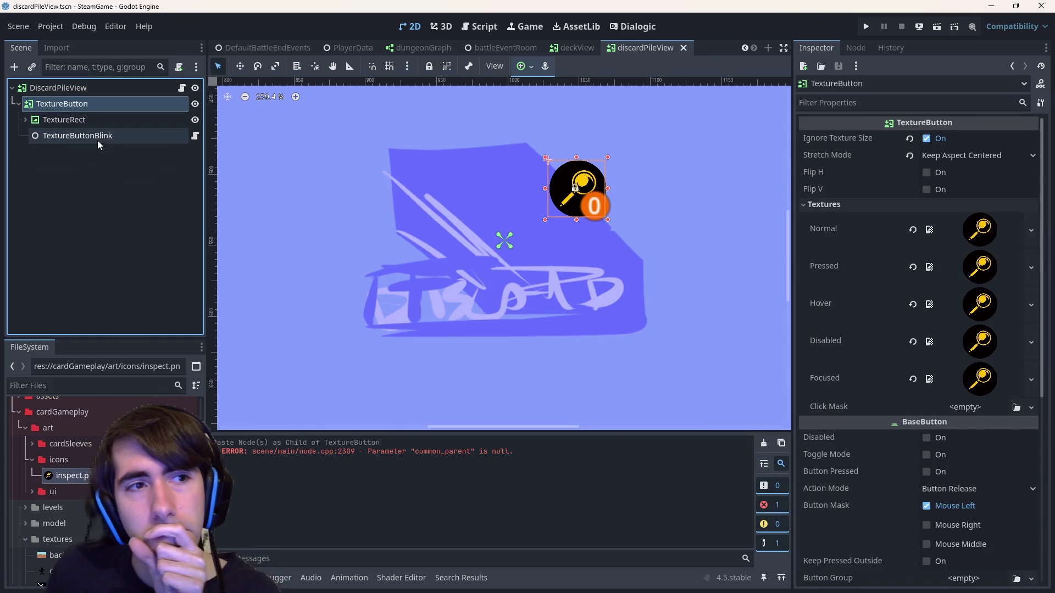
left_click(121, 89)
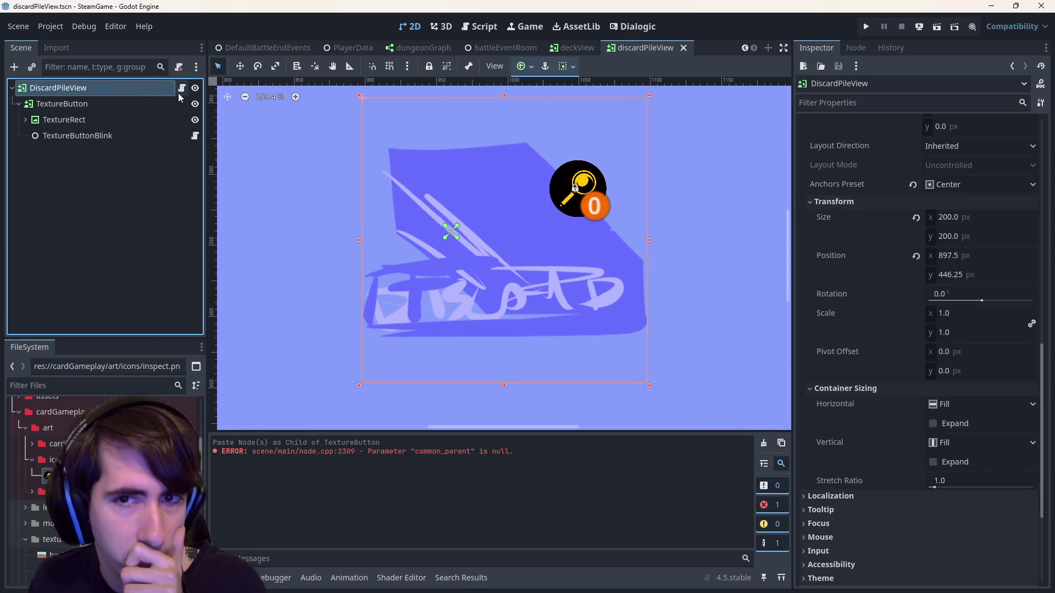
Declare 'signal inspect()' on line 7 of discardPileView.gd and save
left_click(178, 93)
left_click(551, 156)
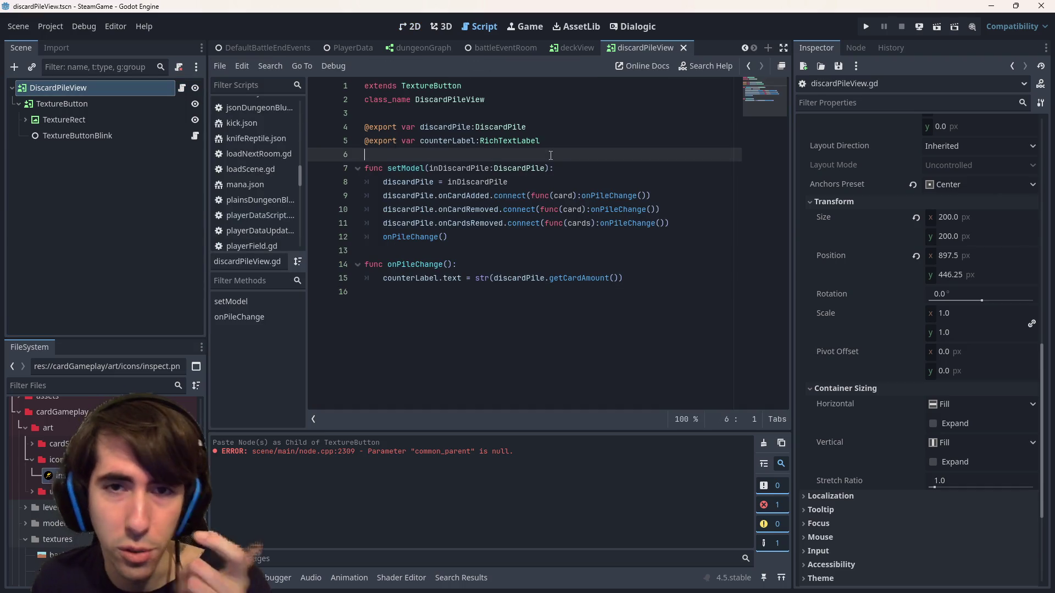
key("Return")
key("Return")
key("Up")
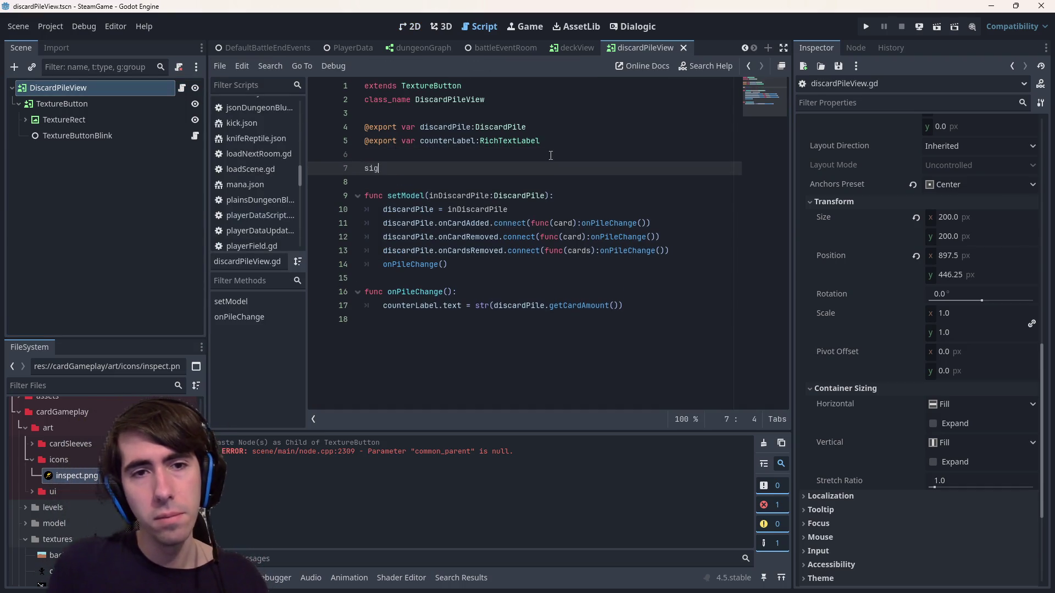
type("()")
key("ctrl+s")
key("ctrl+s")
key("ctrl+s")
key("ctrl+s")
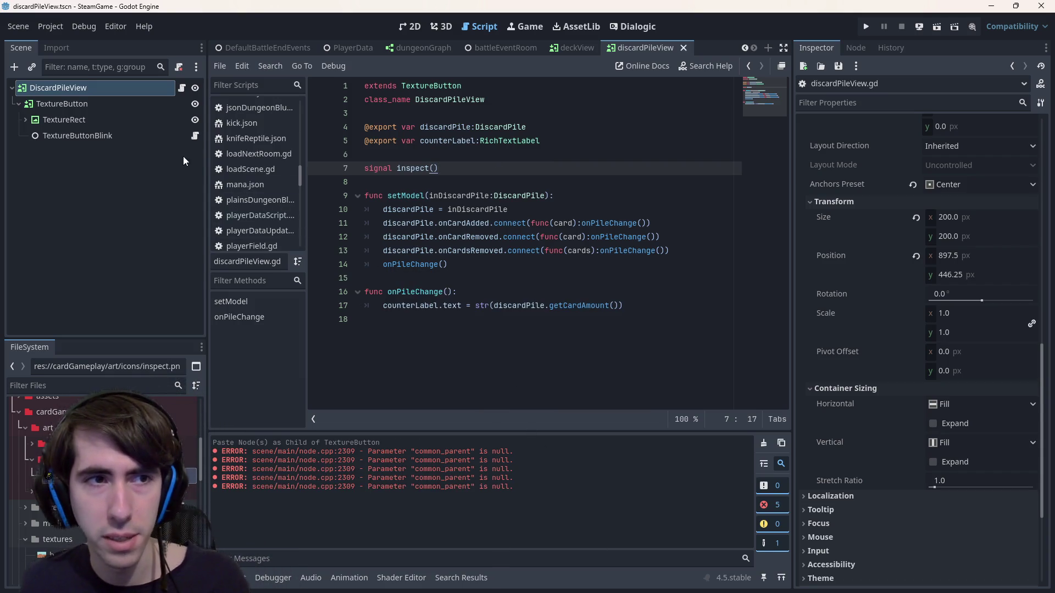
Assign TextureButton to TextureButtonBlink's Button property and save the scene
left_click(106, 133)
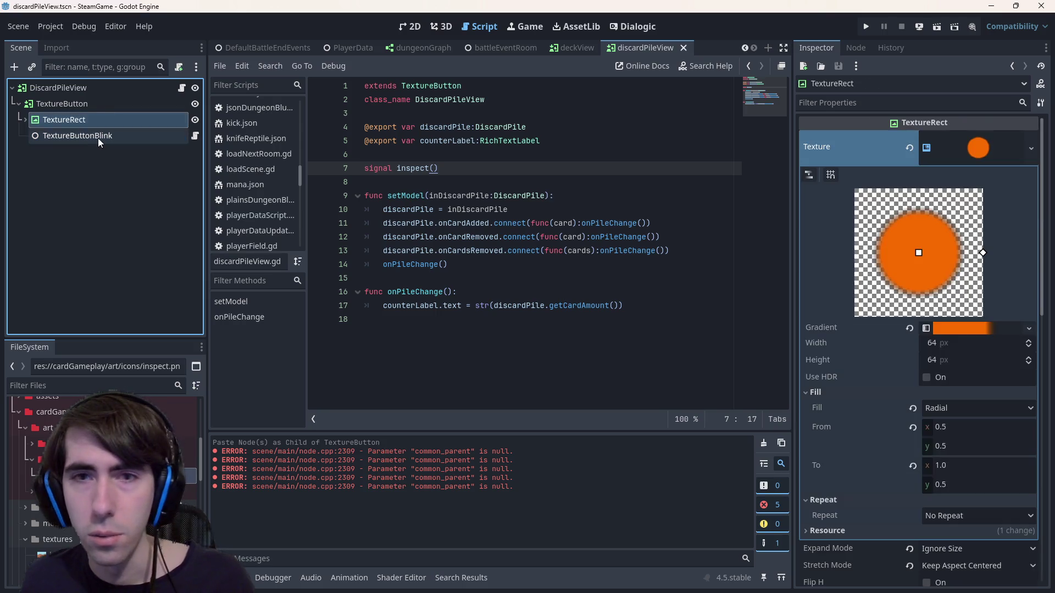
left_click(97, 136)
left_click(919, 143)
left_click(920, 143)
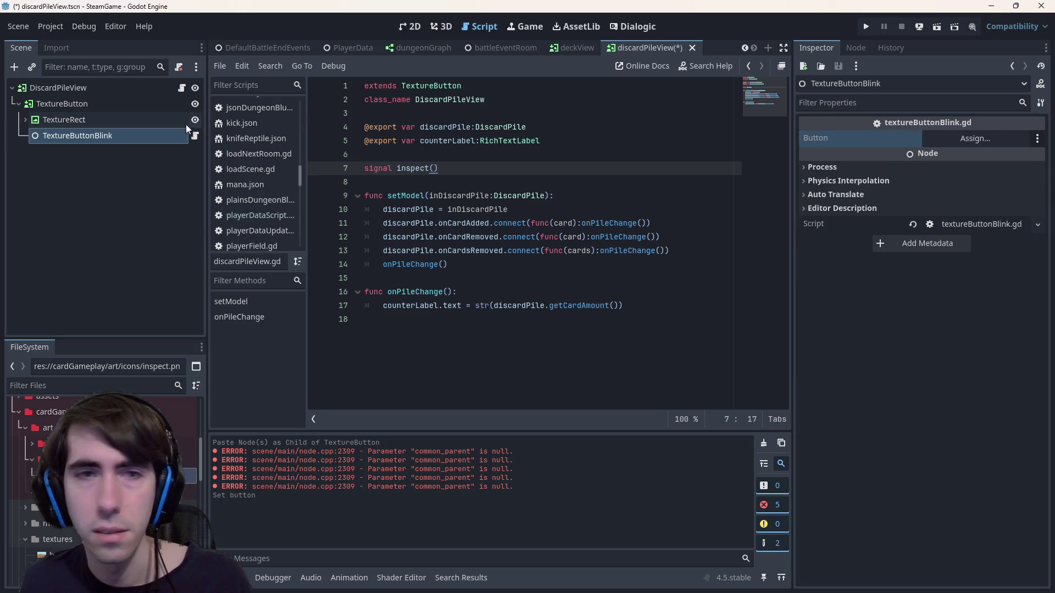
left_click_drag(75, 107, 956, 140)
key("ctrl+s")
Place the cursor at the end of setModel, then select CardsCounter_RichTextLabel
left_click(460, 170)
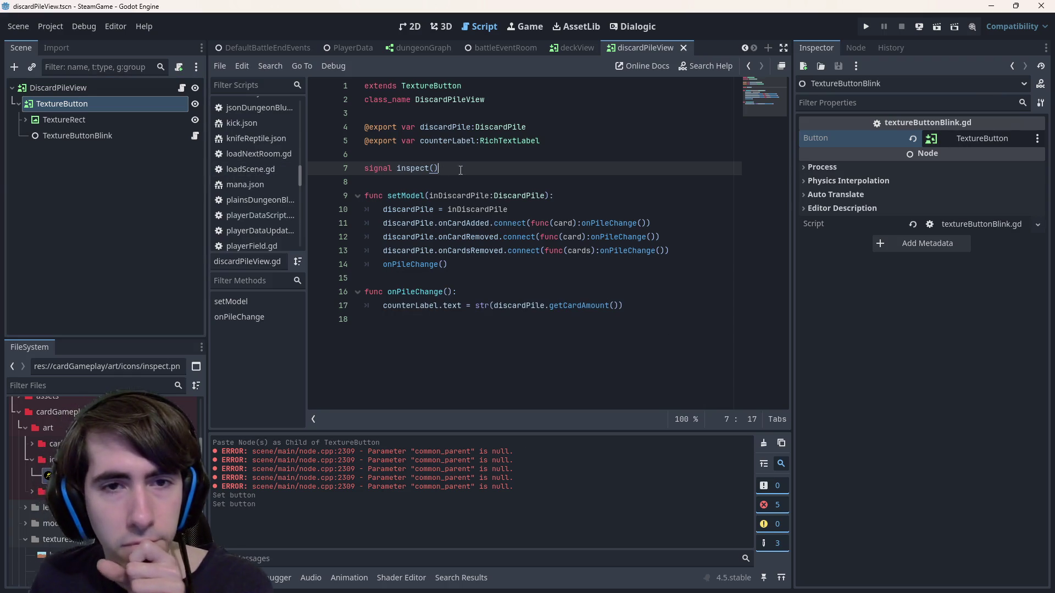
left_click(502, 268)
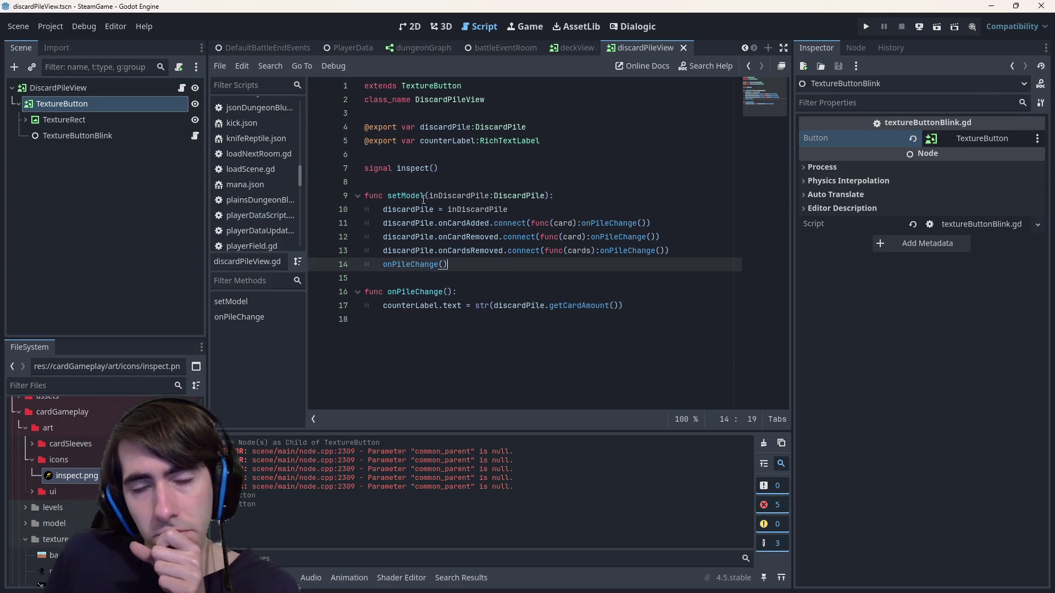
left_click(25, 119)
left_click(93, 135)
Rename the TextureRect node to CardCounter_TextureRect and save
left_click(88, 124)
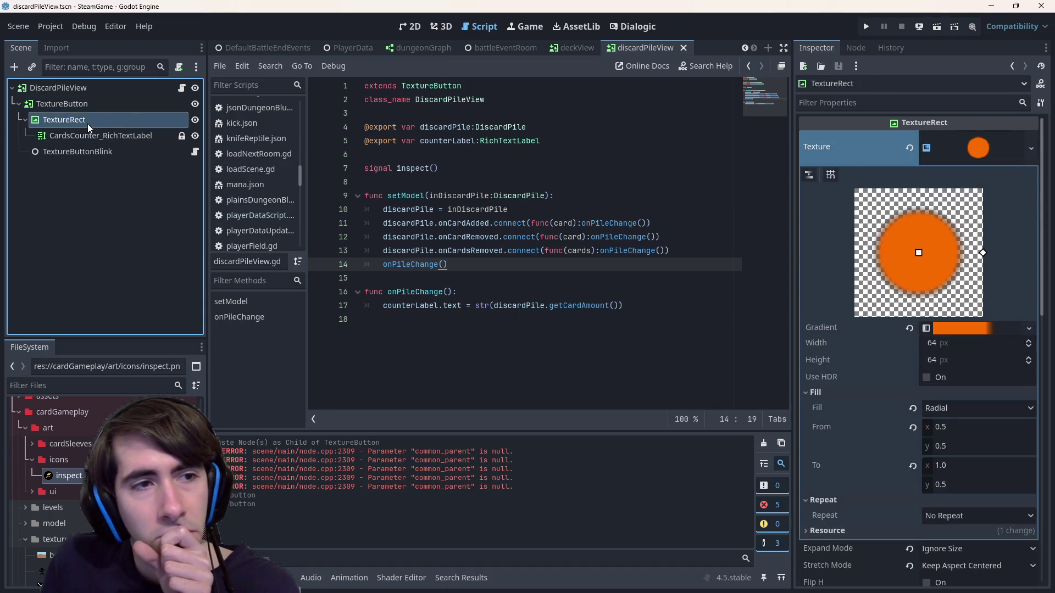
key("ctrl+F1")
left_click(120, 117)
type("CardCounter")
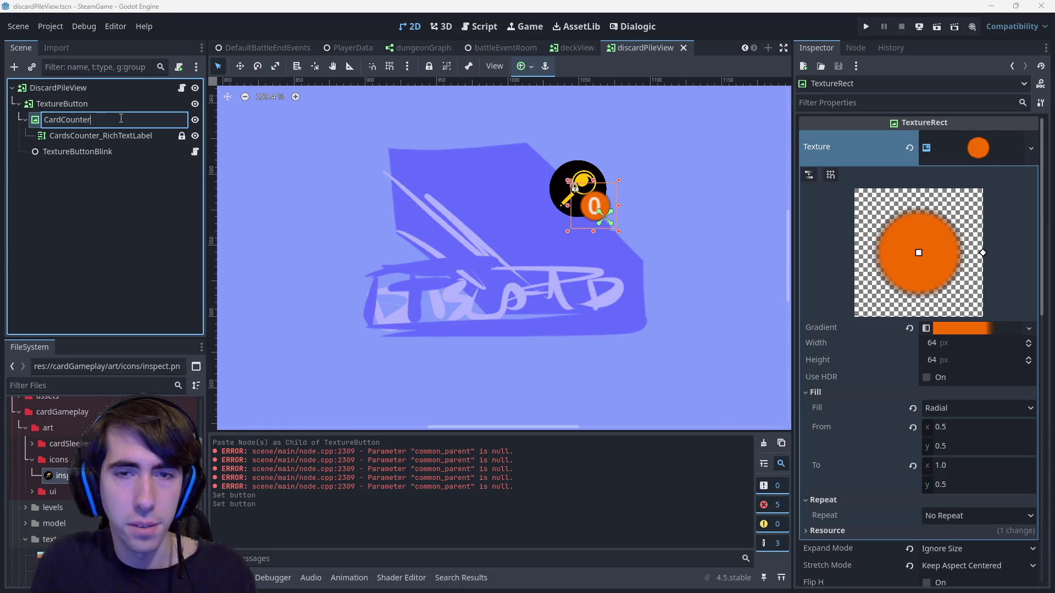
key("Return")
key("ctrl+s")
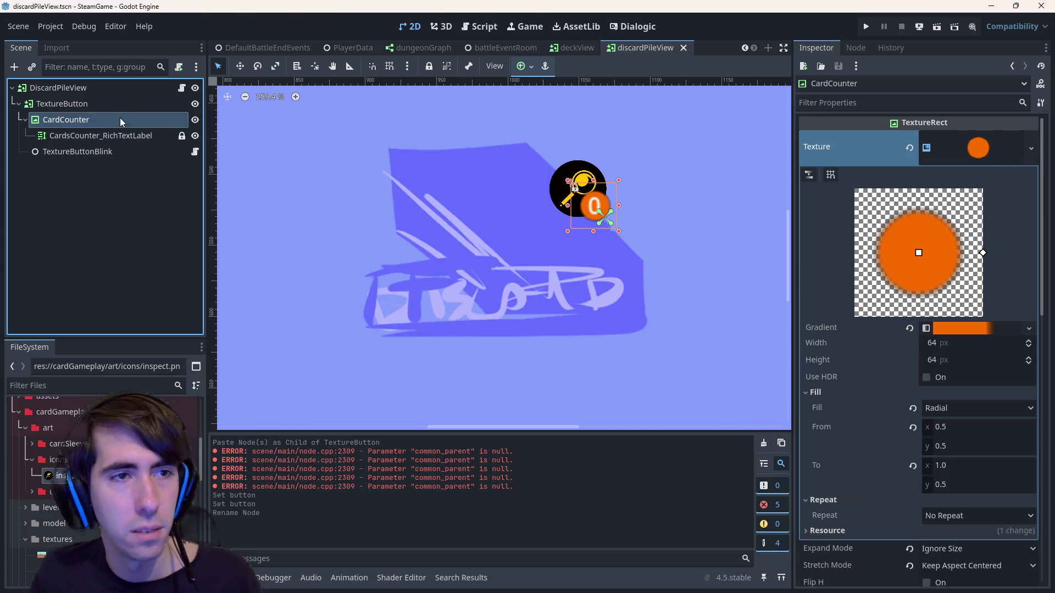
left_click(120, 117)
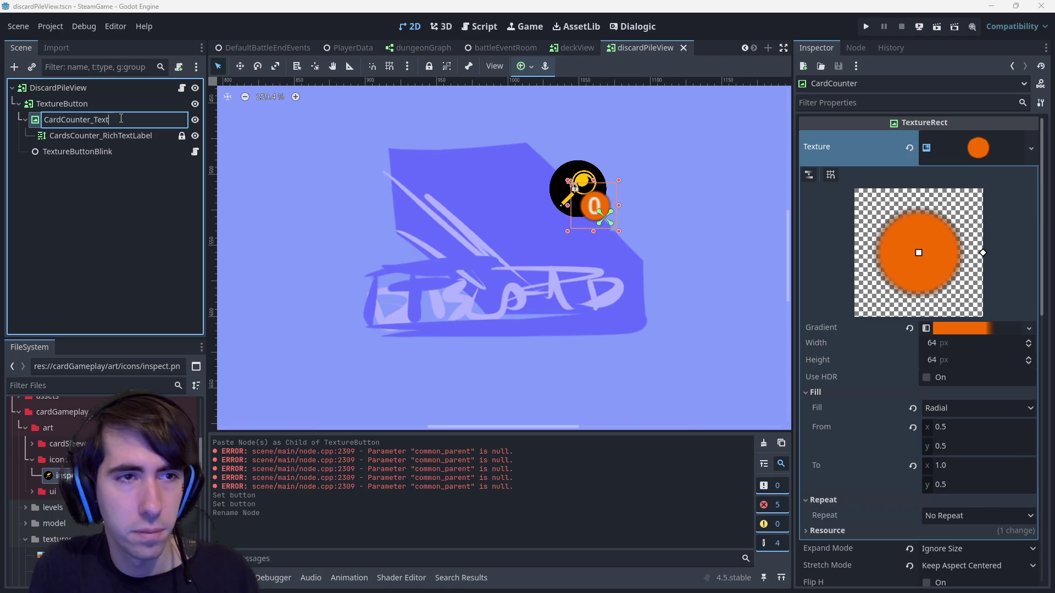
type("ct")
key("Return")
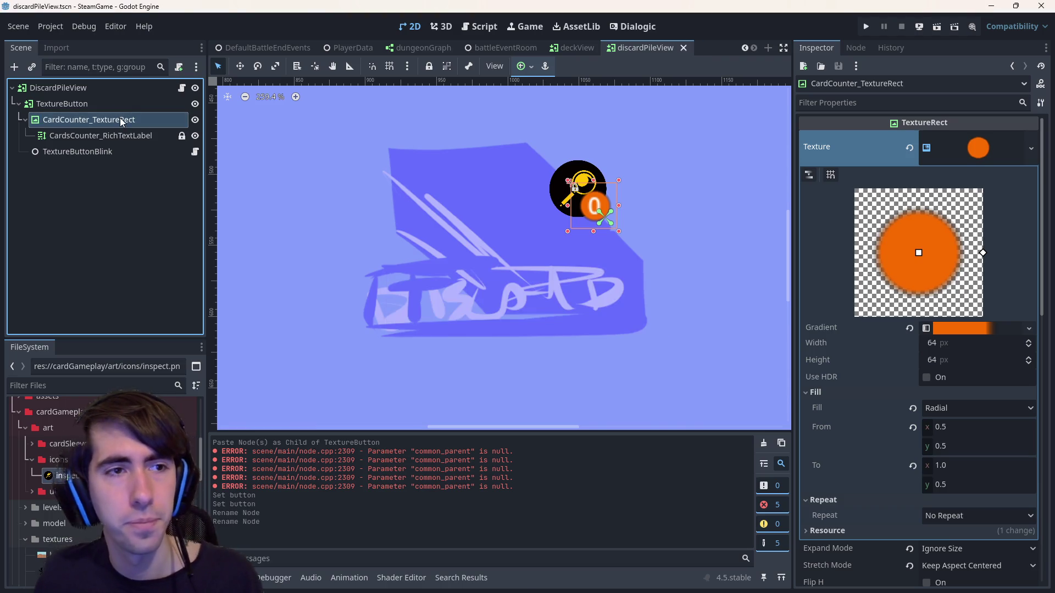
Rename TextureButton to Inspect_TextureButton and reopen the discard pile view script
left_click(135, 141)
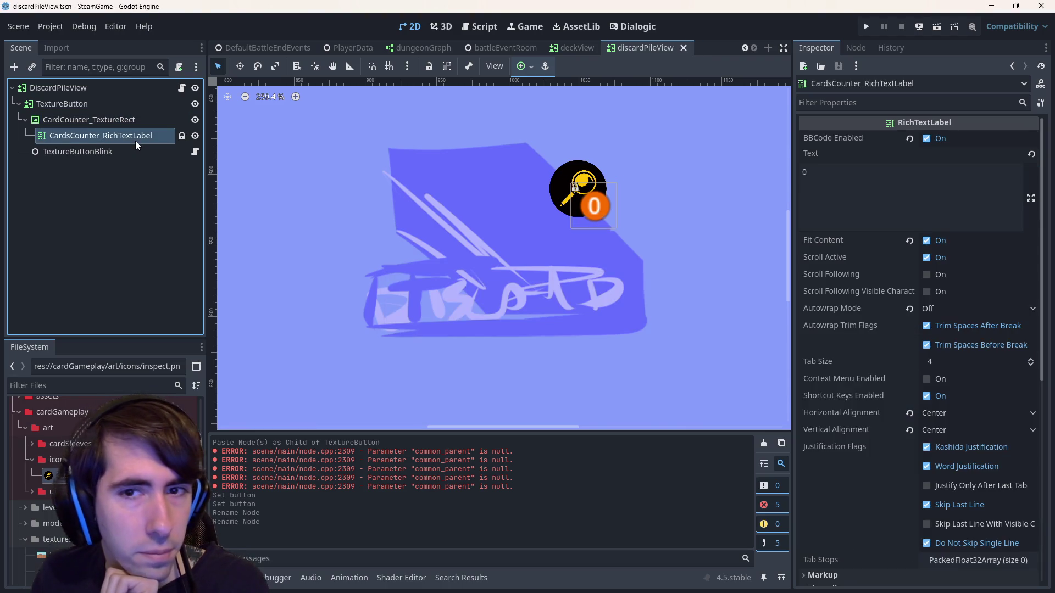
left_click(132, 123)
left_click(75, 107)
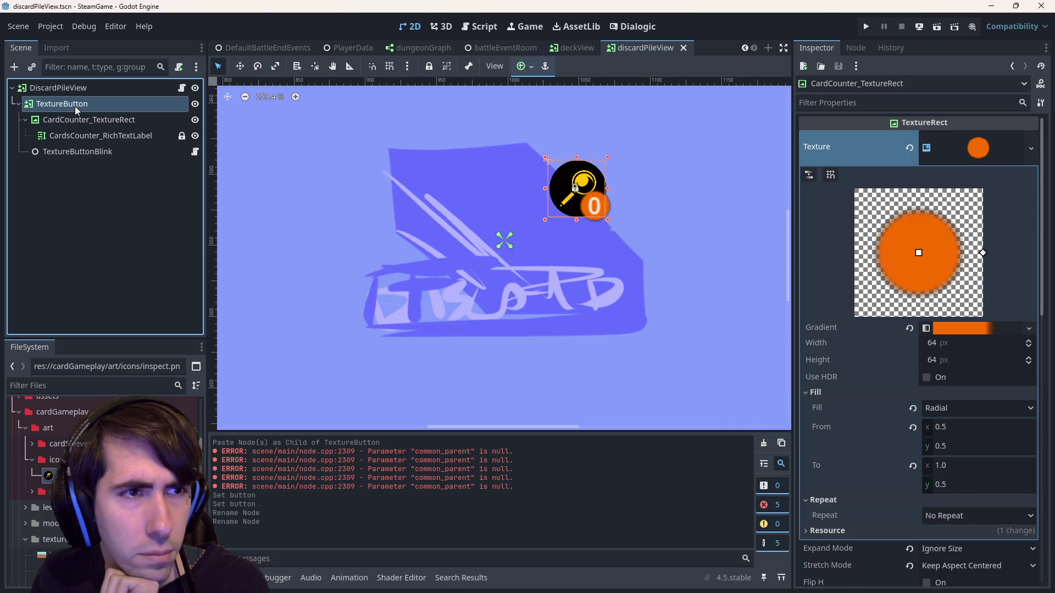
left_click(75, 107)
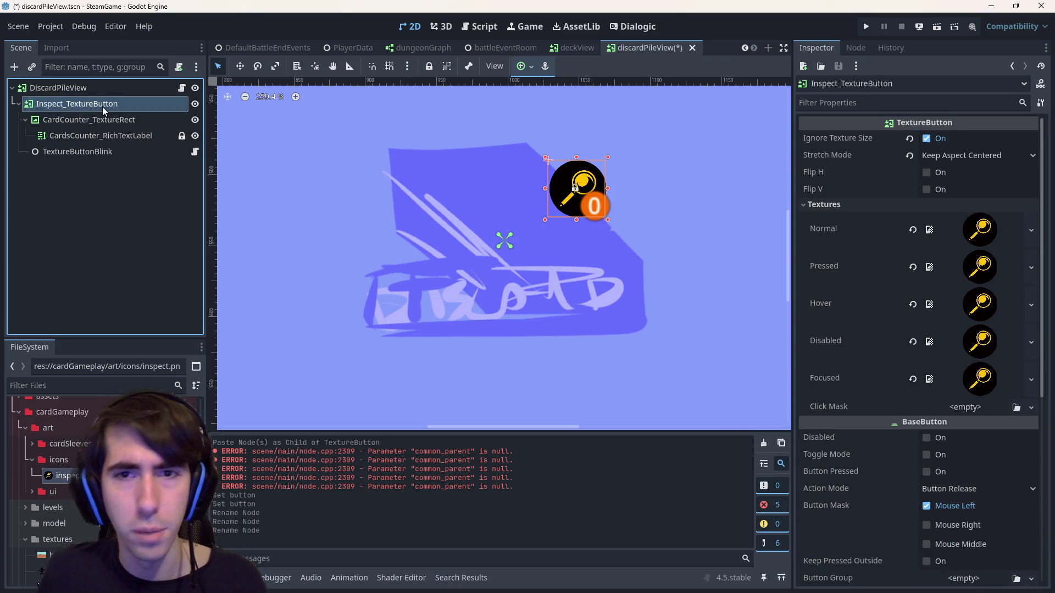
key("Return")
left_click(182, 88)
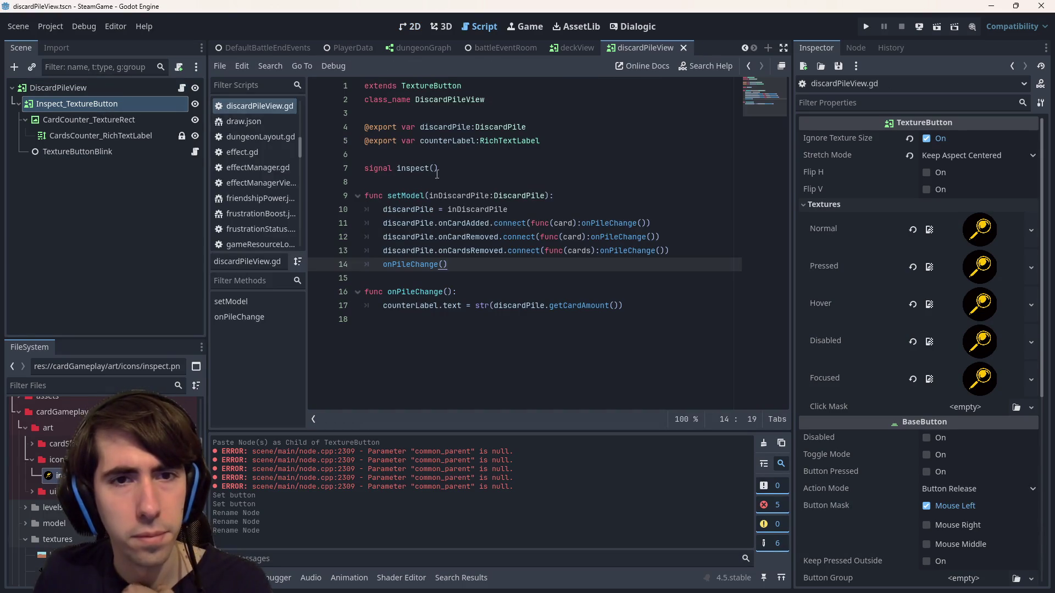
Add an inspectButton export of type BaseButton to the discardPileView script and save
left_click(463, 154)
key("Return")
left_click(463, 154)
type("@export var inspectBu")
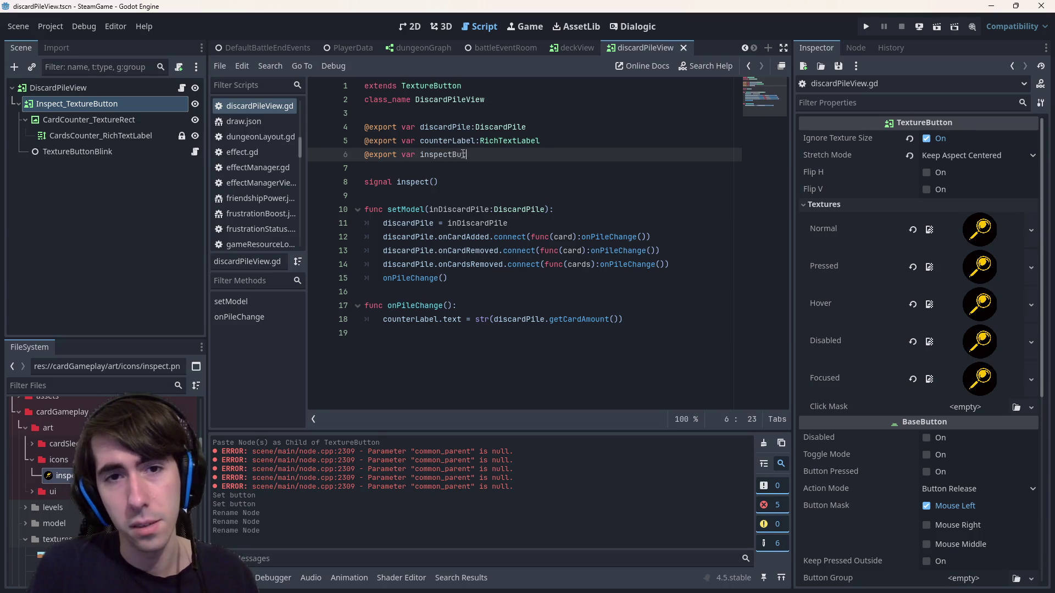
type("aseBu")
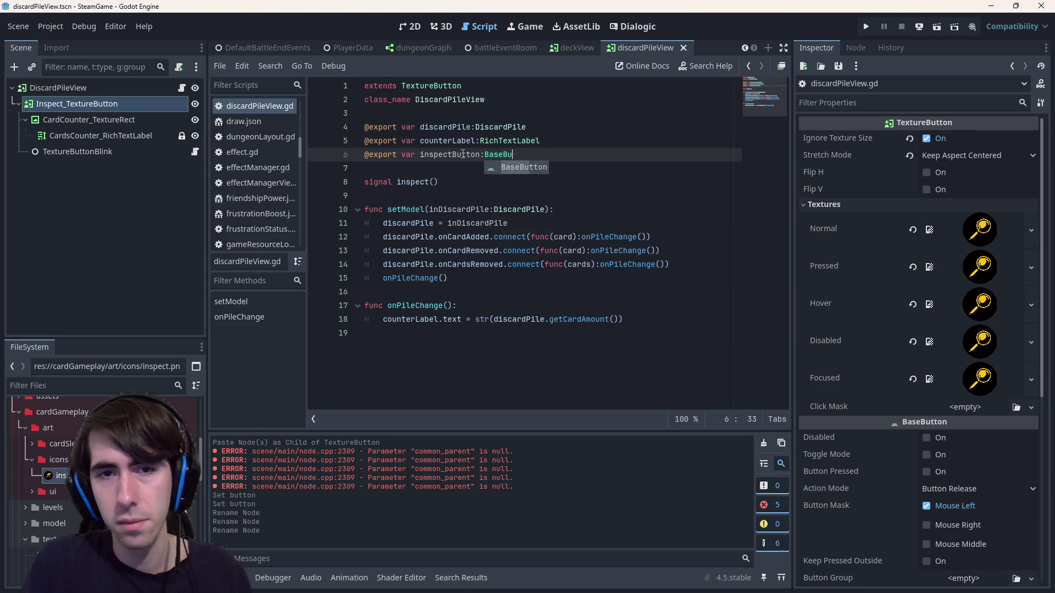
key("Return")
key("ctrl+s")
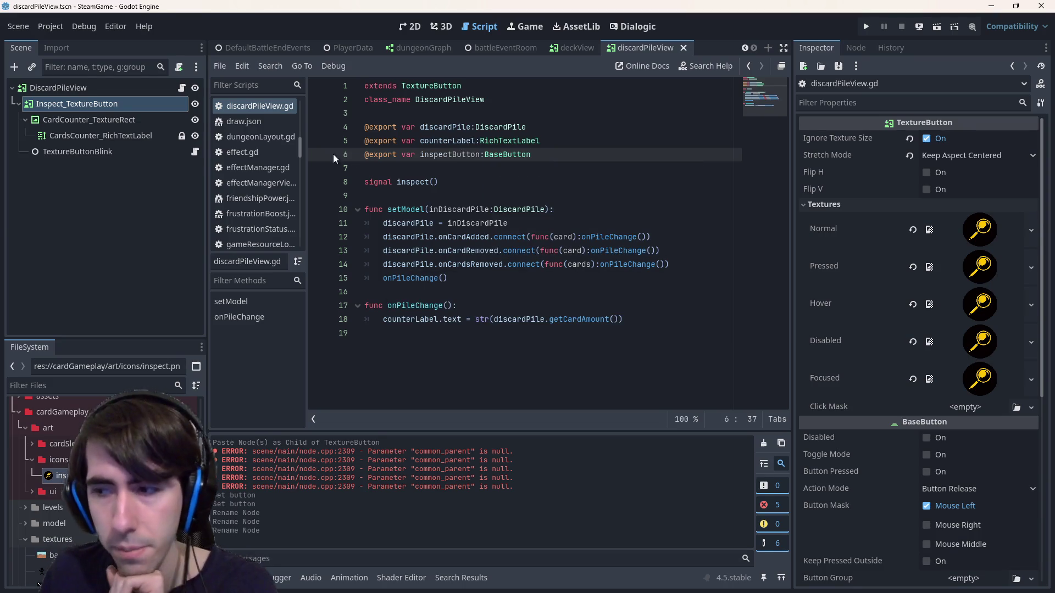
Assign Inspect_TextureButton to the DiscardPileView root's Inspect Button export and save the scene
left_click(84, 90)
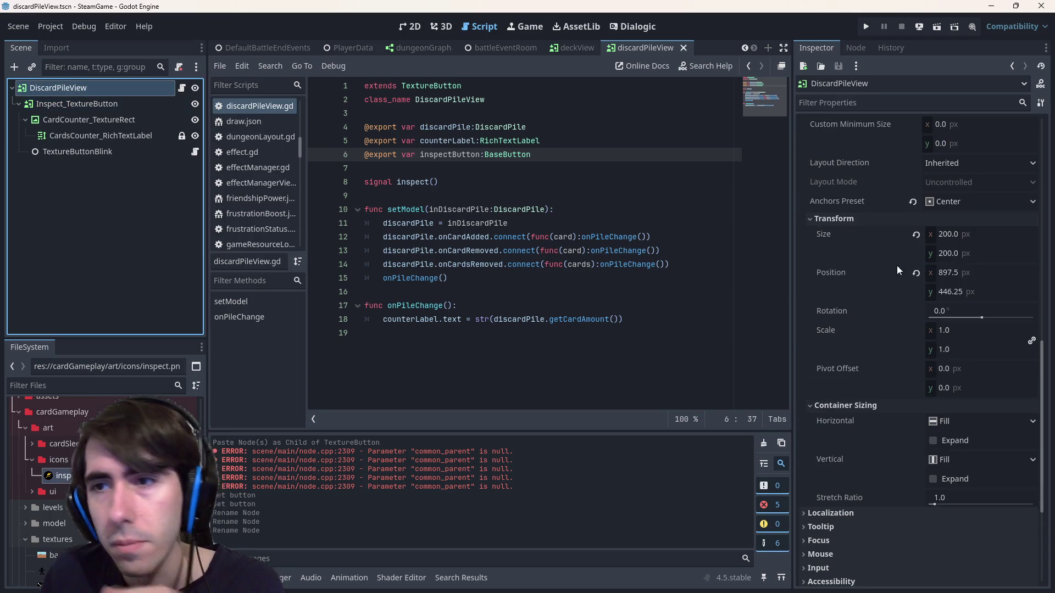
scroll(896, 271, "up", 10)
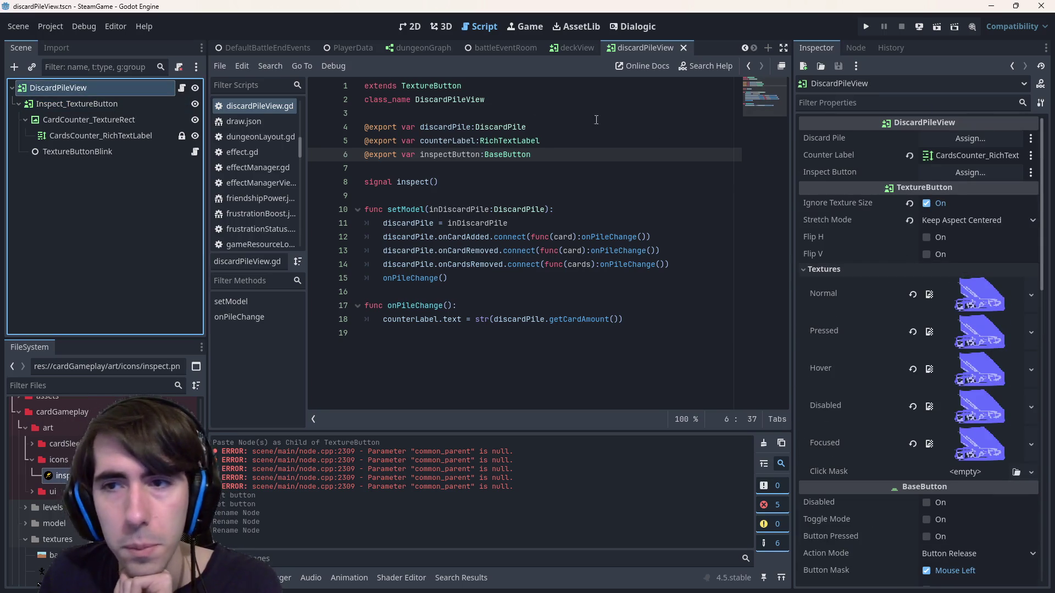
left_click_drag(104, 105, 966, 176)
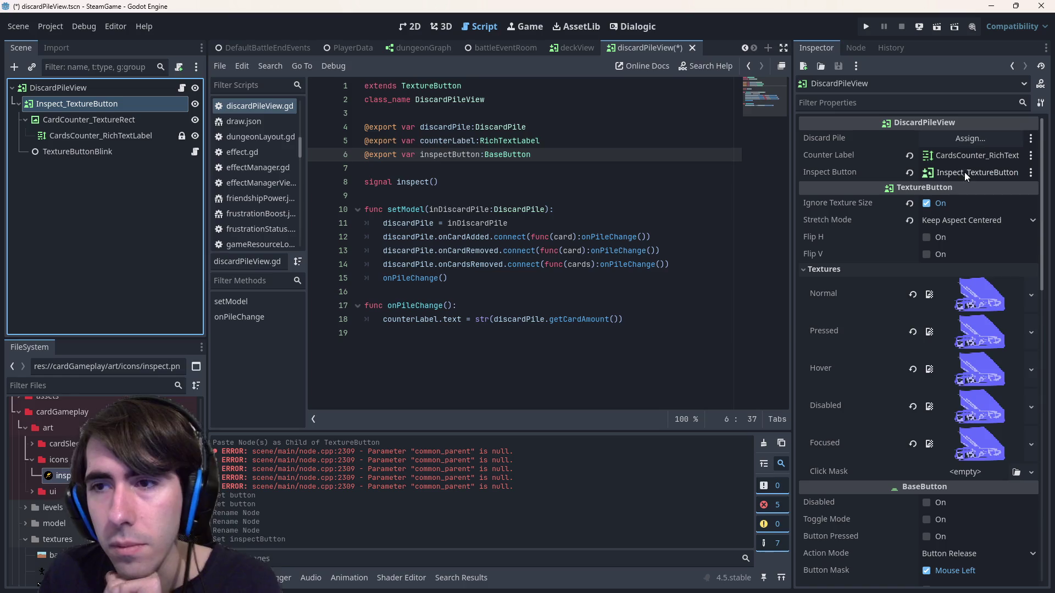
left_click(465, 186)
key("ctrl+s")
Add a _ready function that connects inspectButton.pressed above setModel
double_click(448, 159)
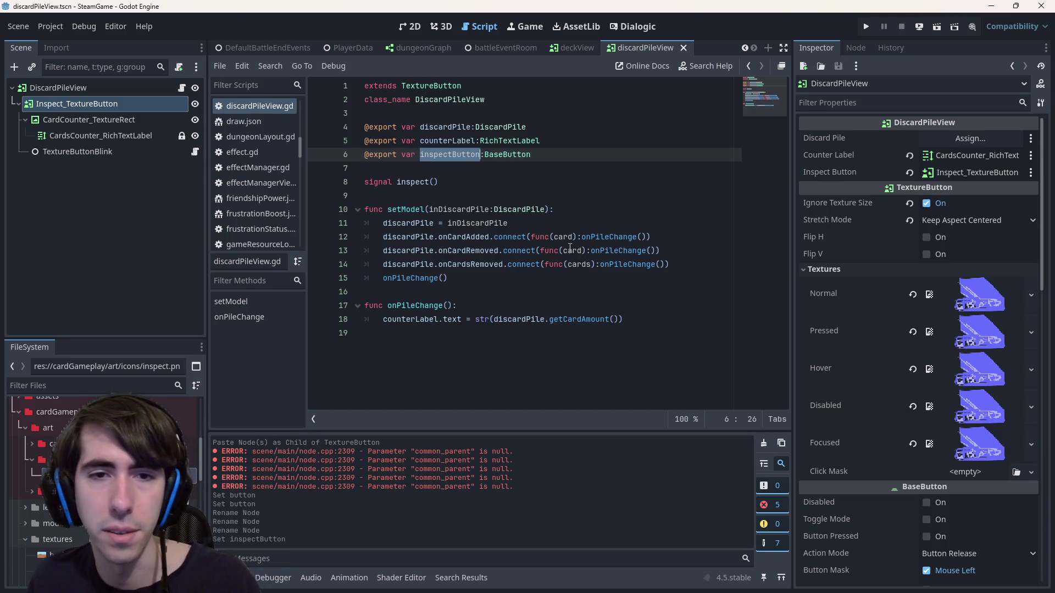
double_click(479, 213)
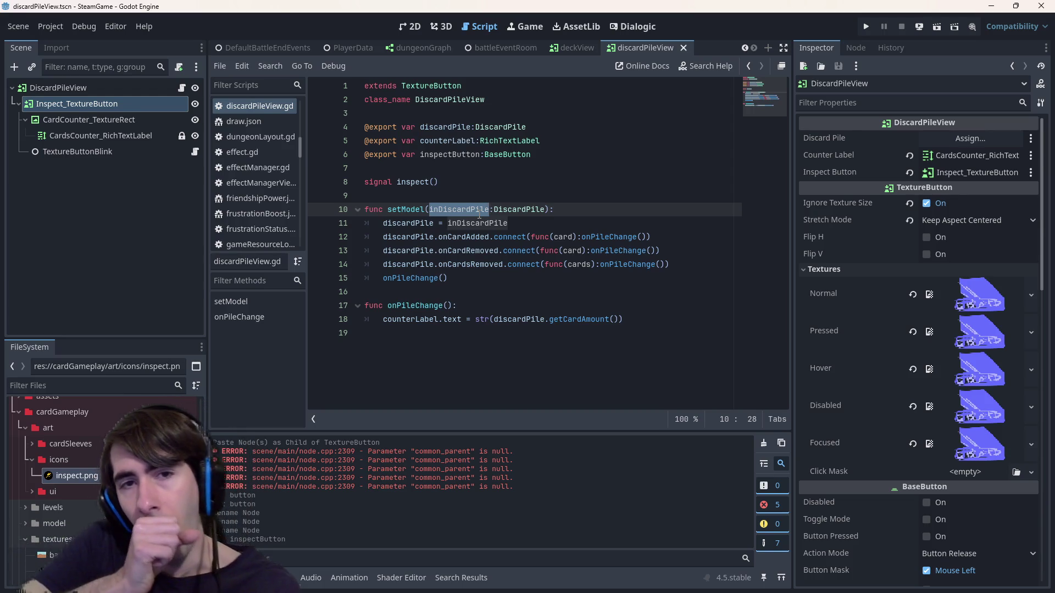
key("Up")
key("ctrl+shift+Return")
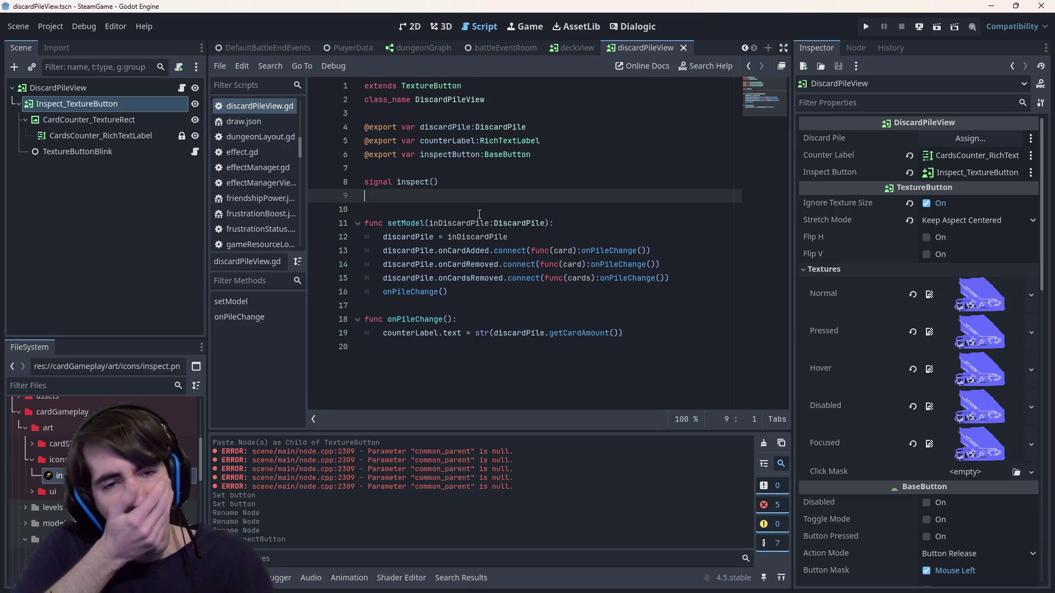
key("Return")
type("func rea")
key("Return")
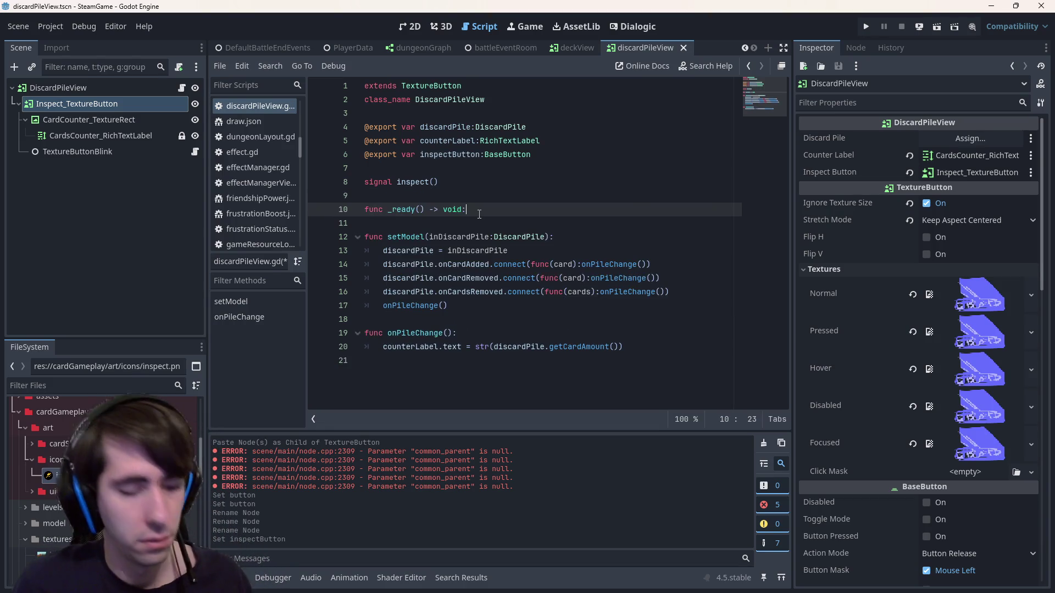
key("Return")
type("inspectButton.")
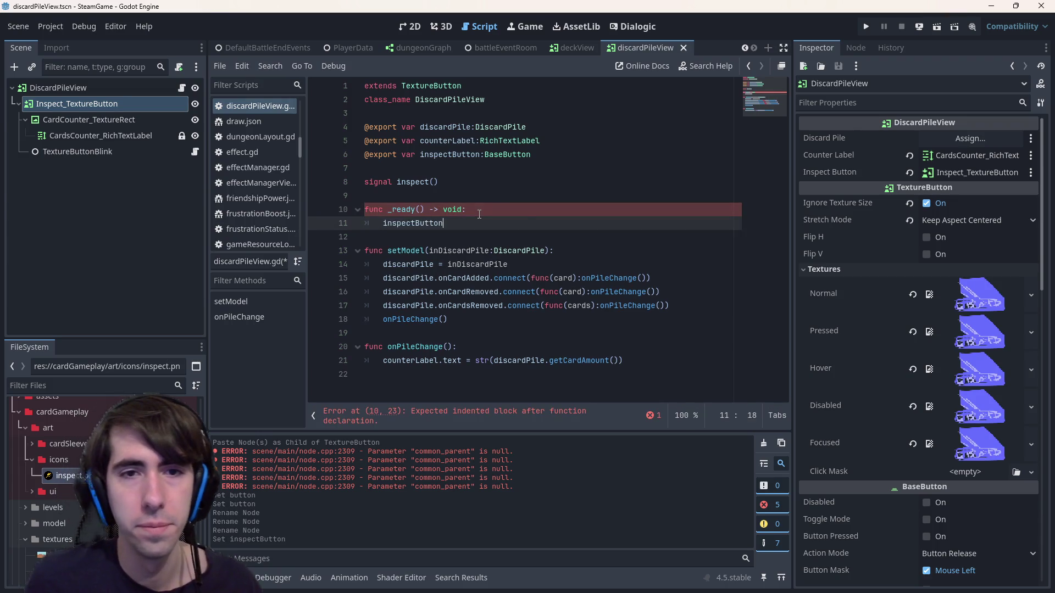
type("pressed.connect(")
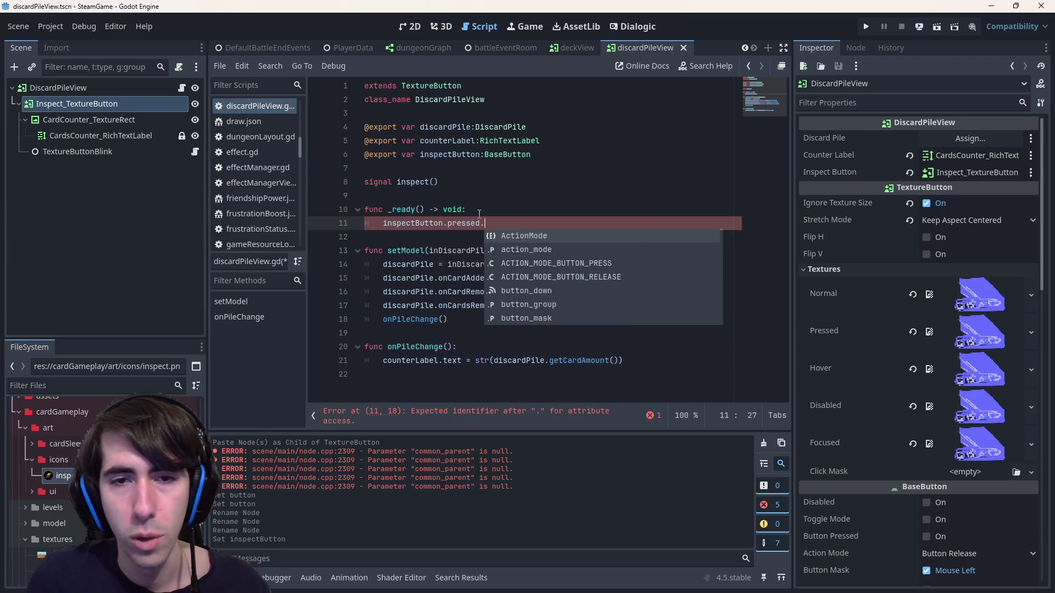
Make the pressed connection call func(): inspect.emit(), save, and show DiscardPileView in 2D
double_click(424, 182)
key("ctrl+c")
left_click(517, 222)
key("ctrl+v")
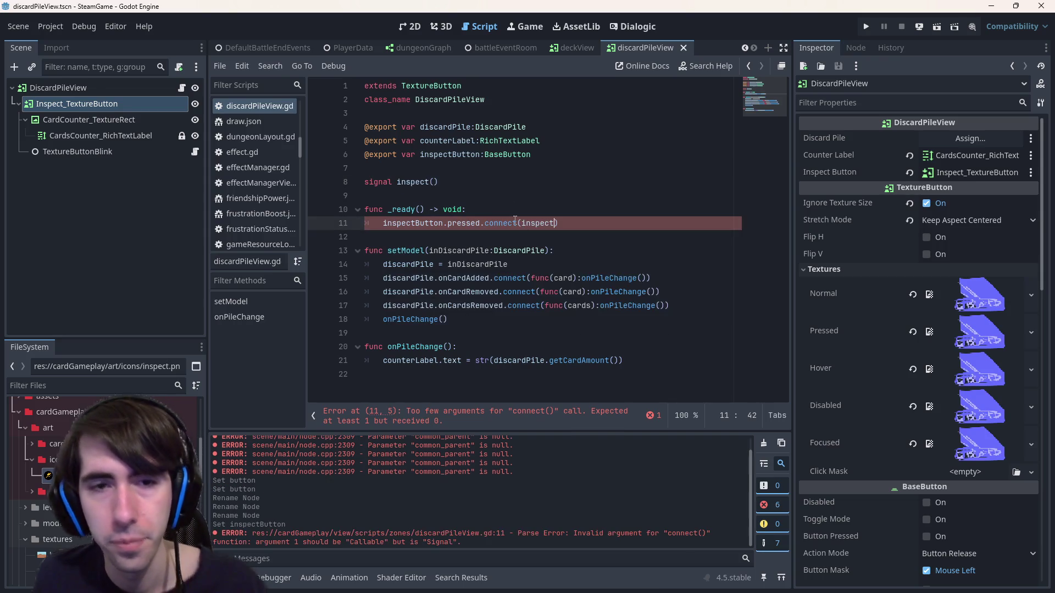
key("Up")
key("Up")
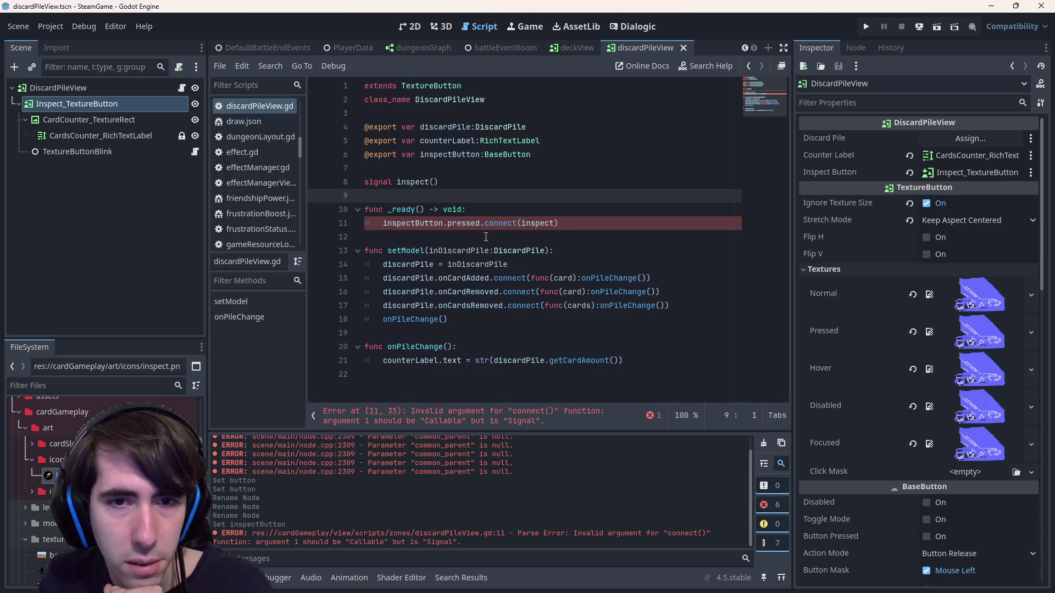
left_click(522, 223)
type("fybc")
key("BackSpace")
key("BackSpace")
key("BackSpace")
type("func(): inspect")
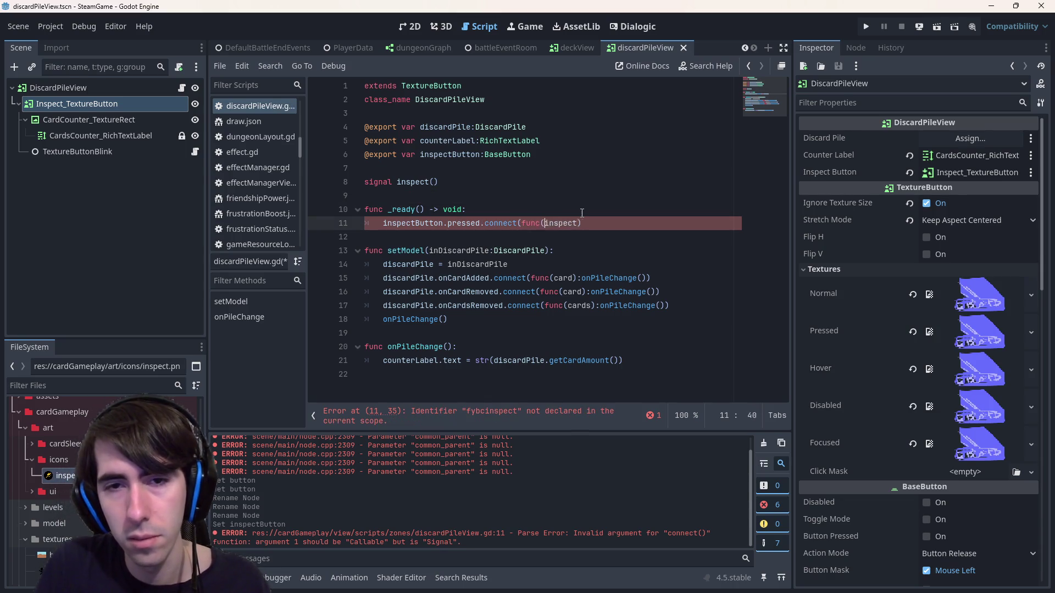
type(".emit(")
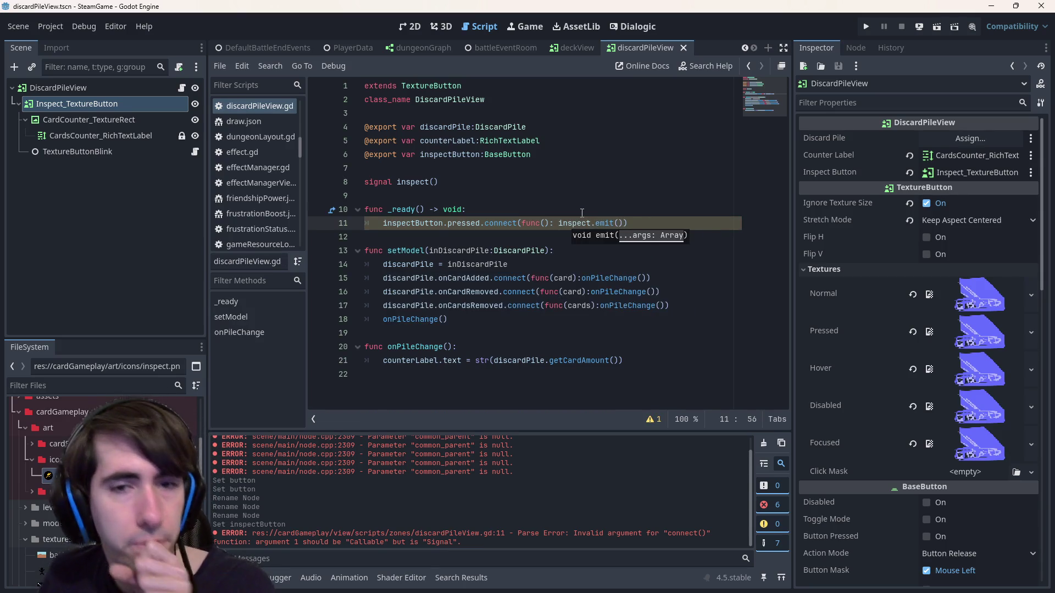
left_click(582, 213)
key("ctrl+s")
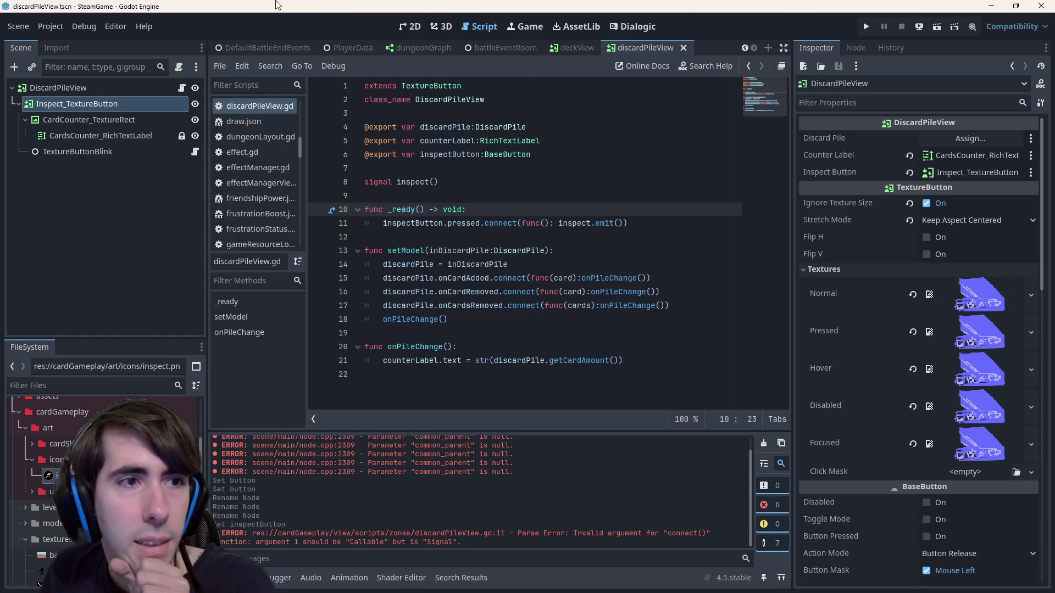
left_click(109, 87)
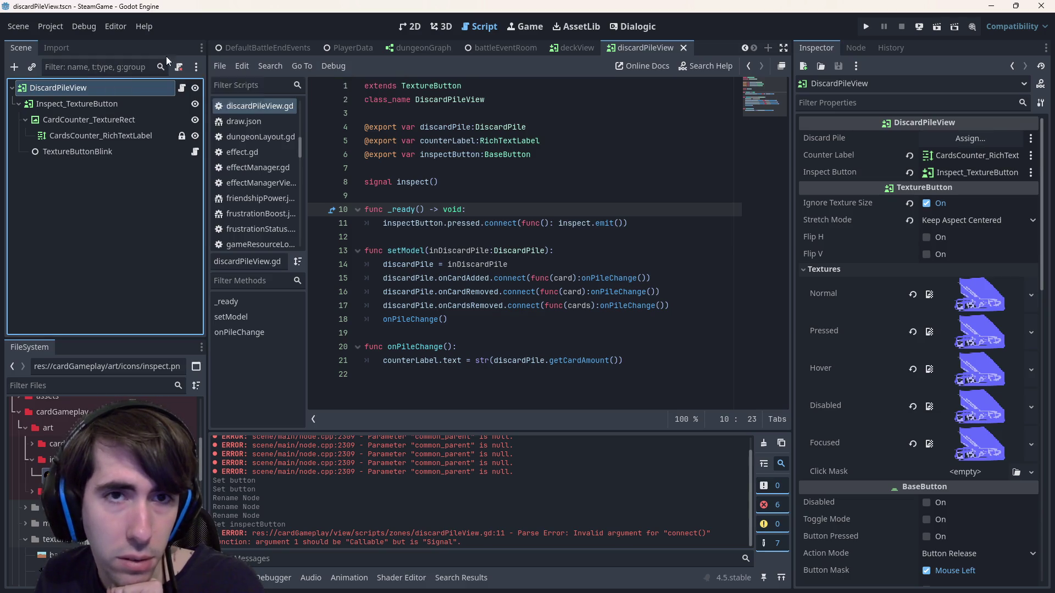
left_click(410, 26)
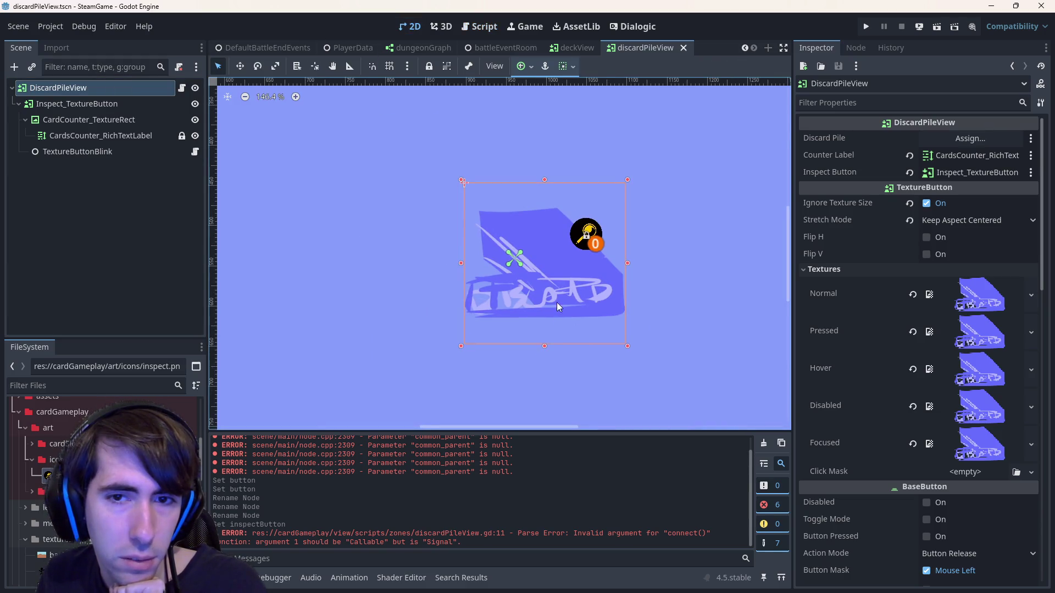
Expand cardGameplay/view/prefabs in the FileSystem dock
scroll(556, 302, "up", 3)
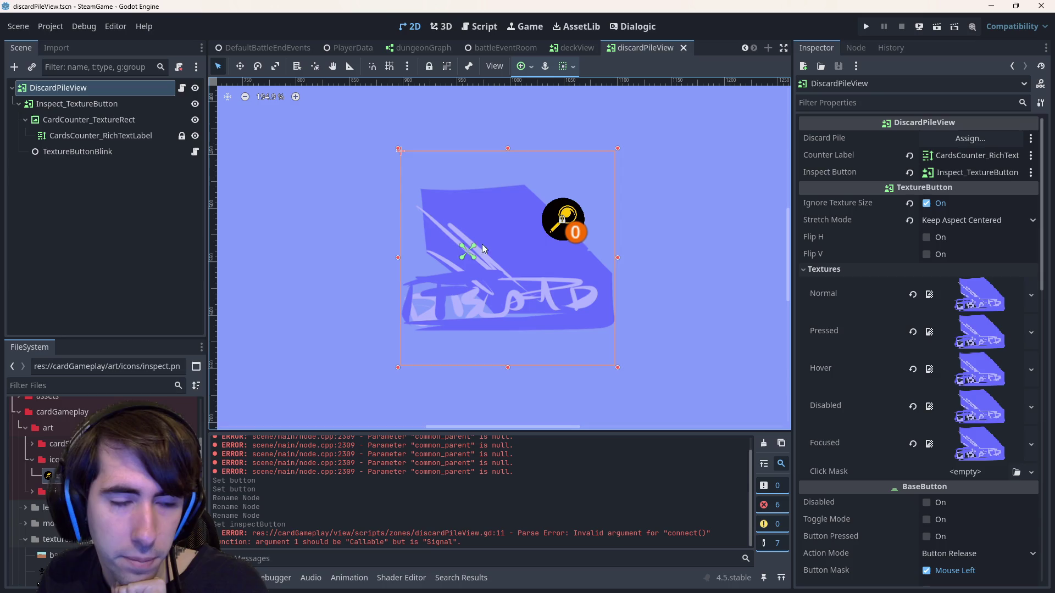
left_click(569, 206)
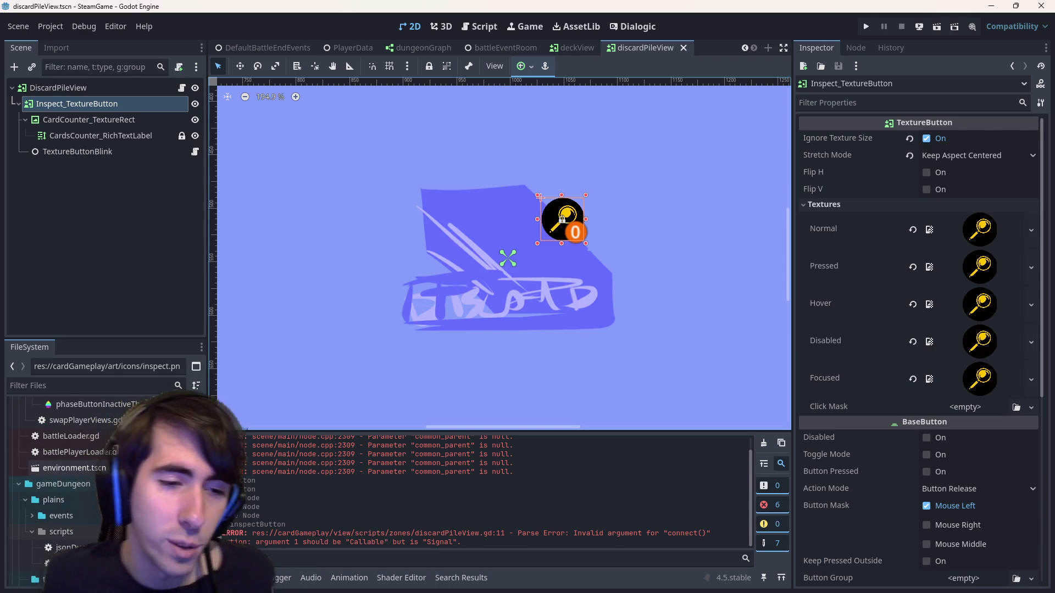
left_click(51, 510)
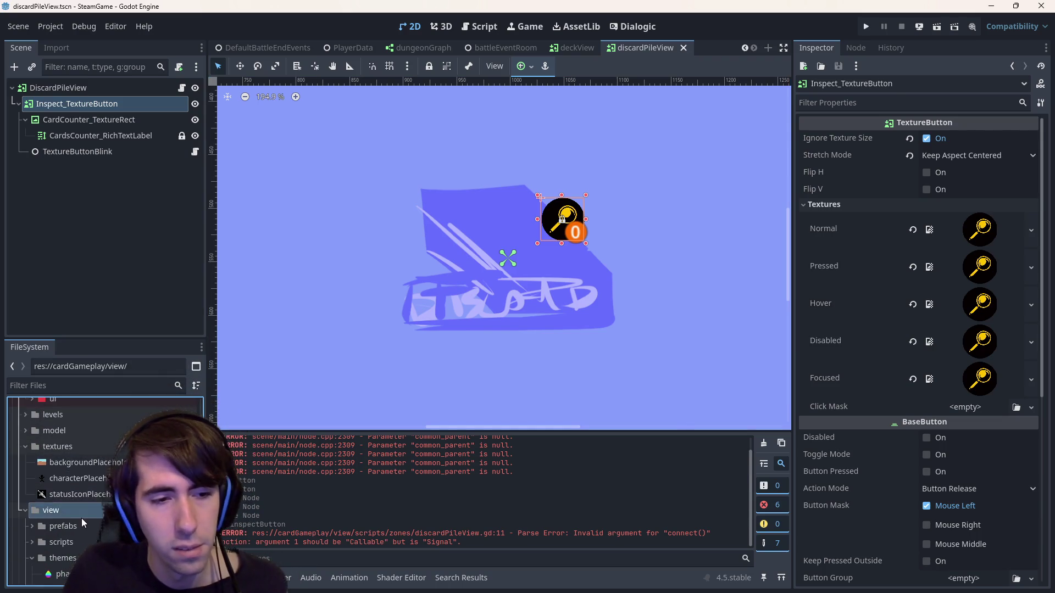
scroll(86, 505, "up", 5)
double_click(75, 503)
scroll(70, 478, "down", 2)
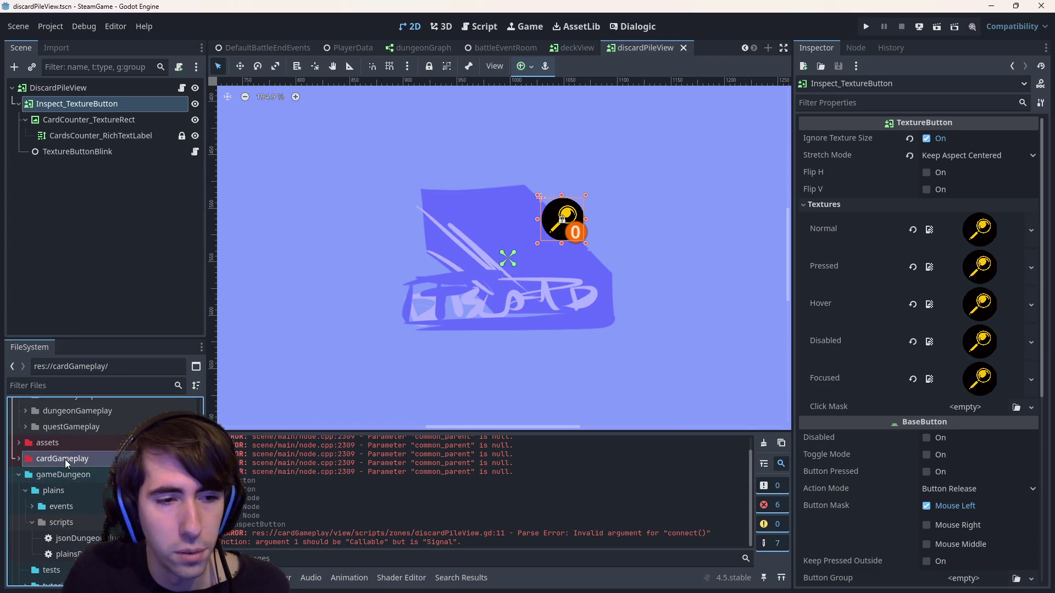
double_click(65, 460)
double_click(69, 478)
scroll(70, 473, "down", 3)
left_click(63, 453)
double_click(51, 468)
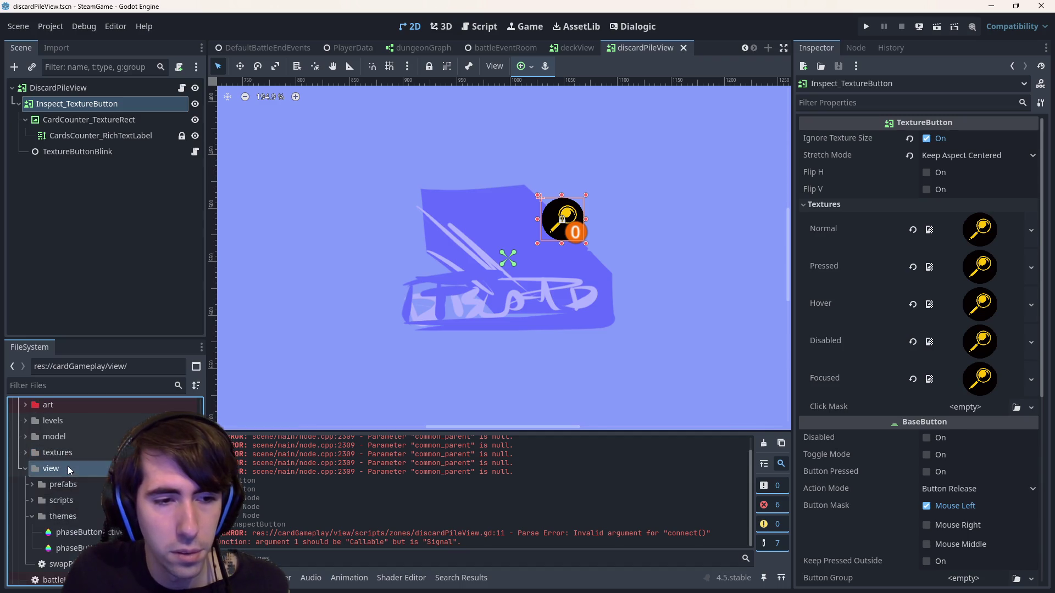
scroll(66, 456, "down", 3)
left_click(81, 437)
double_click(81, 437)
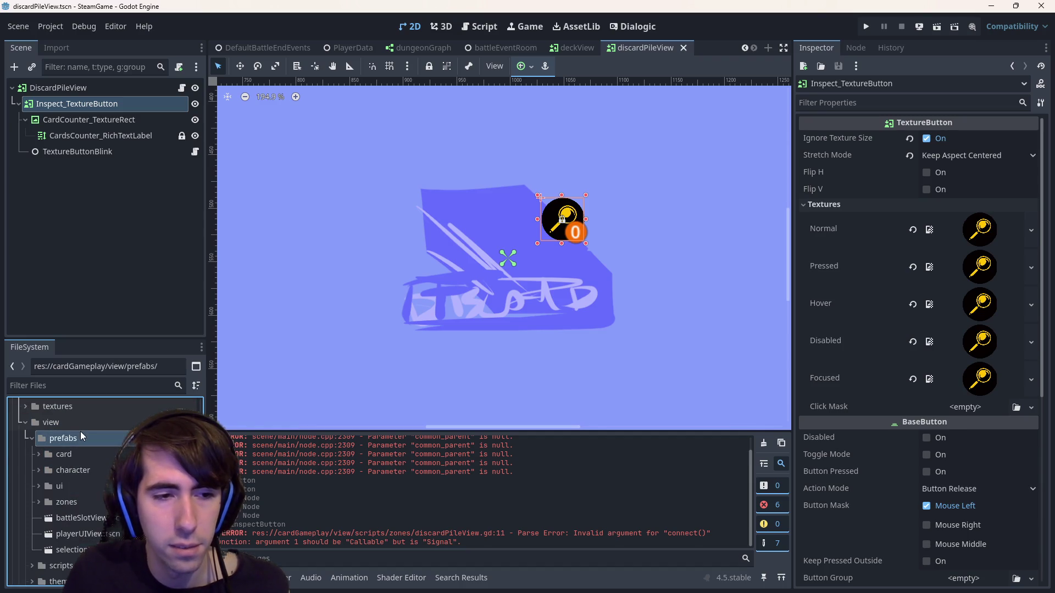
Start a new scene in the prefabs folder, then cancel it
right_click(80, 437)
mouse_move(165, 358)
left_click(262, 377)
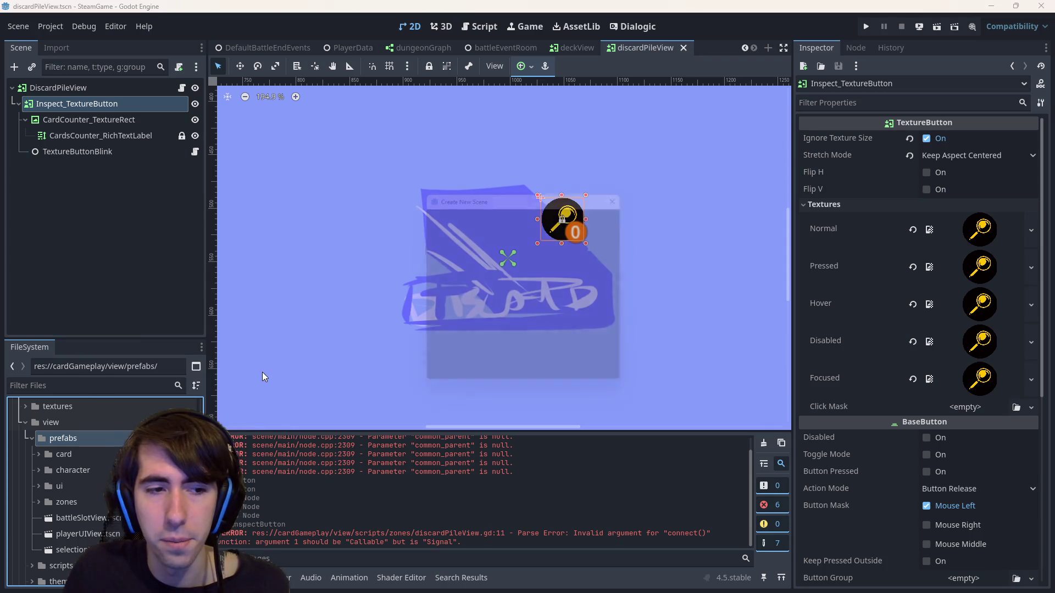
left_click(629, 192)
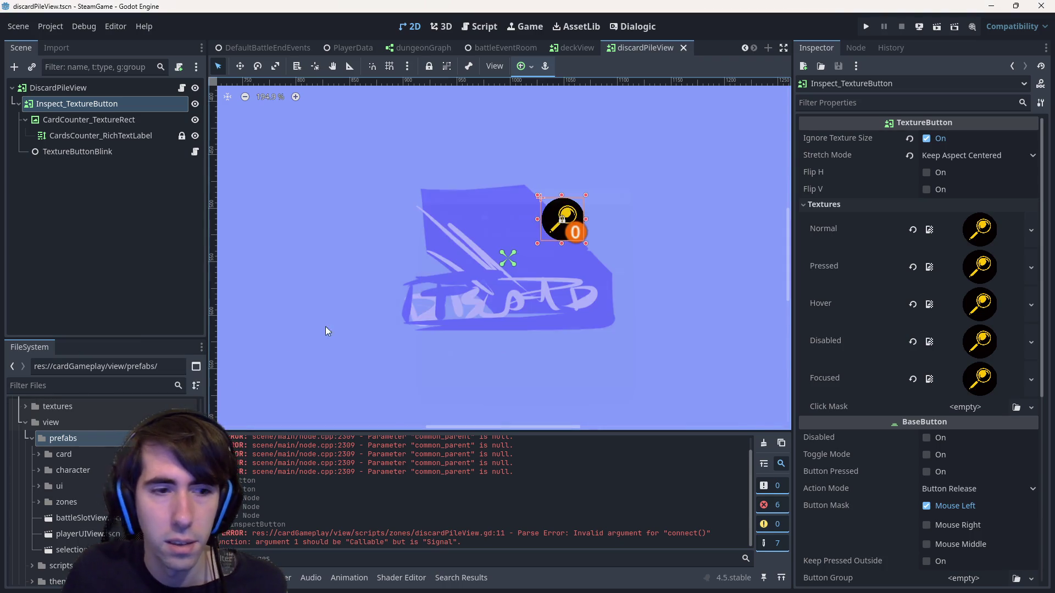
Start a new scene inside the card folder and name it card
left_click(123, 455)
double_click(123, 456)
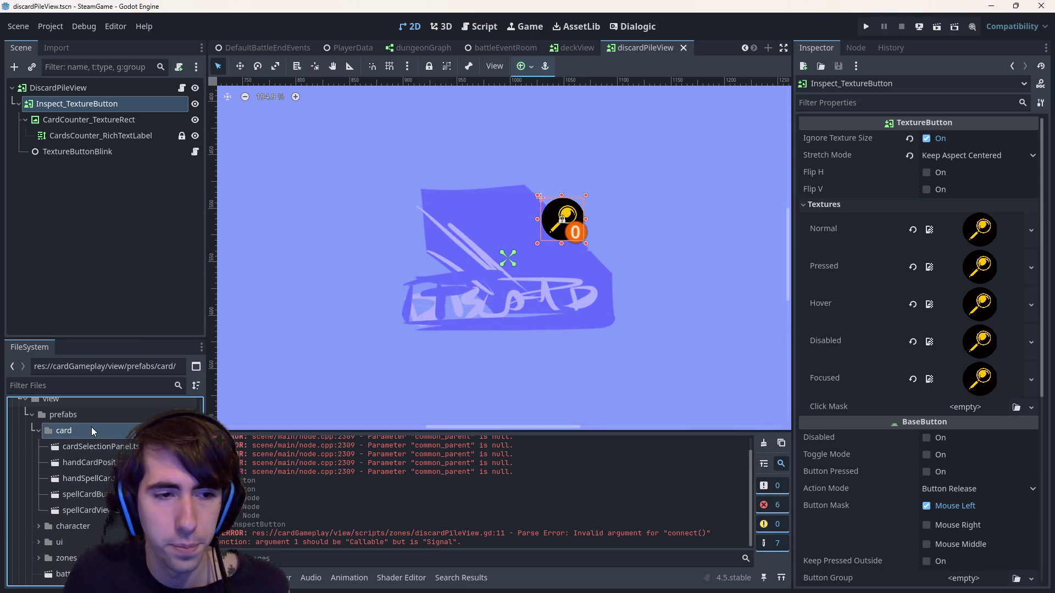
right_click(93, 431)
mouse_move(148, 363)
left_click(262, 375)
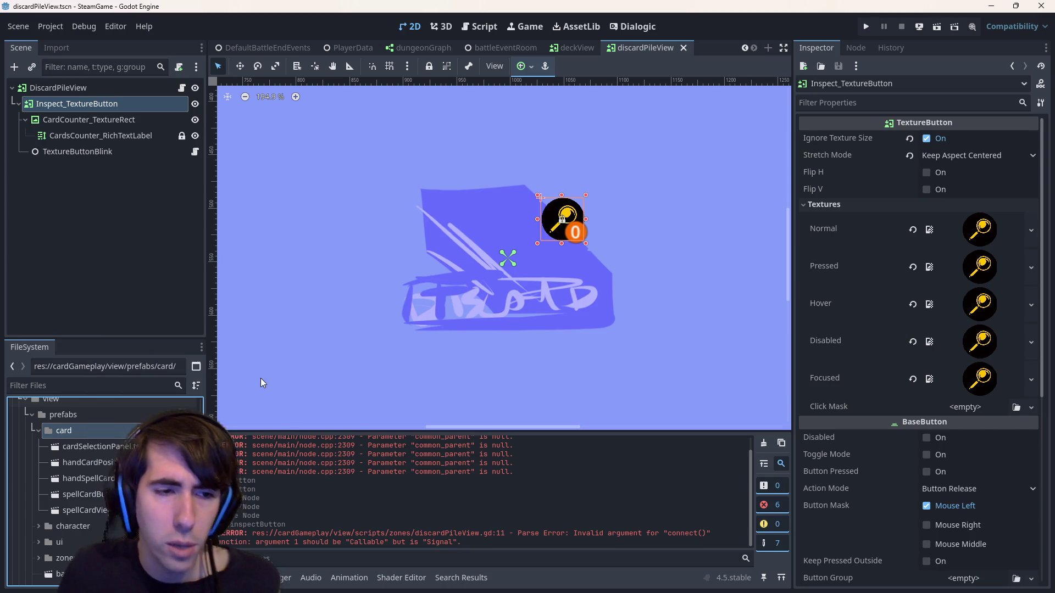
type("card")
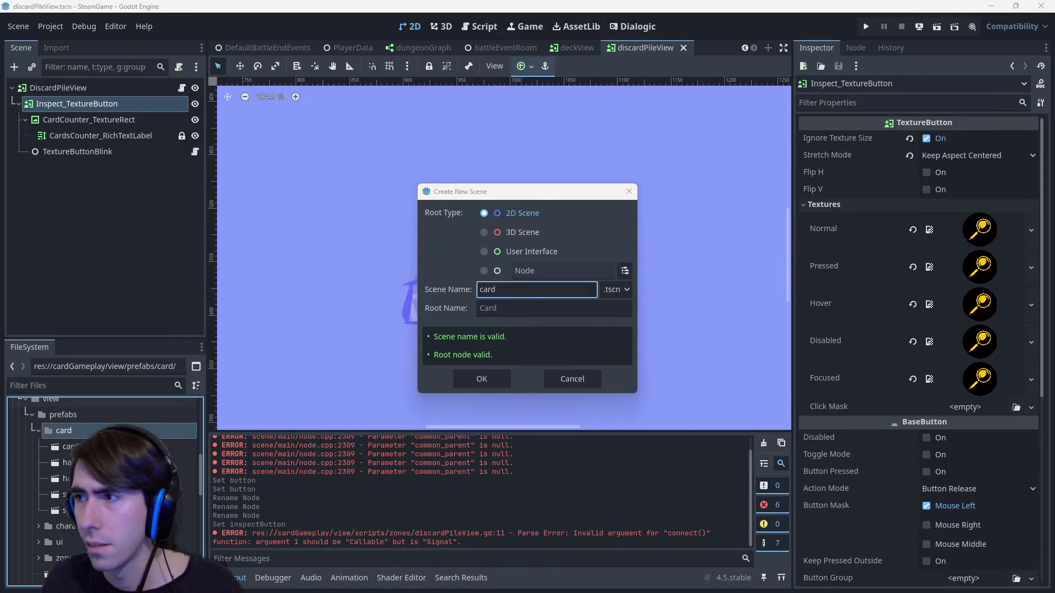
Rename the new scene to cardInventory, choose CanvasLayer as its root type, and create it
left_click(548, 286)
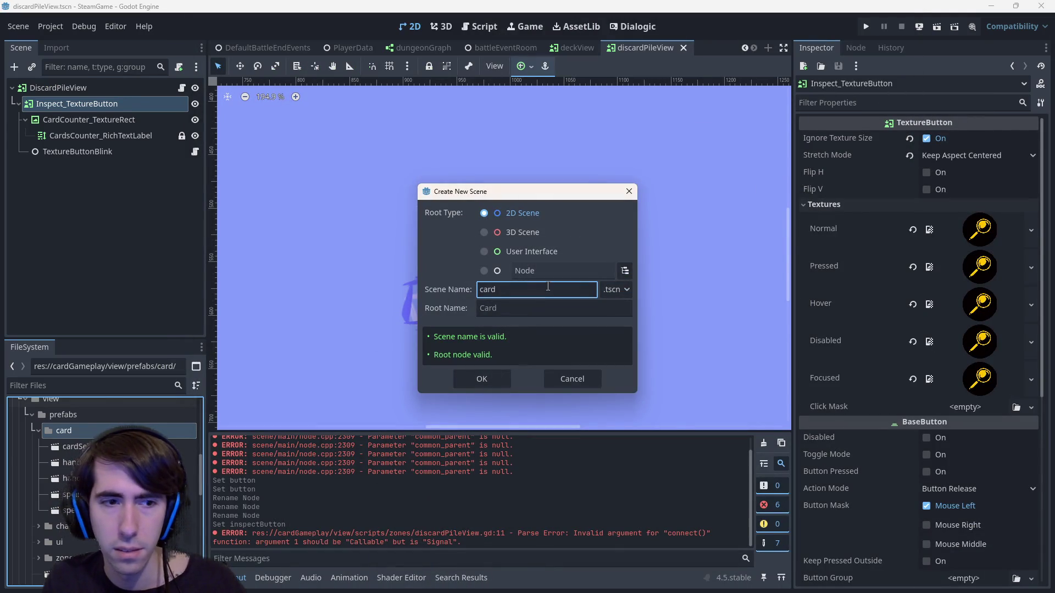
type("Invenotry")
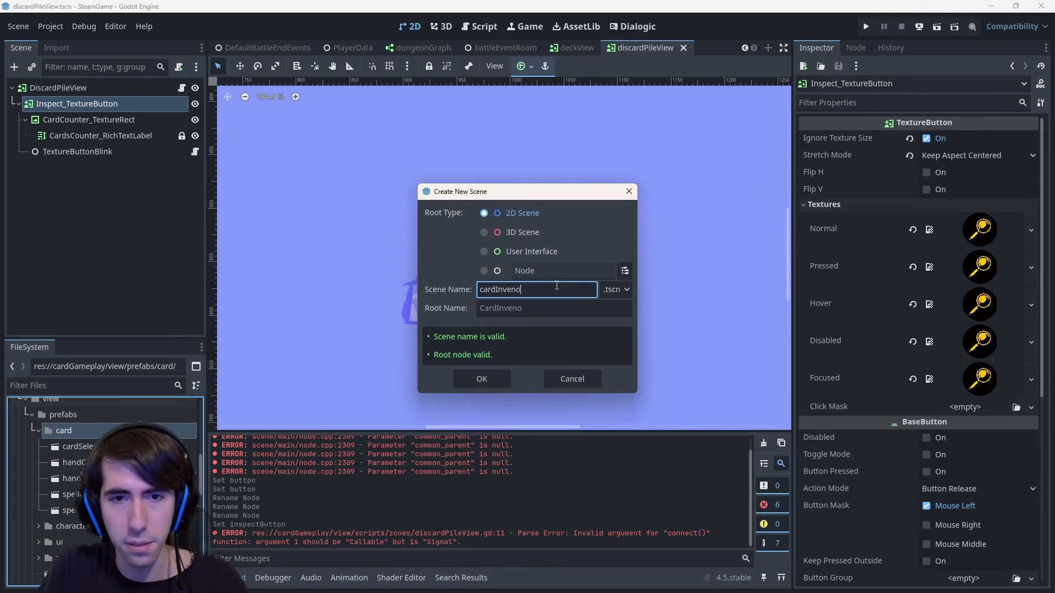
type("tory")
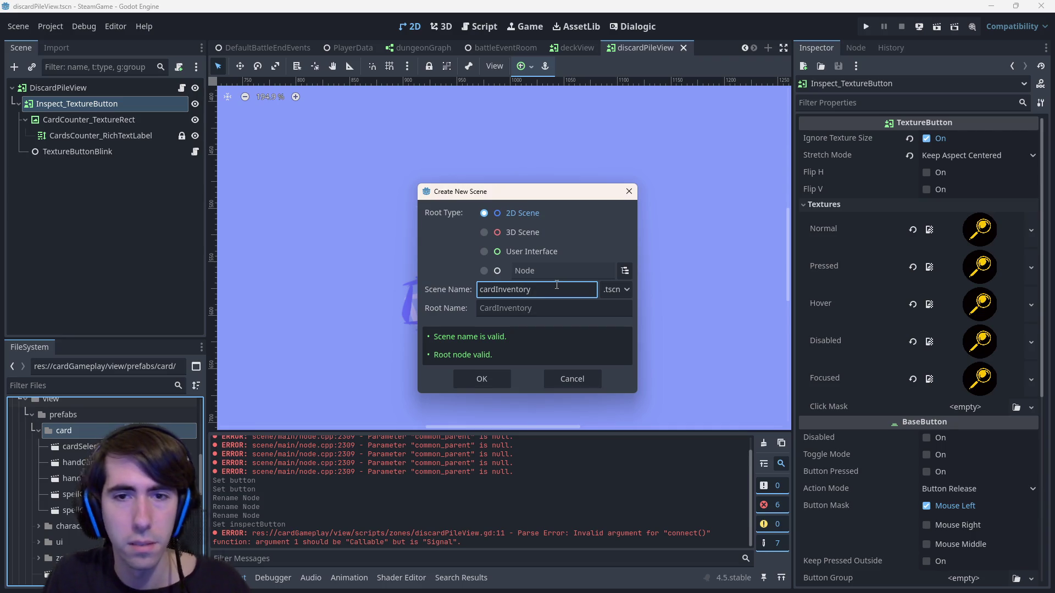
left_click(542, 255)
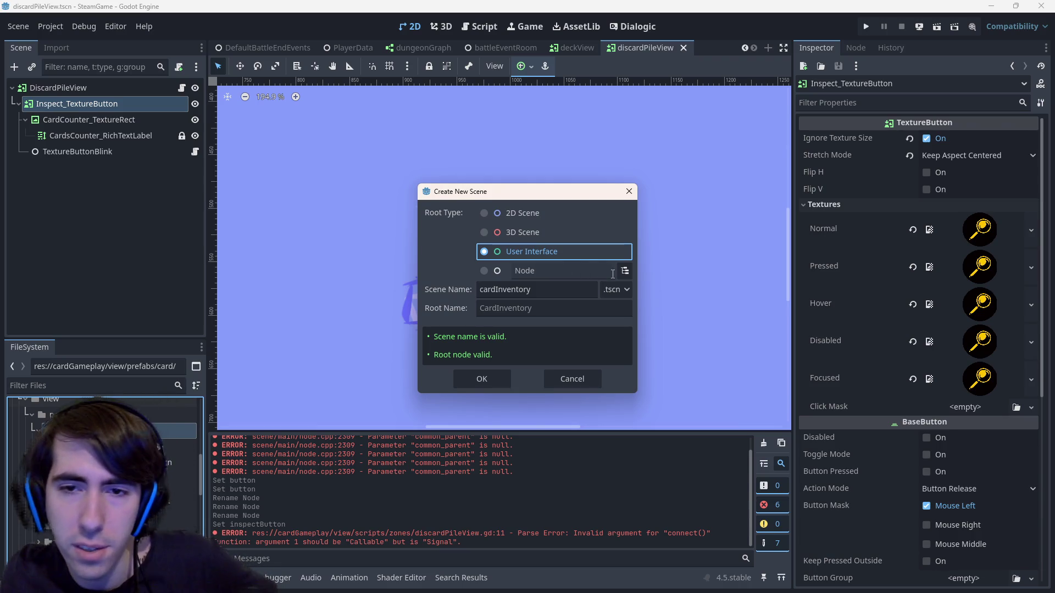
left_click(625, 271)
type("canvas")
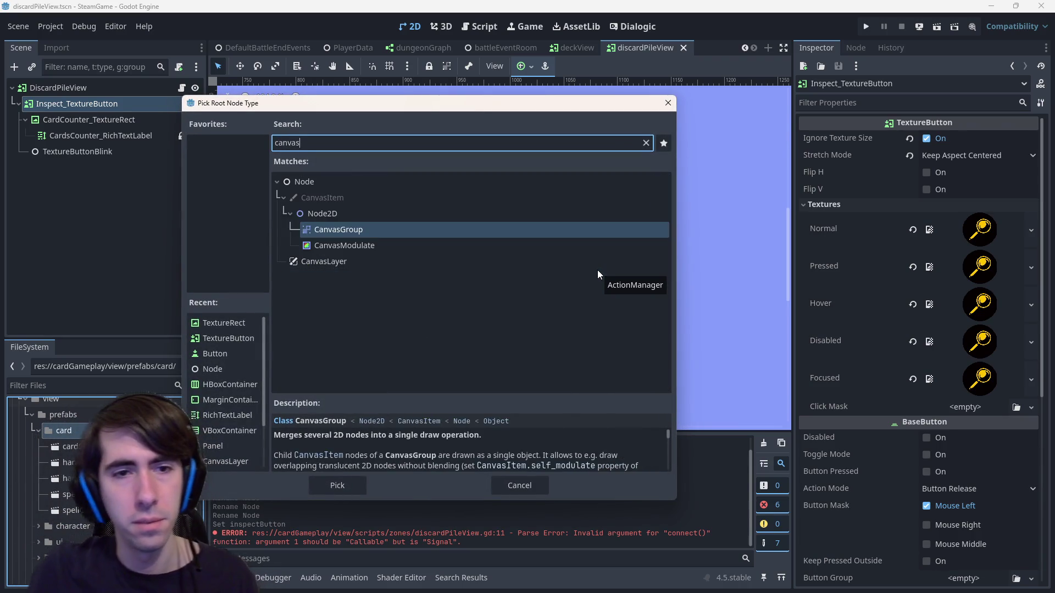
key("Down")
double_click(598, 269)
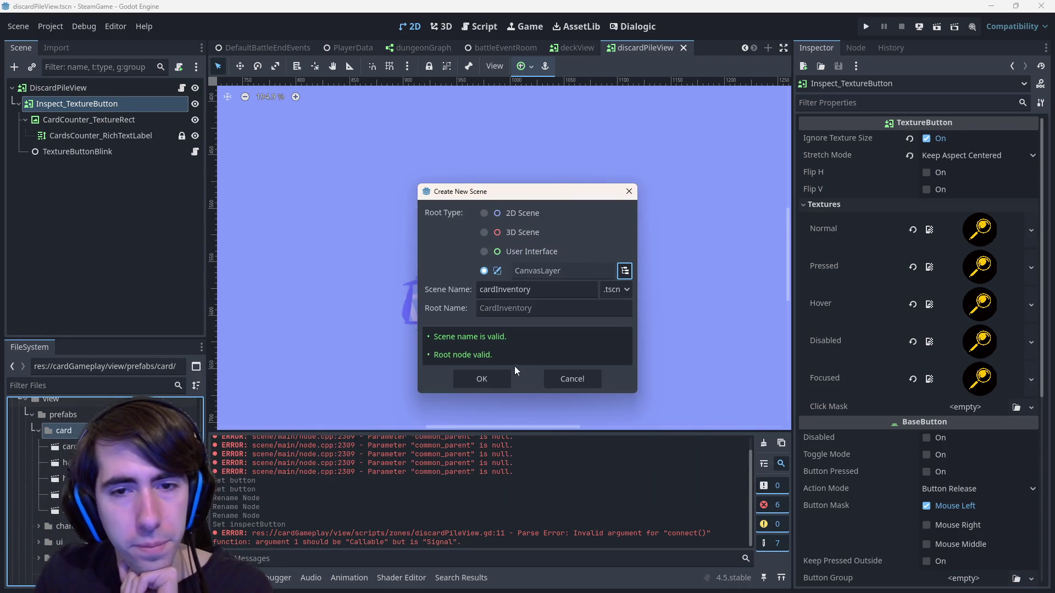
left_click(492, 382)
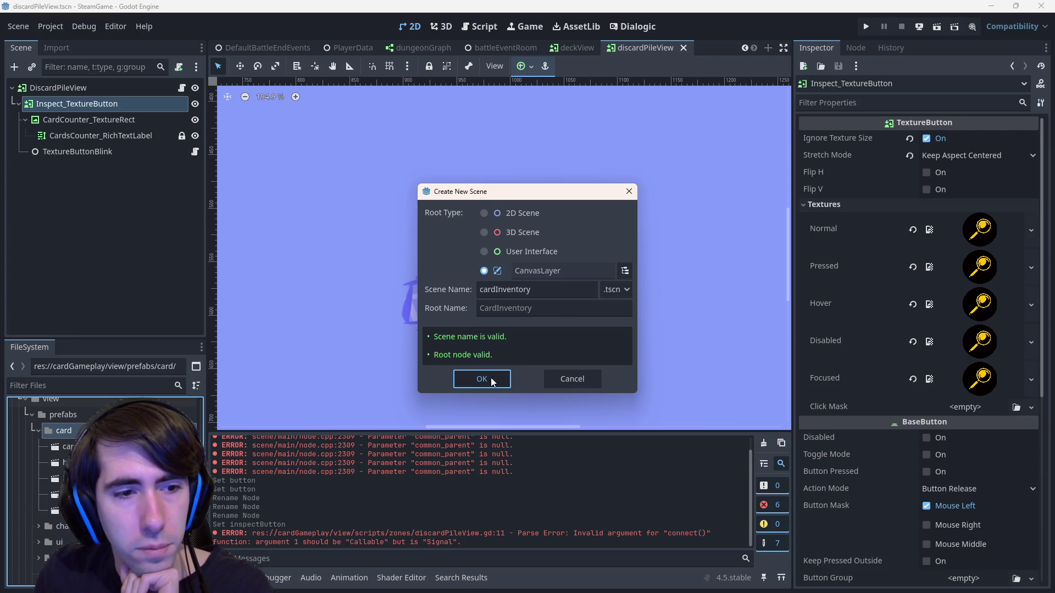
scroll(466, 237, "down", 5)
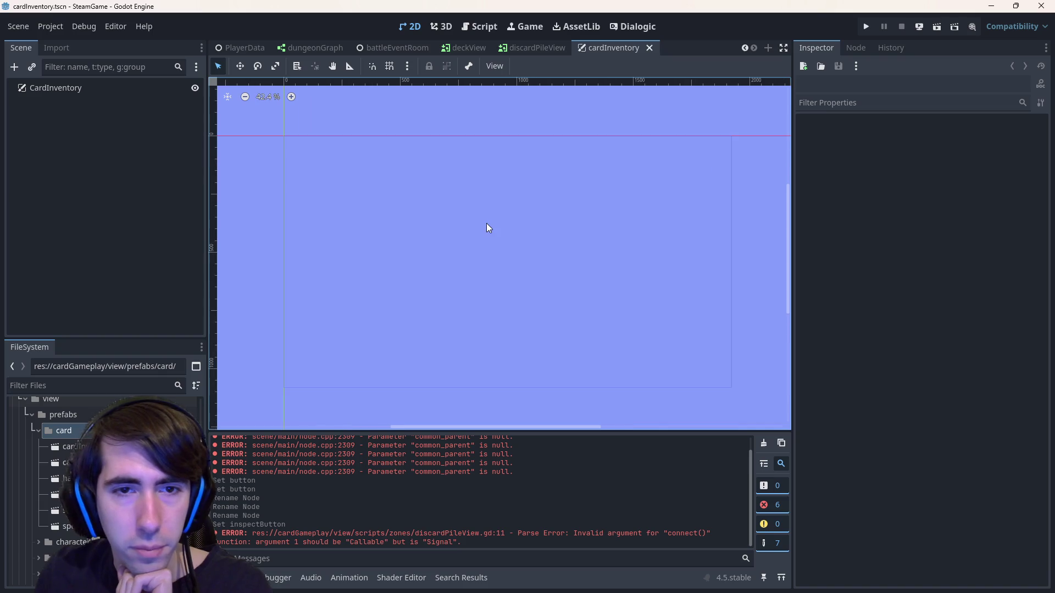
Add a Panel under CardInventory and anchor it Full Rect
right_click(120, 89)
left_click(141, 97)
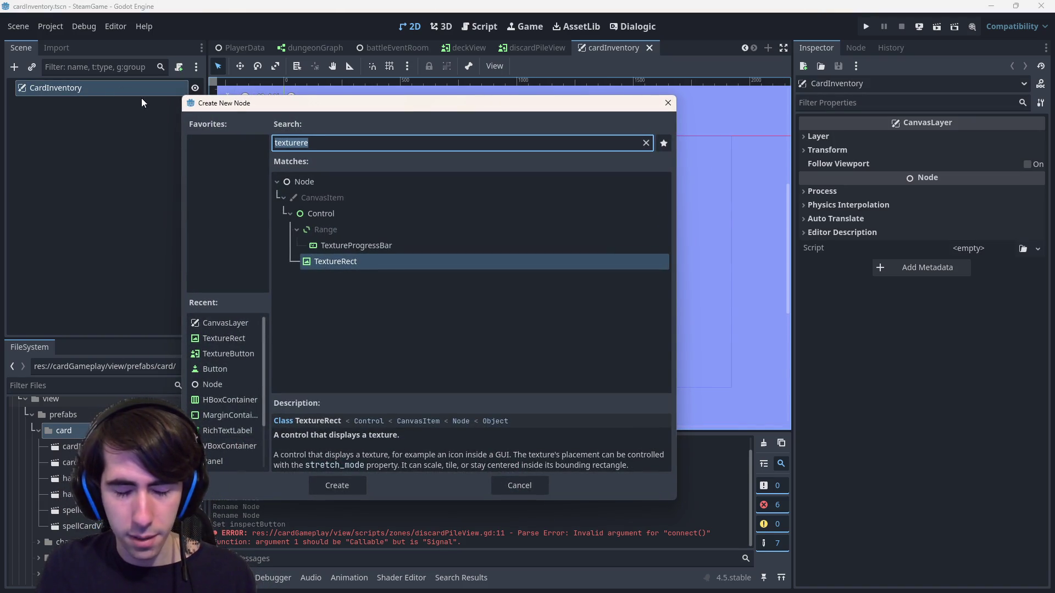
type("panel")
key("Return")
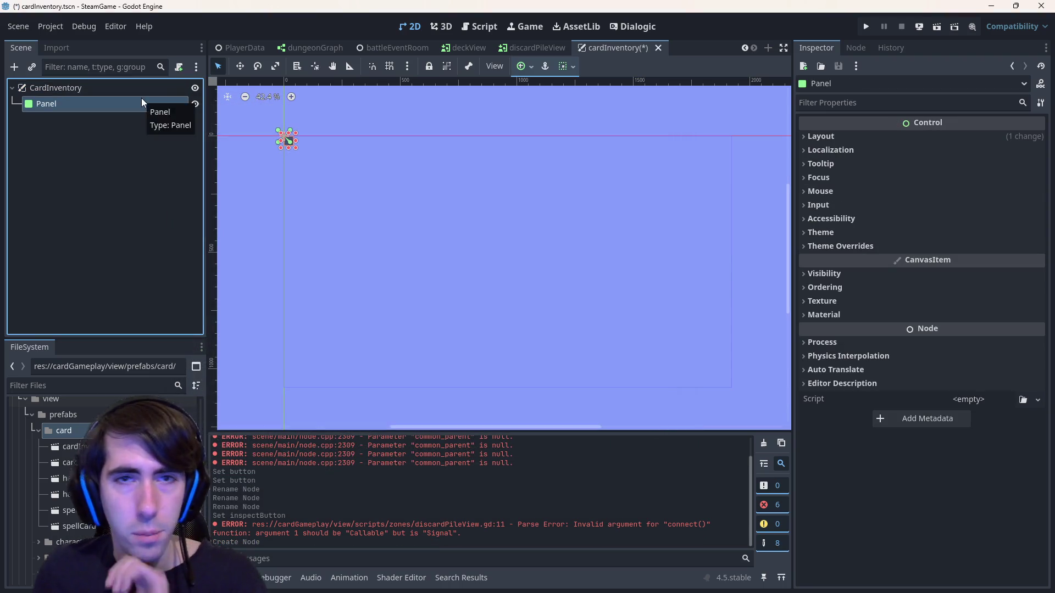
left_click(532, 48)
key("ctrl+Tab")
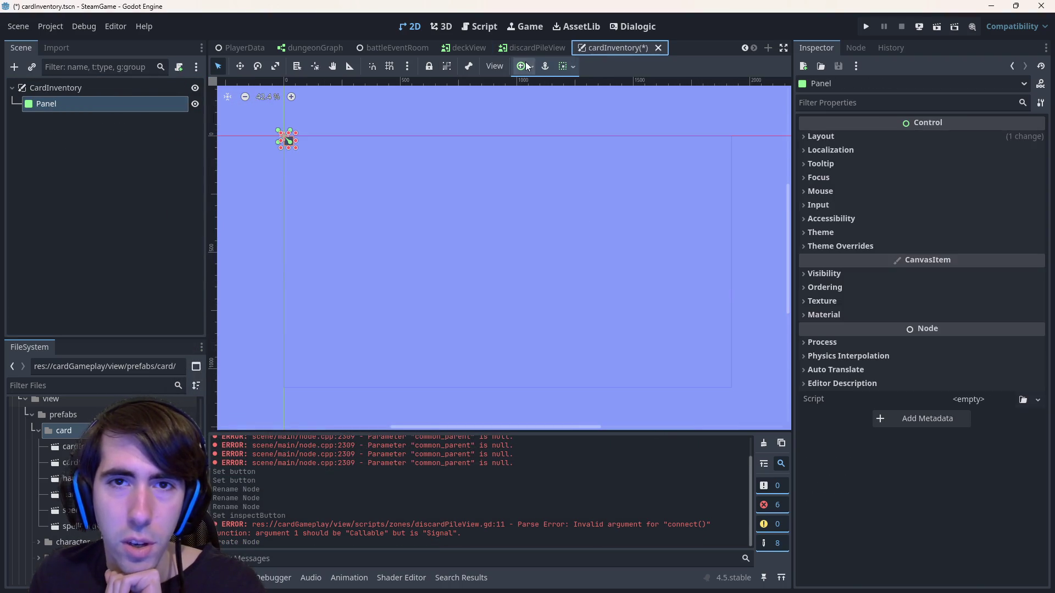
left_click(526, 66)
left_click(595, 174)
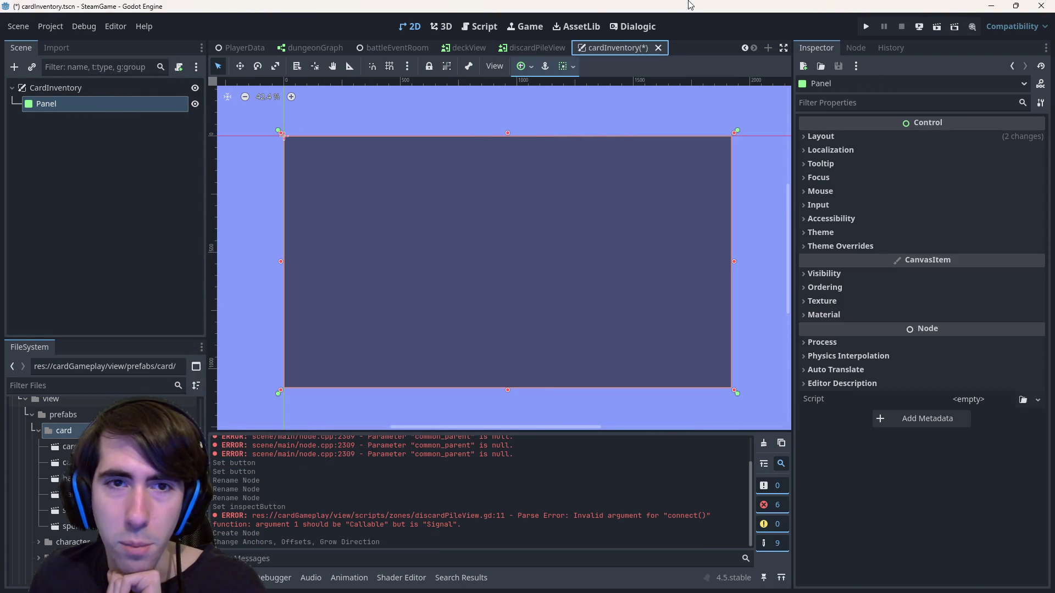
Add a MarginContainer under the Panel and anchor it Full Rect
right_click(72, 98)
left_click(91, 104)
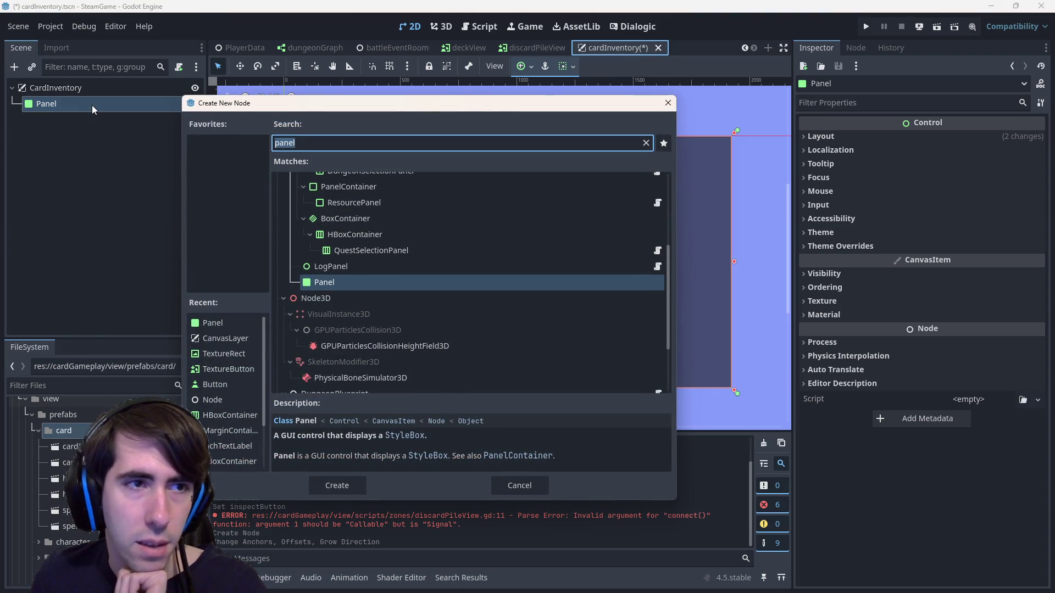
type("margin")
key("Return")
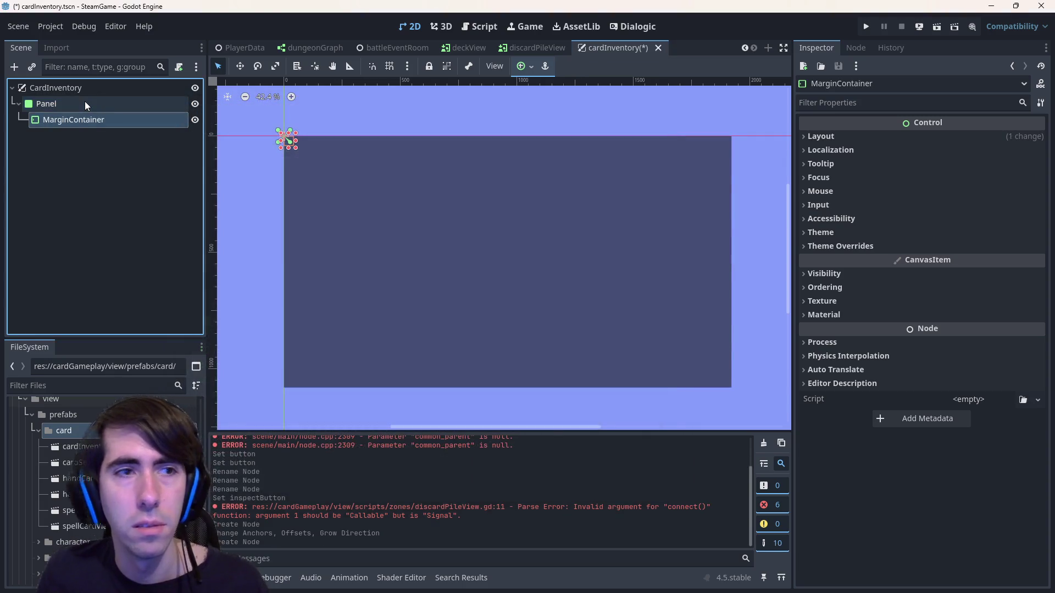
left_click(525, 66)
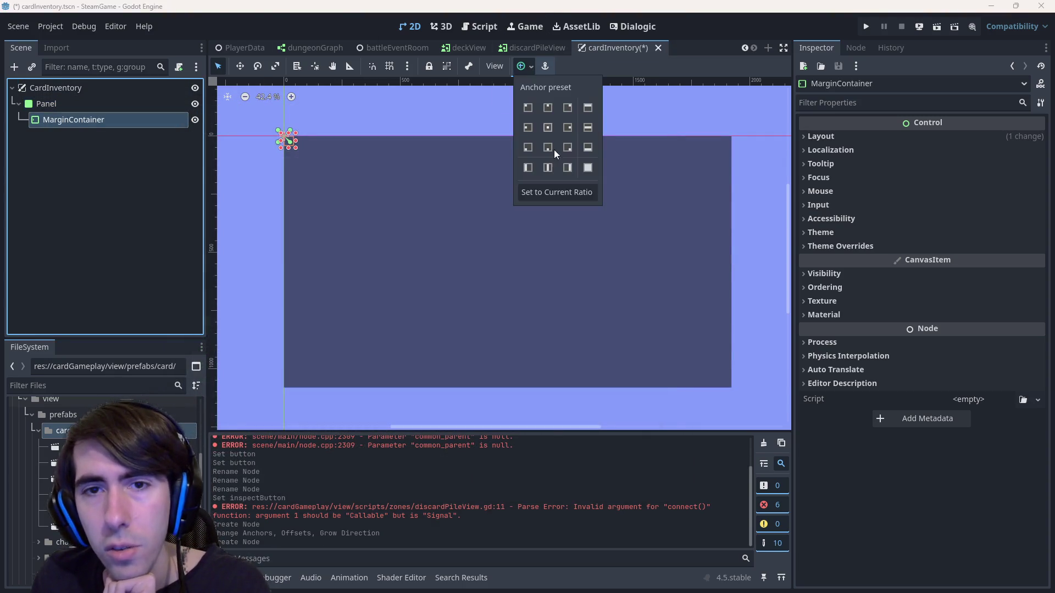
left_click(587, 171)
Set all four MarginContainer margin constant overrides to 25 and save the scene
left_click(877, 247)
left_click(894, 260)
left_click(948, 276)
type("25")
key("Tab")
type("25")
key("Tab")
type("25")
key("Tab")
type("25")
key("Return")
key("ctrl+s")
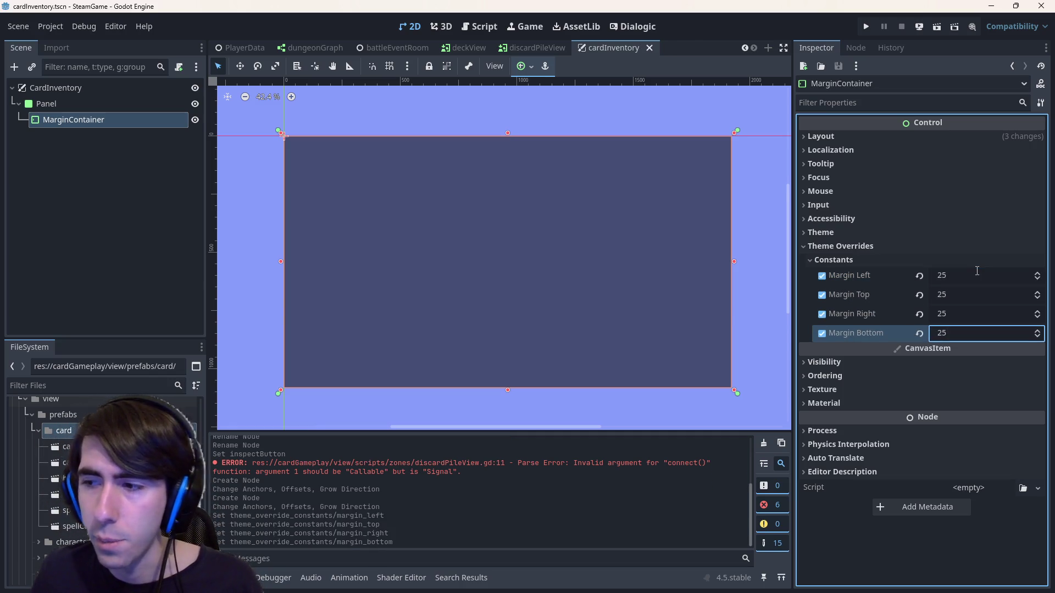
right_click(58, 126)
left_click(84, 134)
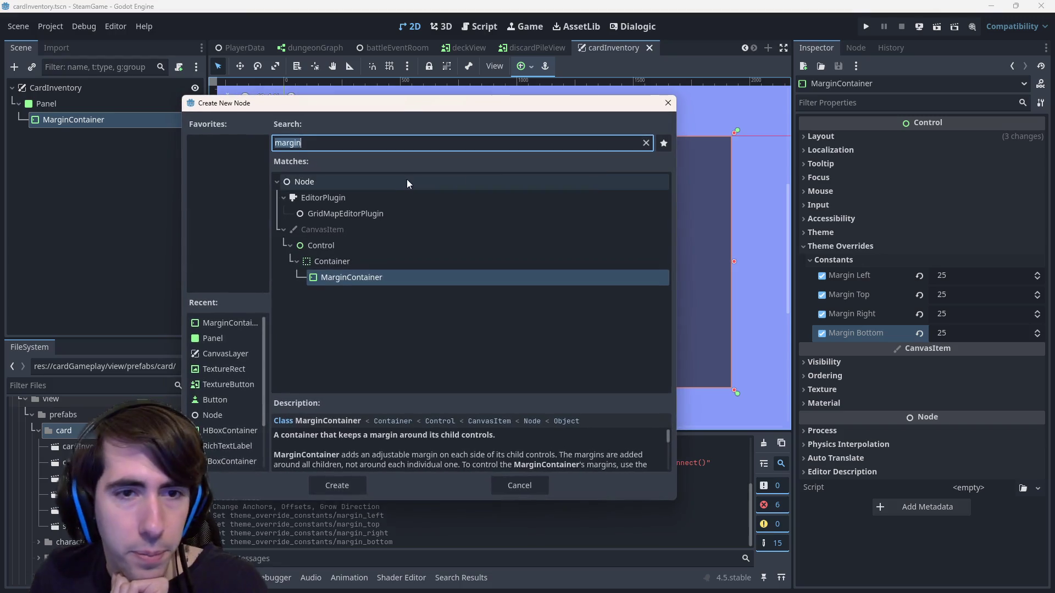
Add an HFlowContainer from Container > FlowContainer under MarginContainer and save
left_click(646, 143)
scroll(394, 326, "down", 3)
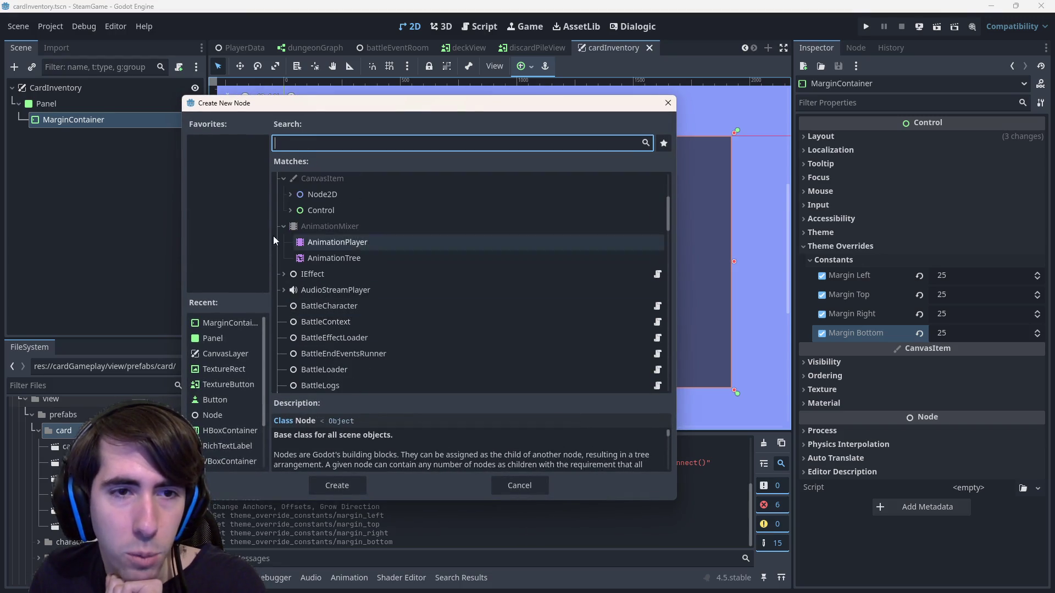
left_click(289, 211)
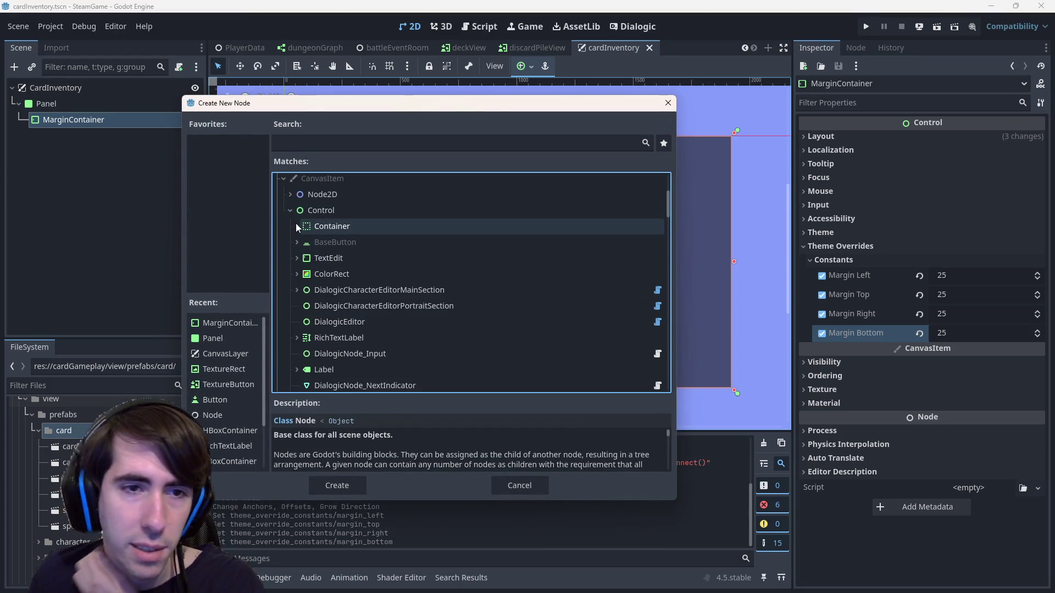
left_click(295, 223)
scroll(348, 265, "down", 1)
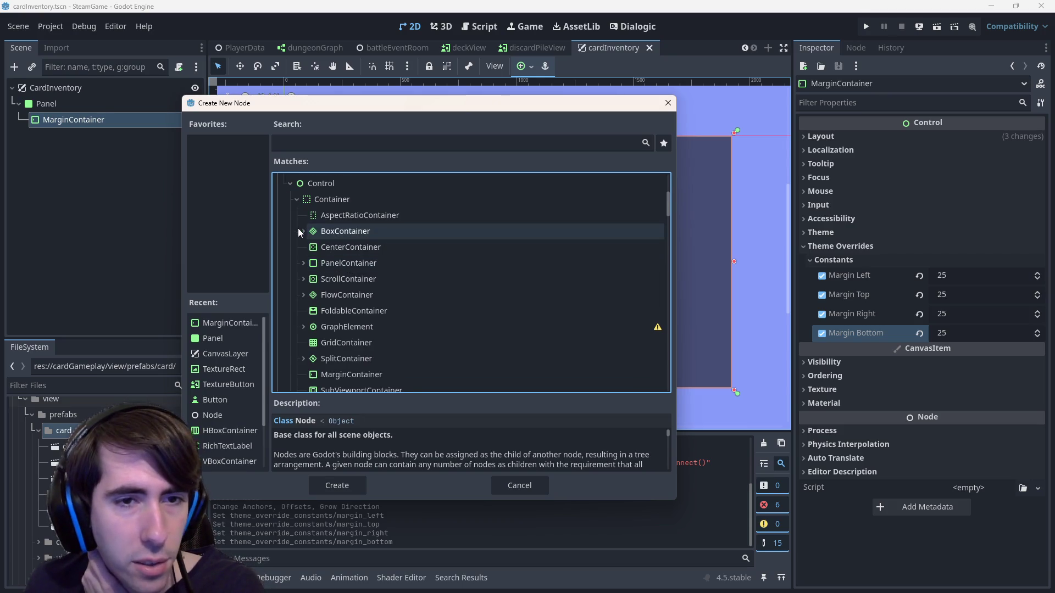
left_click(300, 231)
scroll(337, 285, "down", 1)
left_click(343, 255)
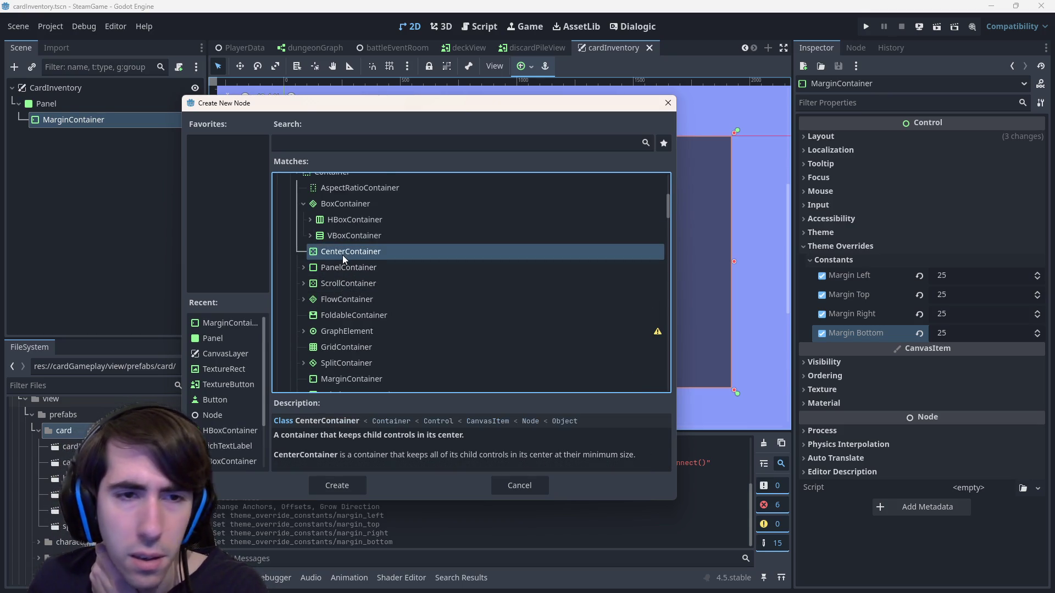
scroll(342, 255, "down", 1)
left_click(345, 271)
left_click(303, 272)
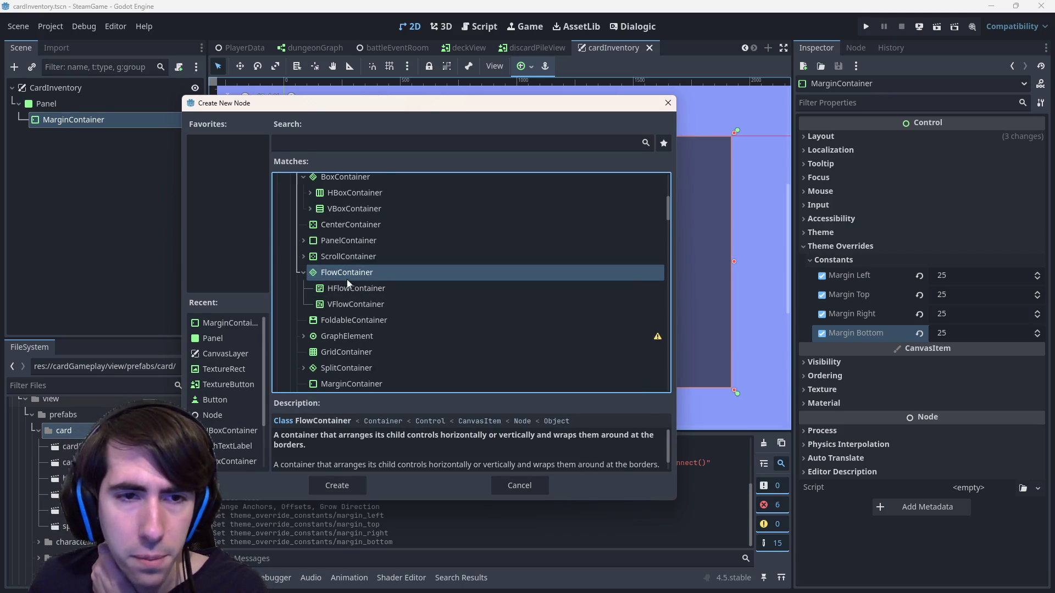
left_click(360, 285)
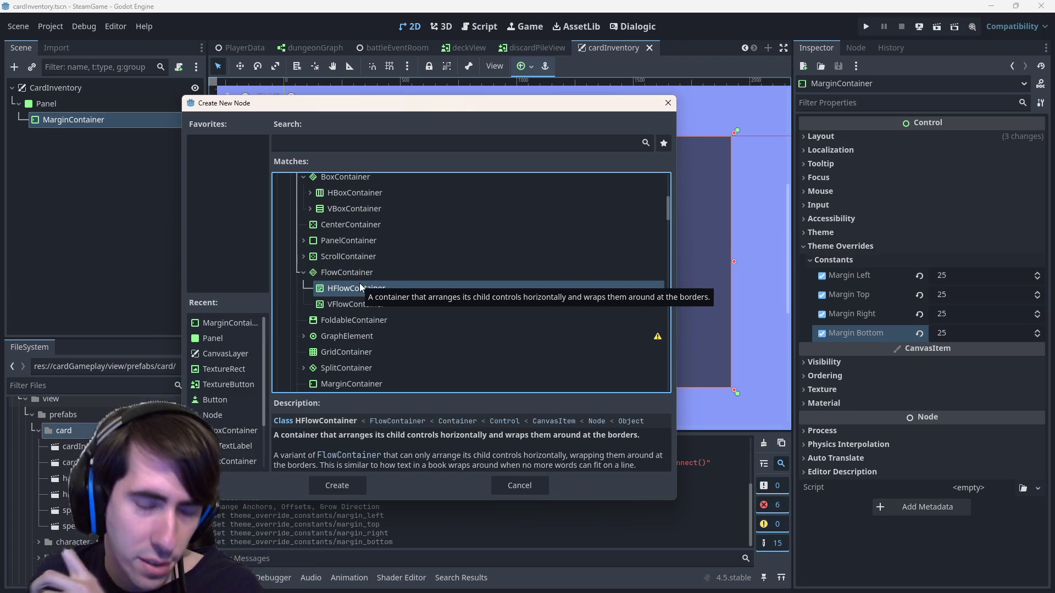
double_click(359, 286)
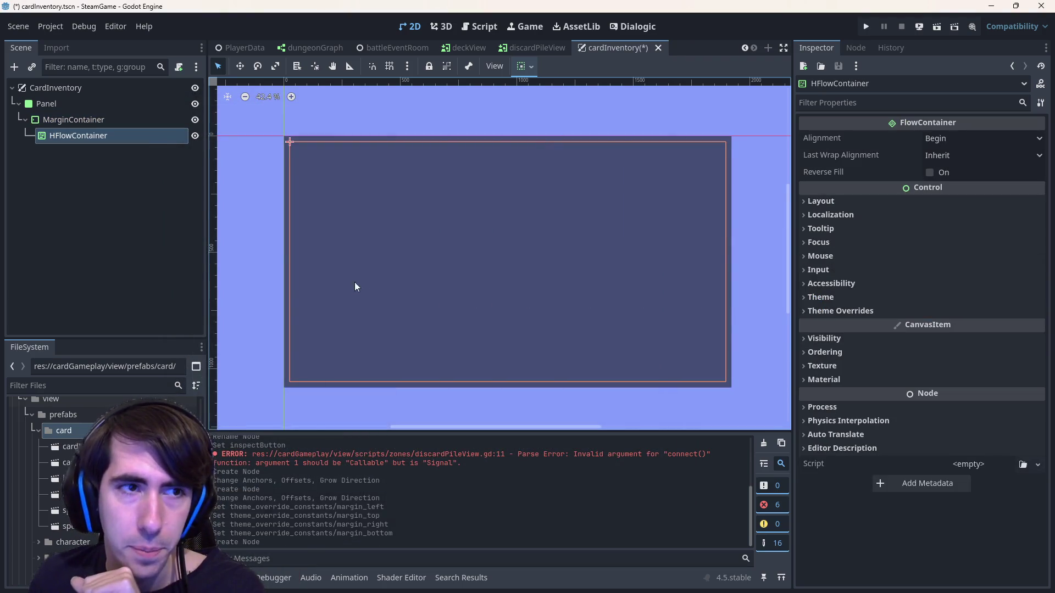
key("ctrl+s")
Instance the hand spell card scene under the HFlowContainer by dragging it from FileSystem
key("ctrl+a")
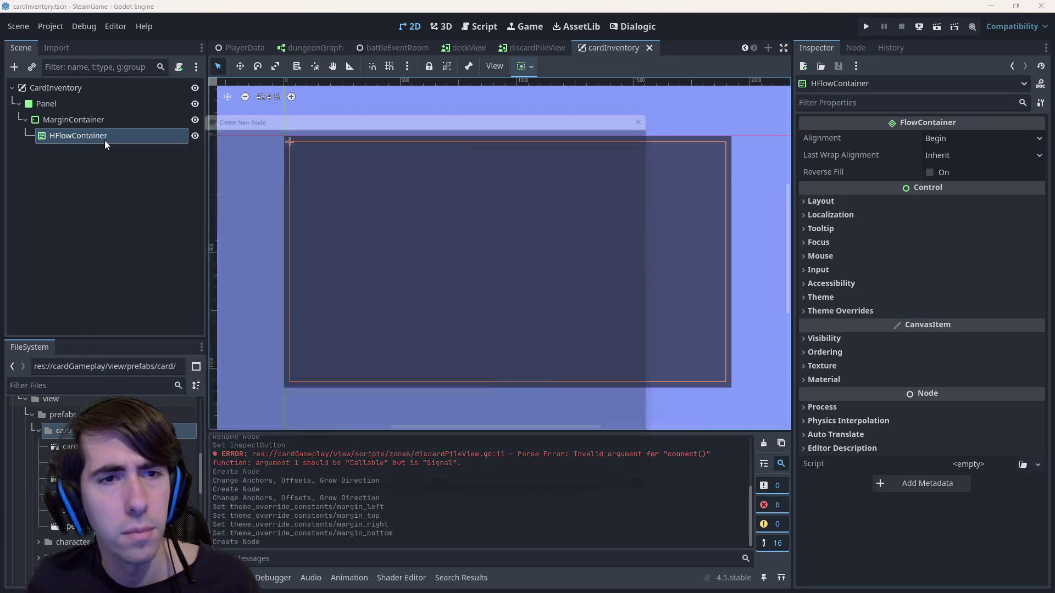
type("card")
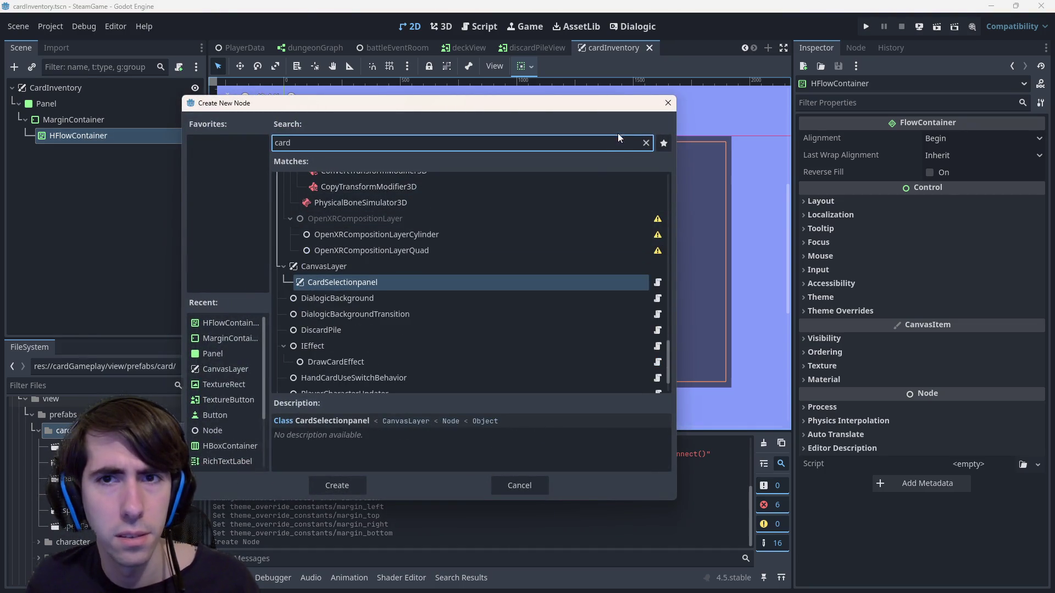
key("Escape")
mouse_move(66, 446)
left_mouse_down()
mouse_move(118, 138)
mouse_move(125, 336)
left_mouse_up()
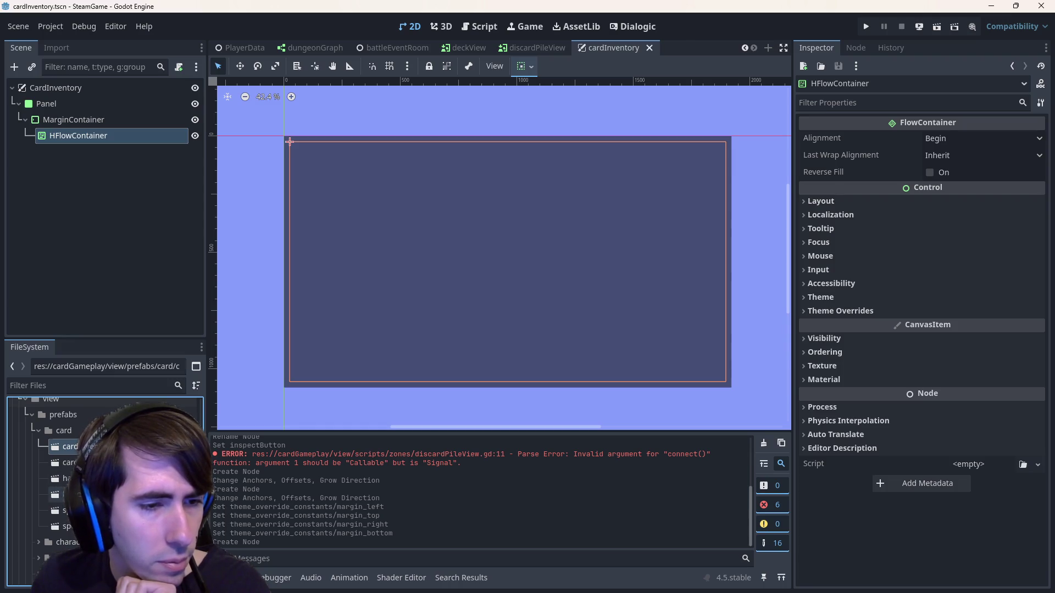
mouse_move(64, 494)
left_mouse_down()
mouse_move(131, 181)
mouse_move(110, 140)
left_mouse_up()
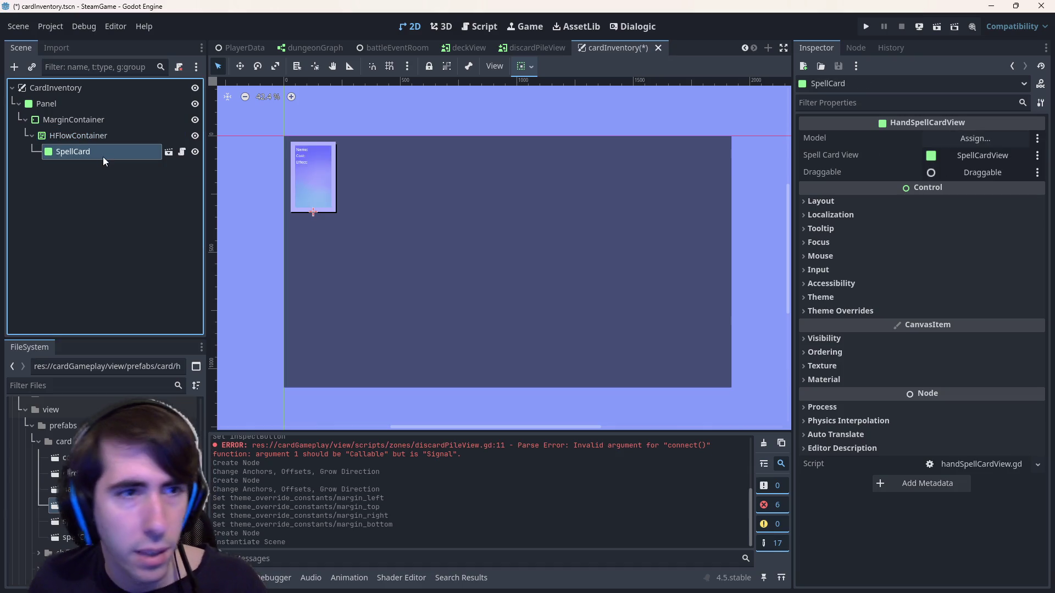
key("ctrl+d")
key("ctrl+d")
key("ctrl+d")
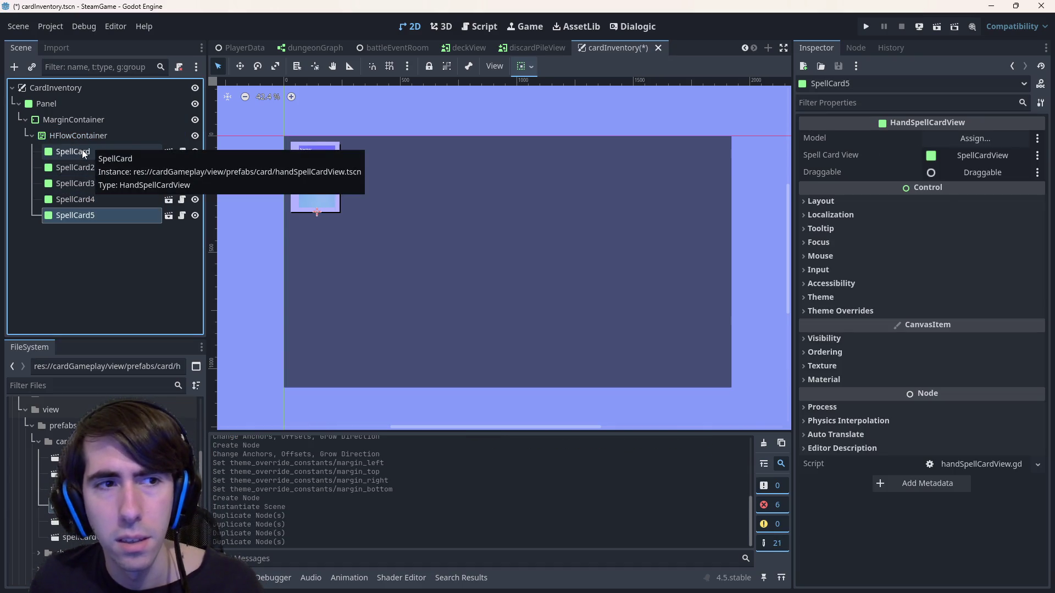
key("ctrl+z")
key("ctrl+z")
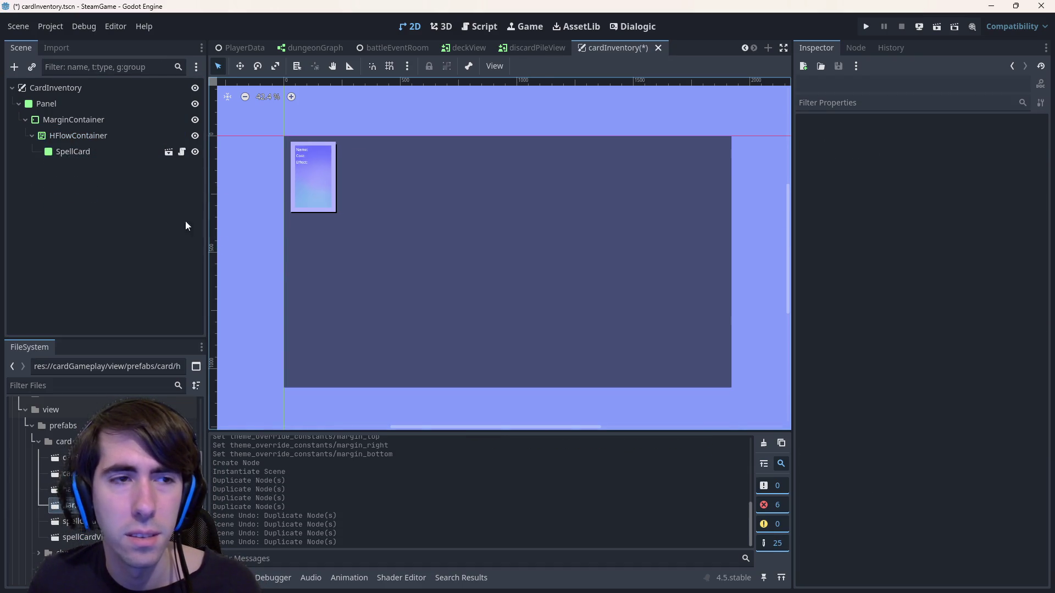
left_click(86, 141)
left_click(85, 152)
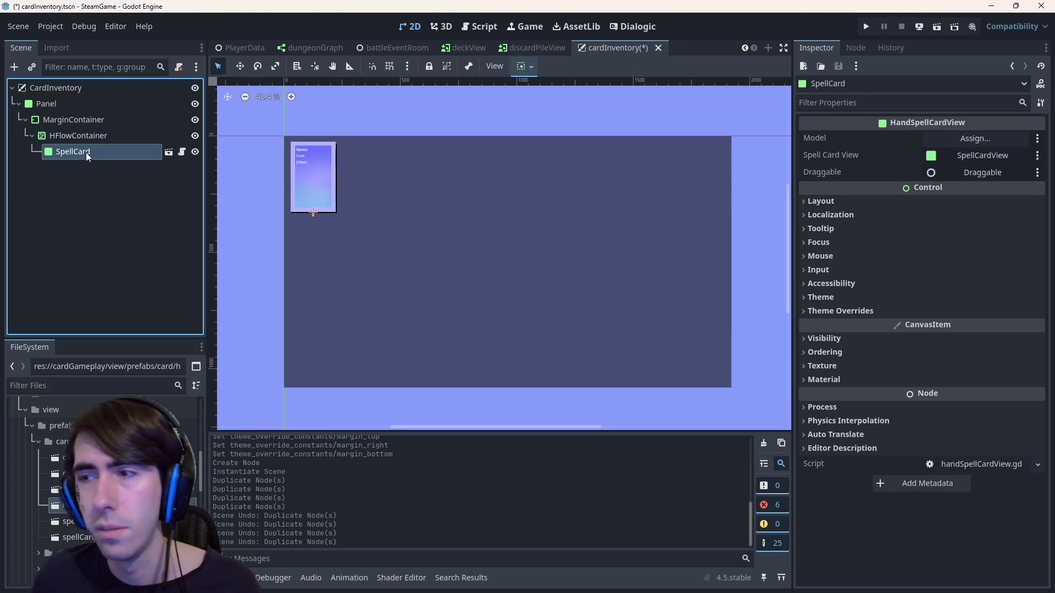
left_click(82, 185)
key("ctrl+z")
left_click(82, 537)
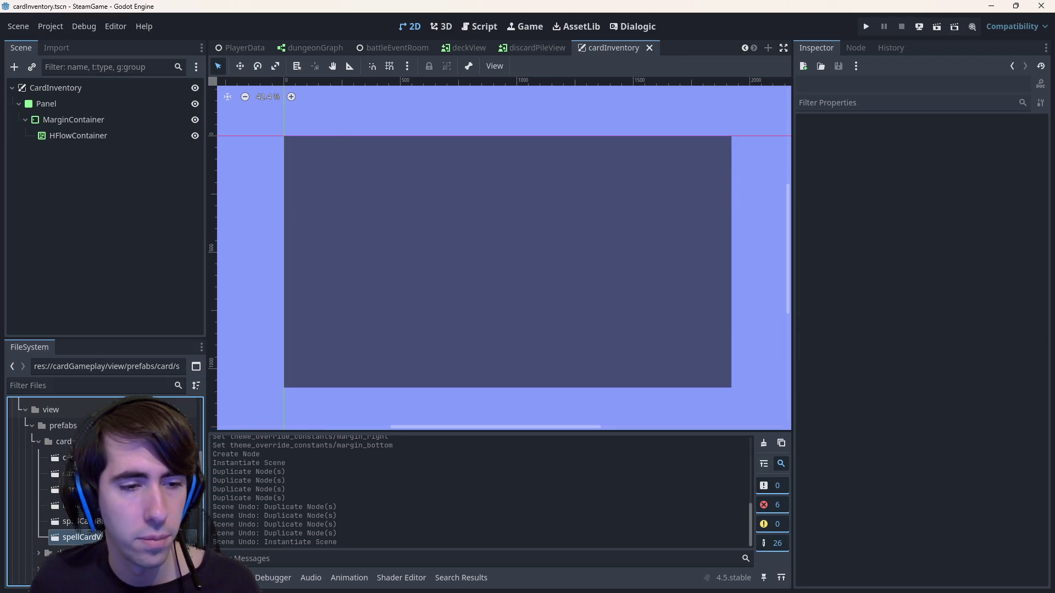
left_click_drag(75, 156, 85, 137)
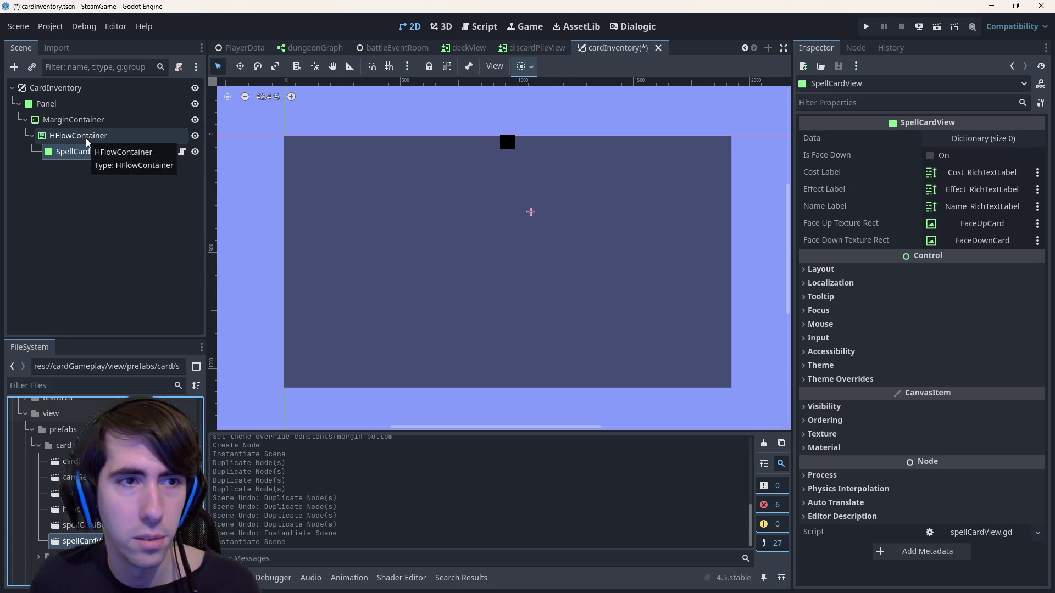
key("ctrl+z")
double_click(82, 541)
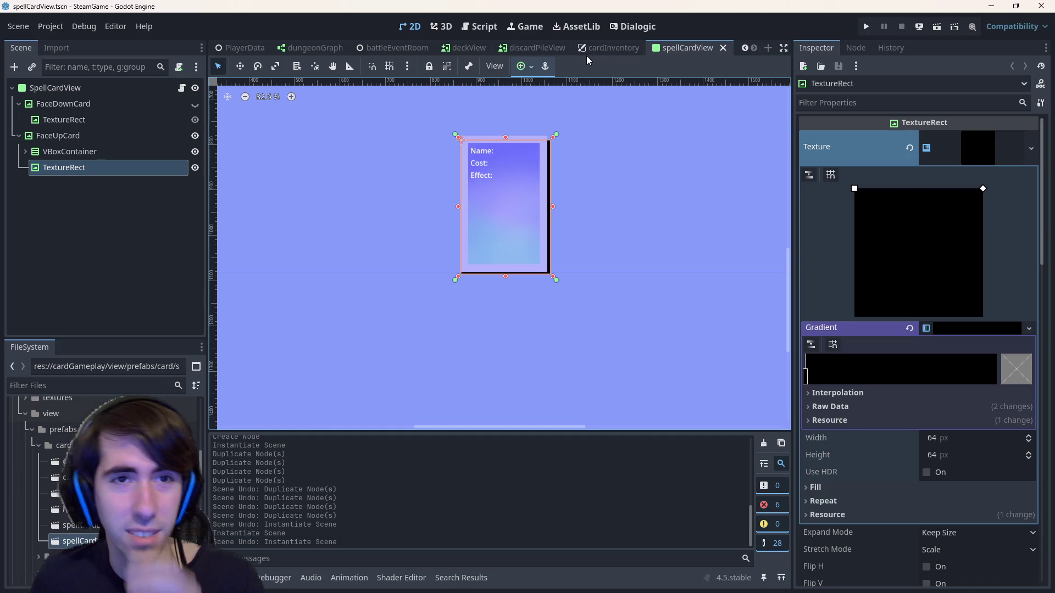
left_click(598, 48)
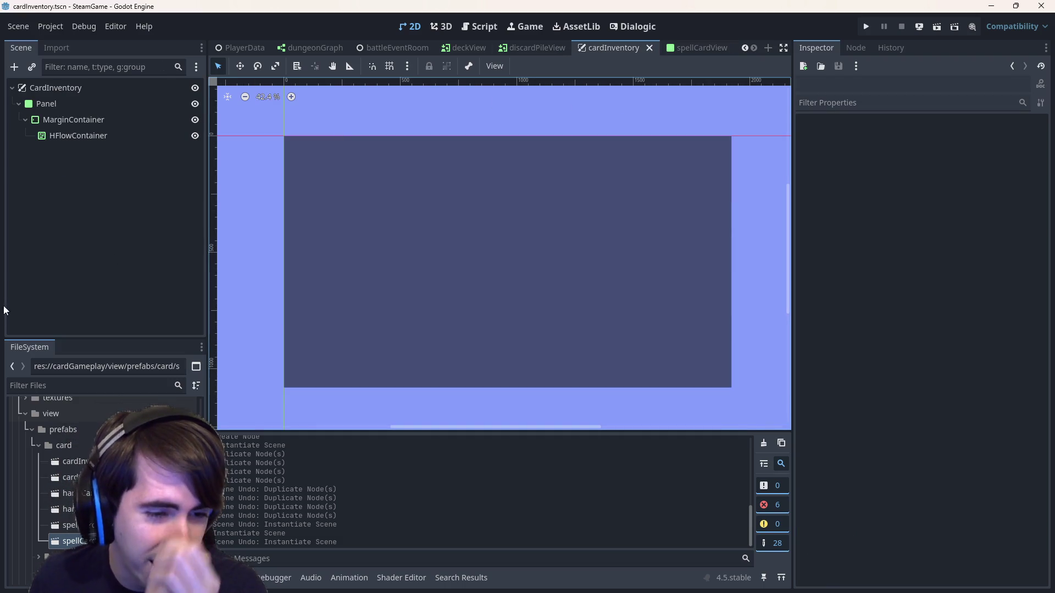
left_click(75, 542)
mouse_move(71, 525)
left_mouse_down()
mouse_move(137, 123)
mouse_move(103, 139)
left_mouse_up()
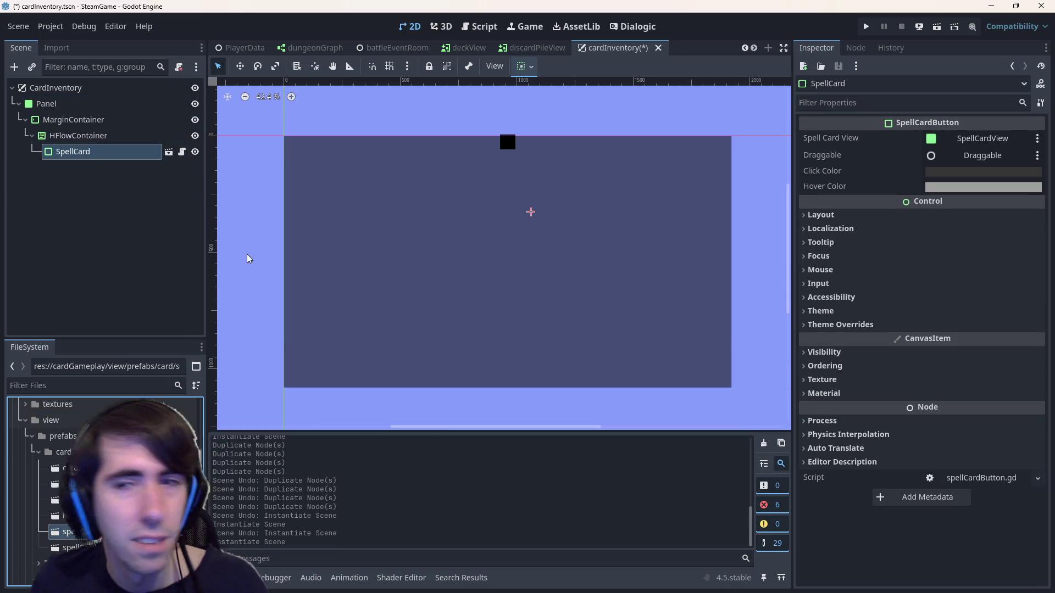
scroll(467, 275, "down", 4)
scroll(470, 299, "up", 4)
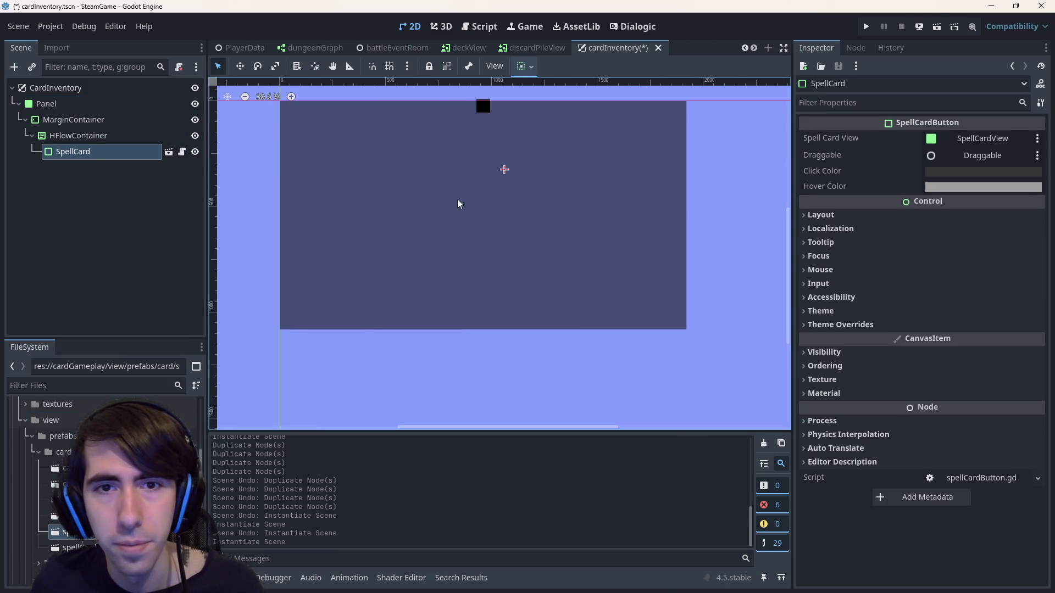
left_click(523, 66)
left_click(576, 126)
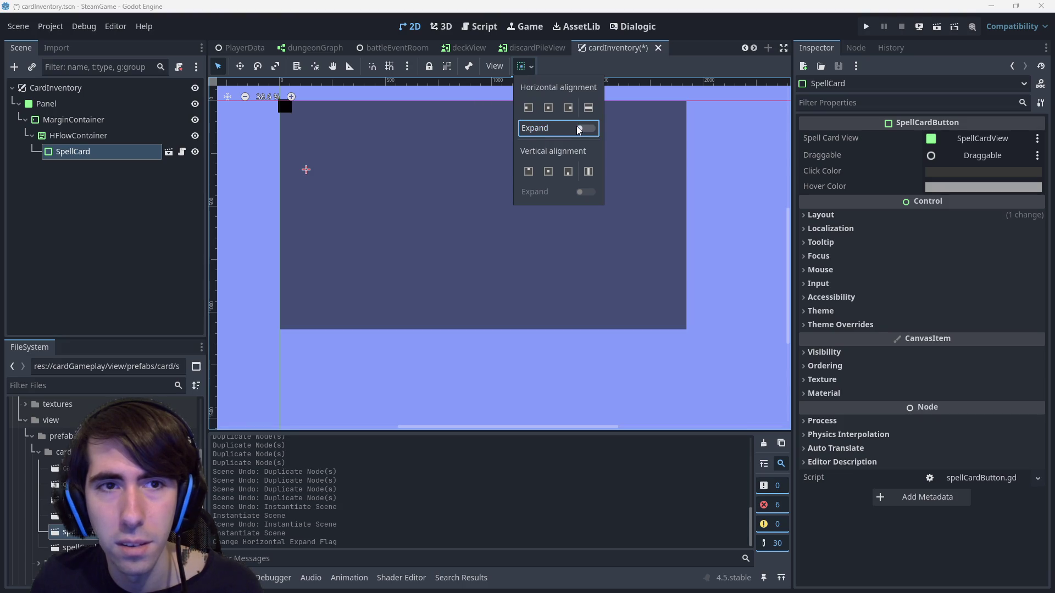
left_click(86, 180)
left_click(94, 156)
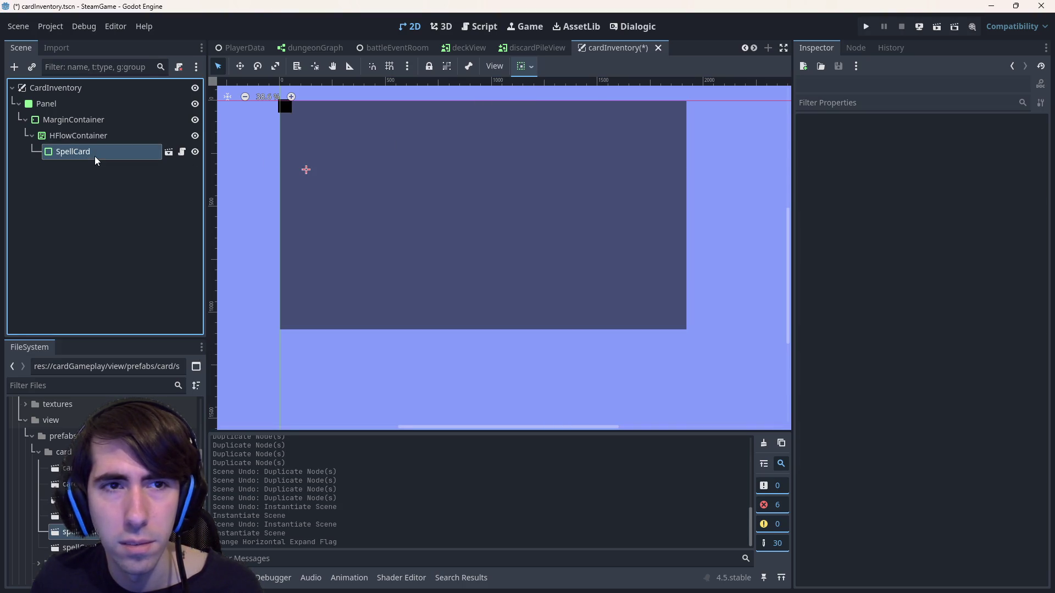
key("Delete")
key("Return")
left_click(71, 500)
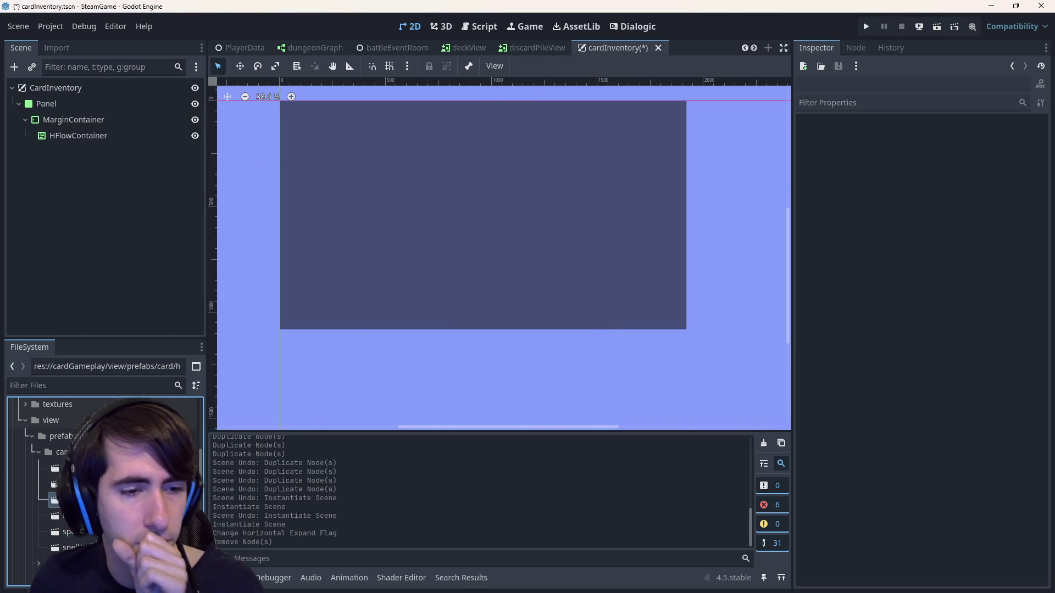
mouse_move(71, 517)
left_mouse_down()
mouse_move(129, 136)
mouse_move(91, 383)
left_mouse_up()
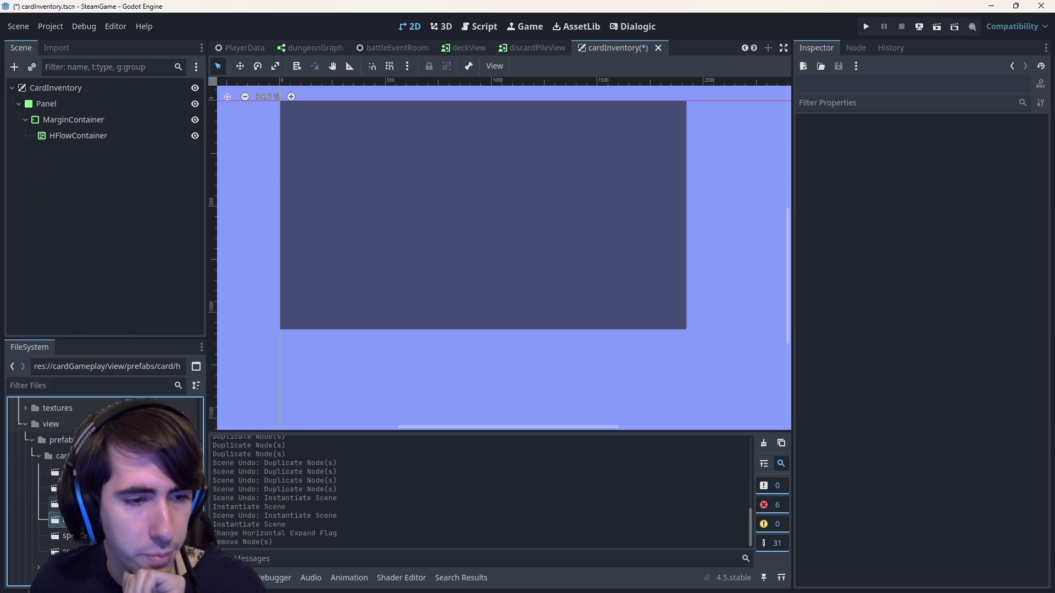
double_click(71, 520)
Inspect the SpellCard, SpellCardView and Draggable nodes, toggling SpellCard and SpellCardView visibility
left_click(98, 102)
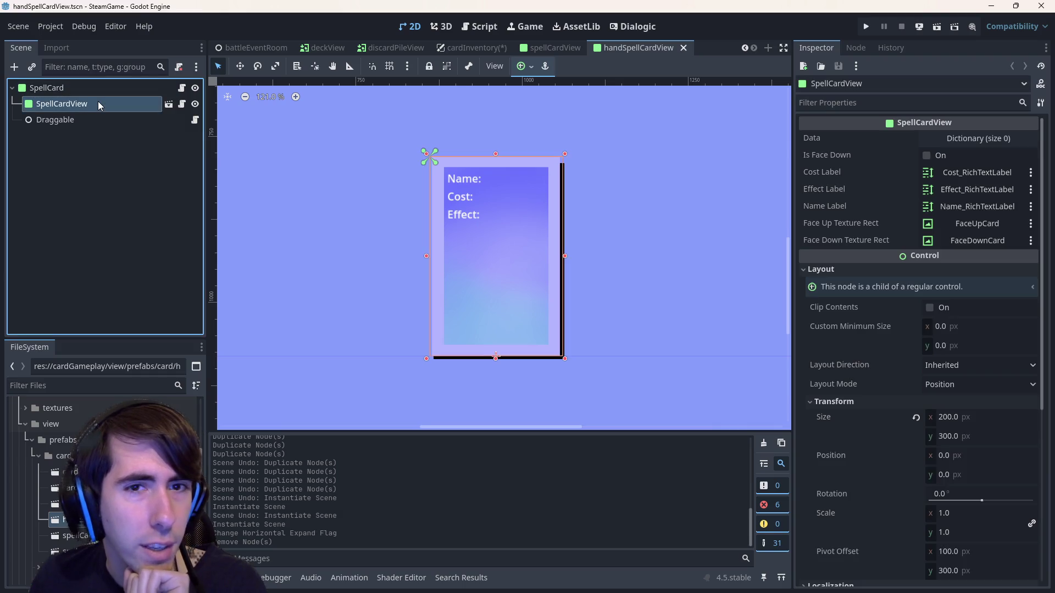
left_click(128, 119)
left_click(80, 84)
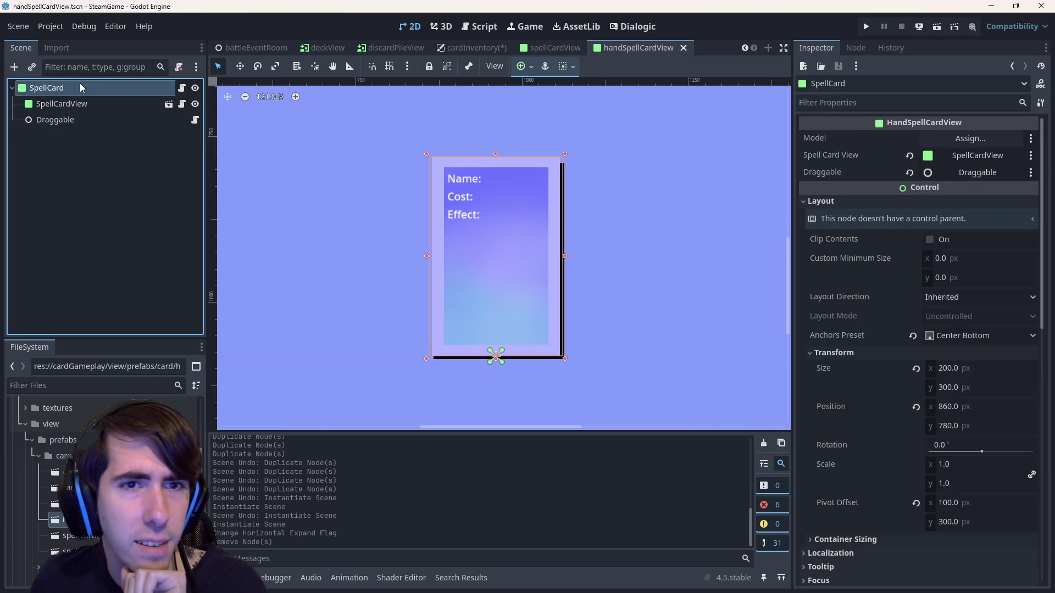
left_click(195, 89)
left_click(195, 88)
left_click(195, 104)
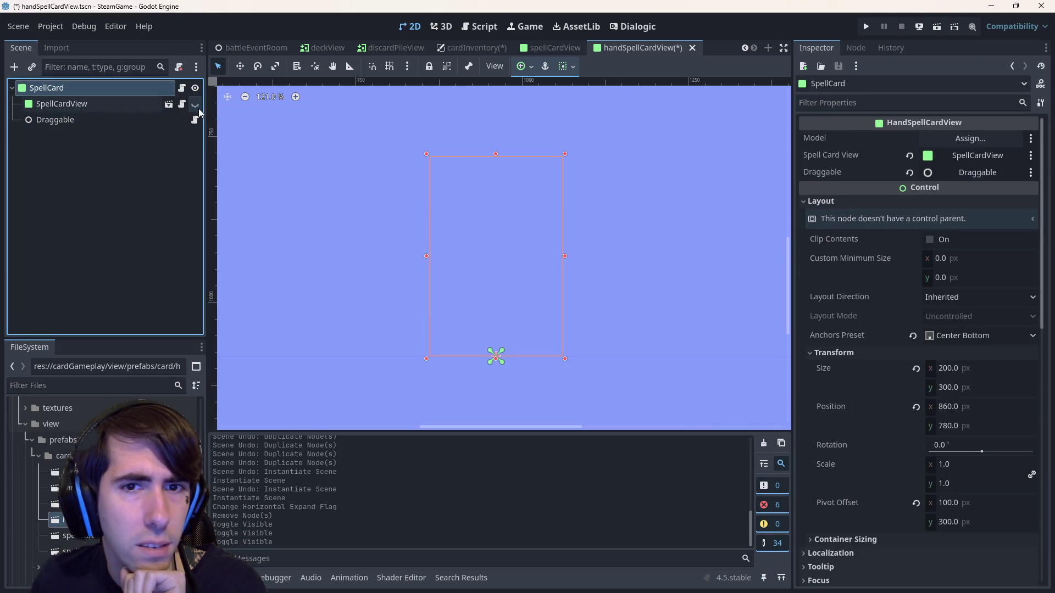
left_click(195, 104)
Undo the visibility changes and return to the cardInventory scene
left_click(80, 101)
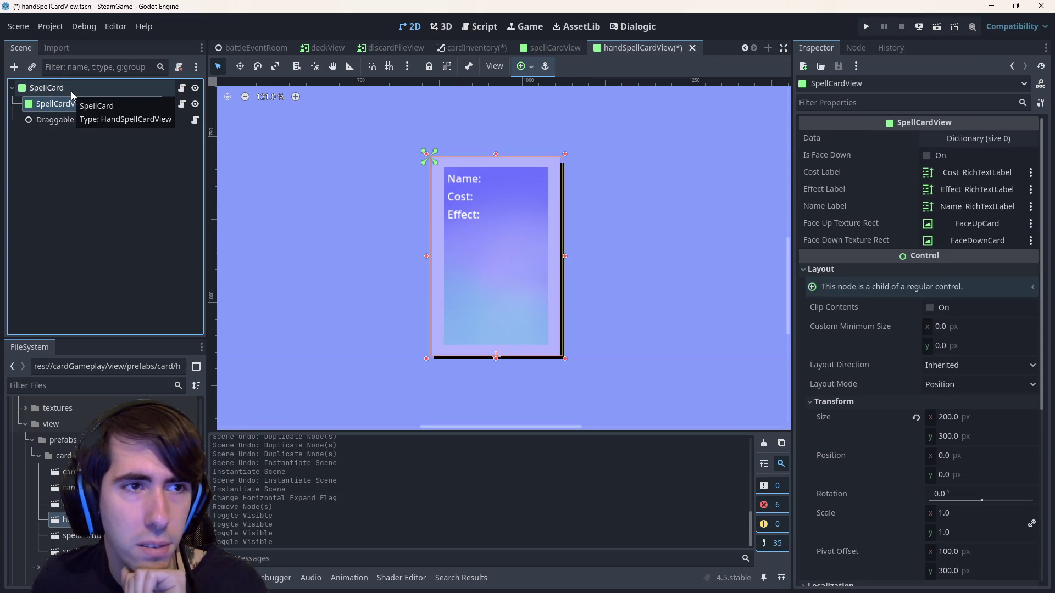
left_click(71, 91)
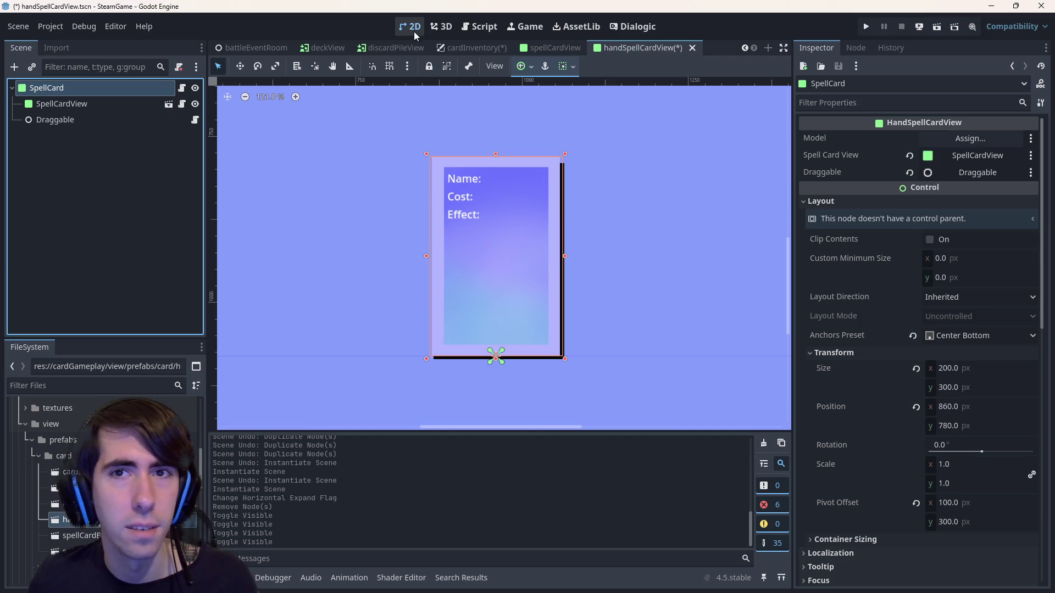
key("ctrl+z")
key("ctrl+z")
key("ctrl+z")
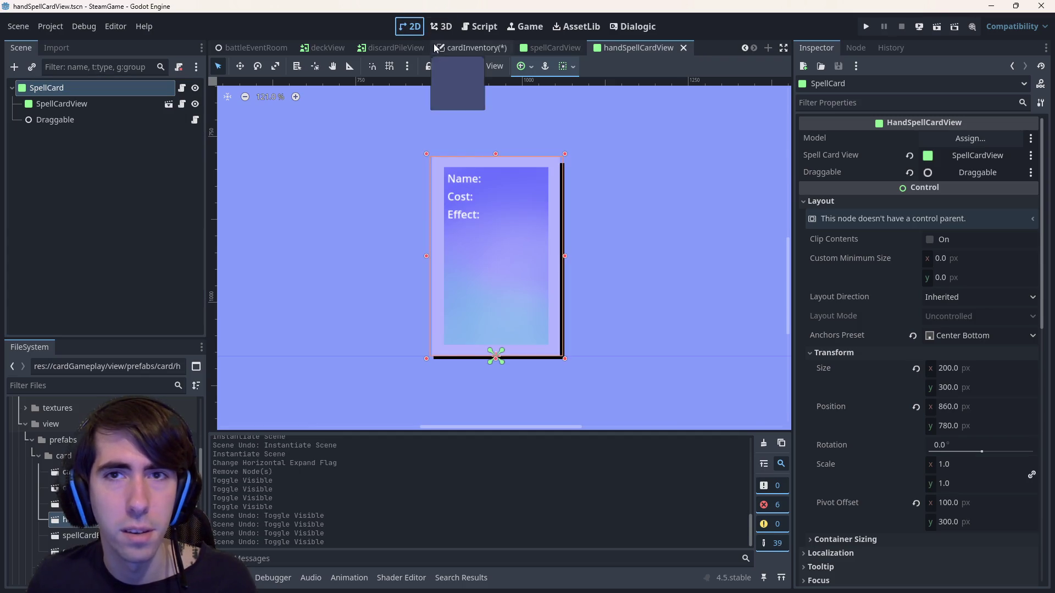
left_click(466, 50)
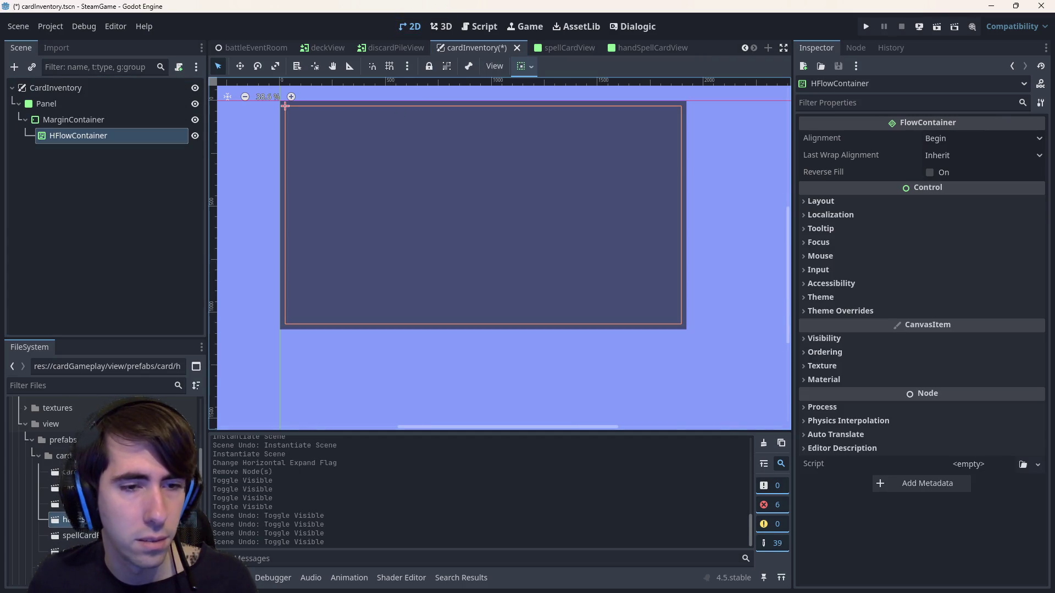
Instance handSpellCardView.tscn as a SpellCard under the HFlowContainer
left_click(649, 48)
left_click(473, 48)
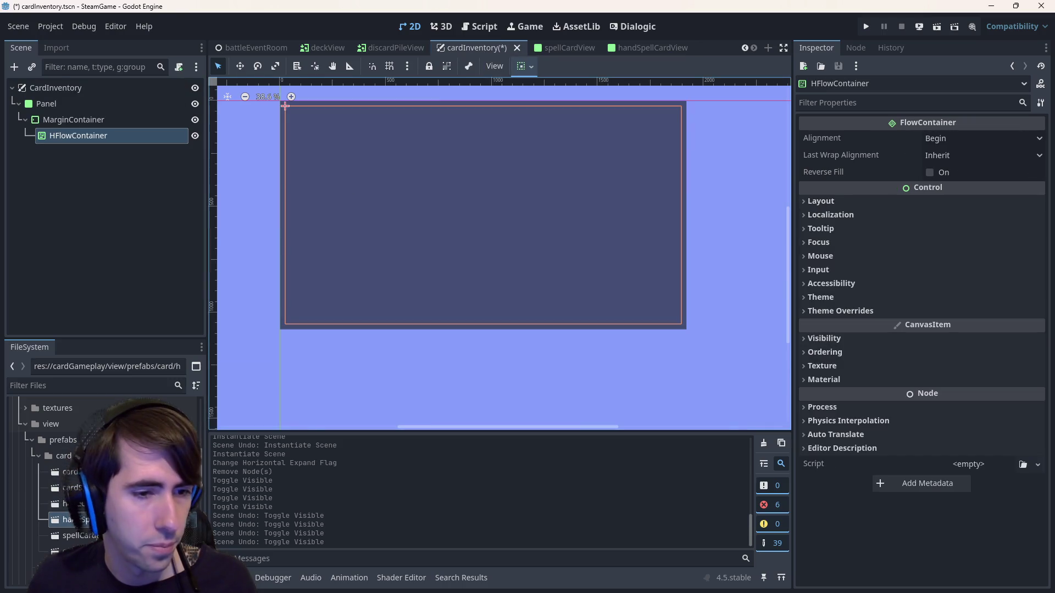
left_click(68, 519)
left_click_drag(208, 271, 106, 136)
left_click(155, 177)
left_click(124, 151)
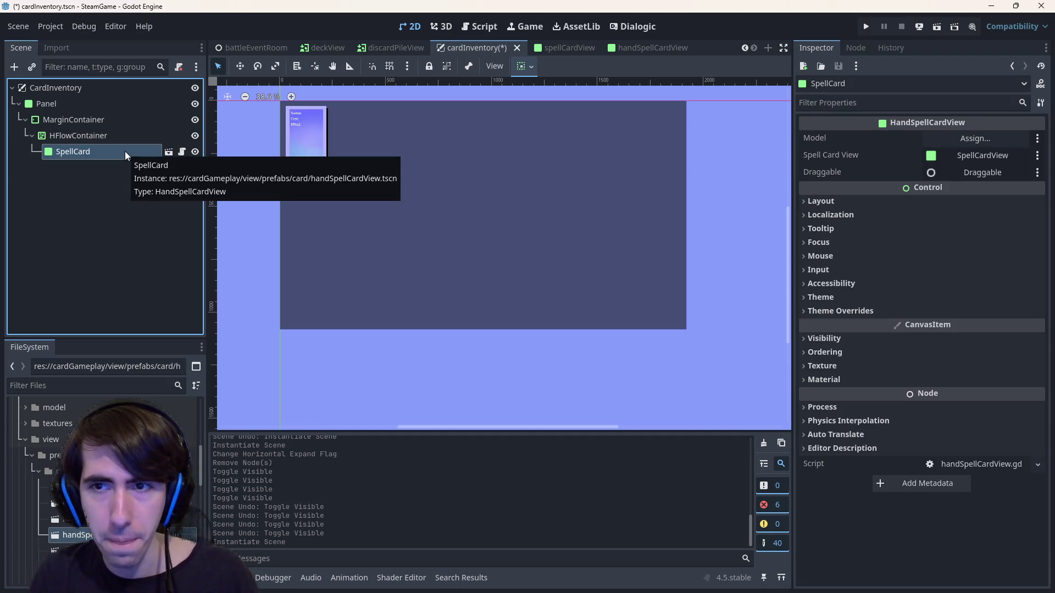
Duplicate SpellCard into SpellCard2 and open the hand card scene in the editor
key("ctrl+d")
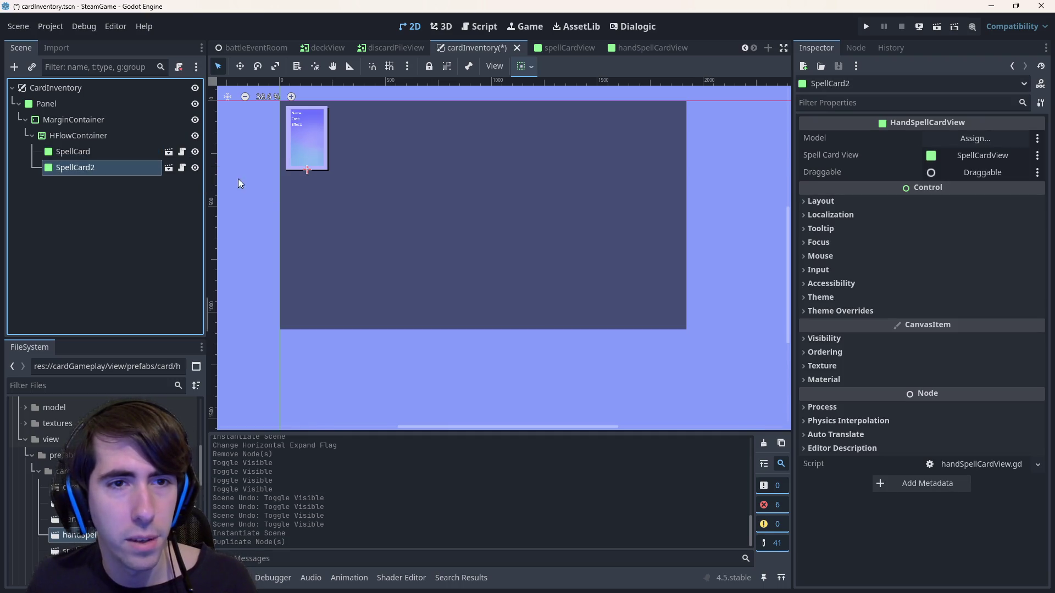
left_click(100, 152)
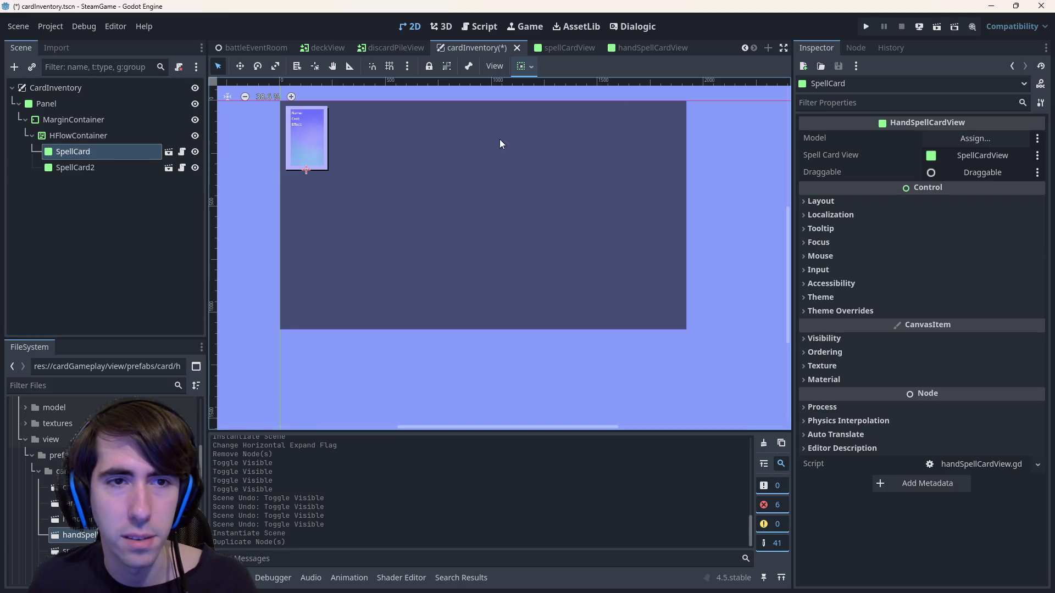
scroll(500, 140, "up", 5)
left_click(169, 153)
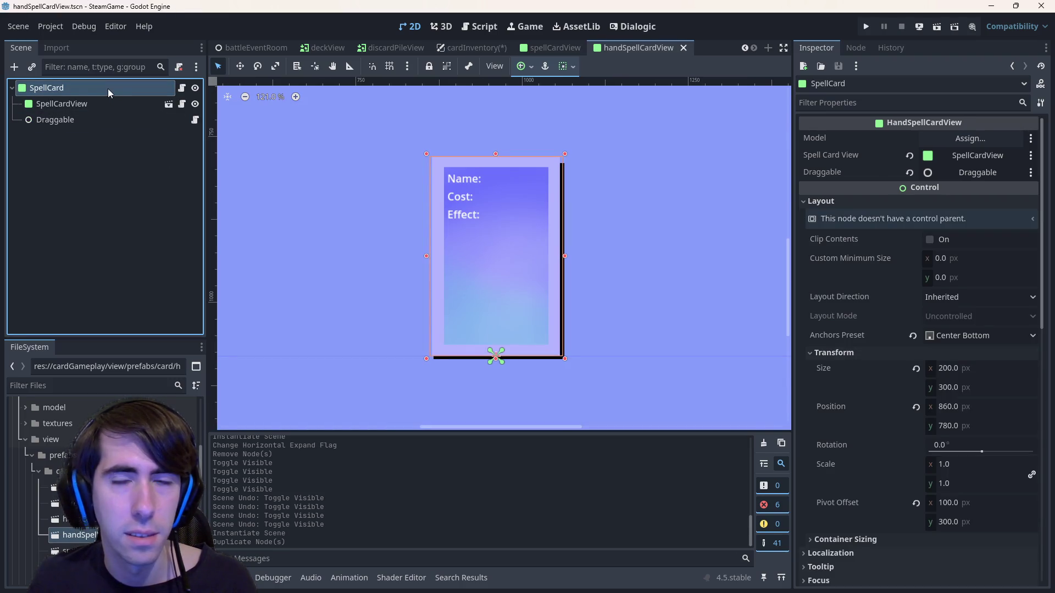
Open the nested spellCardView scene and inspect its root, FaceDownCard and FaceUpCard nodes
left_click(96, 103)
left_click(167, 104)
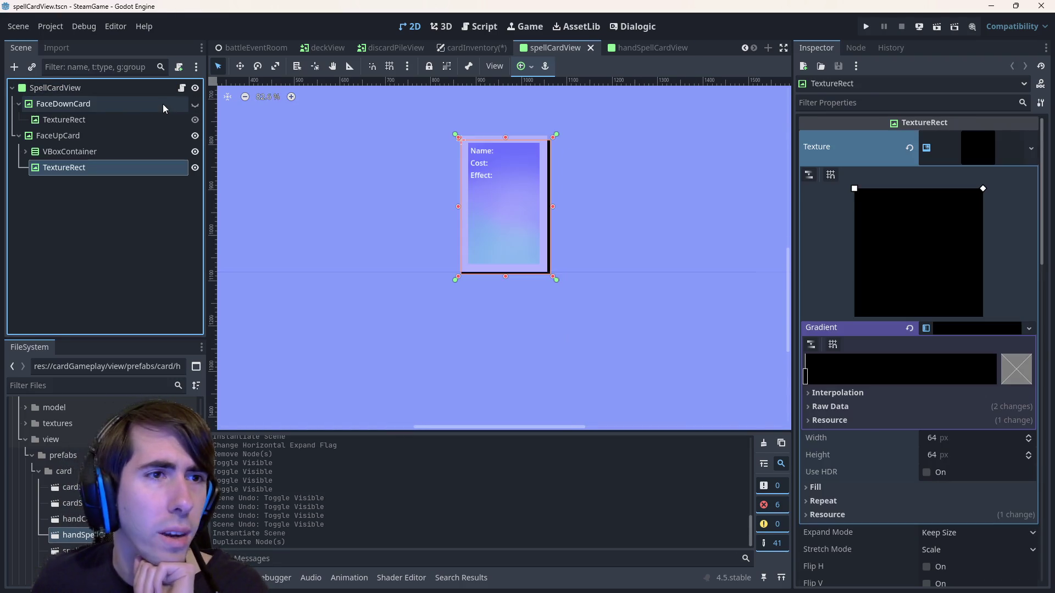
left_click(129, 95)
left_click(128, 104)
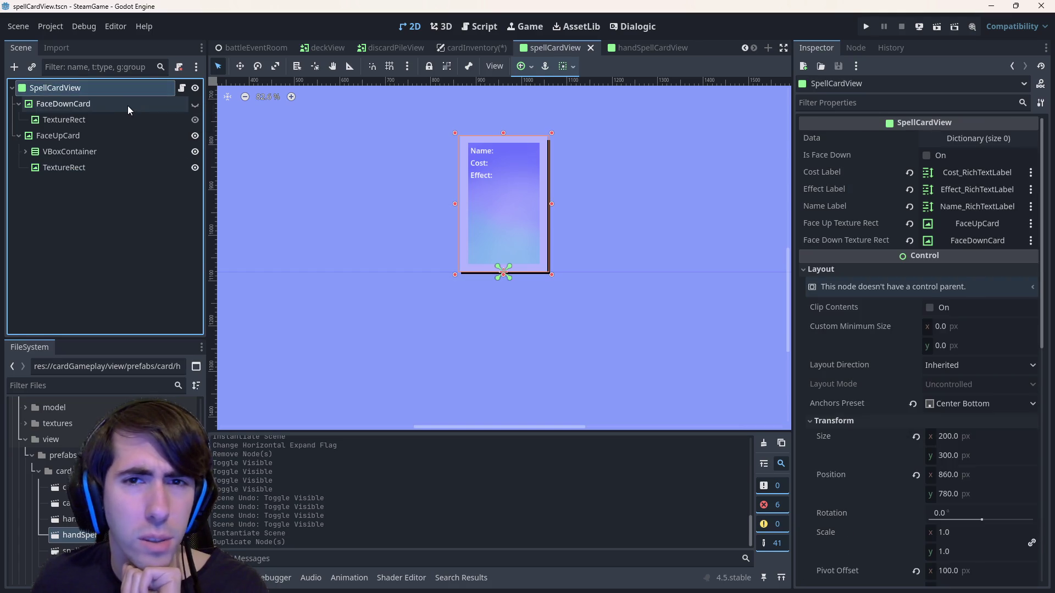
left_click(124, 138)
Change the SpellCardView root node's type to PanelContainer and save spellCardView
right_click(94, 92)
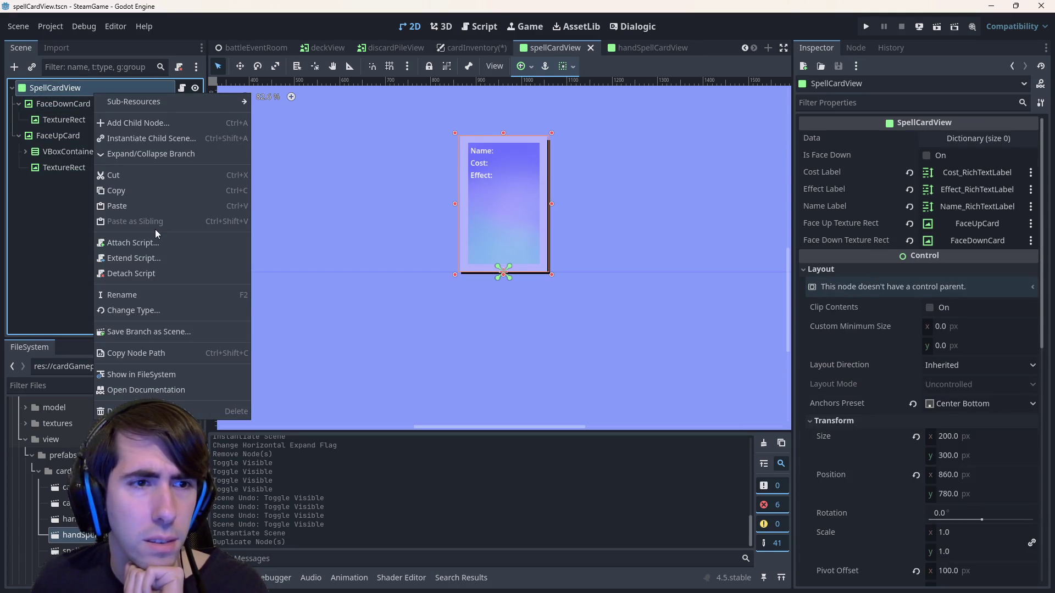
left_click(178, 306)
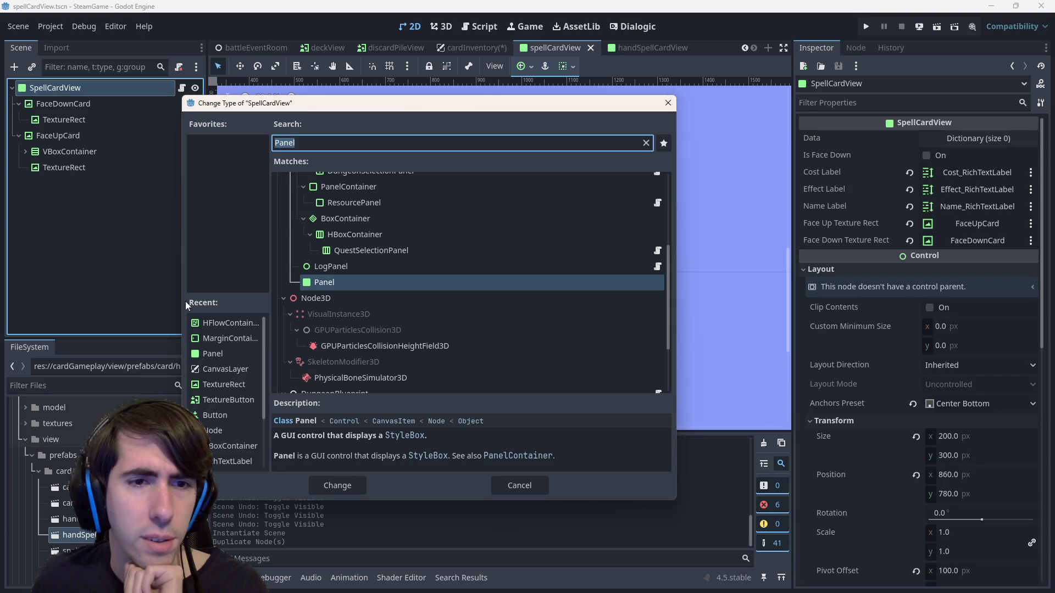
type("panelcon")
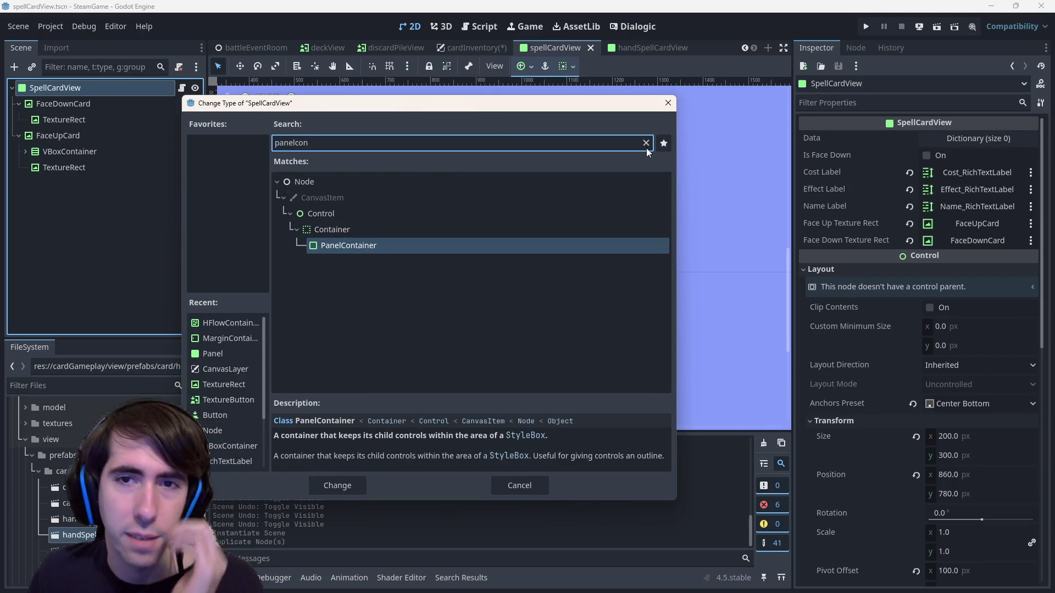
left_click(497, 246)
double_click(497, 245)
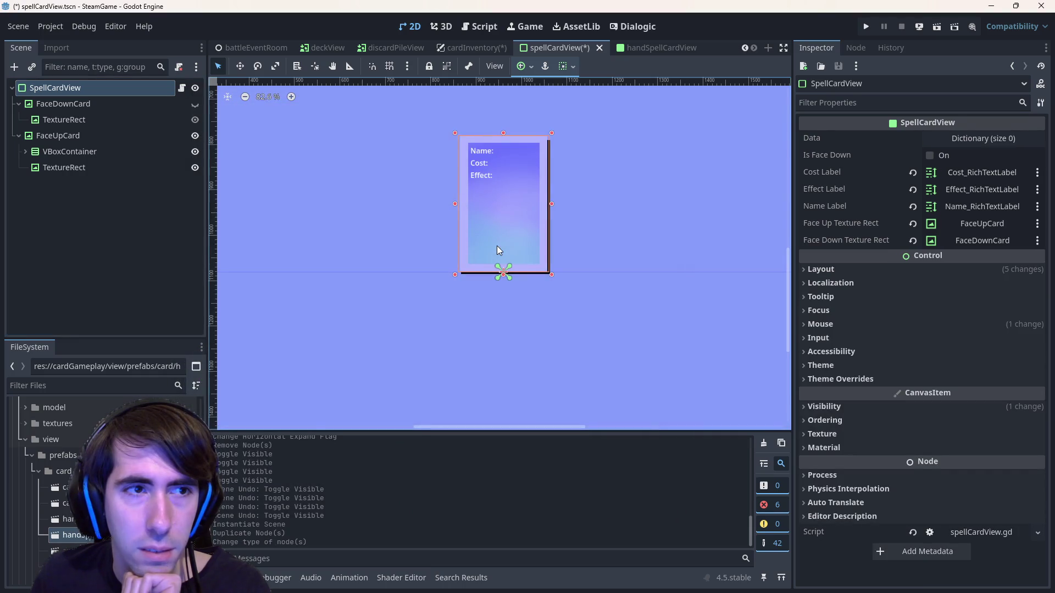
key("ctrl+s")
Frame the SpellCard instance in cardInventory, then open handSpellCardView from FileSystem
left_click(476, 48)
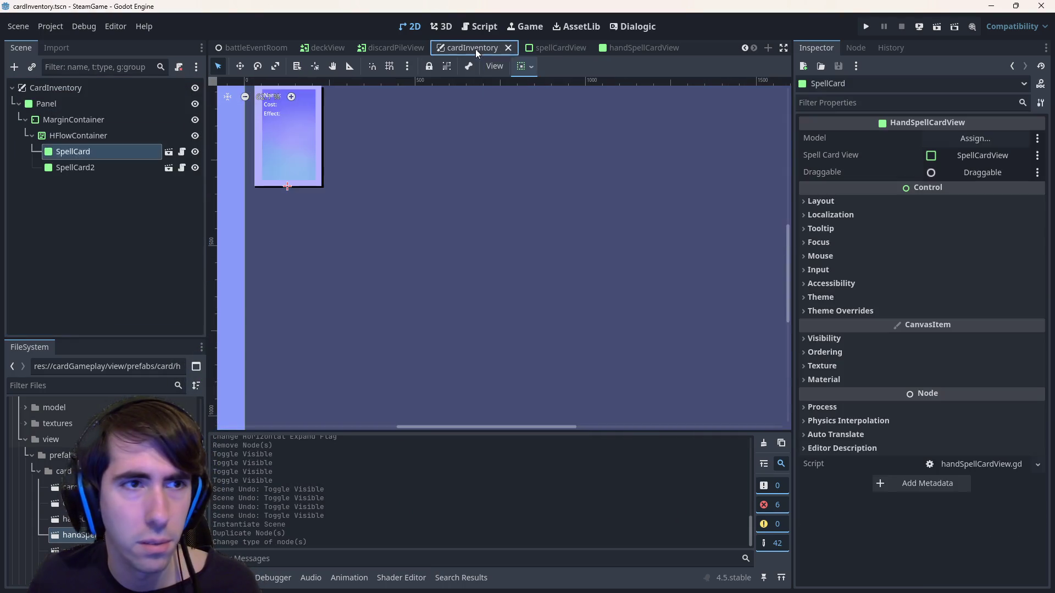
double_click(83, 153)
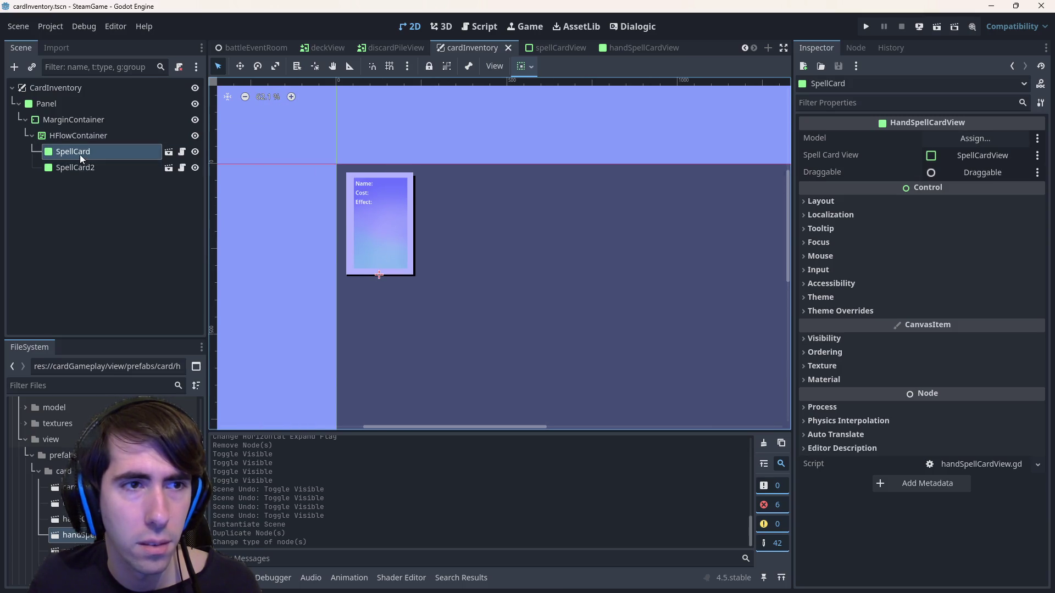
right_click(80, 158)
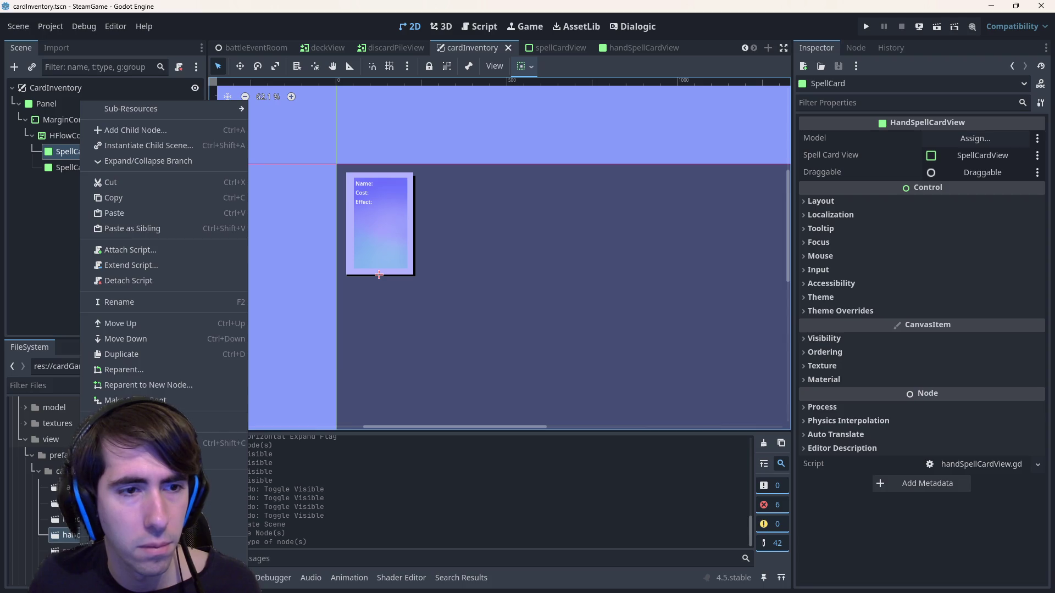
left_click(137, 458)
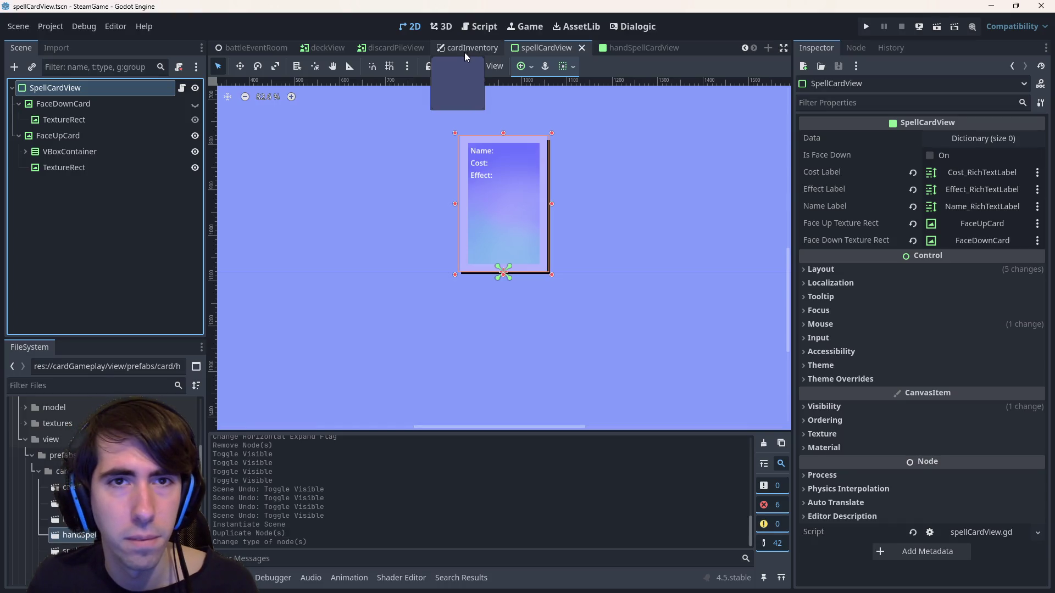
double_click(79, 536)
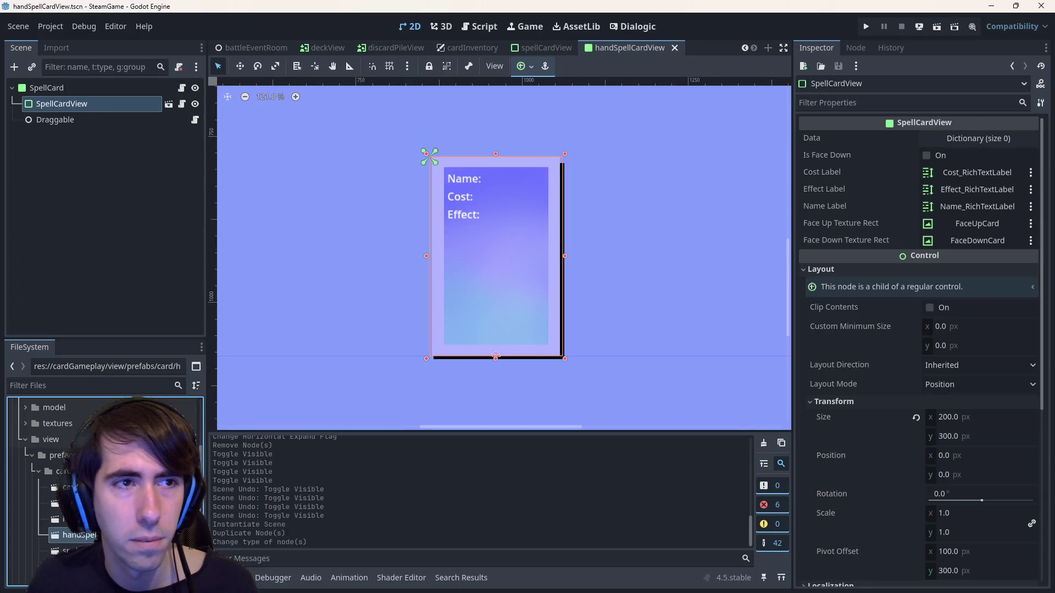
Change the SpellCard root node's type to PanelContainer via a 'panelcont' search
right_click(111, 88)
left_click(161, 305)
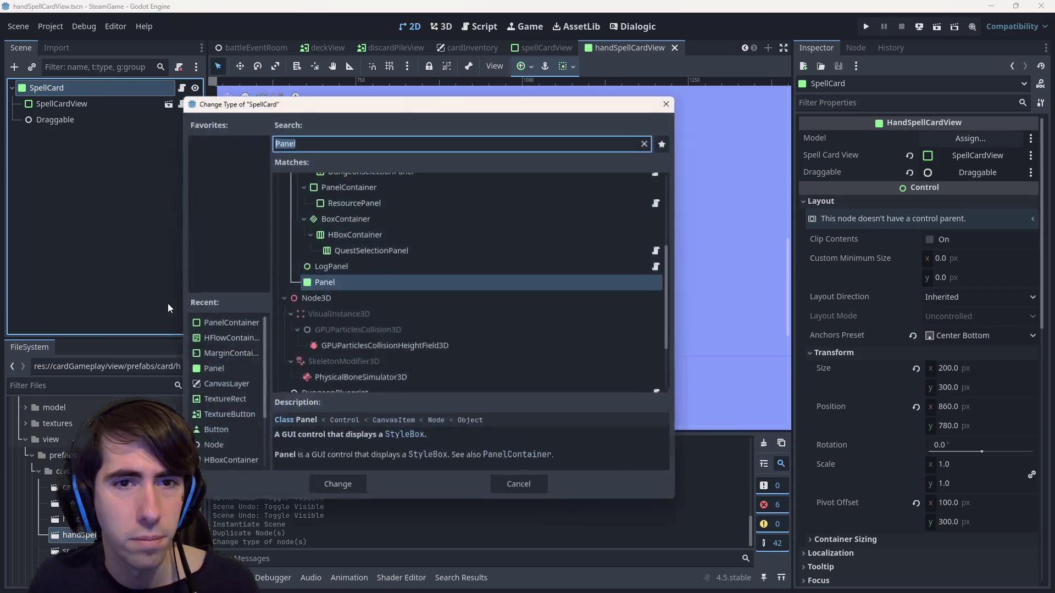
type("canv")
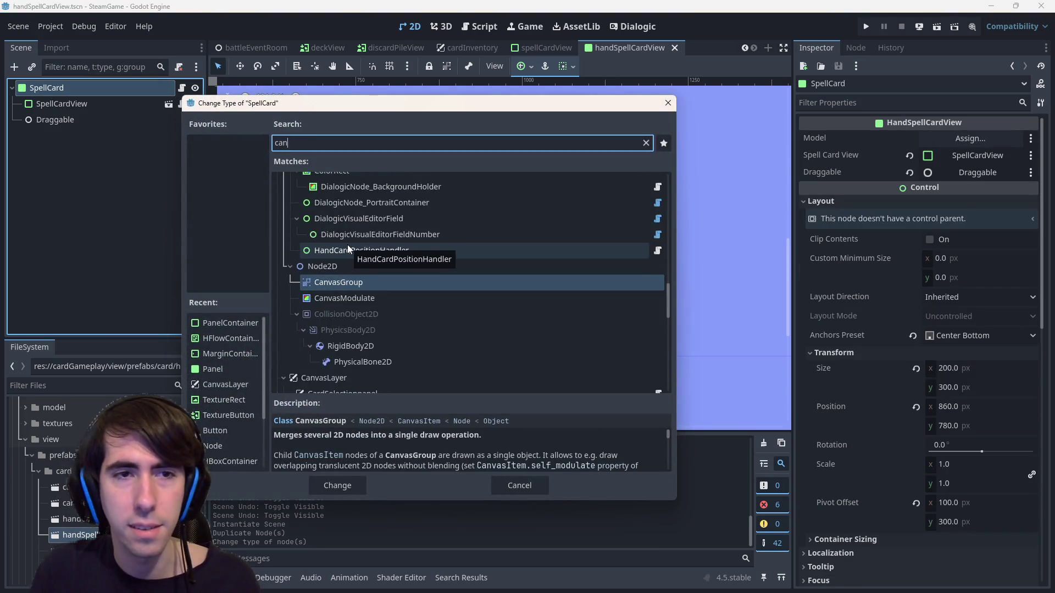
key("BackSpace")
key("BackSpace")
key("BackSpace")
type("c")
key("BackSpace")
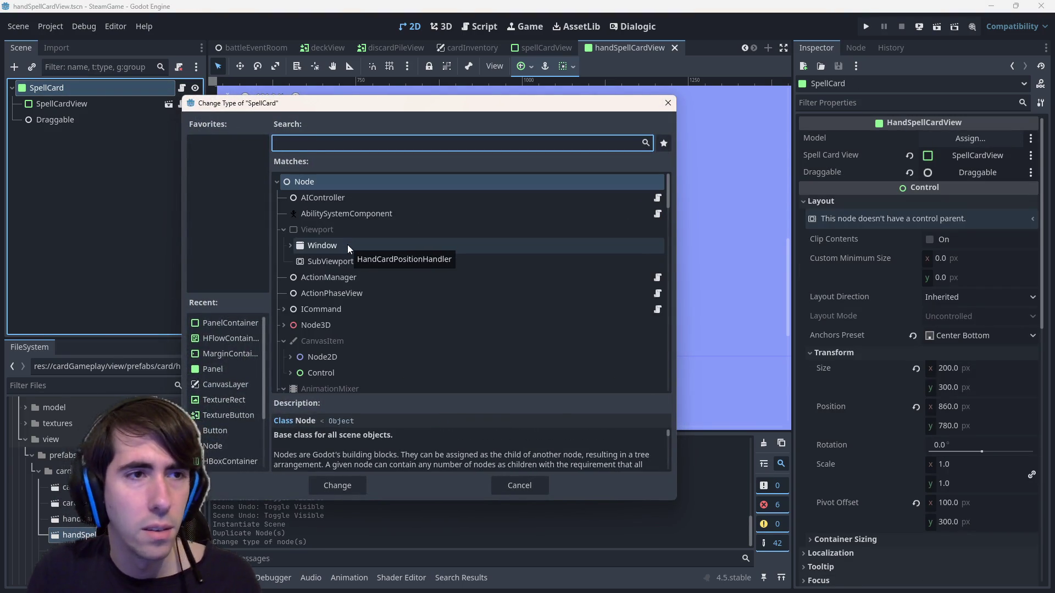
type("panelcont")
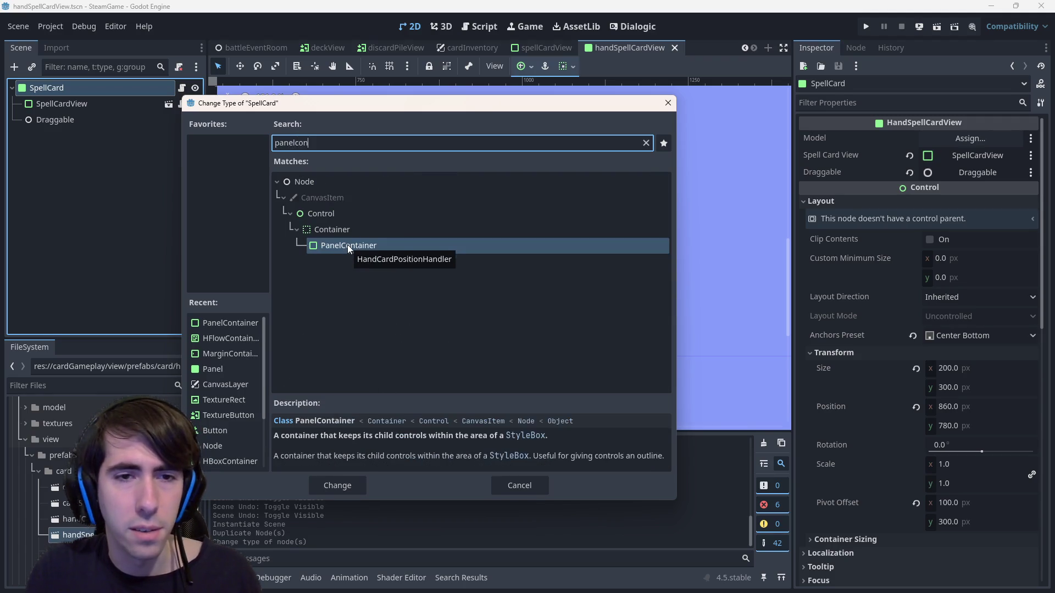
key("Return")
Undo and redo the type change to confirm PanelContainer, then save handSpellCardView
key("ctrl+z")
key("ctrl+shift+z")
key("ctrl+z")
key("ctrl+shift+z")
key("ctrl+s")
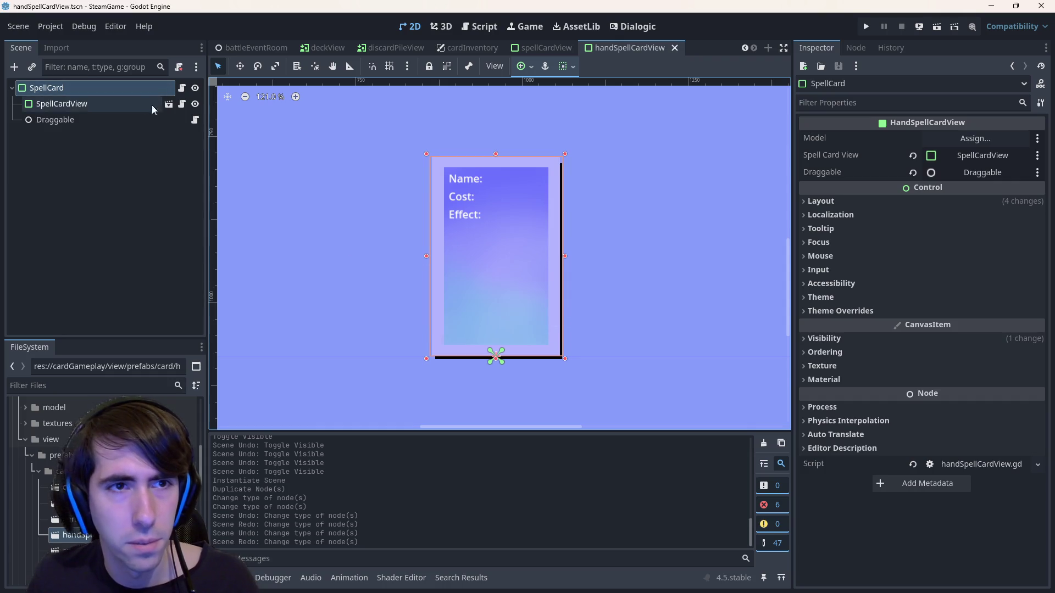
left_click(182, 104)
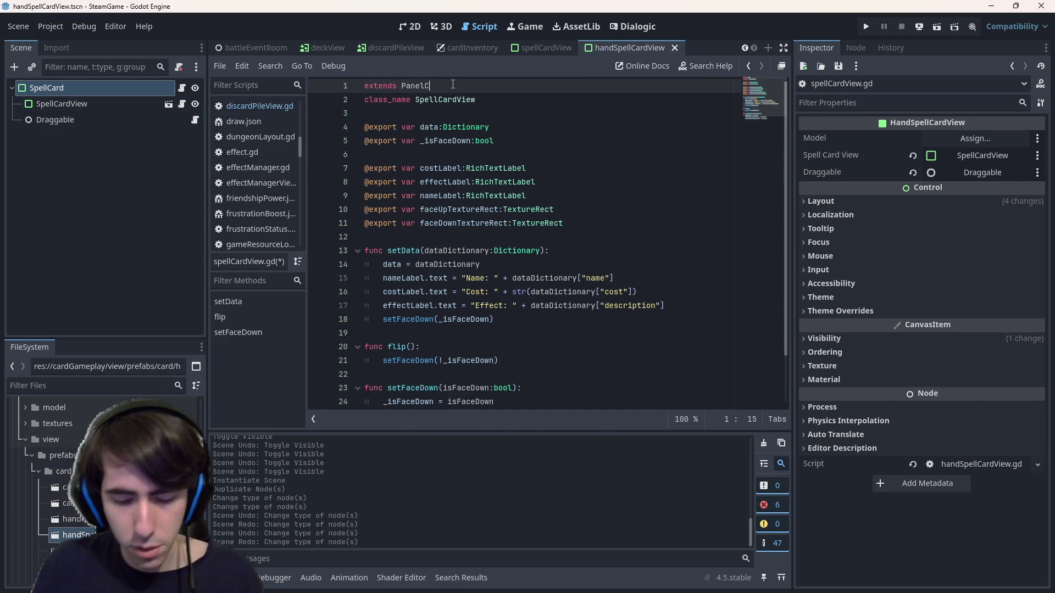
Edit line 1 of spellCardView.gd and handSpellCardView.gd to read 'extends PanelContainer'
key("ctrl+shift+Left")
key("ctrl+s")
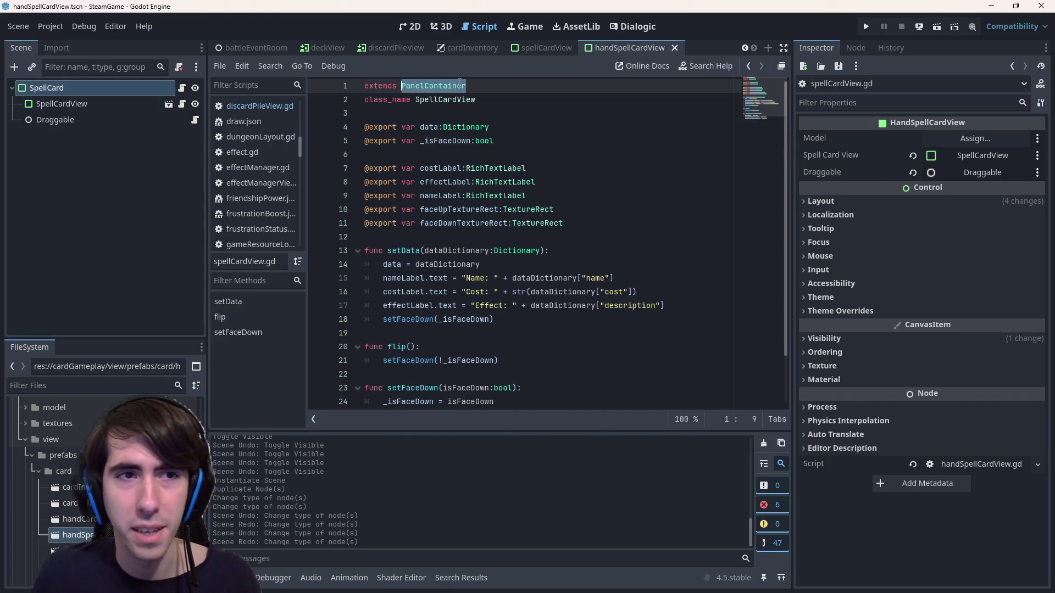
left_click(181, 88)
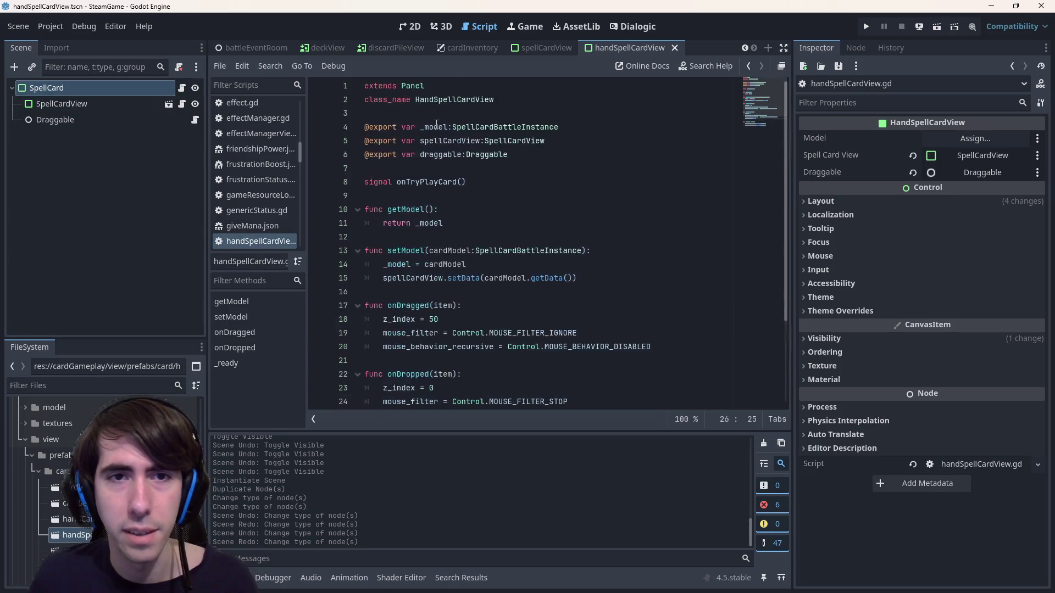
left_click(424, 86)
type("Container")
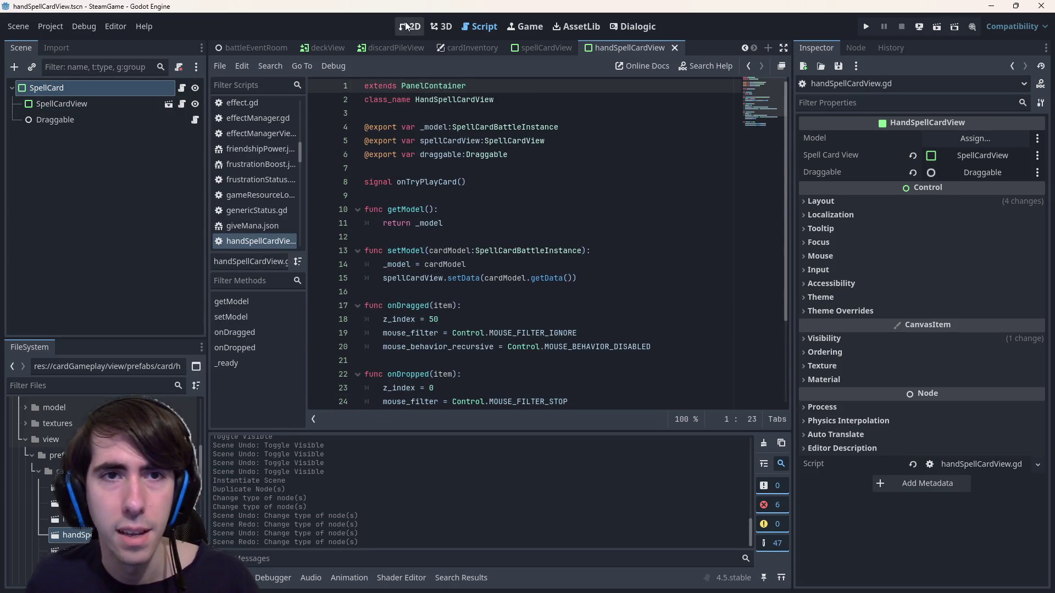
scroll(365, 52, "up", 5)
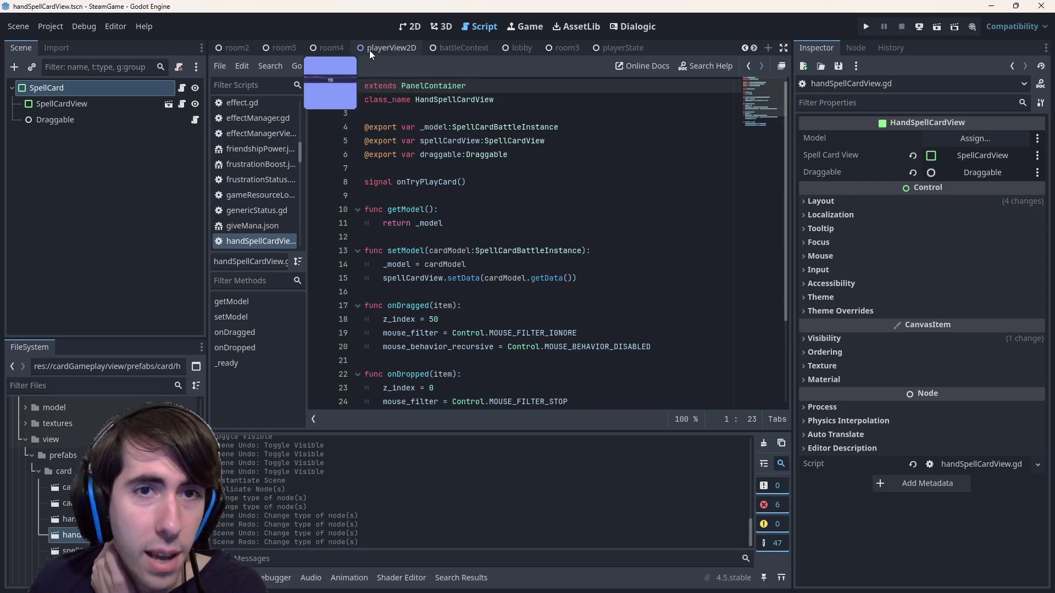
Scroll the scene tabs past room5 to tutorial3 and run that scene
left_click(288, 50)
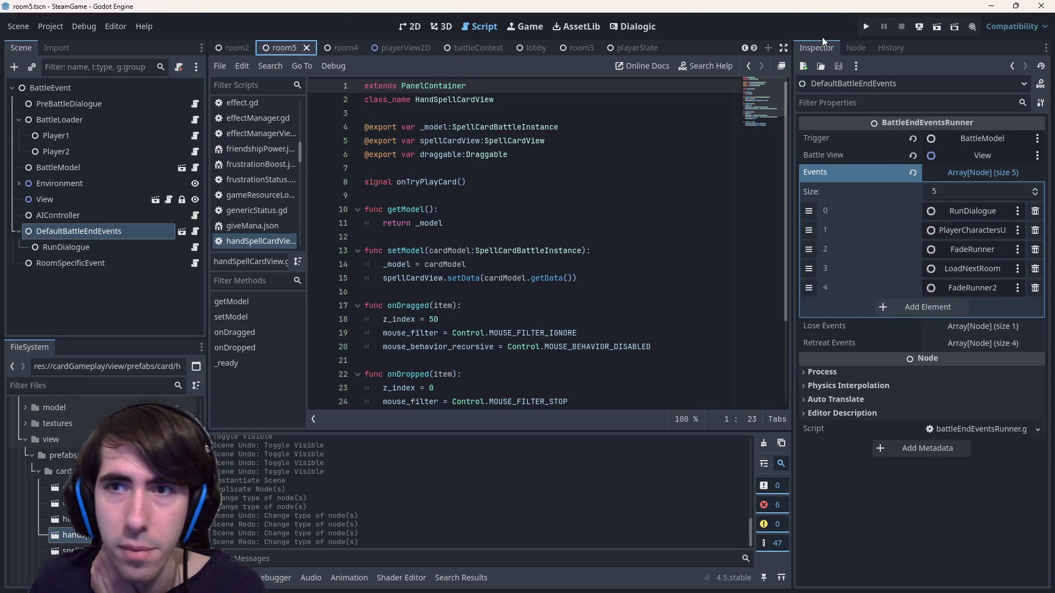
scroll(246, 55, "up", 1)
scroll(246, 55, "up", 2)
left_click(347, 48)
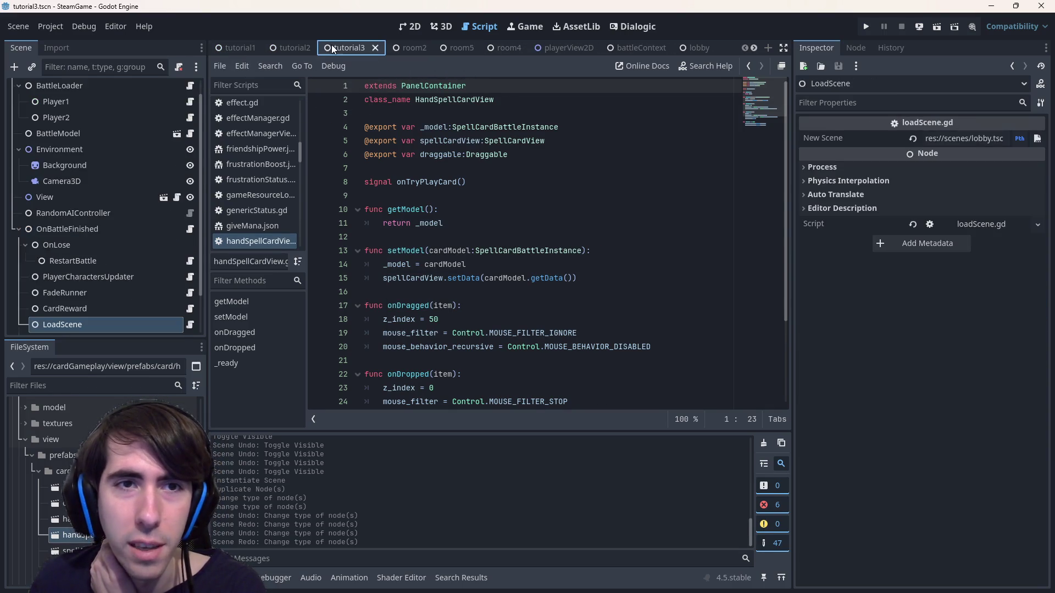
left_click(937, 29)
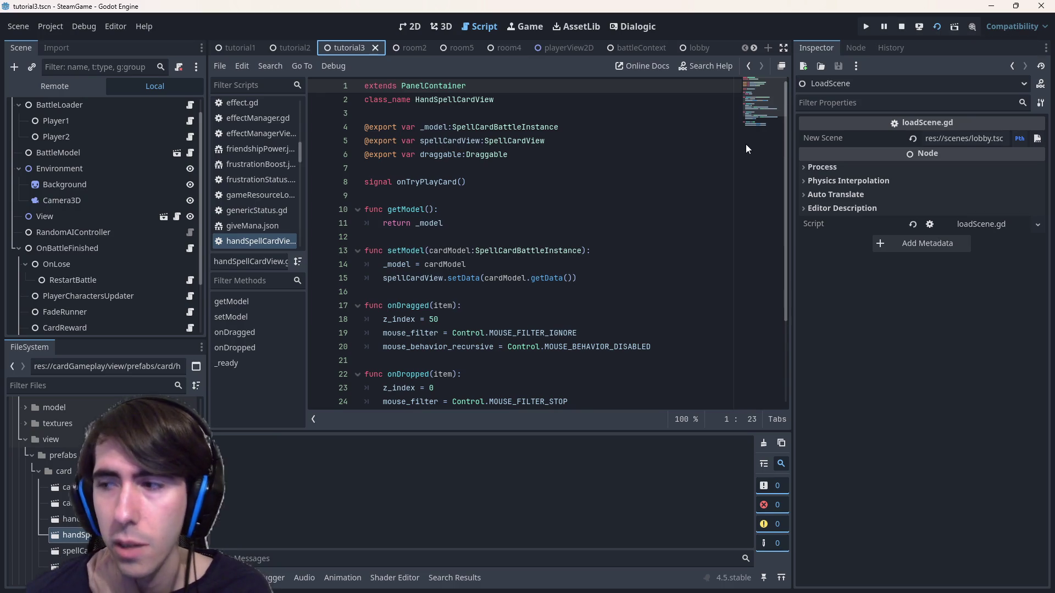
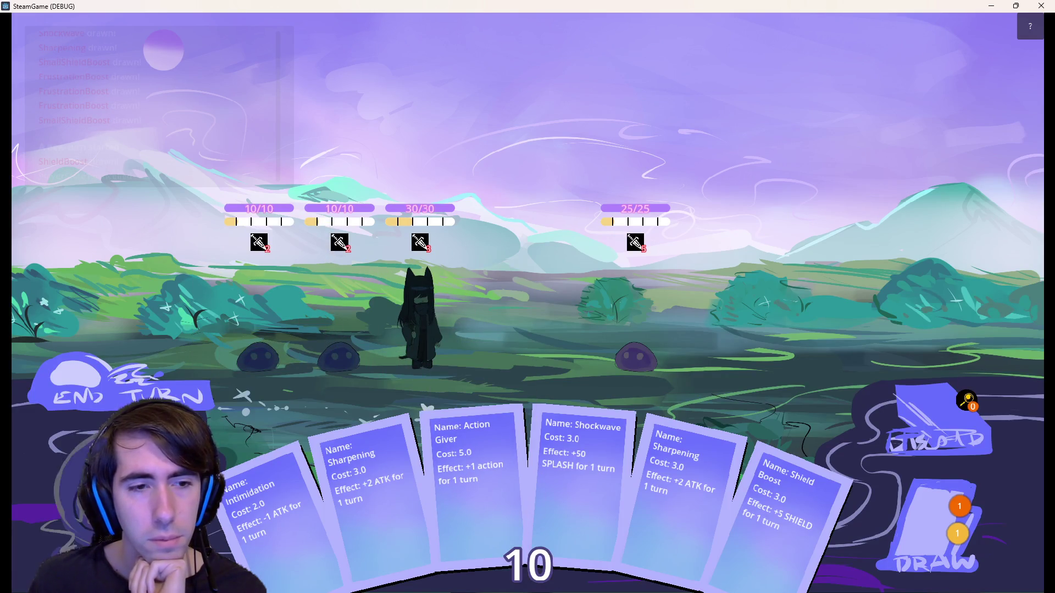
Play Shield Boost and Sharpening cards, end the turn twice, and close the SteamGame window
left_click(151, 384)
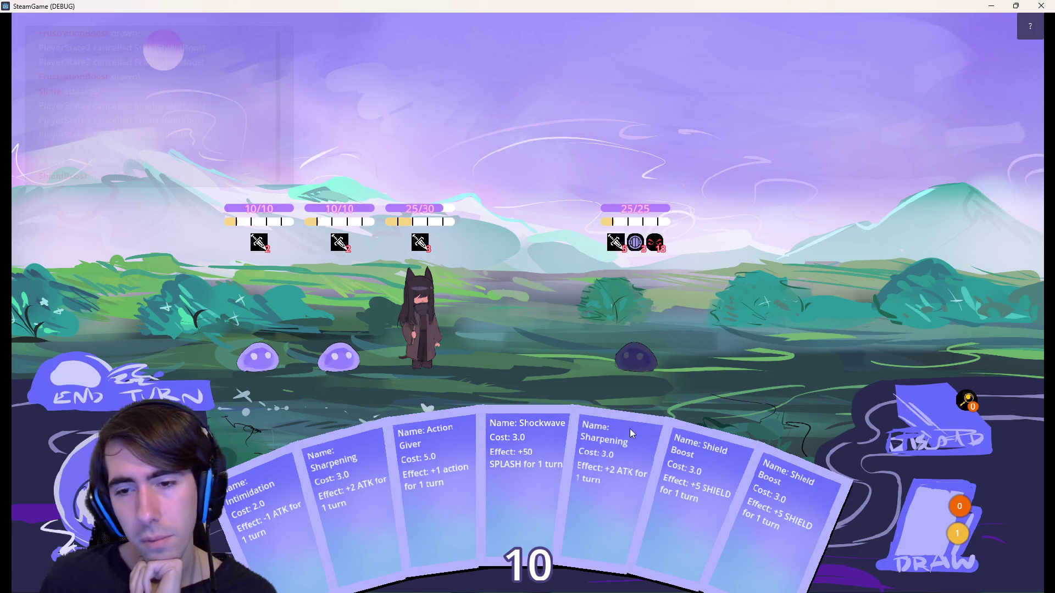
left_click_drag(696, 478, 424, 326)
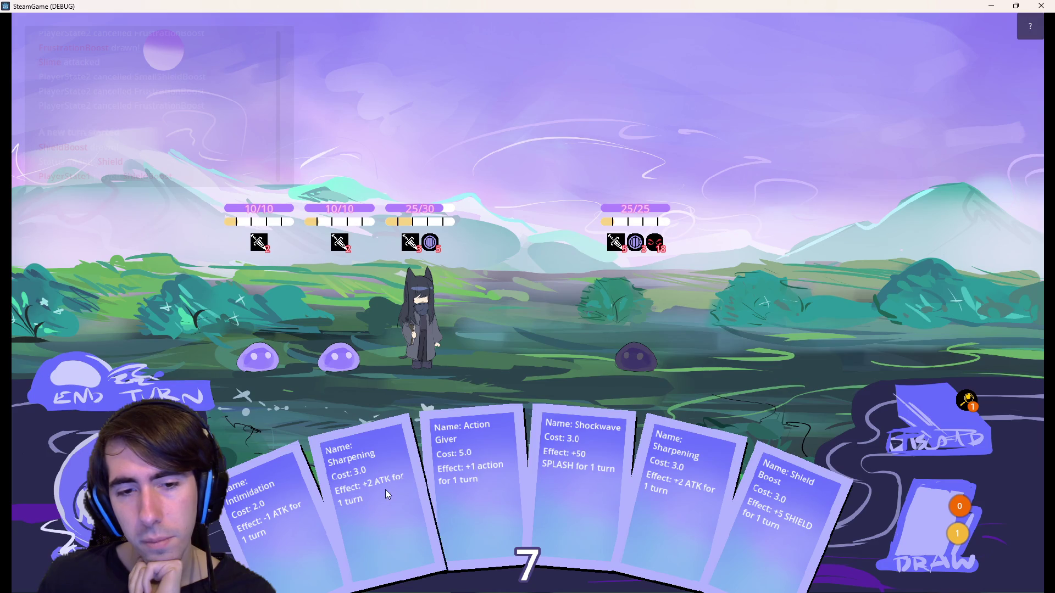
left_click_drag(385, 490, 440, 333)
mouse_move(785, 502)
left_mouse_down()
mouse_move(424, 317)
mouse_move(323, 304)
left_mouse_up()
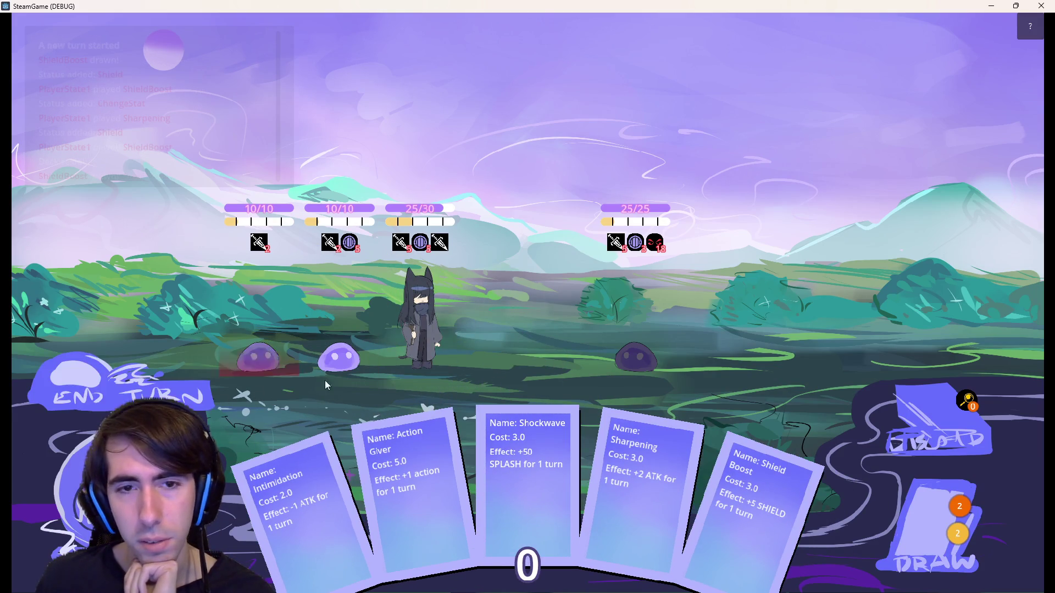
left_click(157, 378)
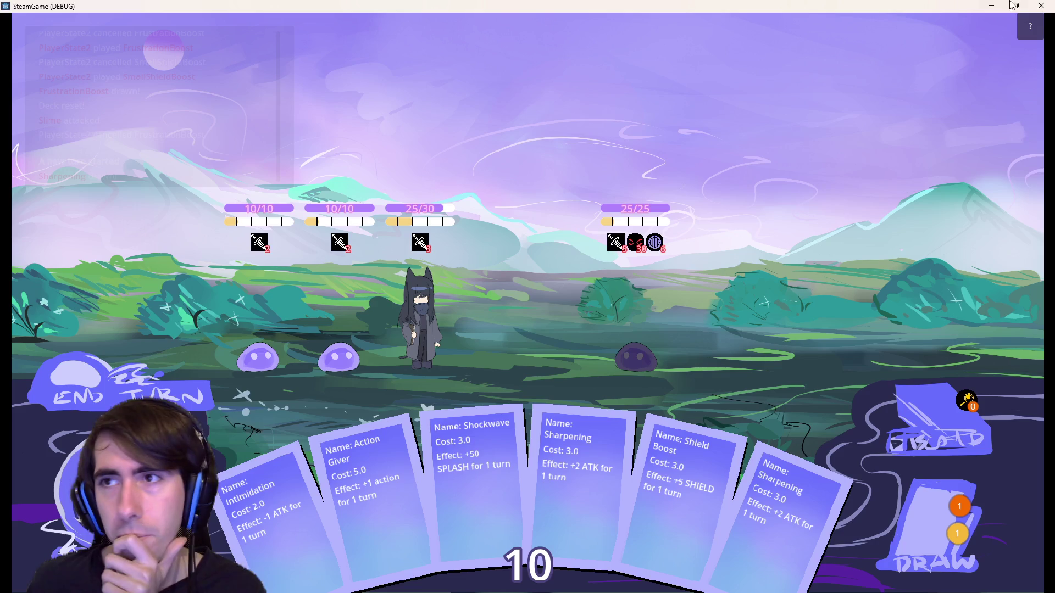
left_click(1048, 5)
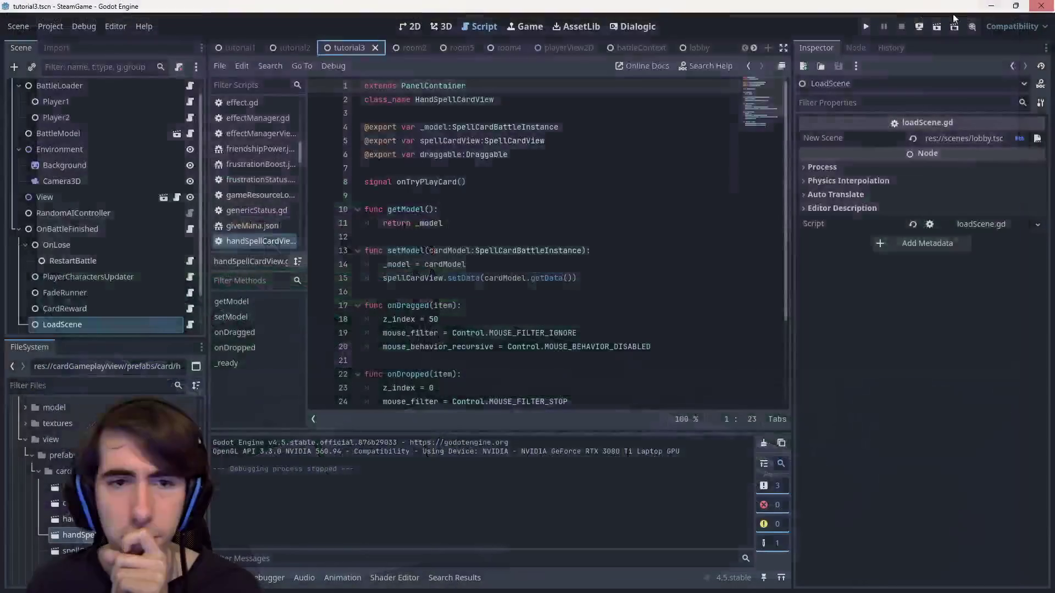
Go through the handSpellCardView and spellCardView scenes and end in cardInventory in the 2D editor
scroll(520, 48, "down", 5)
left_click(620, 48)
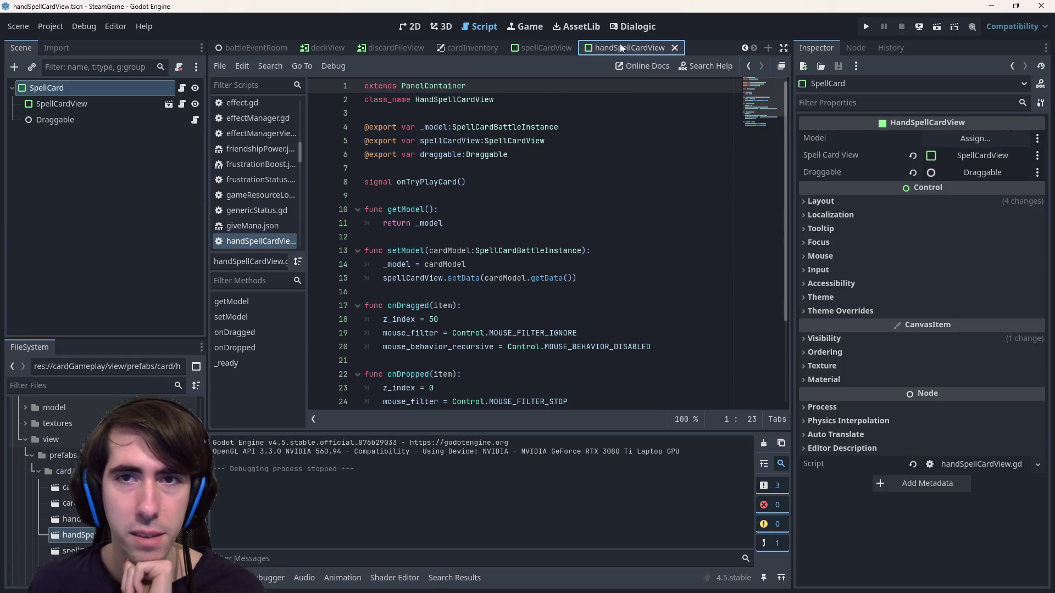
left_click(409, 27)
scroll(476, 193, "down", 4)
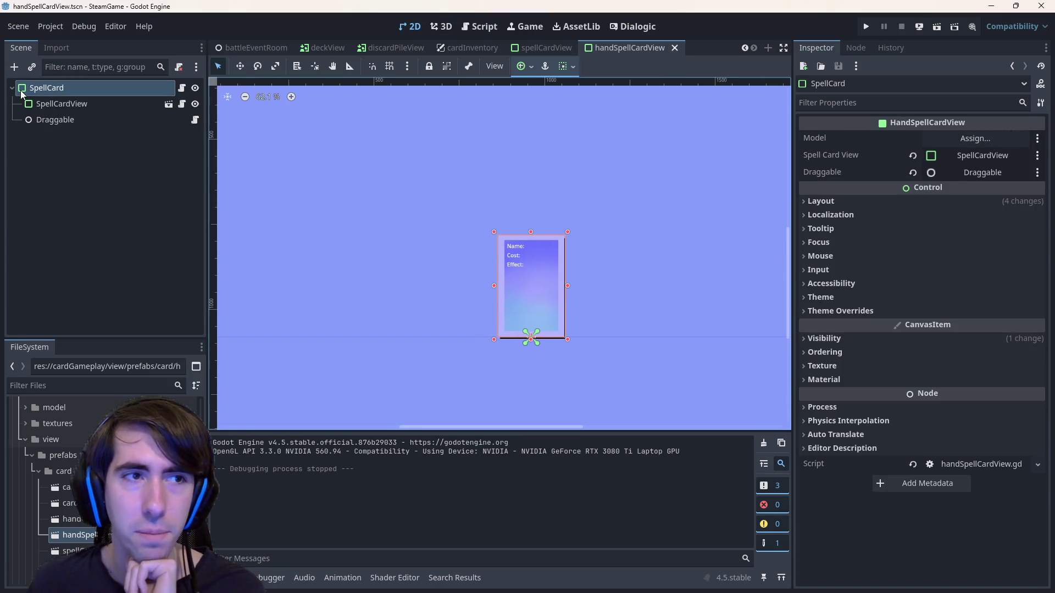
left_click(542, 49)
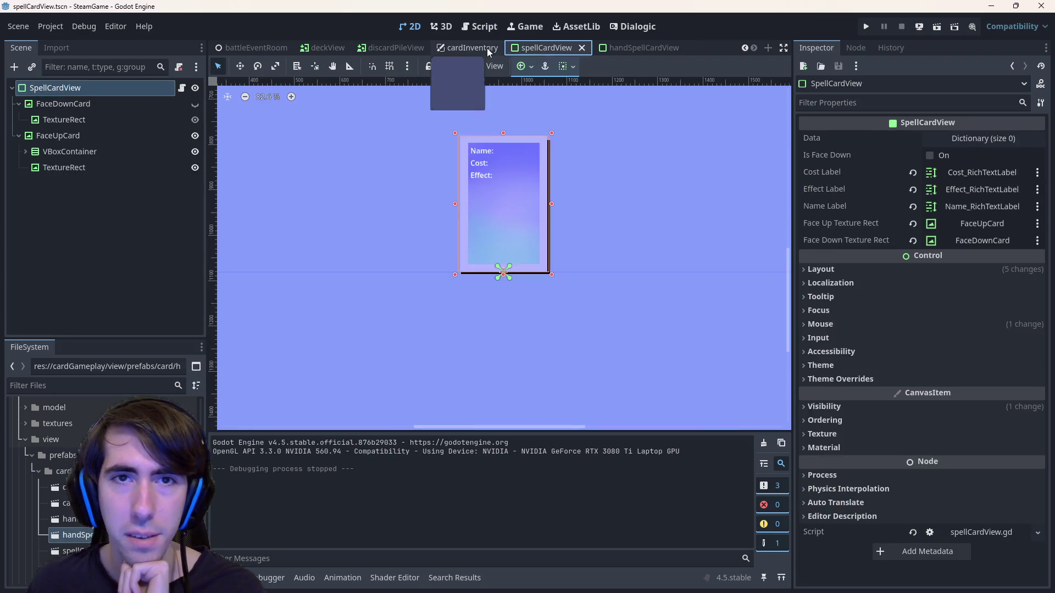
left_click(487, 48)
scroll(411, 240, "down", 2)
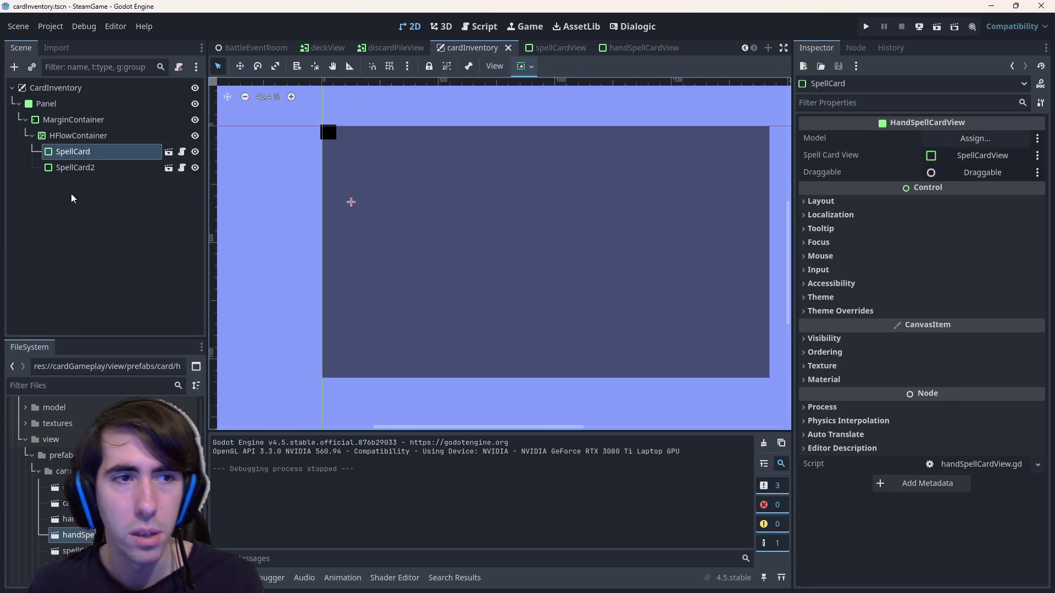
Delete the SpellCard and SpellCard2 nodes from cardInventory
left_click(77, 167)
key("Delete")
key("Return")
left_click(74, 157)
key("Delete")
key("Return")
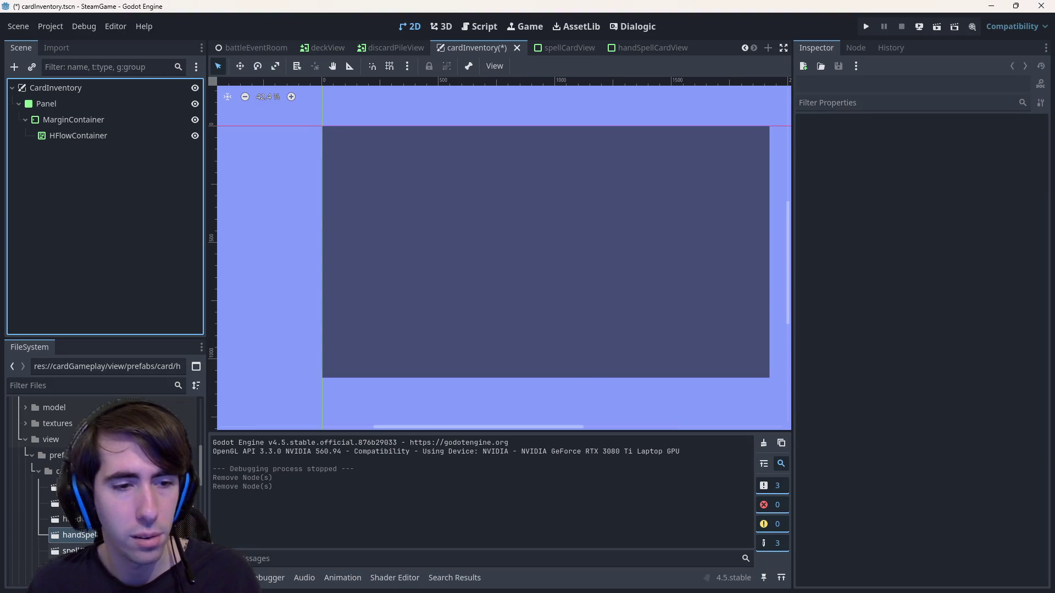
Instance spellCardView.tscn from FileSystem as a child of HFlowContainer
left_click(76, 536)
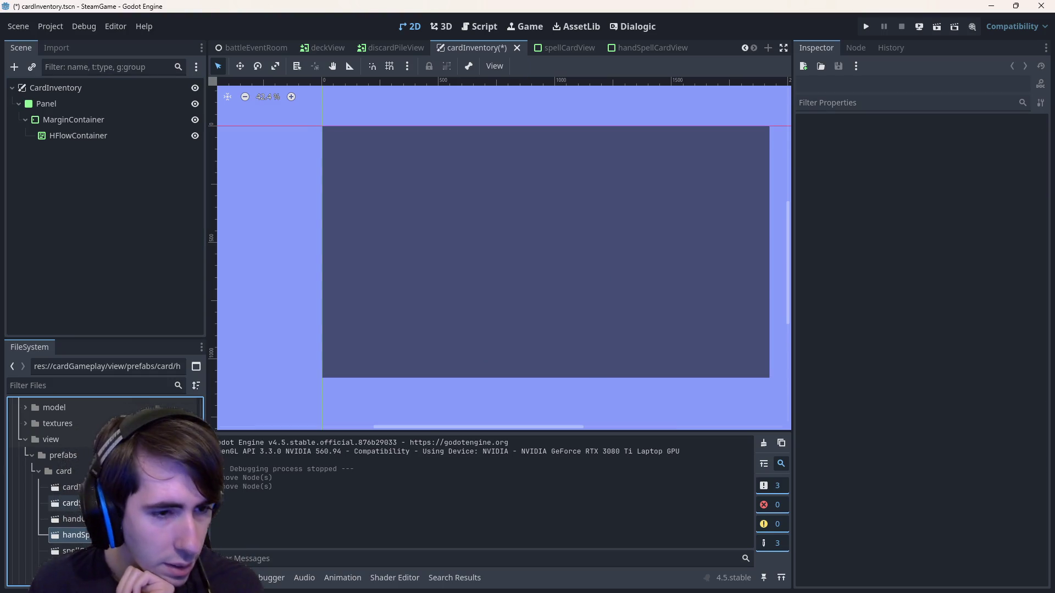
mouse_move(71, 550)
left_mouse_down()
mouse_move(148, 278)
mouse_move(88, 137)
left_mouse_up()
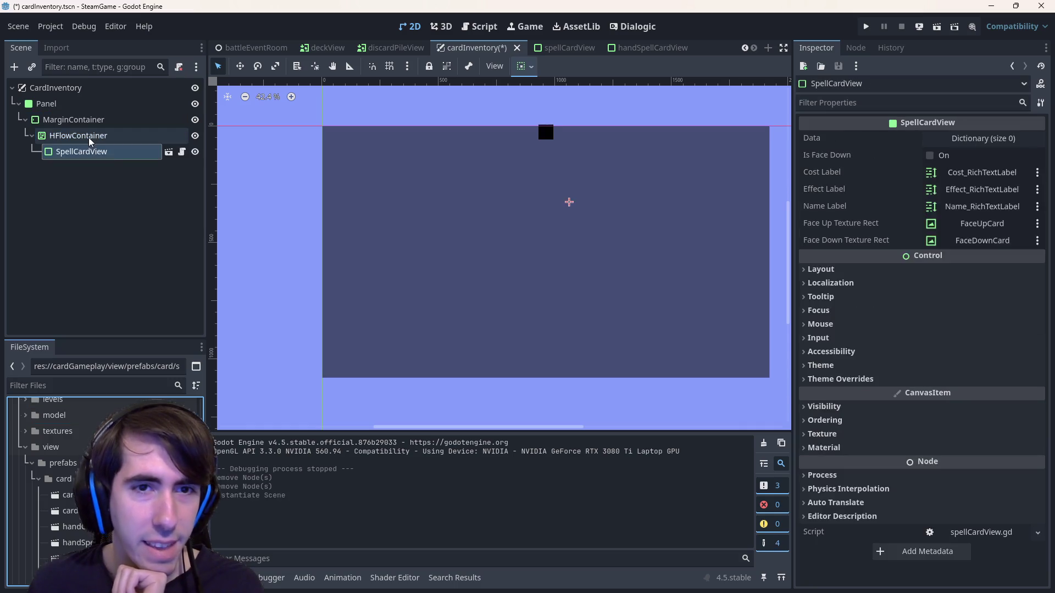
scroll(577, 255, "right", 3)
scroll(550, 255, "down", 1)
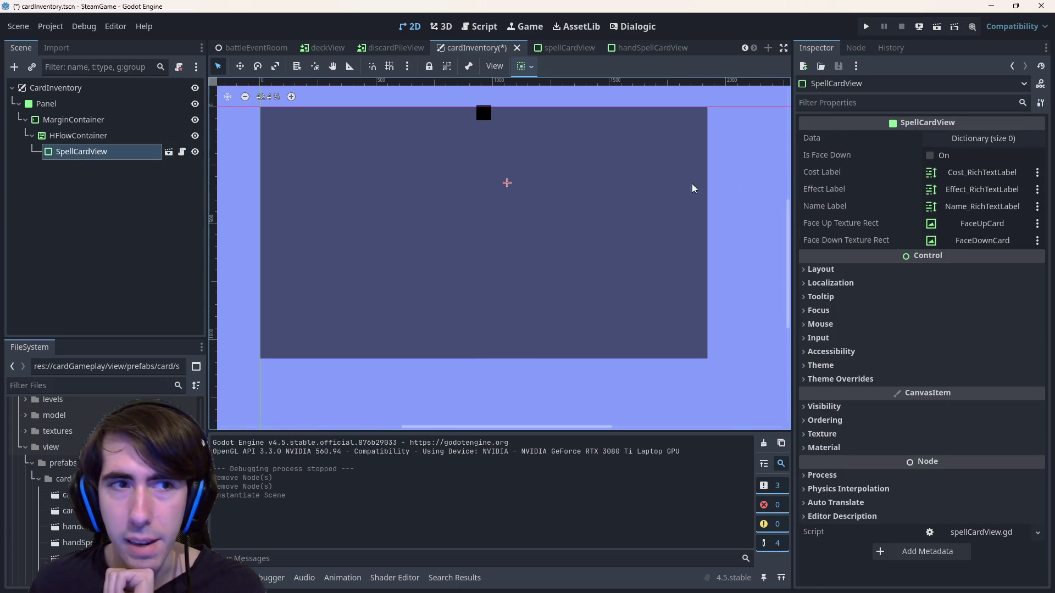
left_click(111, 150)
left_click(117, 140)
left_click(158, 150)
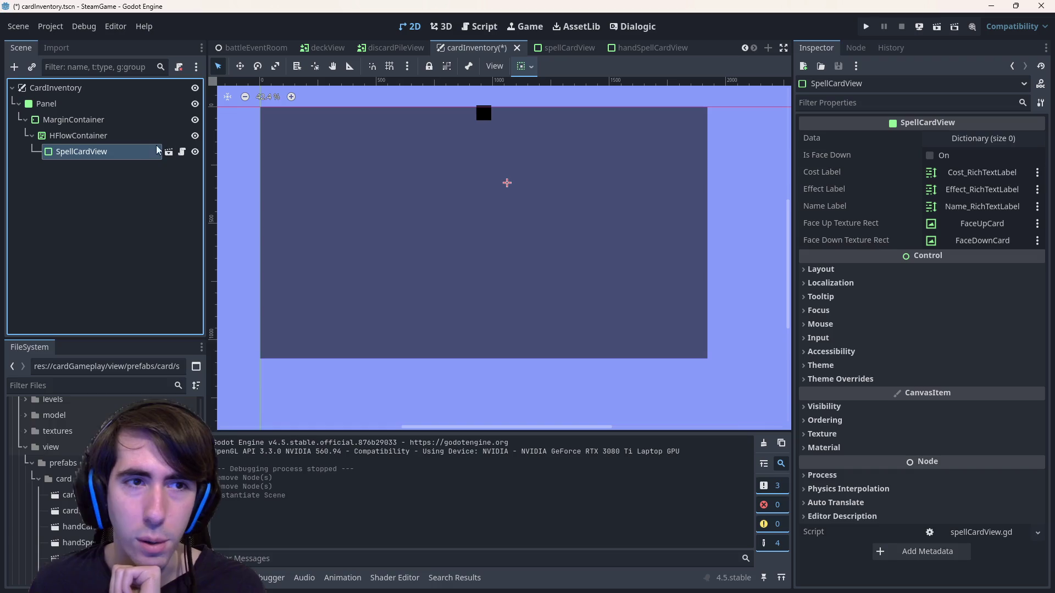
Open spellCardView for editing and inspect its FaceDownCard, FaceUpCard and TextureRect nodes
left_click(168, 158)
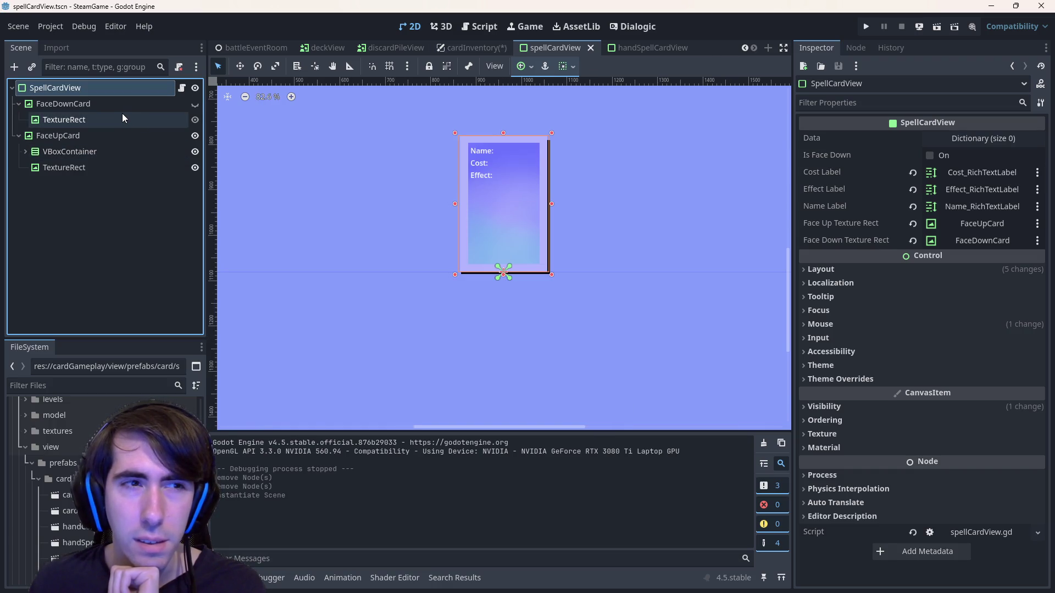
left_click(123, 104)
left_click(113, 89)
left_click(113, 104)
left_click(113, 132)
left_click(107, 109)
left_click(106, 122)
left_click(98, 106)
left_click(118, 89)
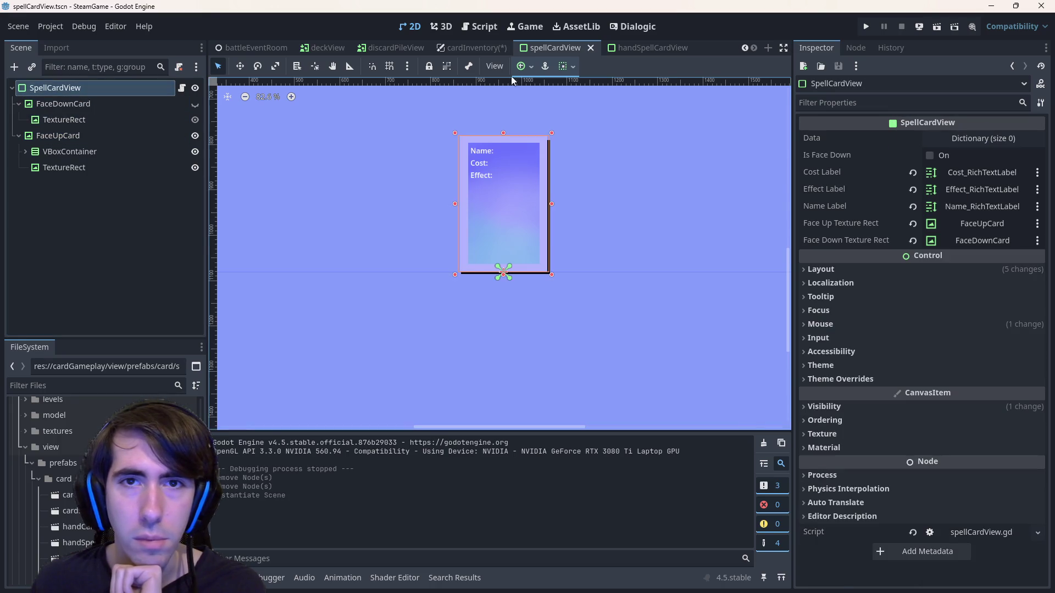
Try Full Rect and other anchor presets on the SpellCardView root, then undo them
left_click(529, 68)
left_click(588, 168)
scroll(545, 232, "down", 5)
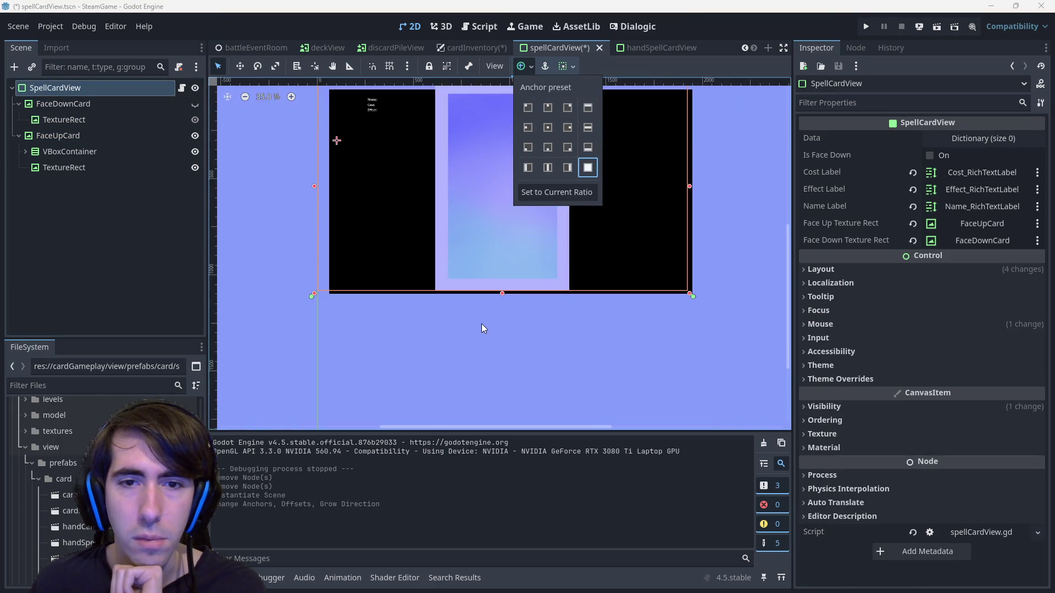
left_click(549, 147)
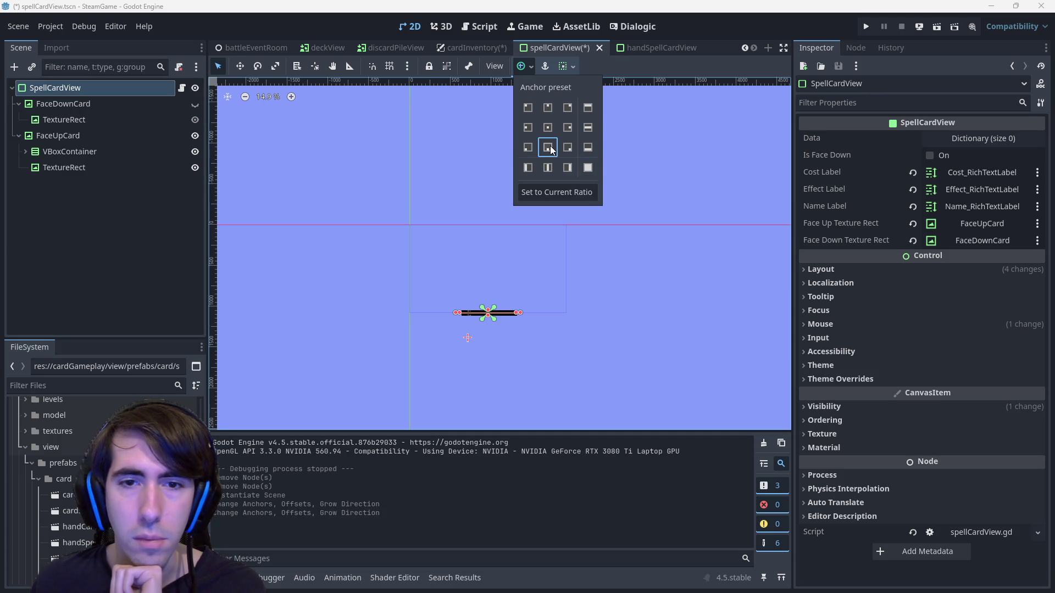
left_click(446, 353)
scroll(510, 349, "up", 6)
key("ctrl+z")
key("ctrl+z")
scroll(510, 349, "up", 7)
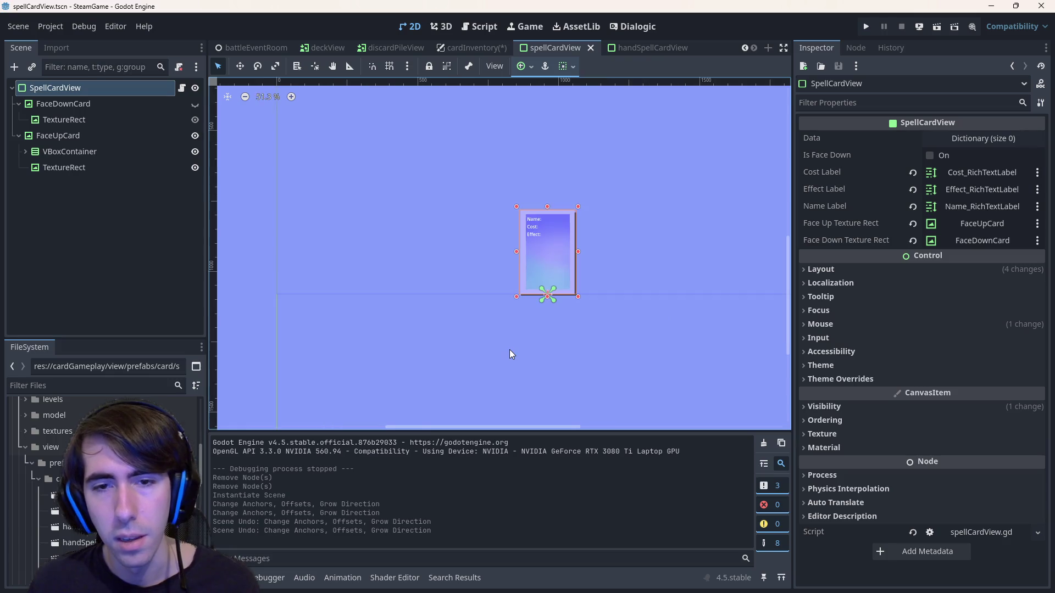
left_click_drag(552, 248, 533, 298)
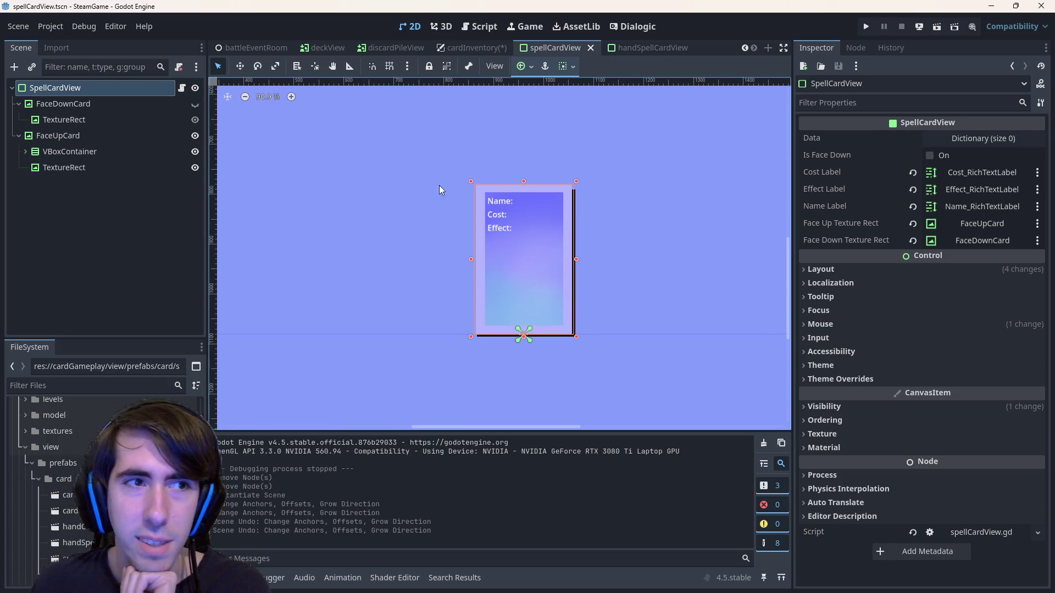
left_click(490, 51)
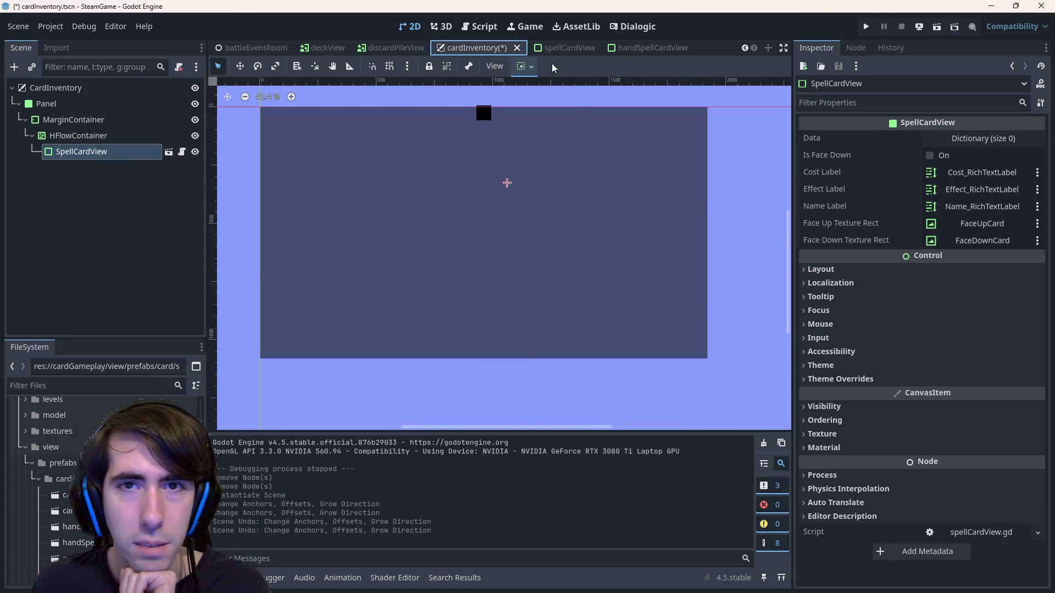
In spellCardView, filter the Inspector for 'min' to check the card nodes' Custom Minimum Size
left_click(549, 48)
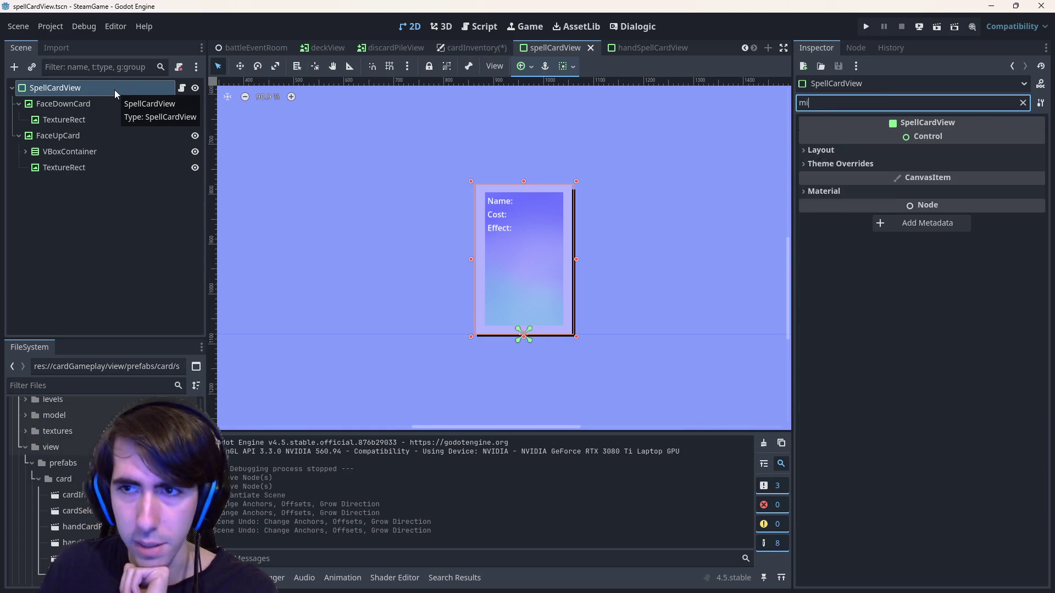
type("min")
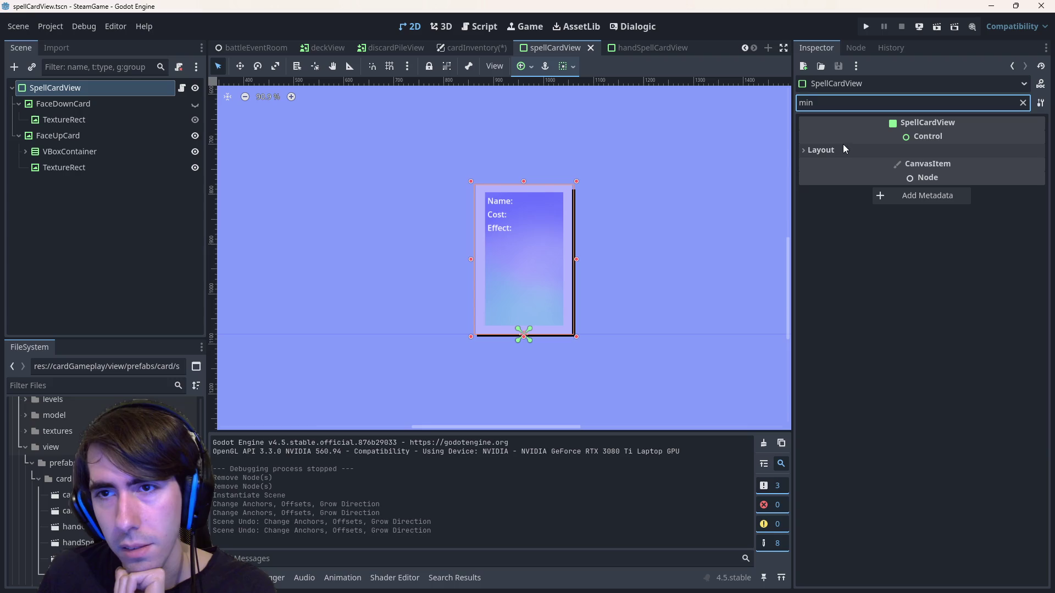
left_click(856, 154)
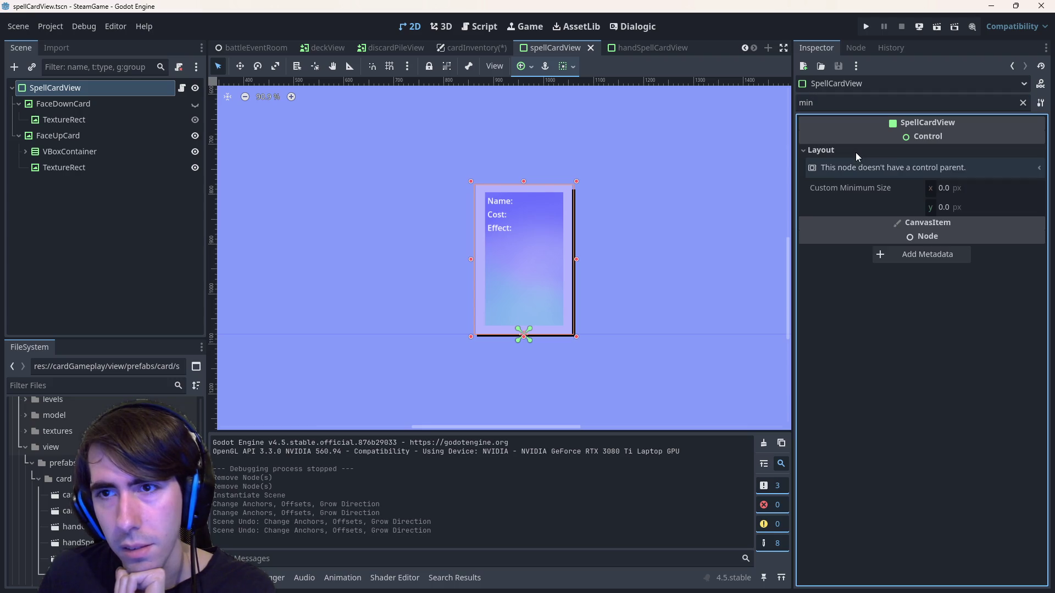
left_click(96, 102)
left_click(89, 86)
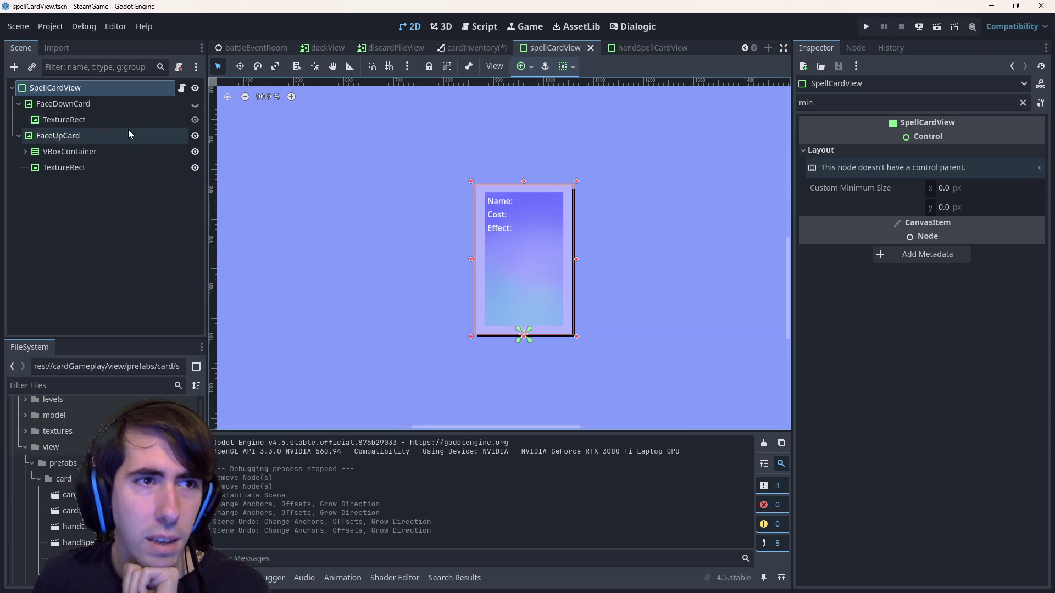
left_click(110, 106)
left_click(1023, 102)
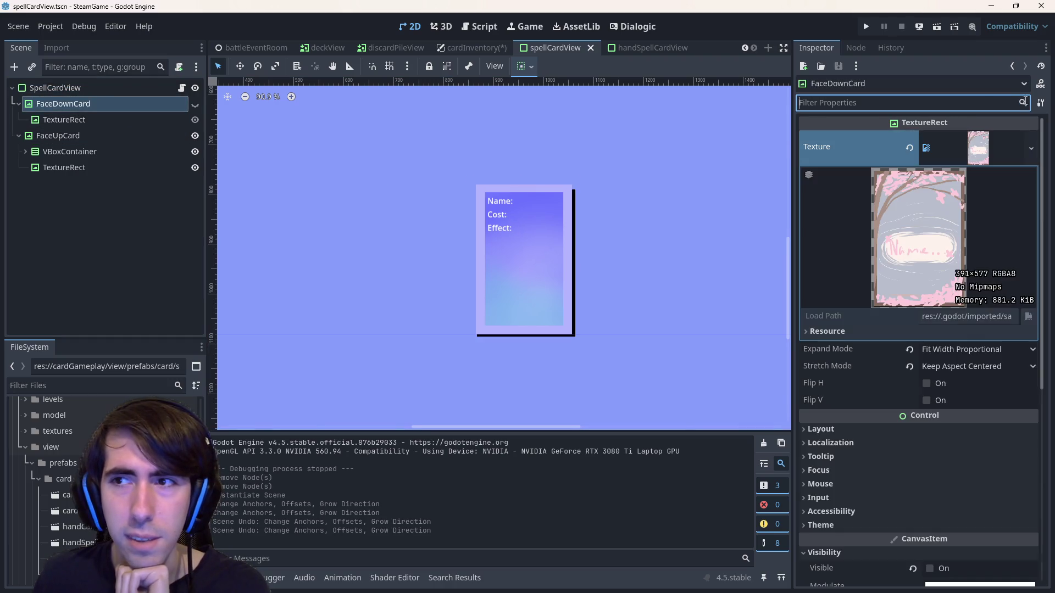
scroll(868, 300, "down", 5)
scroll(868, 300, "up", 5)
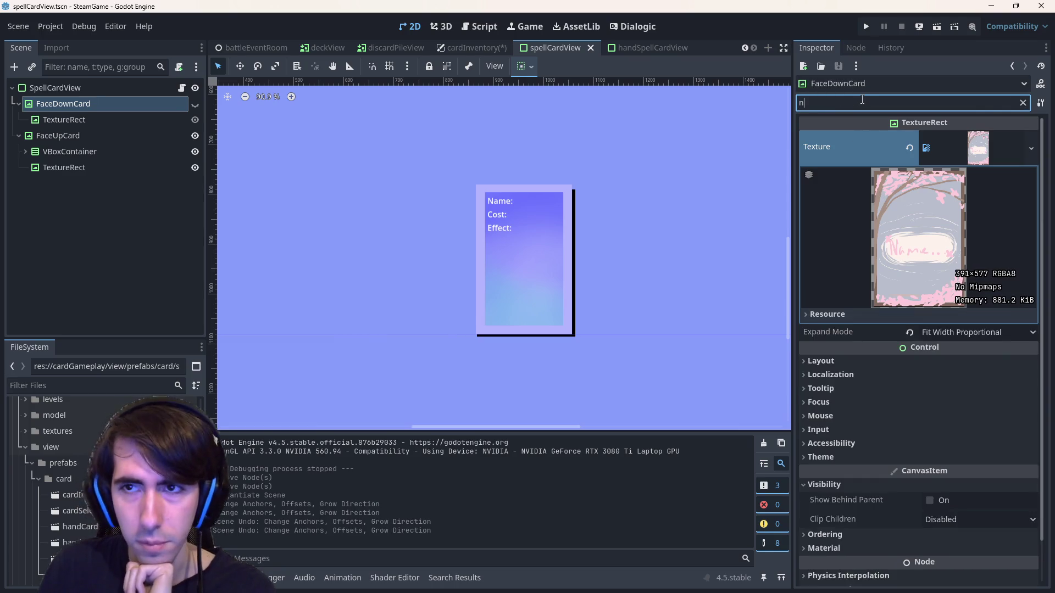
type("min")
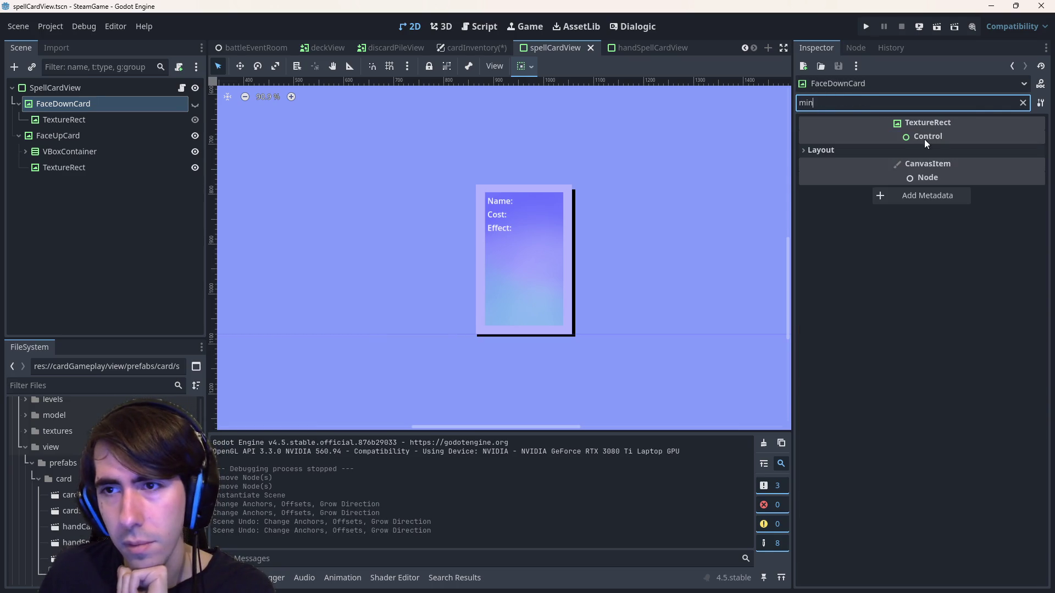
left_click(936, 146)
In cardInventory, make a first attempt at entering SpellCardView's minimum width and height
left_click(471, 48)
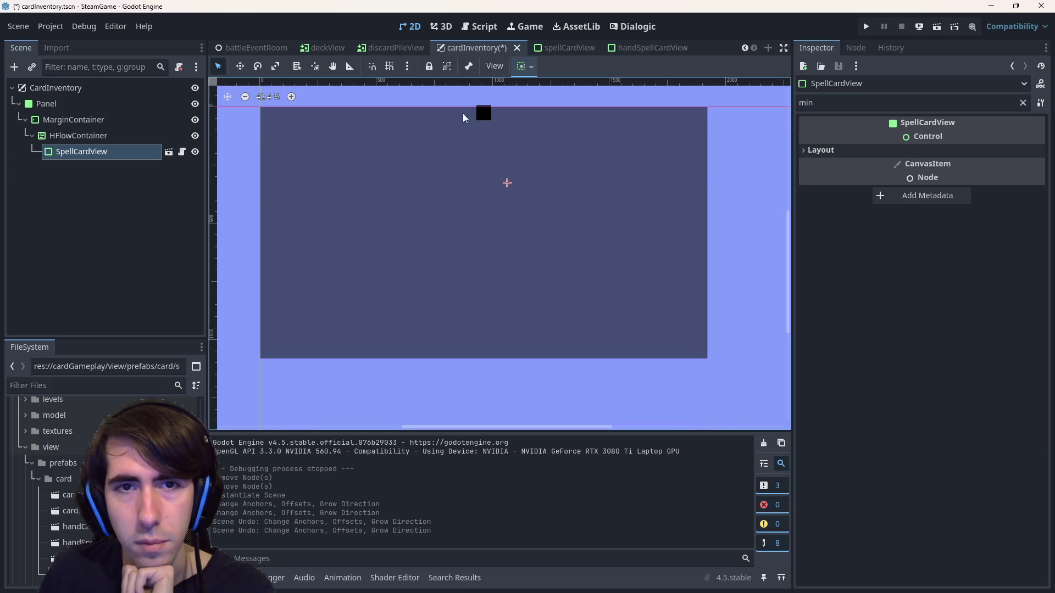
left_click(949, 152)
left_click(971, 192)
type("1525")
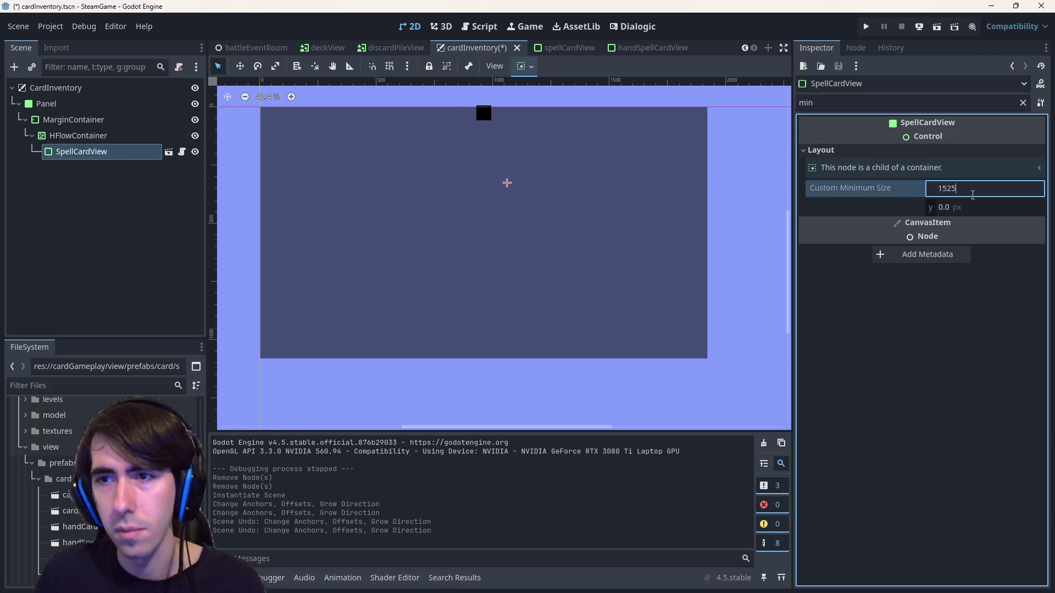
key("BackSpace")
key("BackSpace")
type("0")
key("Tab")
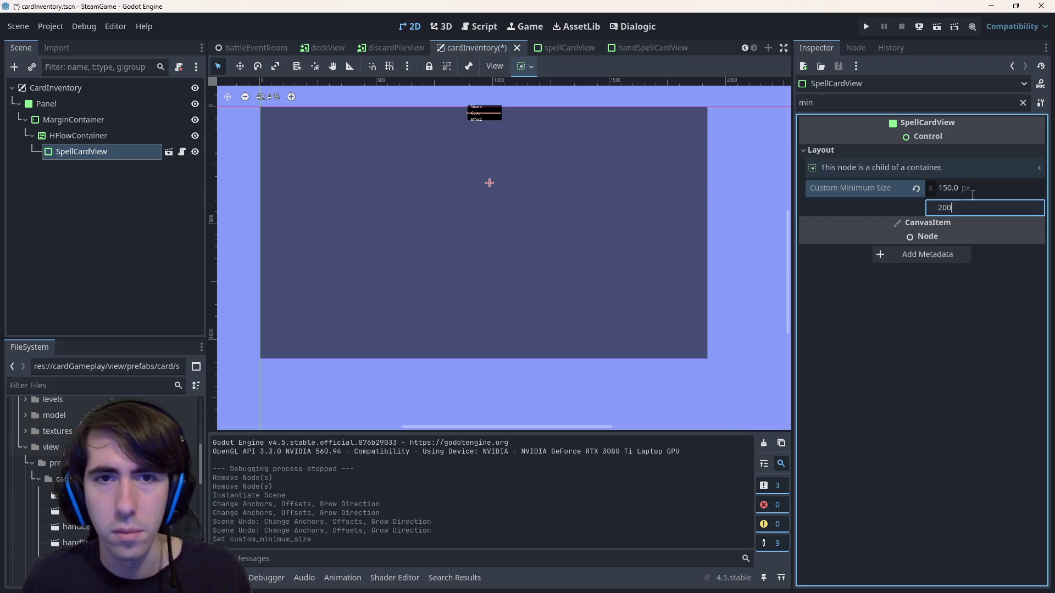
key("Return")
scroll(479, 148, "up", 3)
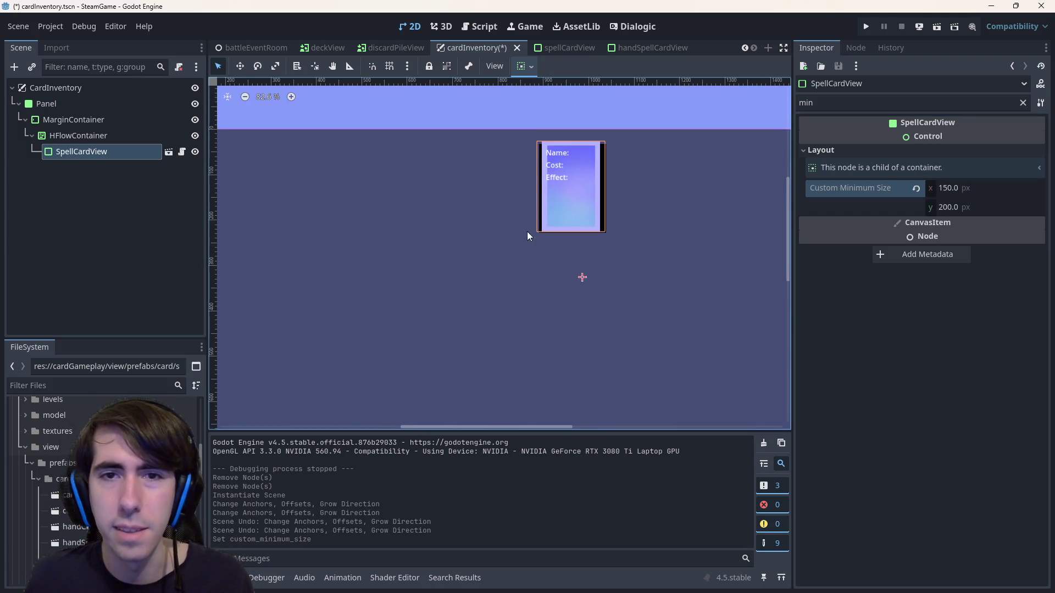
scroll(561, 163, "up", 3)
Set SpellCardView's Custom Minimum Size to 100 × 150 and check the card in the viewport
left_click(112, 154)
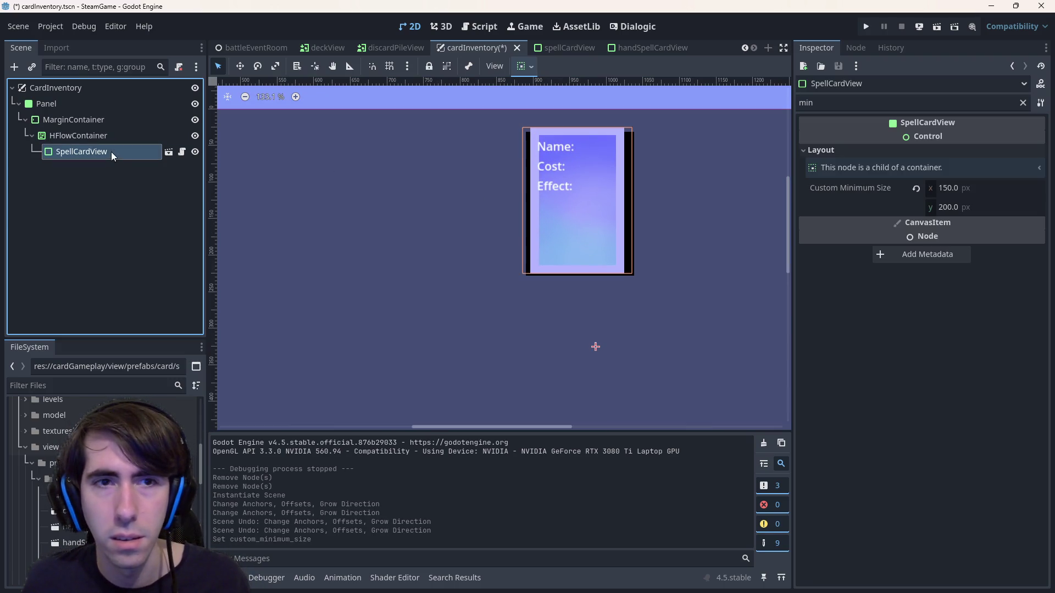
left_click(942, 191)
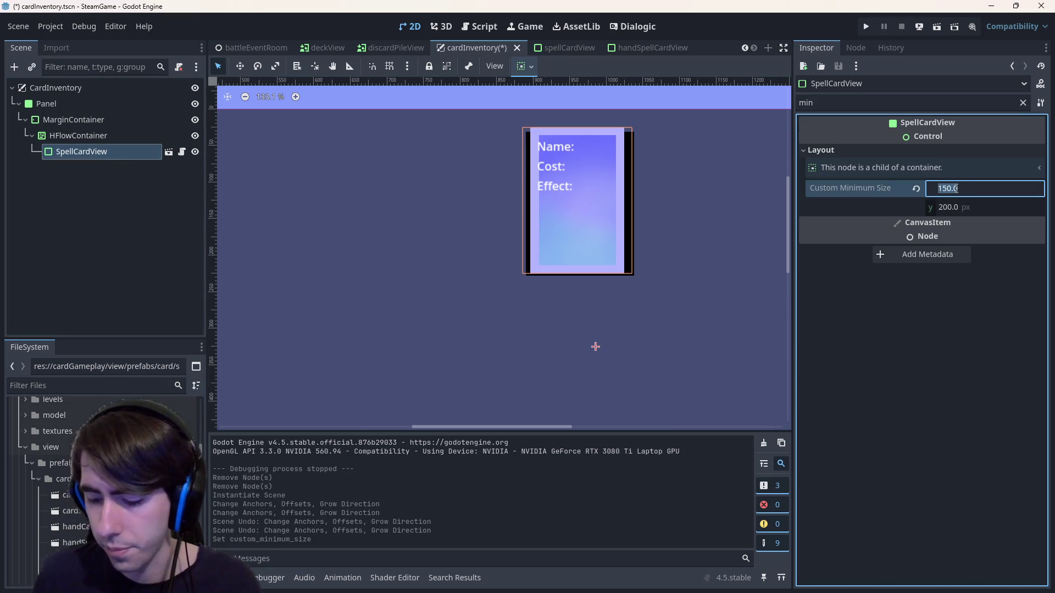
key("Tab")
type("160")
key("Return")
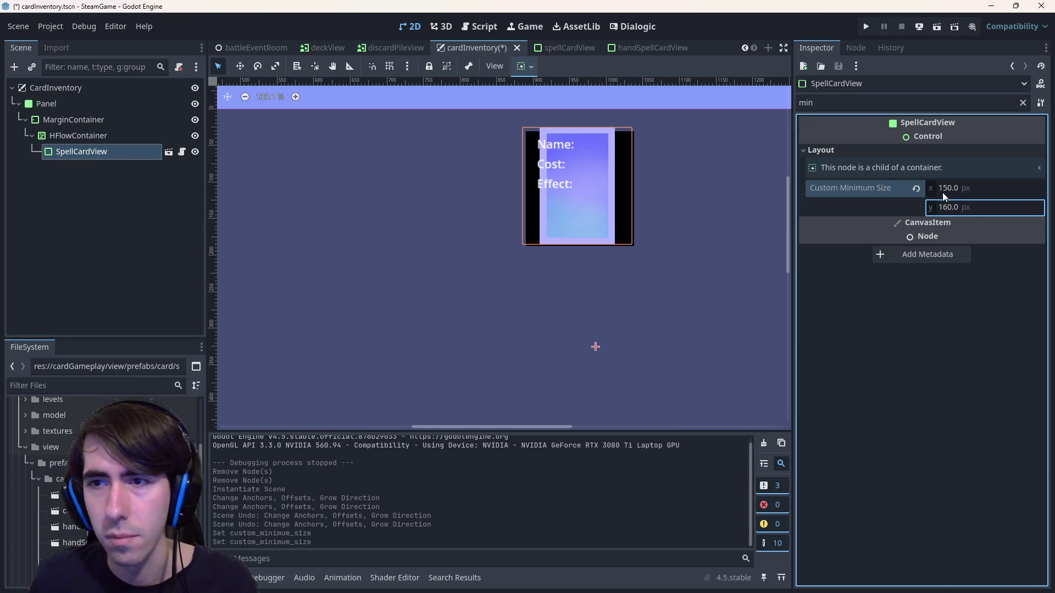
left_click(944, 190)
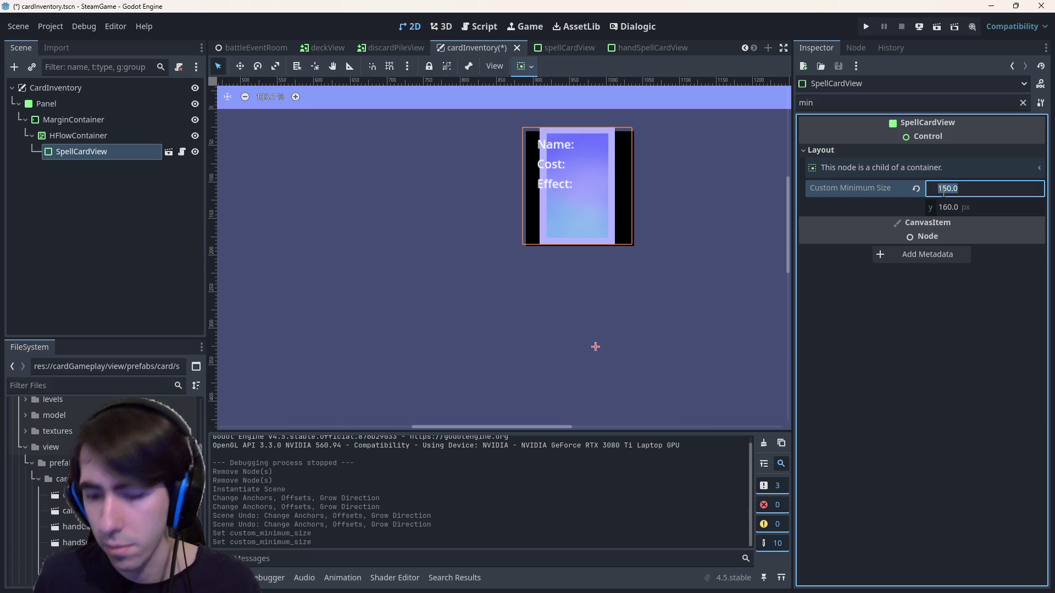
type("0")
key("Tab")
type("1")
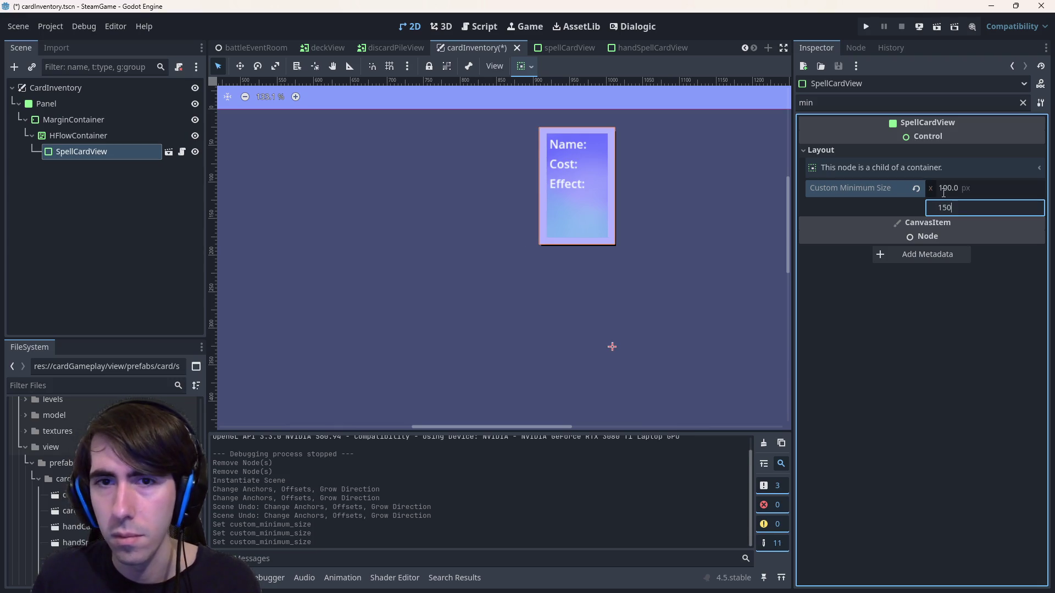
key("Return")
left_click(656, 189)
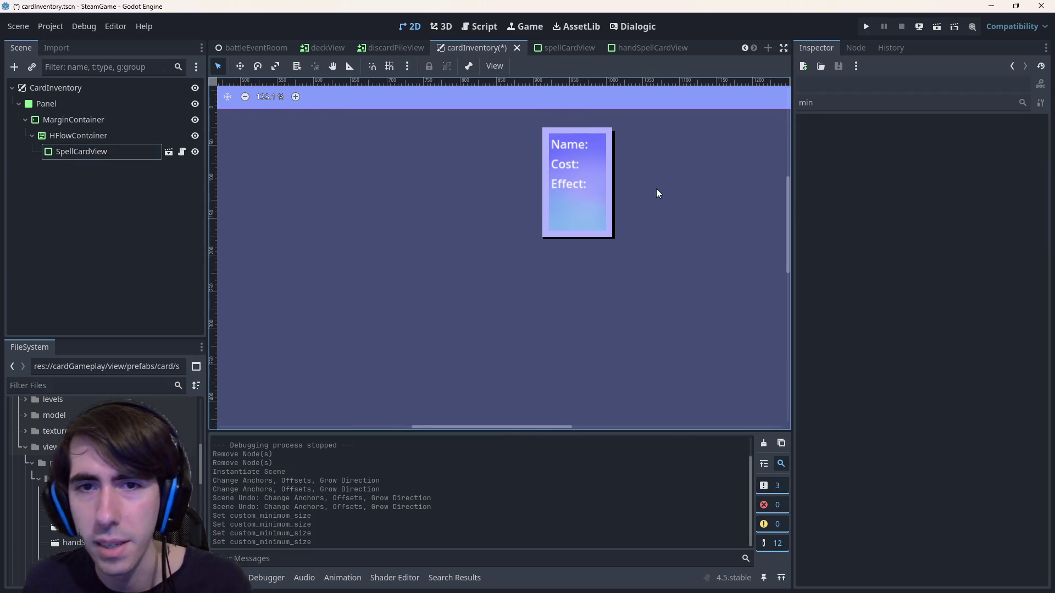
scroll(656, 189, "up", 5)
scroll(566, 183, "down", 5)
scroll(496, 211, "up", 2)
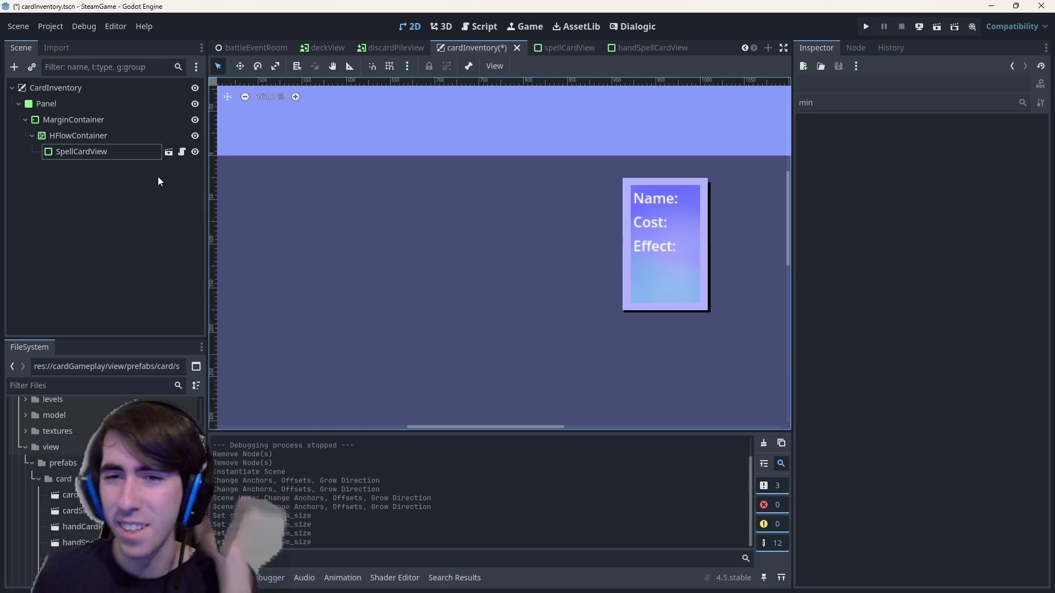
Open spellCardView for editing, clear the property filter, and select the face-up card's texture
left_click(169, 156)
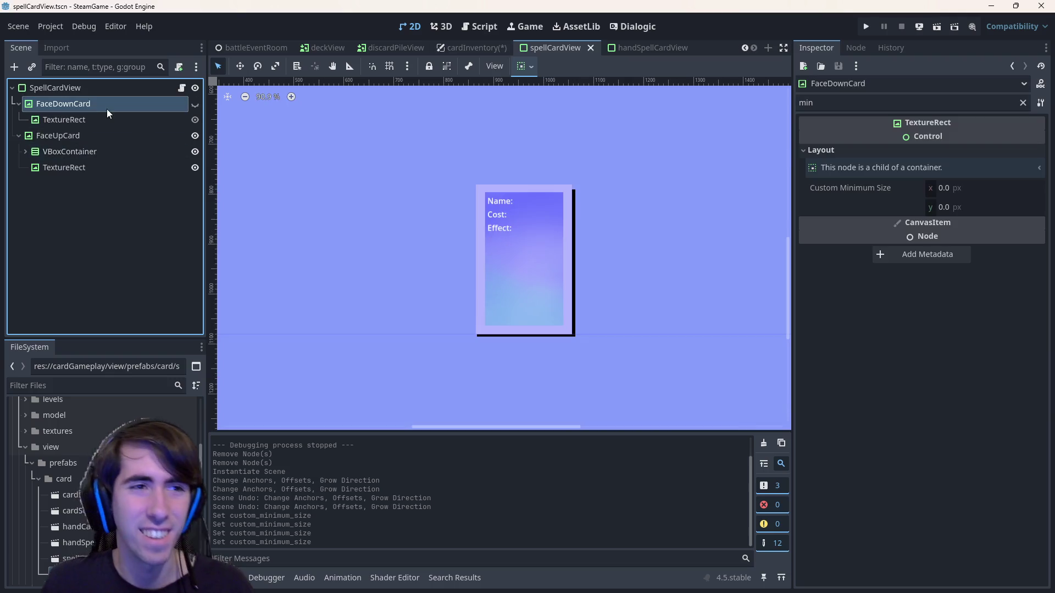
left_click(80, 89)
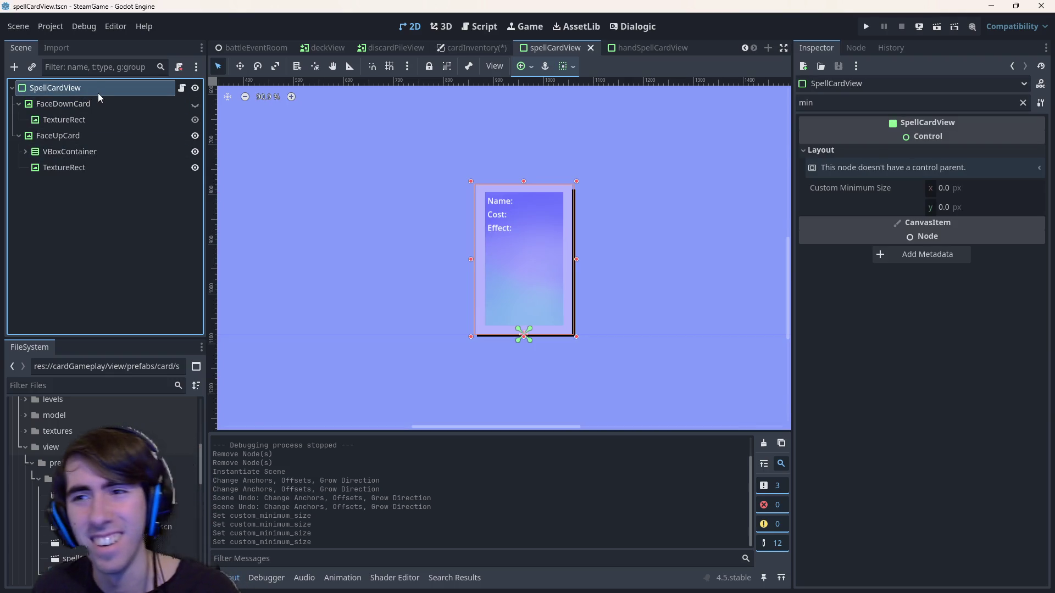
left_click(74, 117)
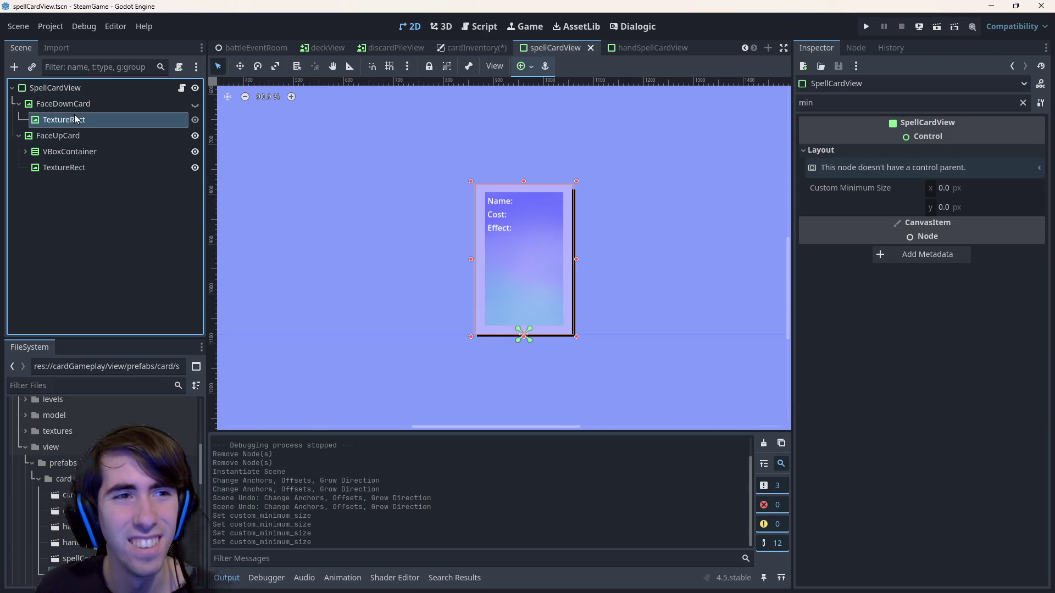
left_click(74, 105)
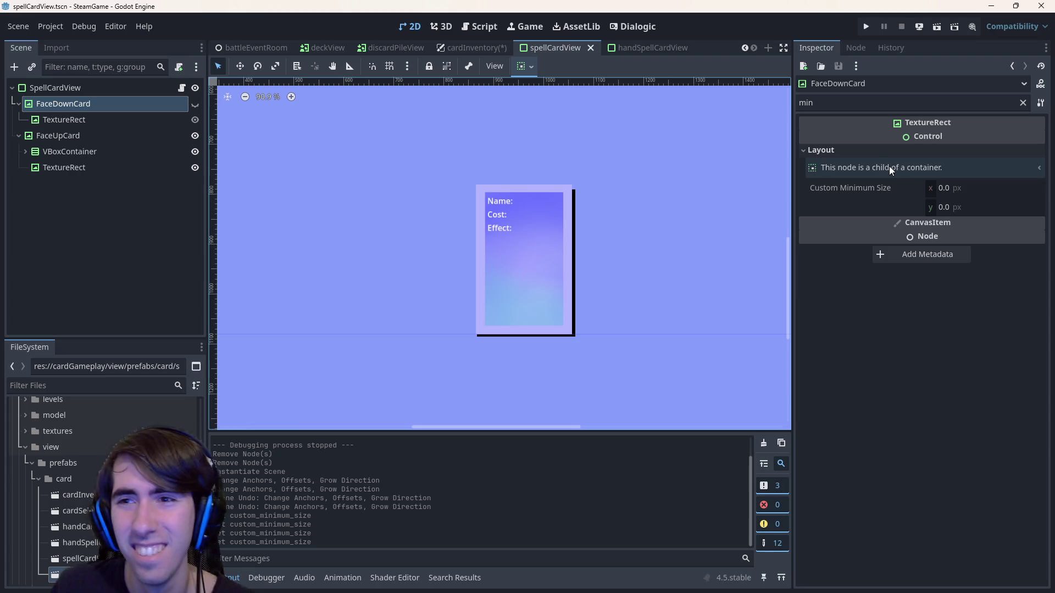
left_click(57, 153)
left_click(80, 164)
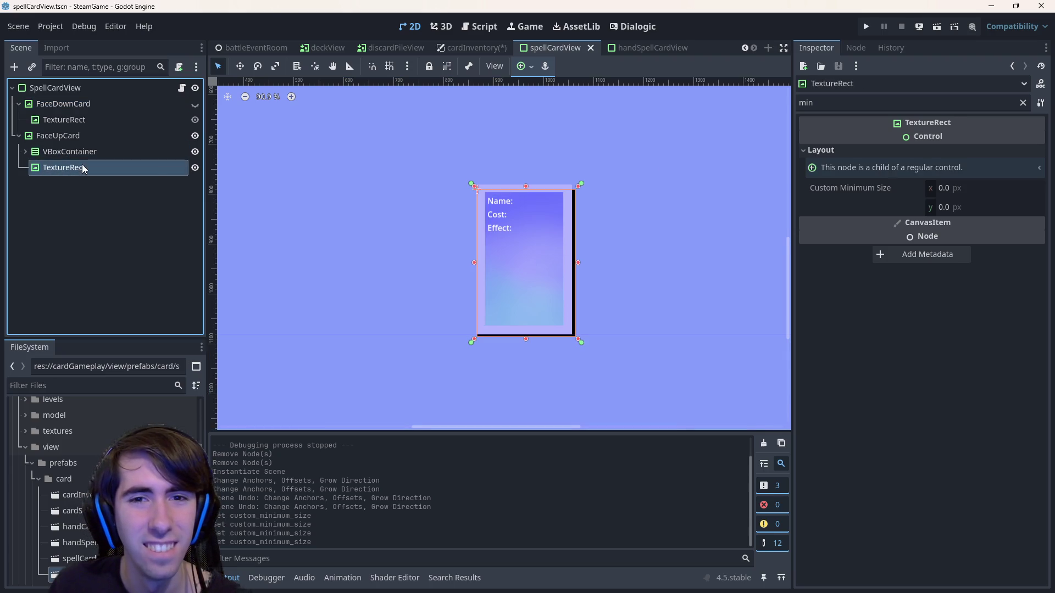
left_click(78, 126)
left_click(532, 229)
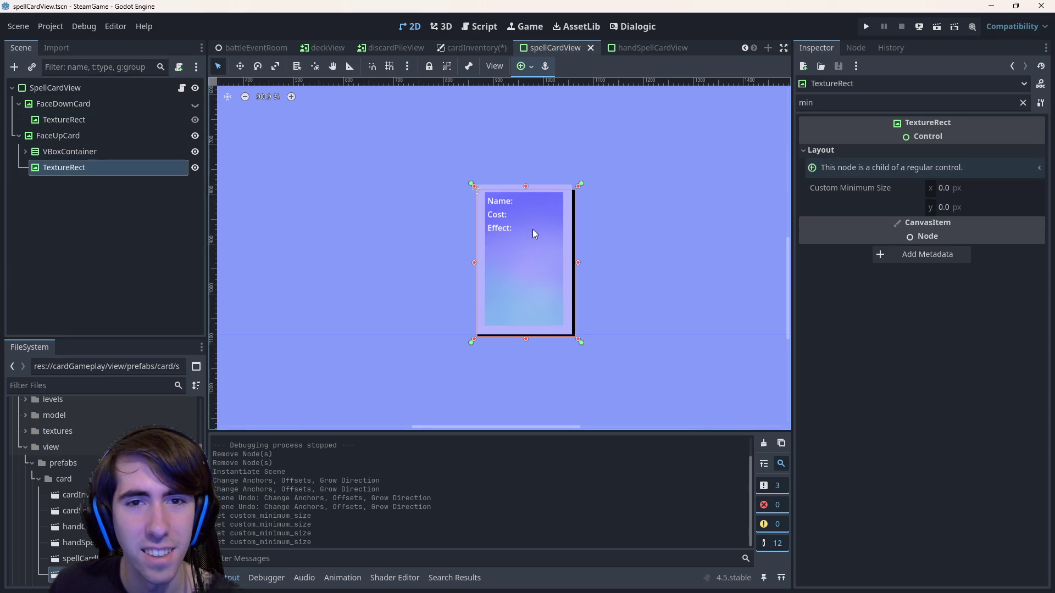
left_click(504, 187)
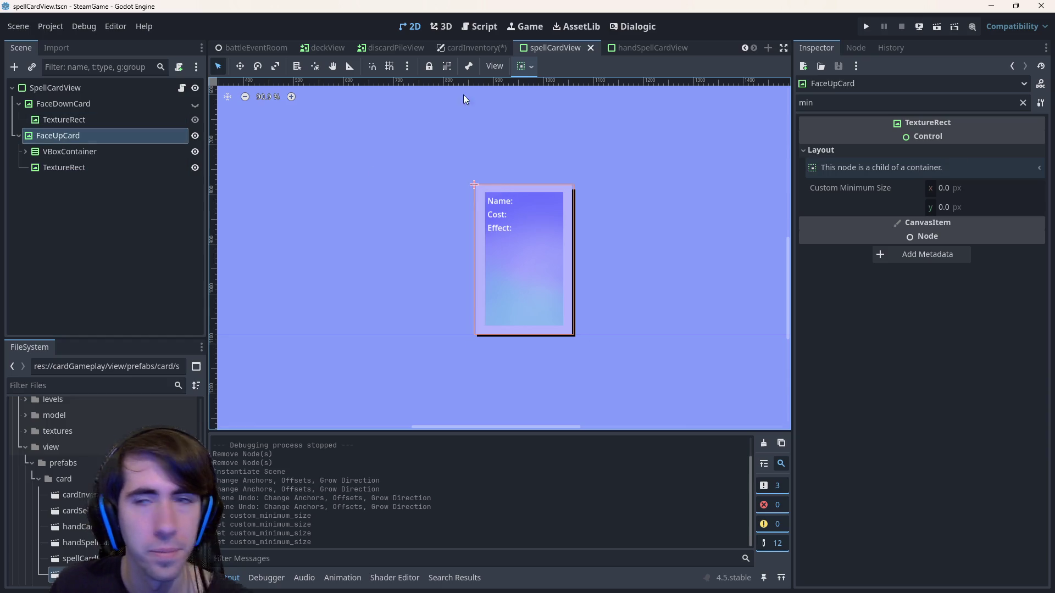
left_click(1022, 103)
left_click(967, 147)
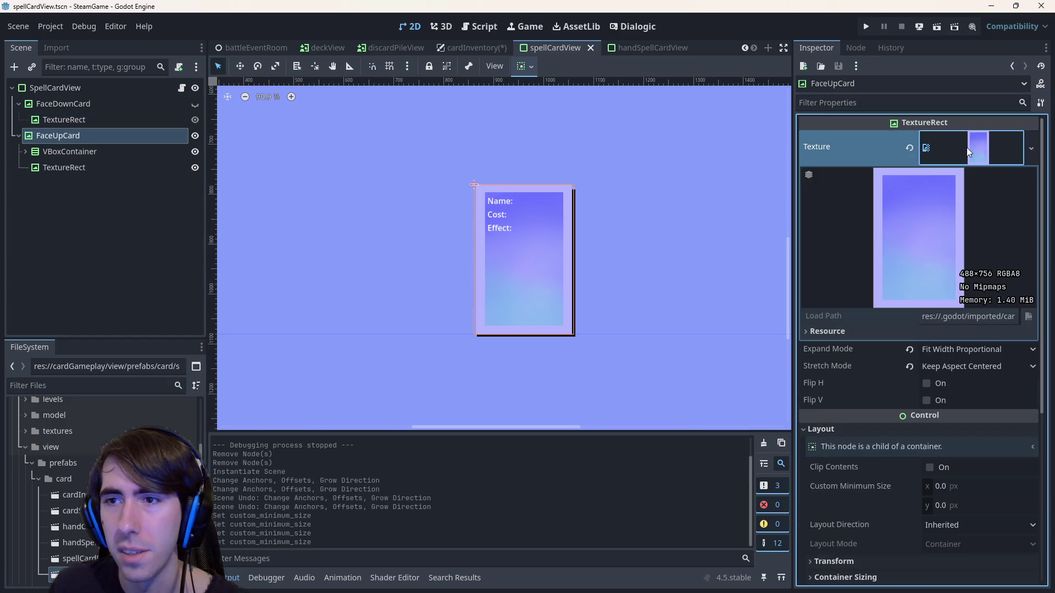
Set Expand Mode to Ignore Size on both the face-up and face-down textures
left_click(967, 352)
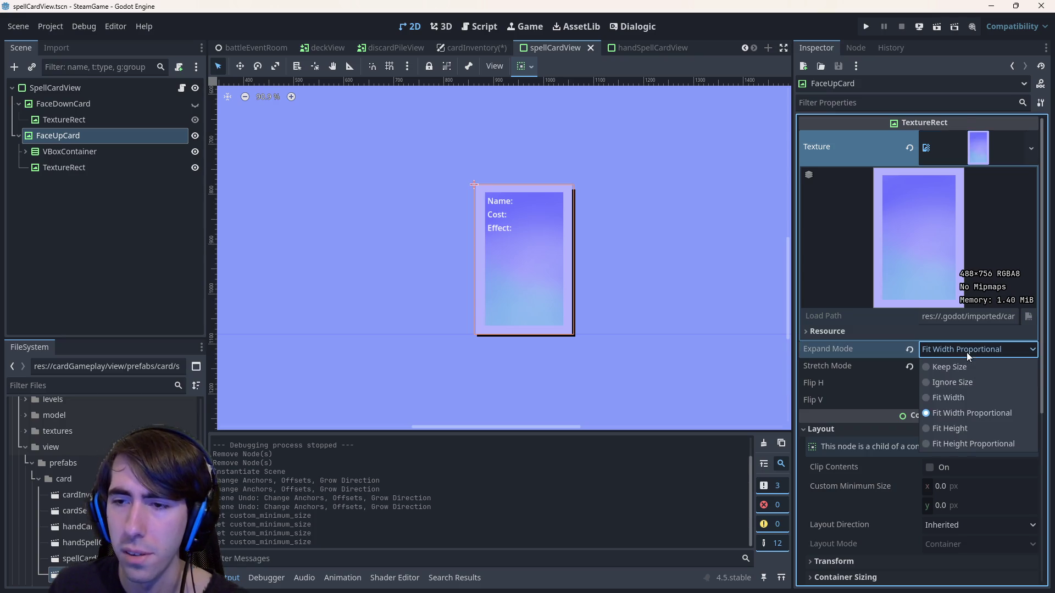
left_click(980, 384)
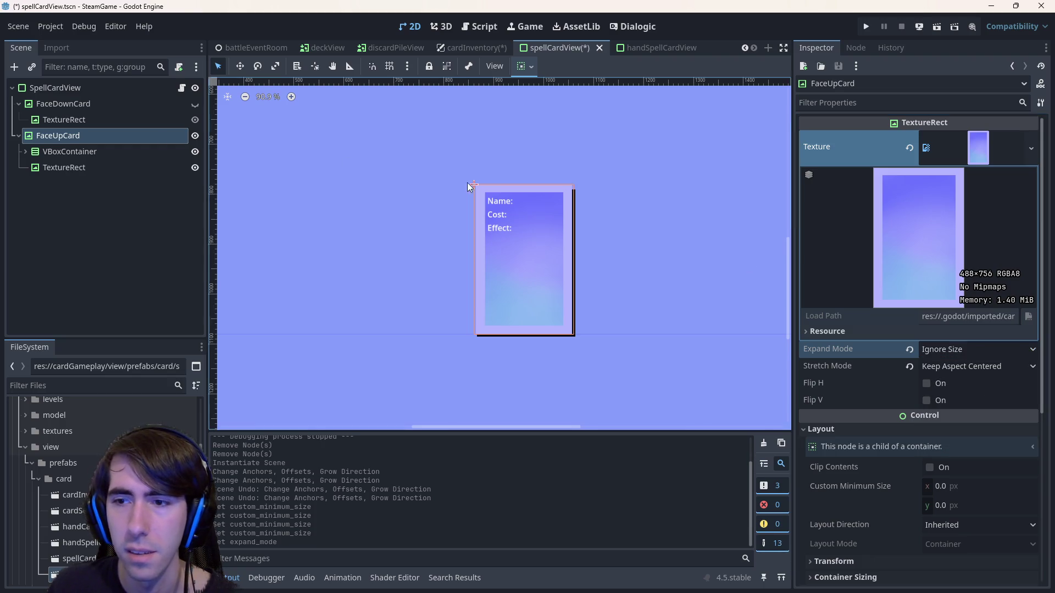
left_click(90, 104)
left_click(967, 348)
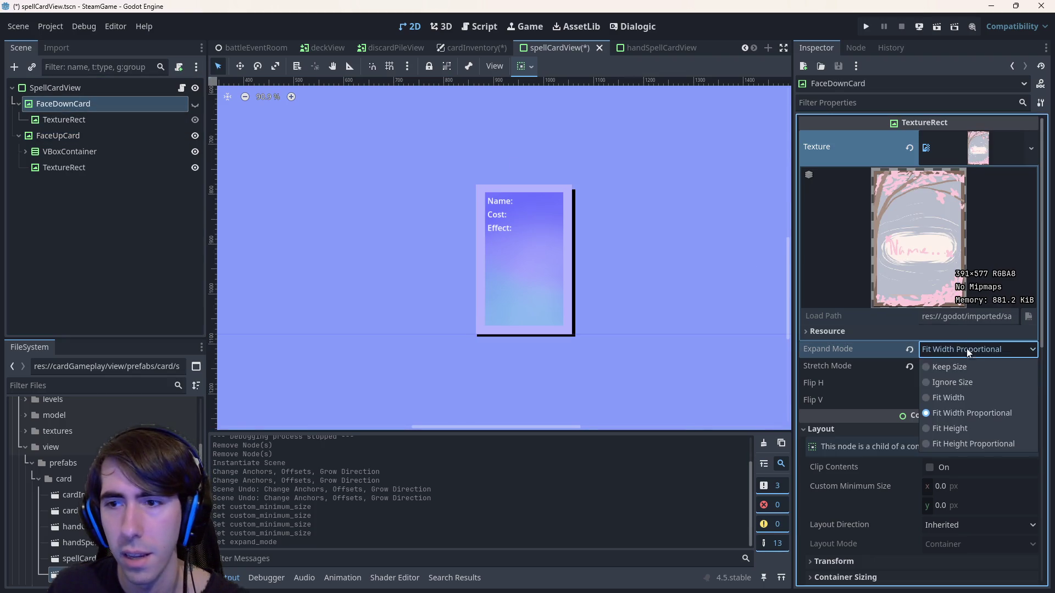
left_click(948, 385)
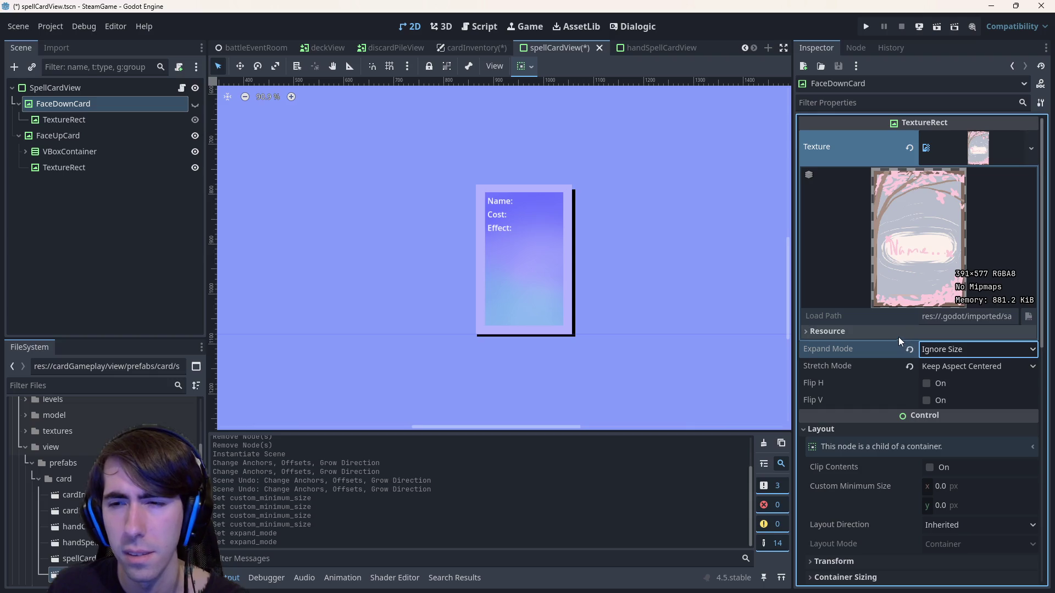
Check the SpellCardView root's mouse and size/position settings
left_click(88, 87)
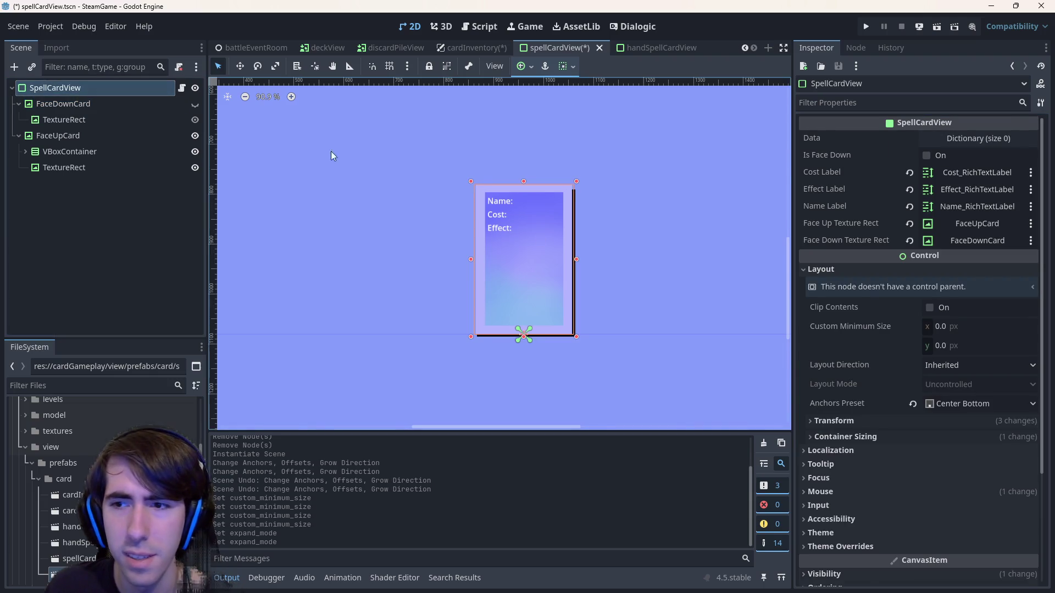
left_click(934, 494)
left_click(935, 497)
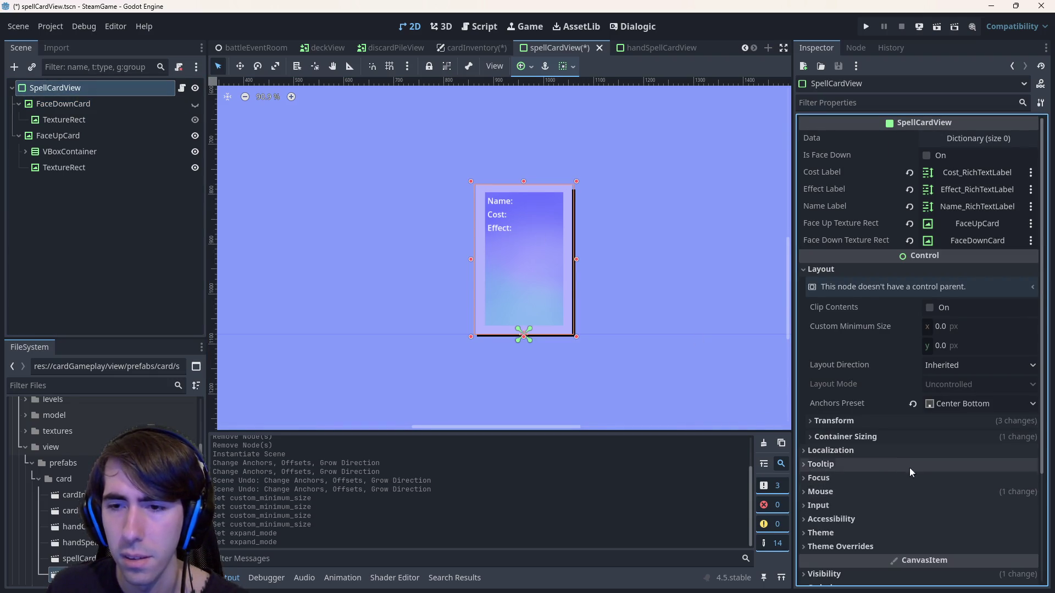
left_click(865, 421)
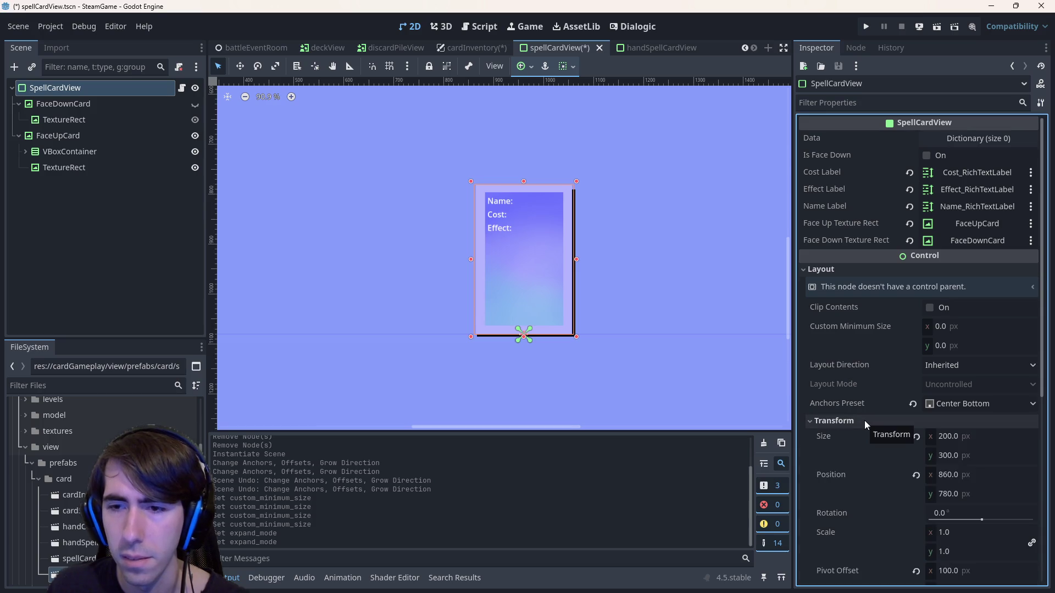
scroll(865, 420, "down", 3)
scroll(865, 421, "up", 2)
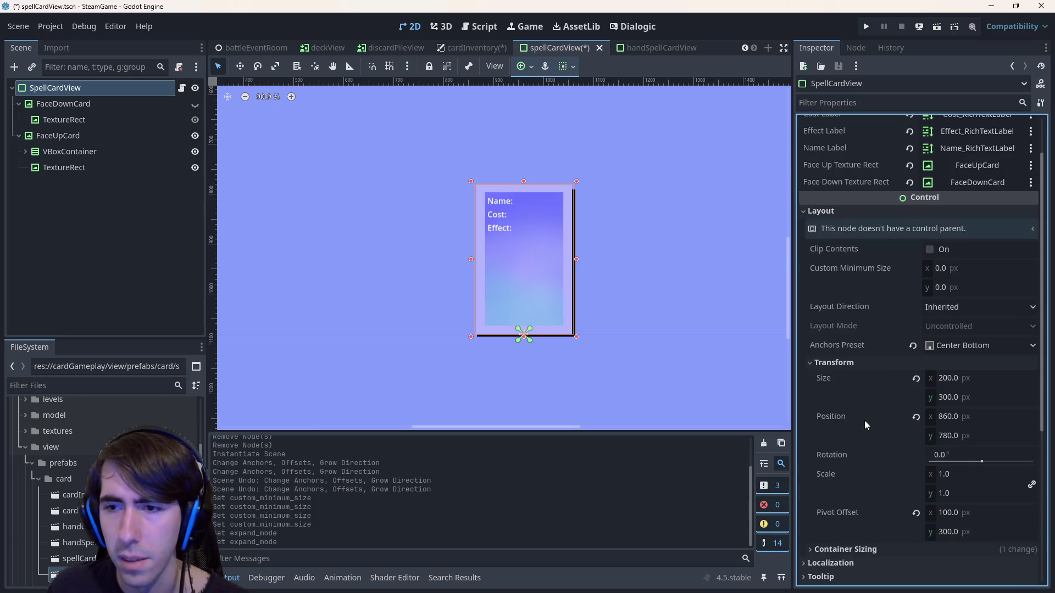
Toggle FaceDownCard's visibility to compare the card faces, then return to the SpellCardView root
left_click(94, 107)
left_click(189, 102)
left_click(190, 103)
left_click(190, 103)
left_click(190, 103)
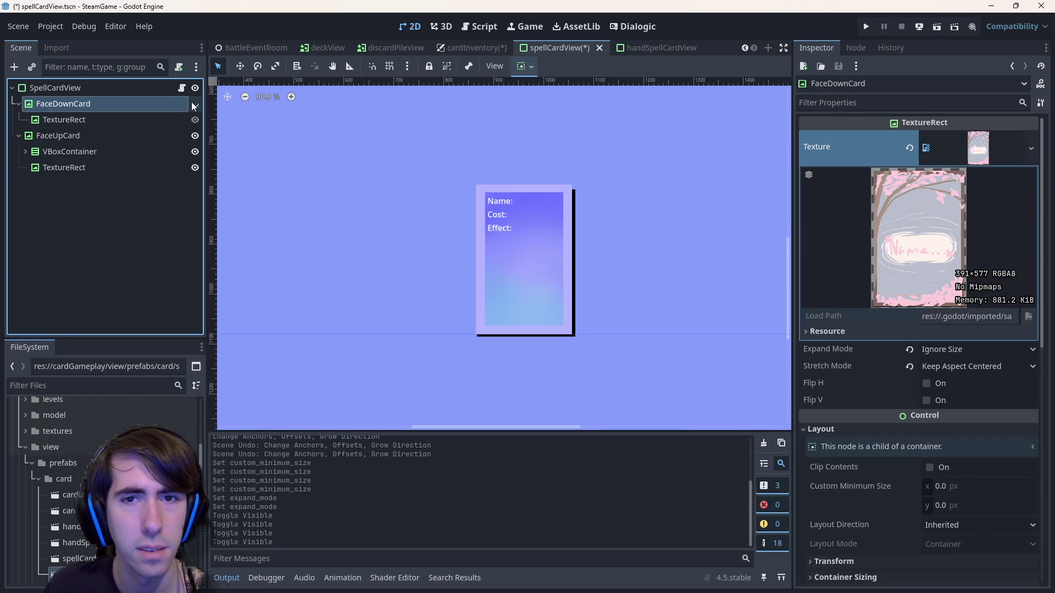
left_click(98, 131)
scroll(955, 493, "down", 5)
scroll(946, 490, "up", 5)
left_click(55, 88)
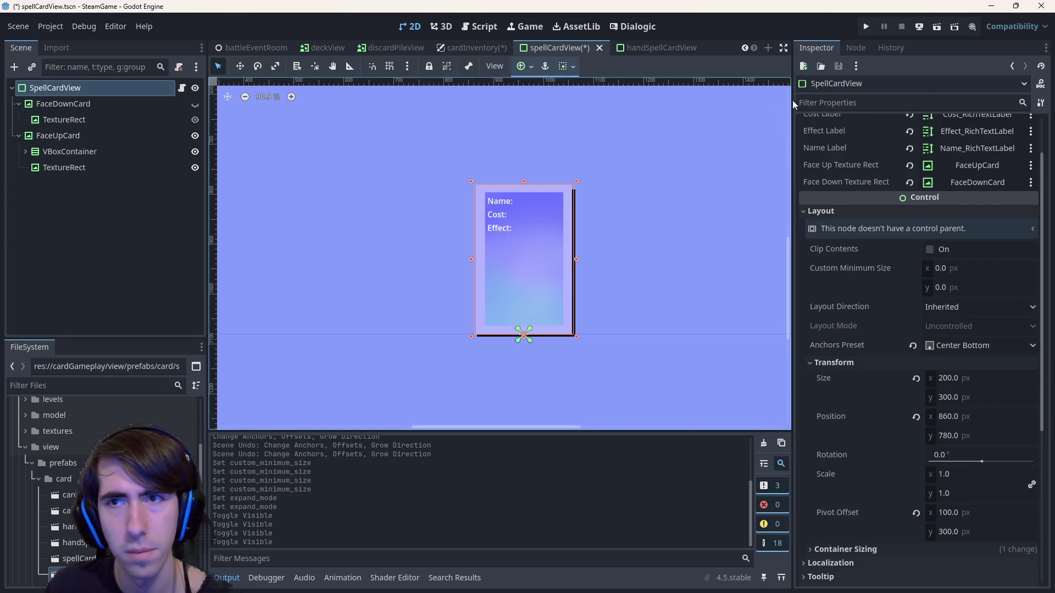
left_click(908, 98)
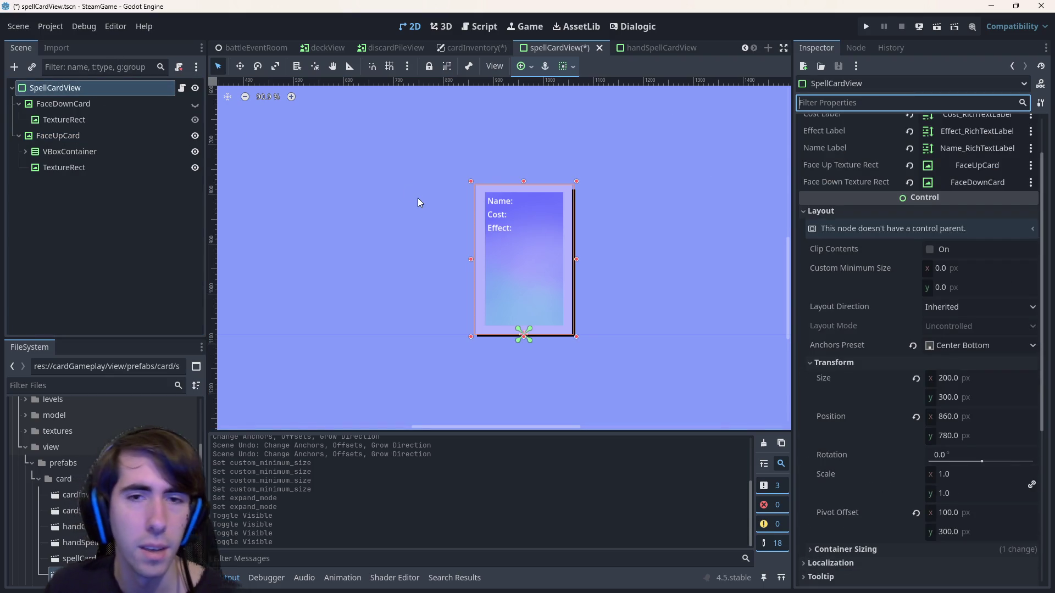
right_click(41, 89)
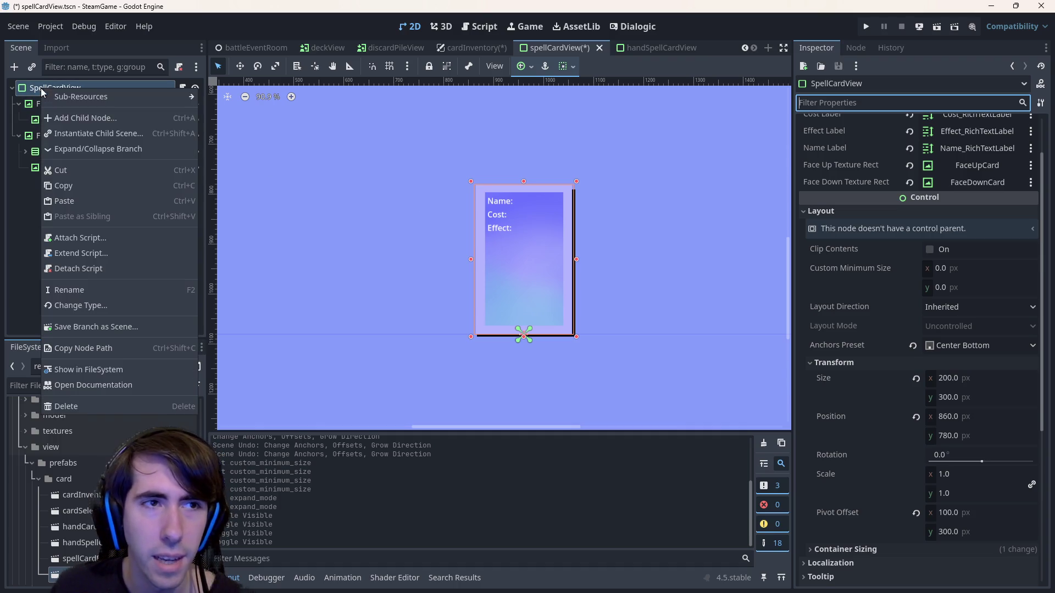
Start adding a child node to SpellCardView and browse the Control node types
left_click(66, 113)
left_click(646, 142)
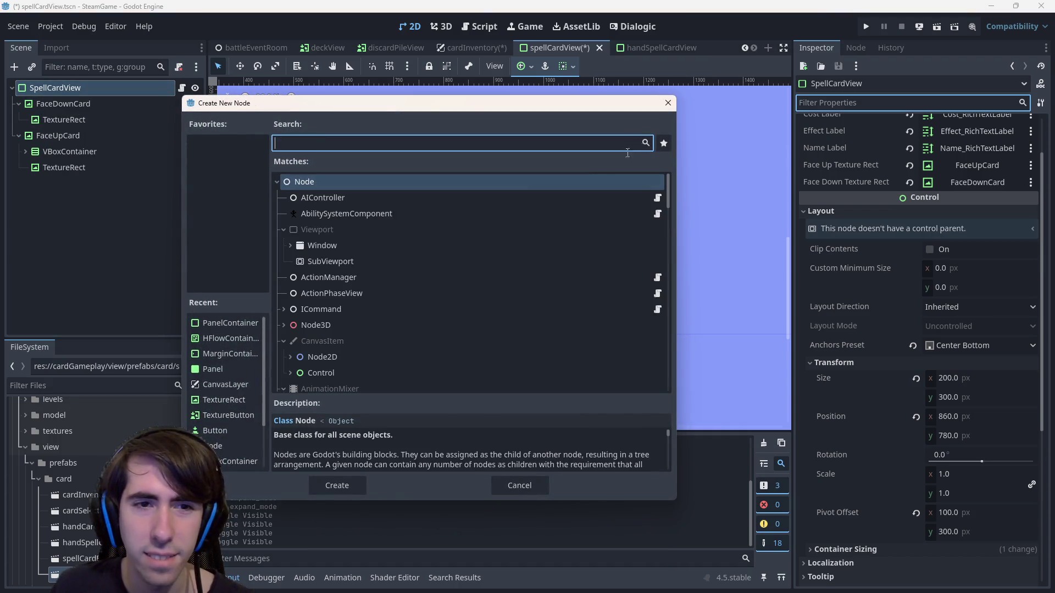
scroll(284, 350, "down", 1)
left_click(287, 348)
scroll(416, 314, "down", 5)
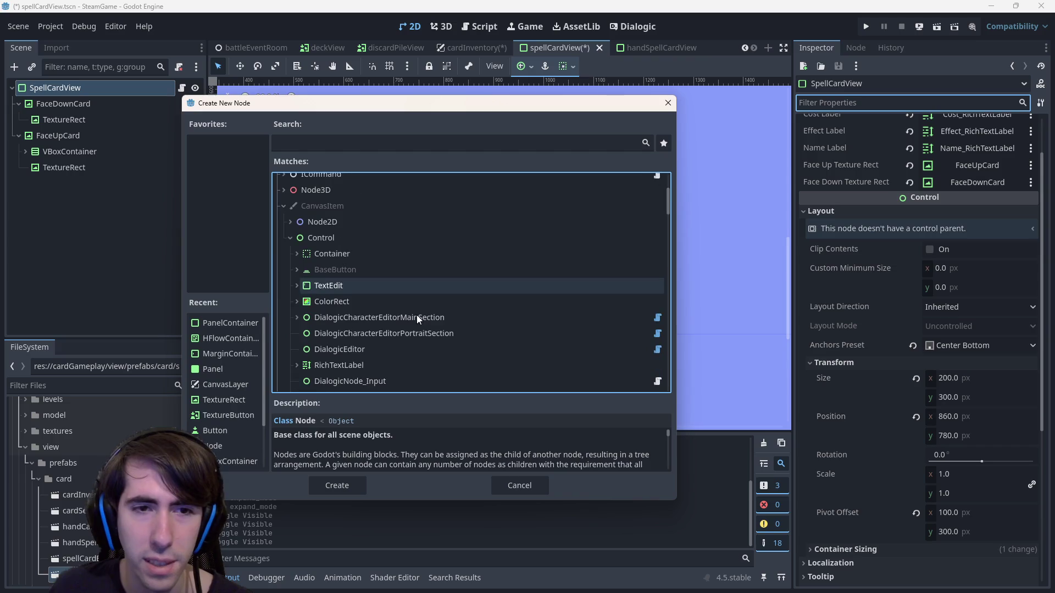
scroll(398, 317, "down", 5)
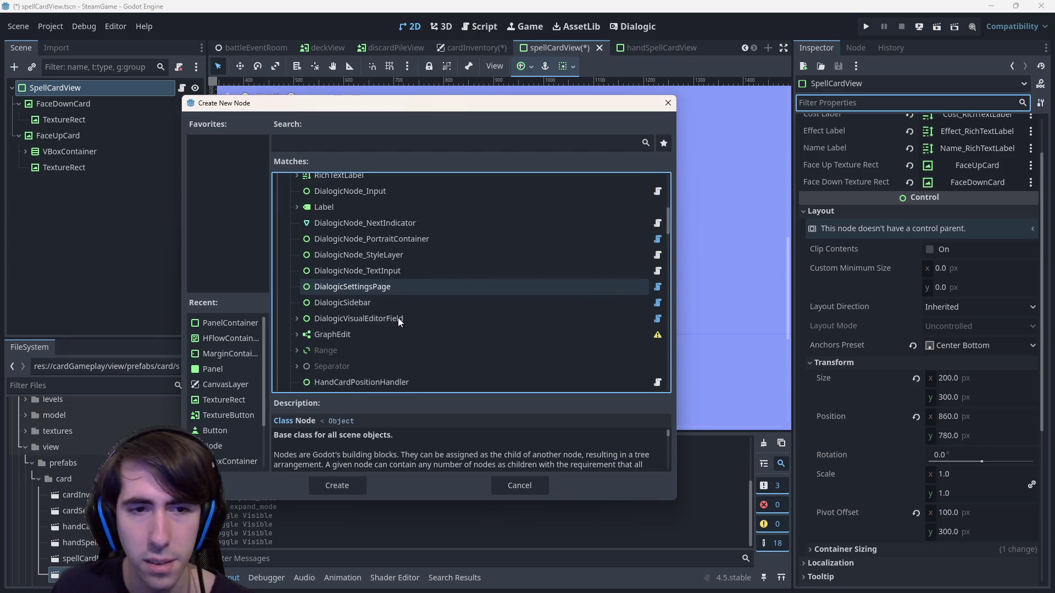
scroll(381, 260, "up", 3)
scroll(380, 260, "down", 8)
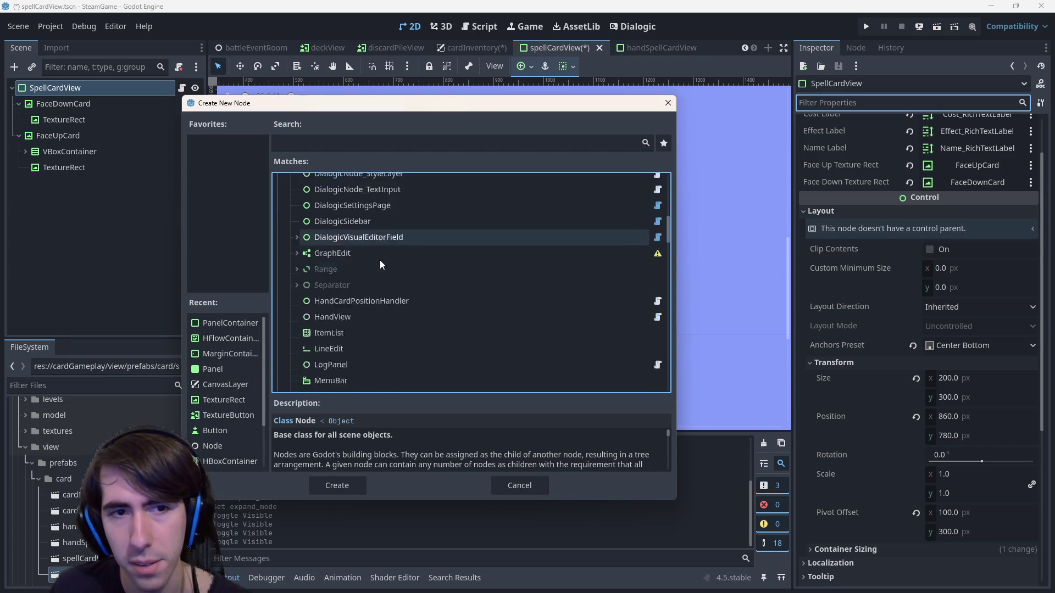
scroll(371, 287, "down", 4)
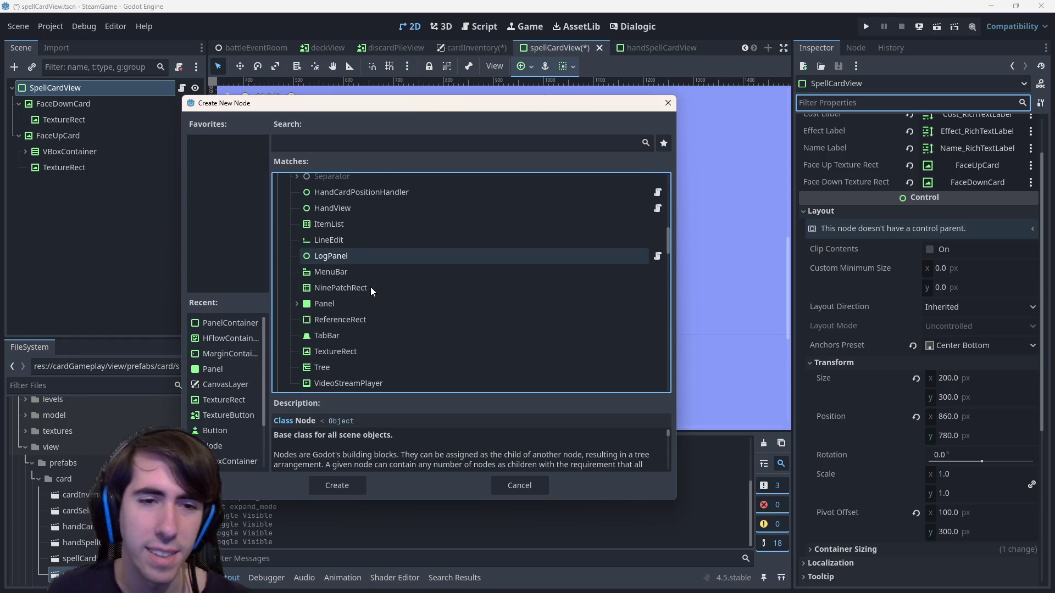
scroll(370, 287, "down", 3)
Search 'ratio' and add an AspectRatioContainer node to the scene
left_click(338, 147)
type("ratio")
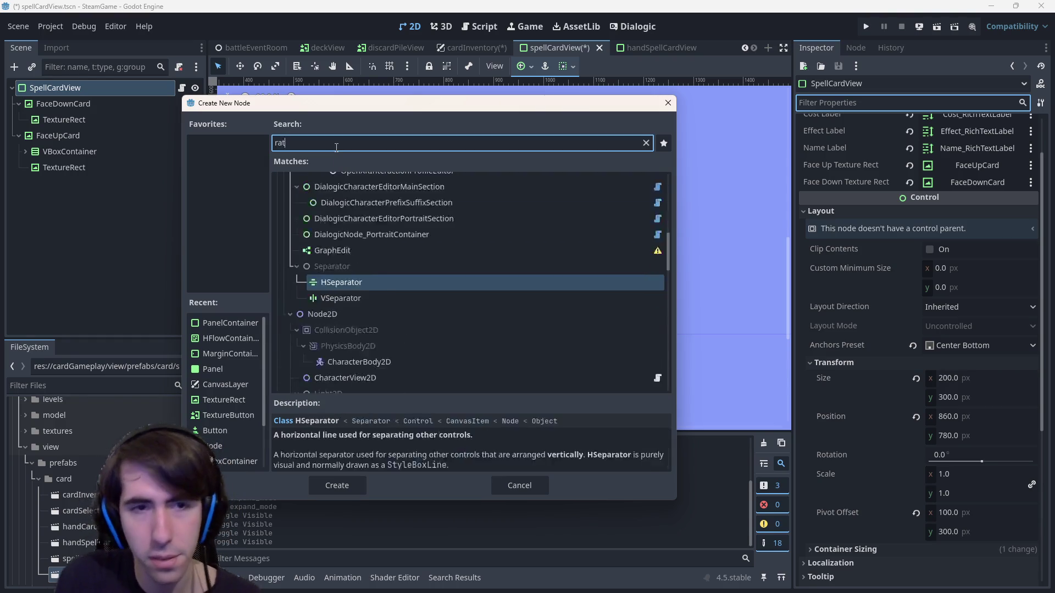
scroll(470, 290, "up", 8)
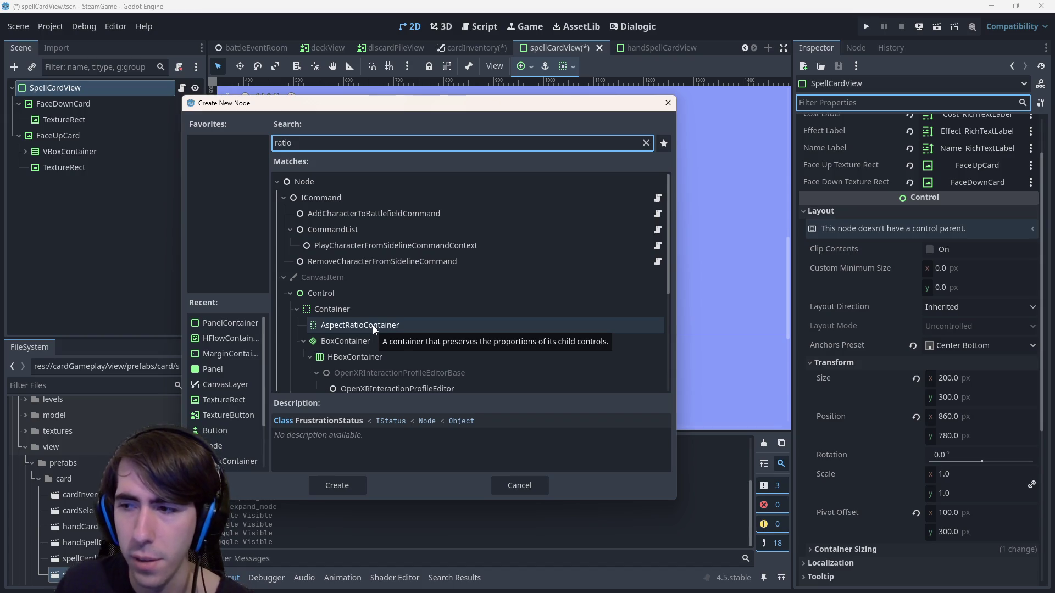
double_click(372, 325)
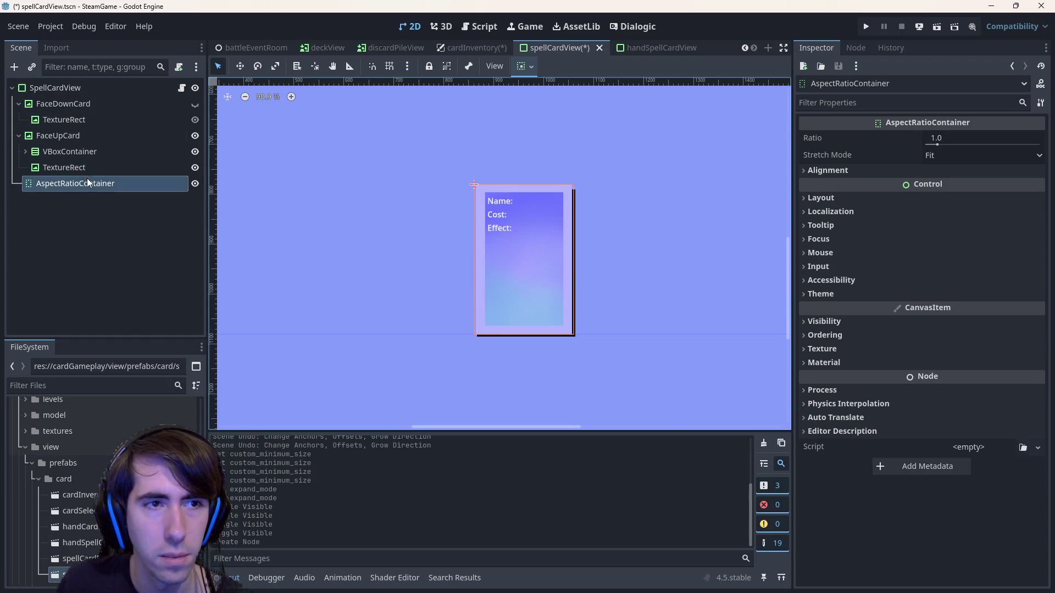
right_click(80, 182)
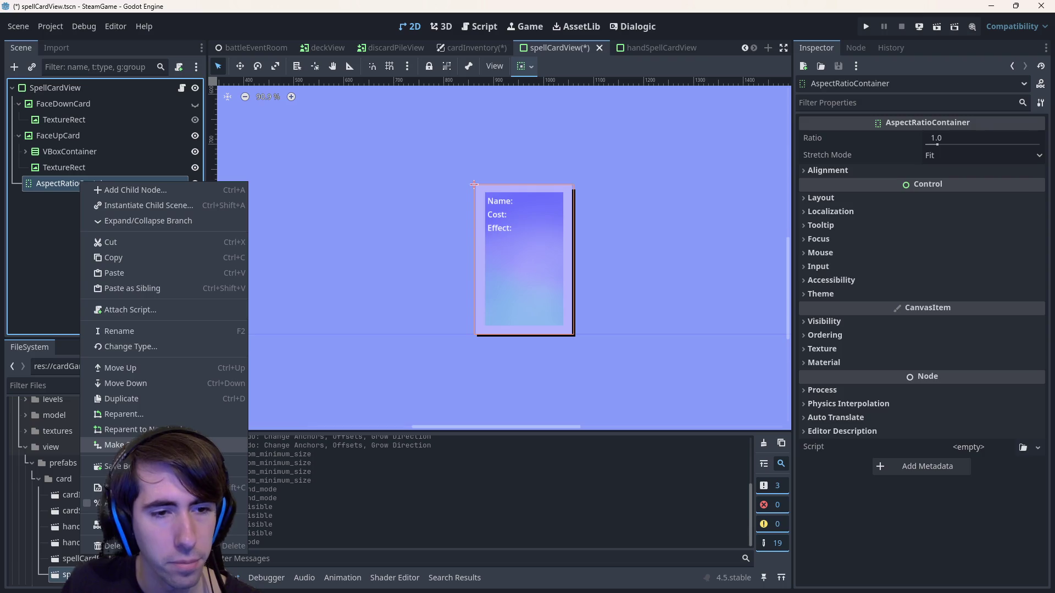
Make AspectRatioContainer the scene root, with SpellCardView as its child
left_click(114, 444)
left_click(85, 89)
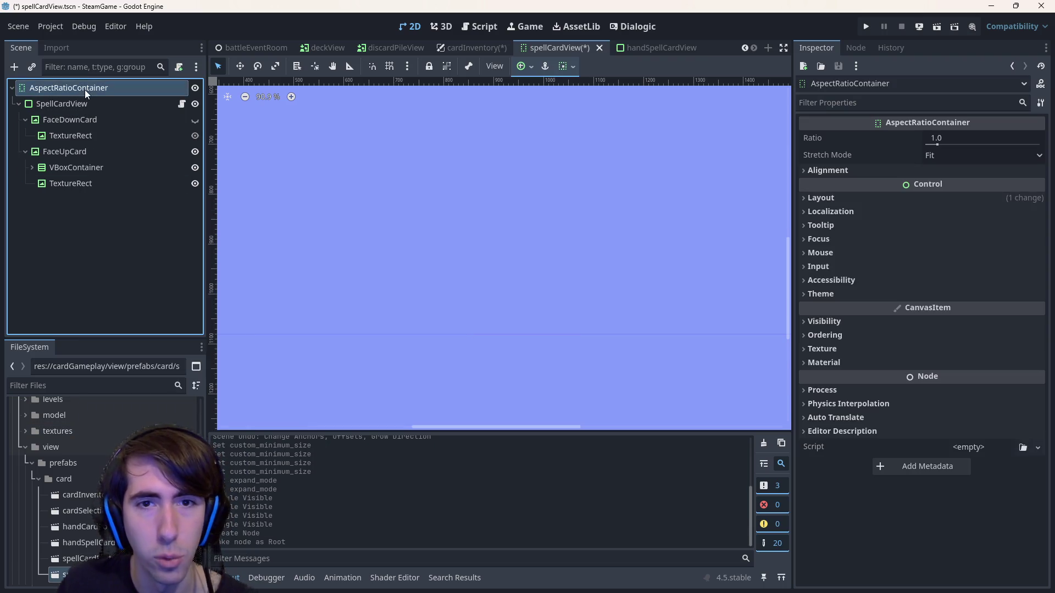
left_click(84, 104)
scroll(435, 344, "down", 8)
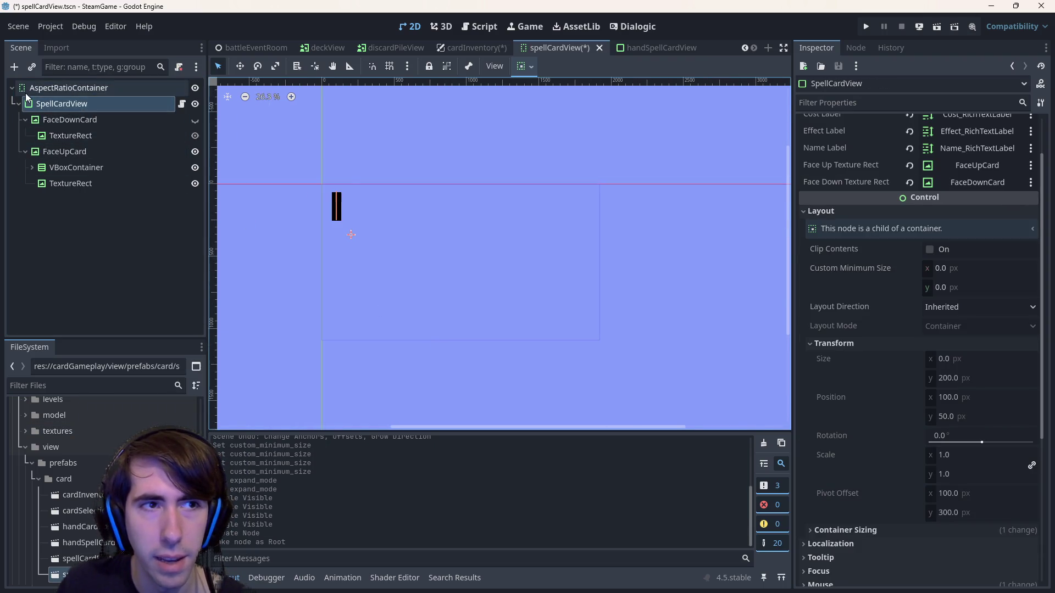
left_click(69, 88)
left_click(28, 105)
left_click(69, 88)
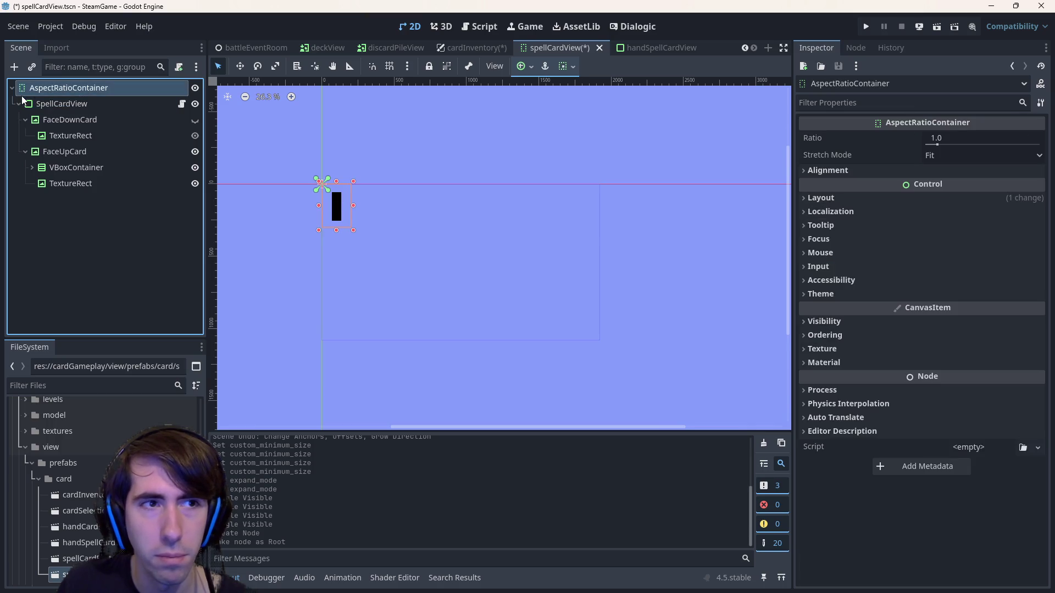
Anchor the AspectRatioContainer with the Center Bottom preset
left_click(524, 66)
left_click(551, 145)
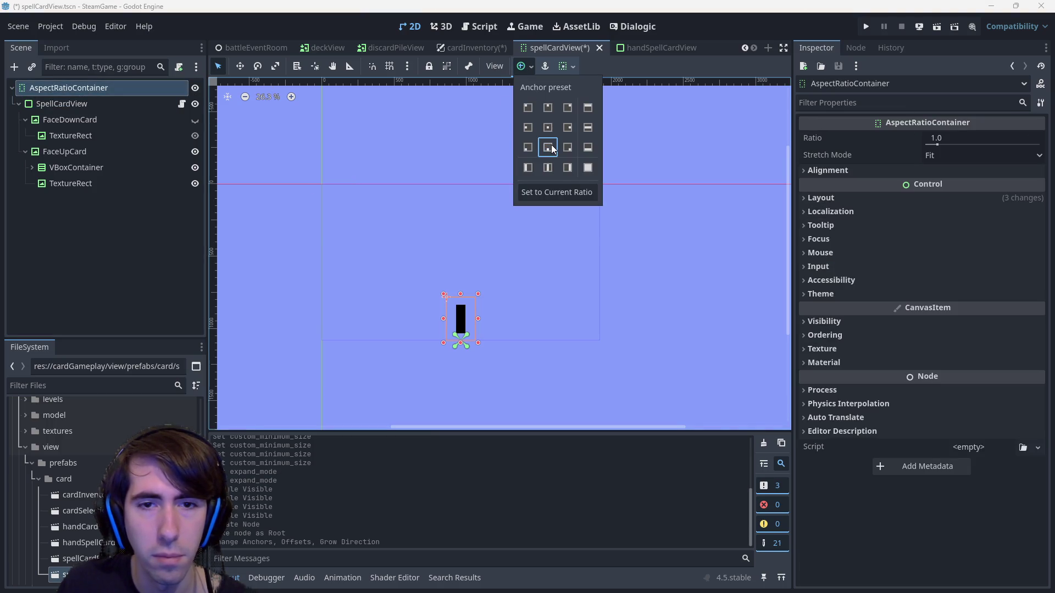
scroll(444, 311, "up", 6)
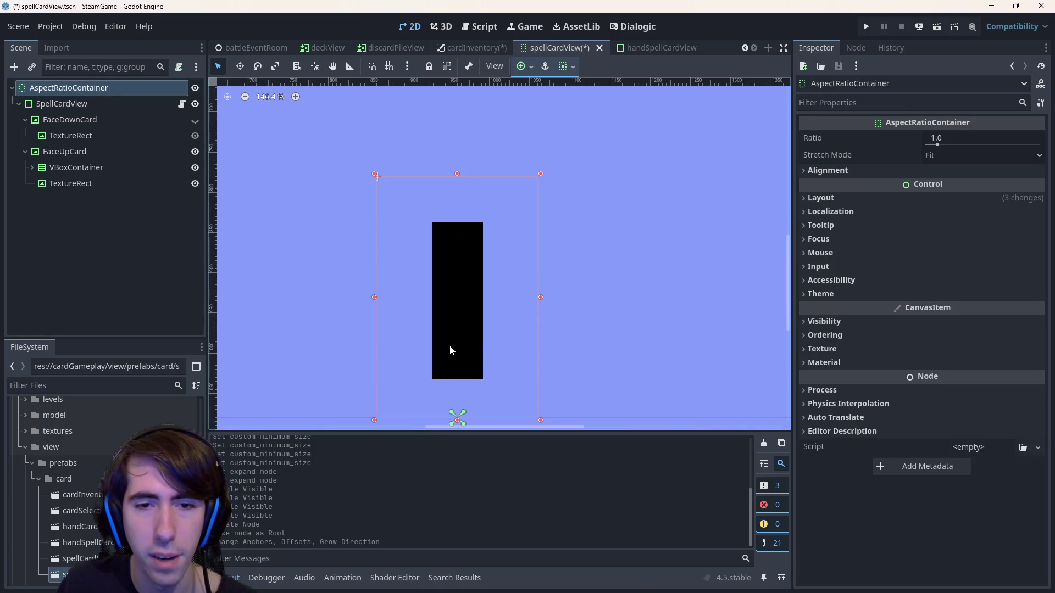
scroll(450, 345, "down", 2)
Set SpellCardView's container sizing to Fill both horizontally and vertically
left_click(62, 104)
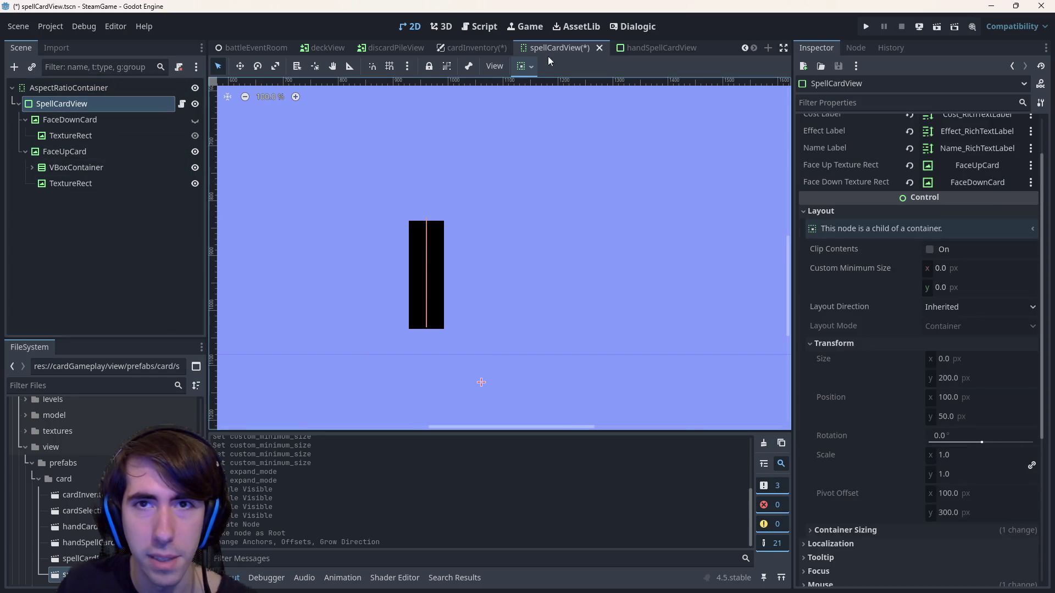
left_click(523, 66)
left_click(588, 168)
left_click(586, 168)
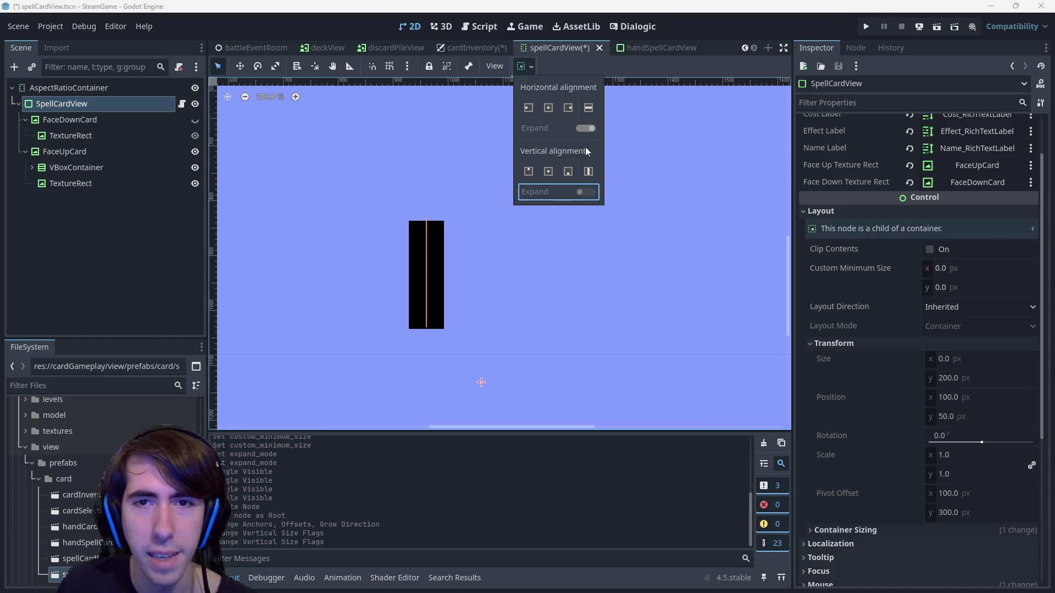
left_click(588, 109)
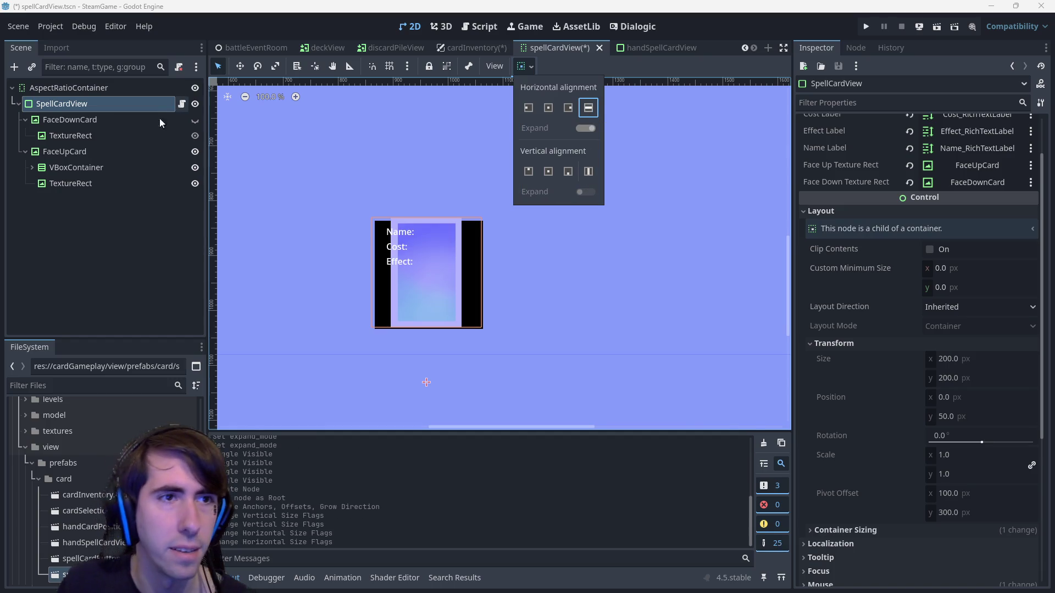
Inspect the FaceDownCard and FaceUpCard nodes, then reselect AspectRatioContainer
left_click(94, 121)
left_click(93, 120)
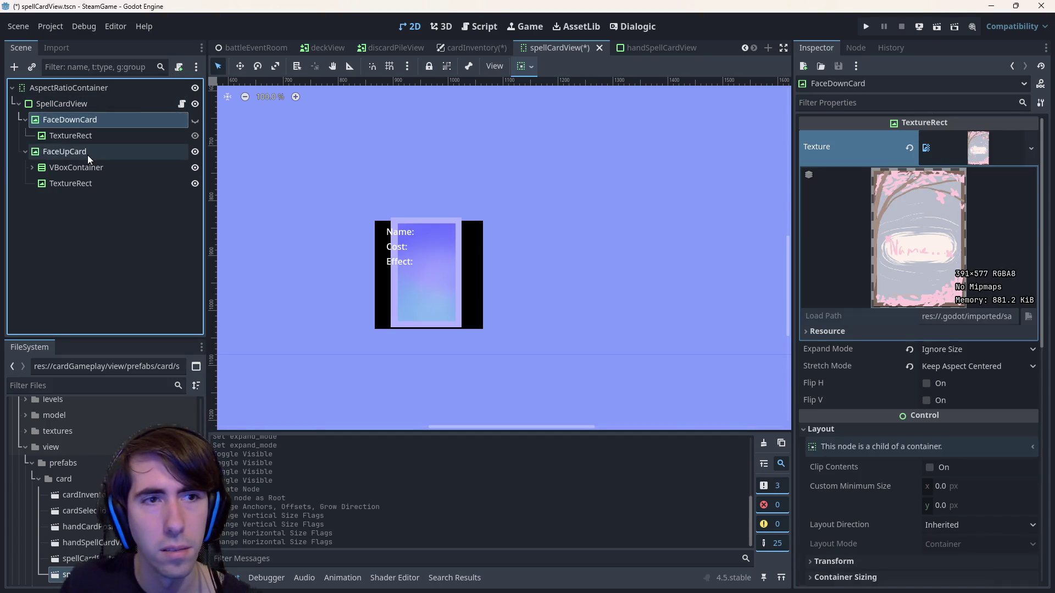
left_click(131, 154)
left_click(112, 104)
left_click(87, 89)
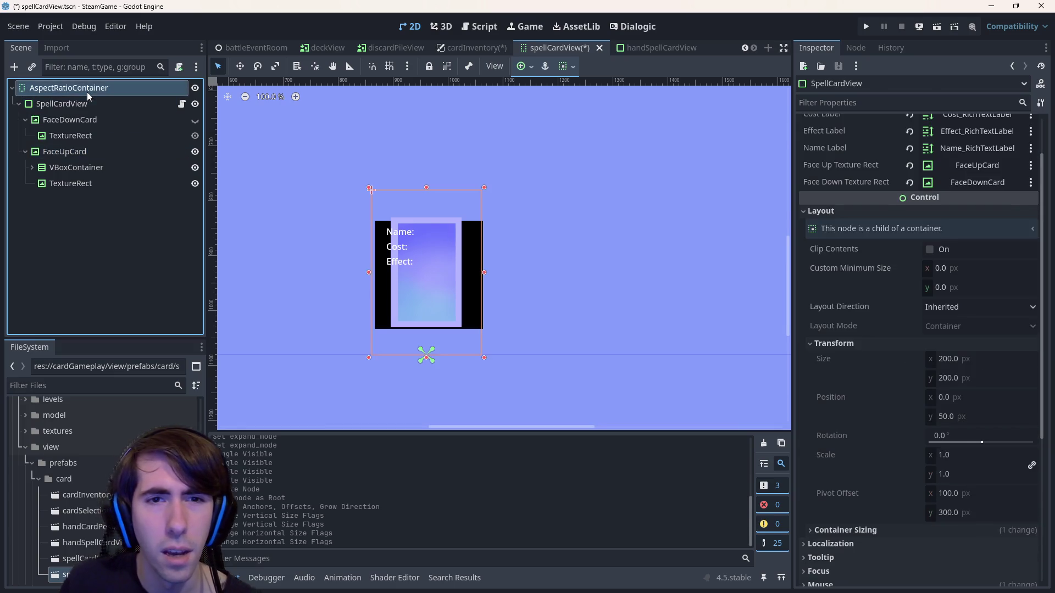
left_click(95, 104)
left_click(80, 90)
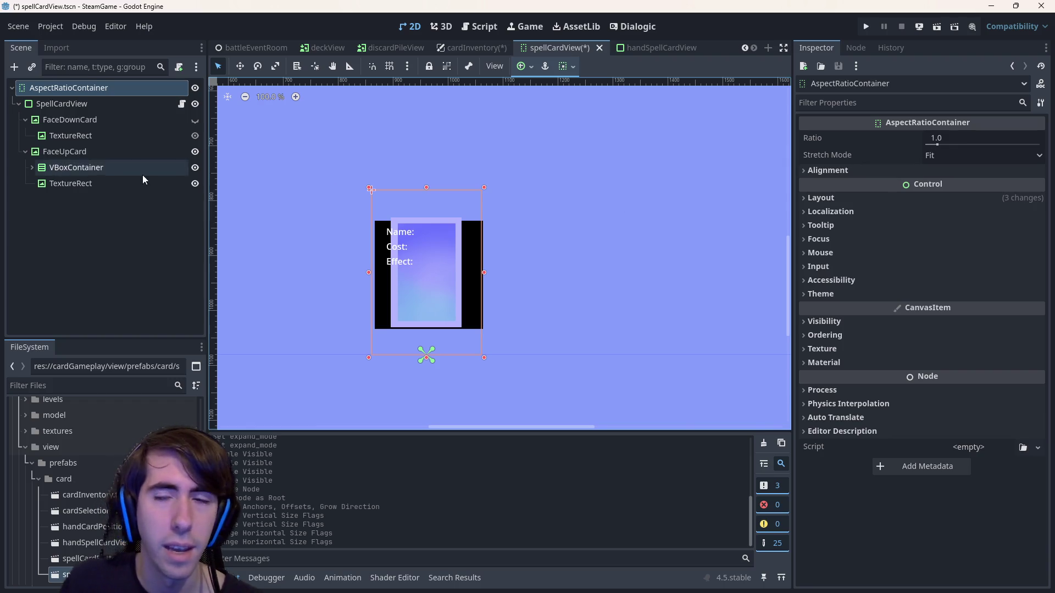
Try the Width/Height Controls and Cover stretch modes, settling on Fit
left_click(852, 170)
left_click(853, 171)
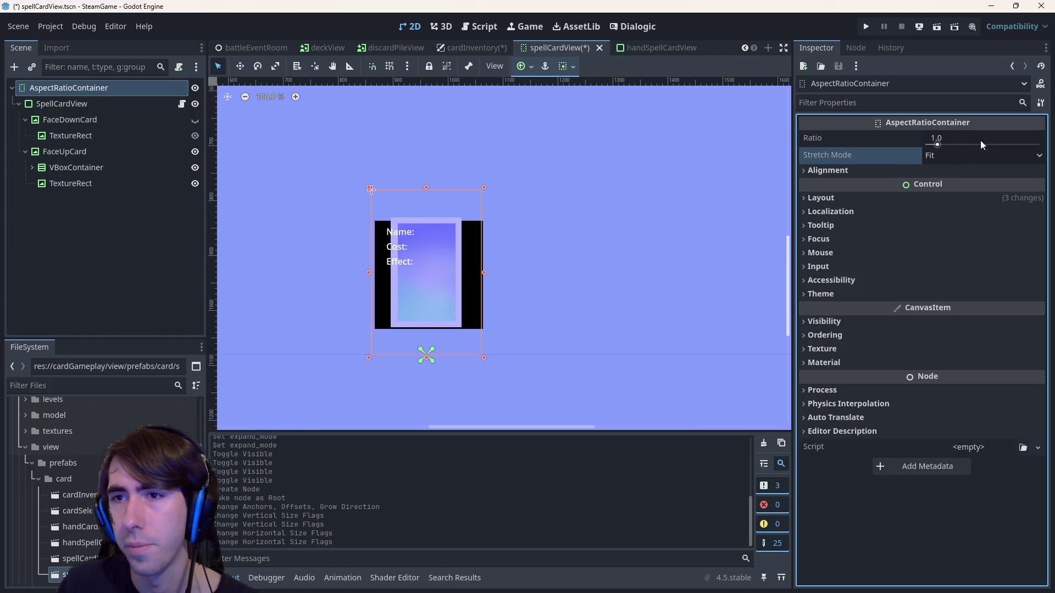
left_click(970, 157)
left_click(974, 173)
left_click(970, 156)
left_click(976, 188)
left_click(974, 159)
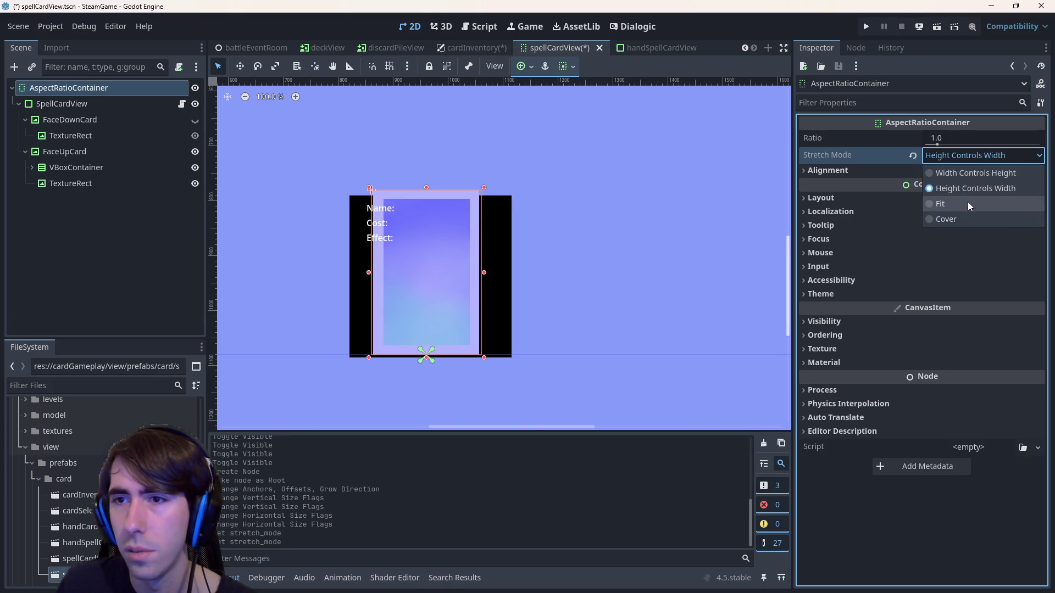
left_click(968, 203)
left_click(956, 157)
left_click(964, 219)
left_click(964, 154)
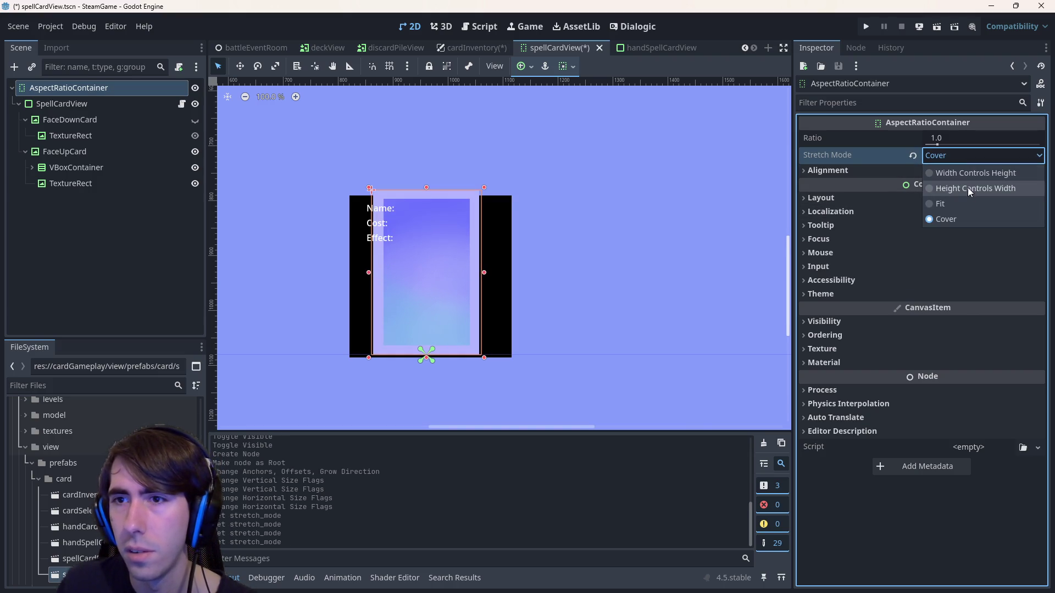
left_click(974, 204)
left_click(962, 144)
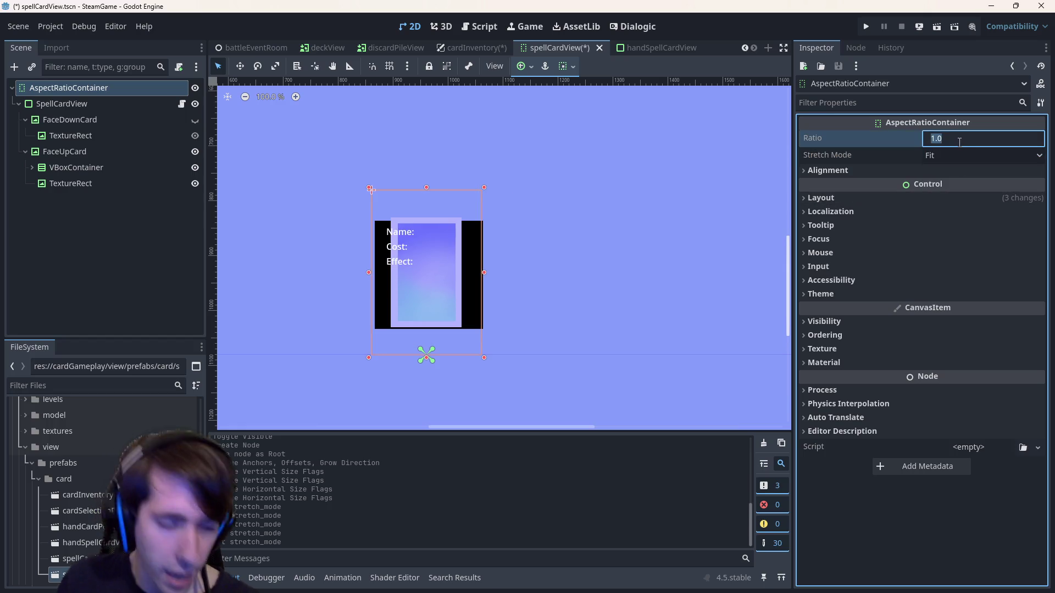
Try ratios 200/300 and 1.5, then set the container Ratio to 0.6667
type("300/")
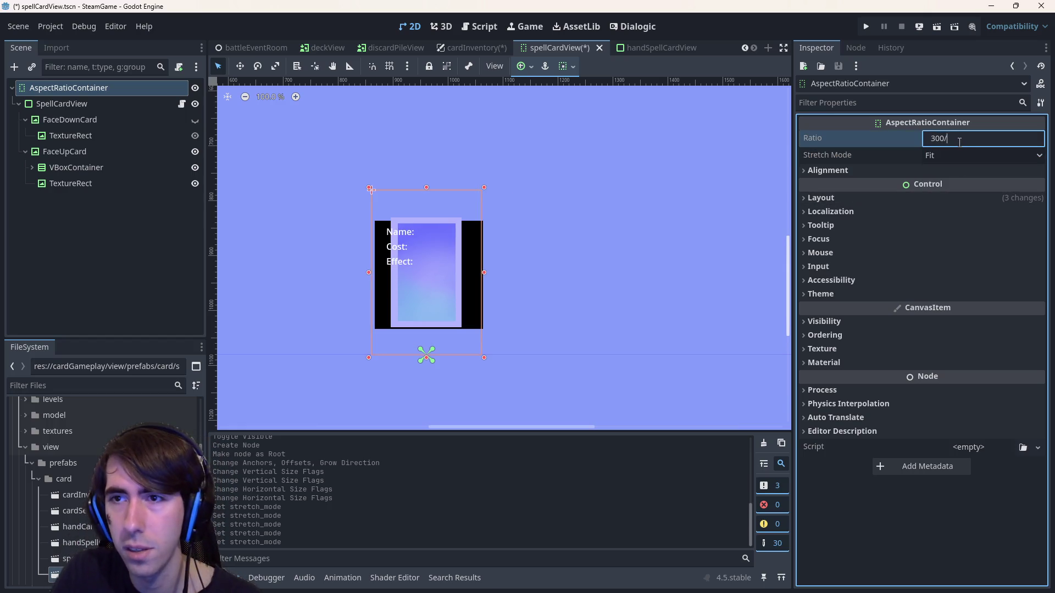
key("Return")
left_click(960, 142)
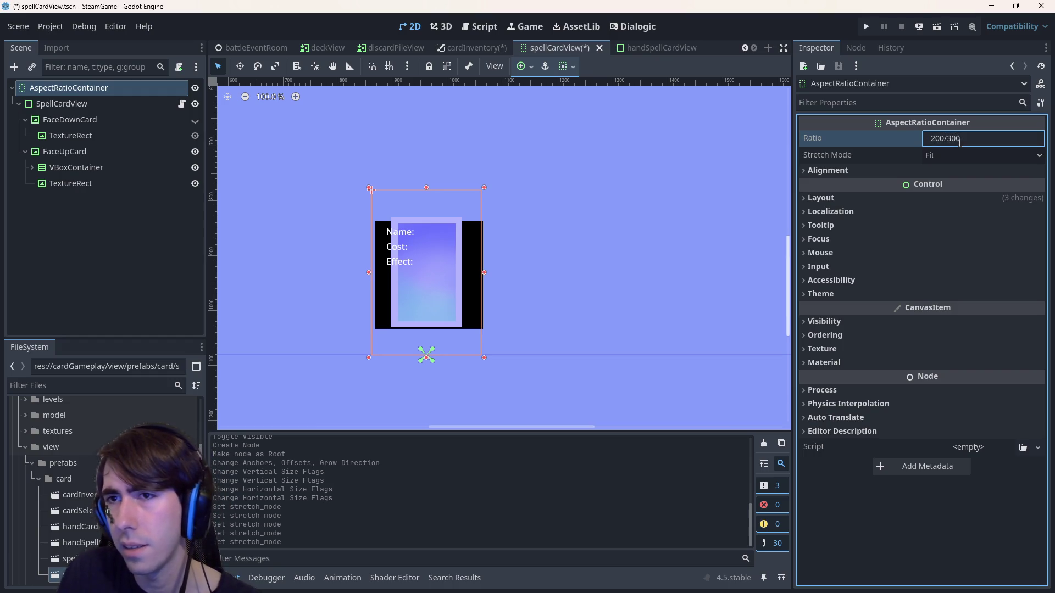
key("Return")
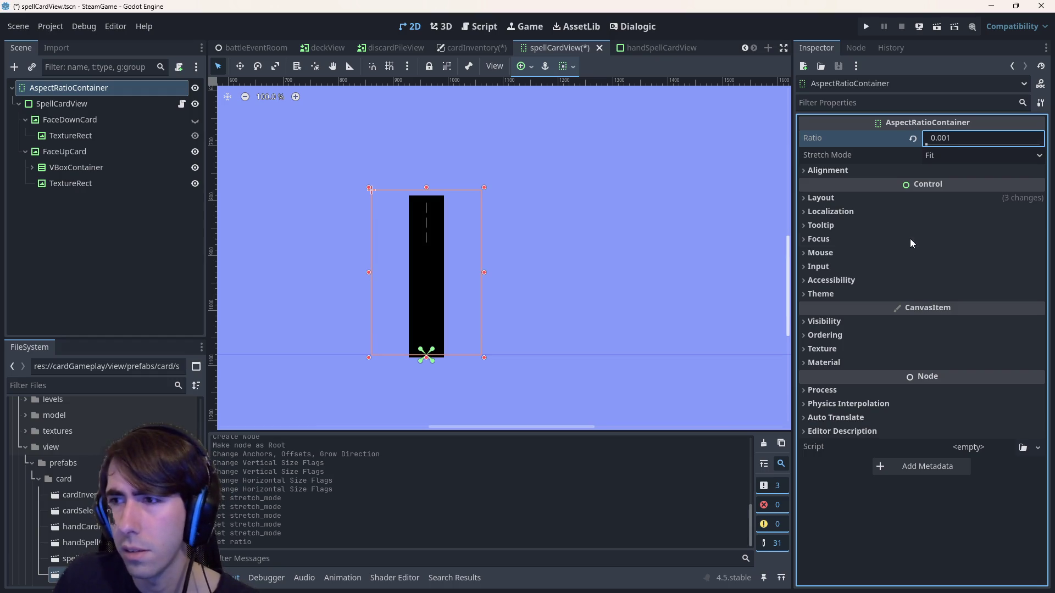
left_click(955, 143)
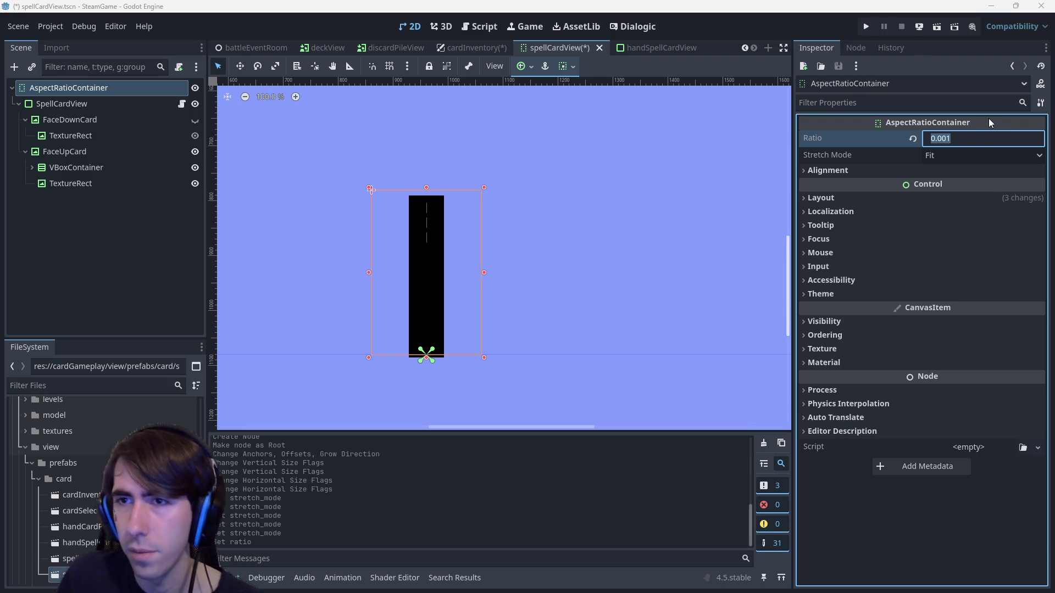
type("1.5")
key("Return")
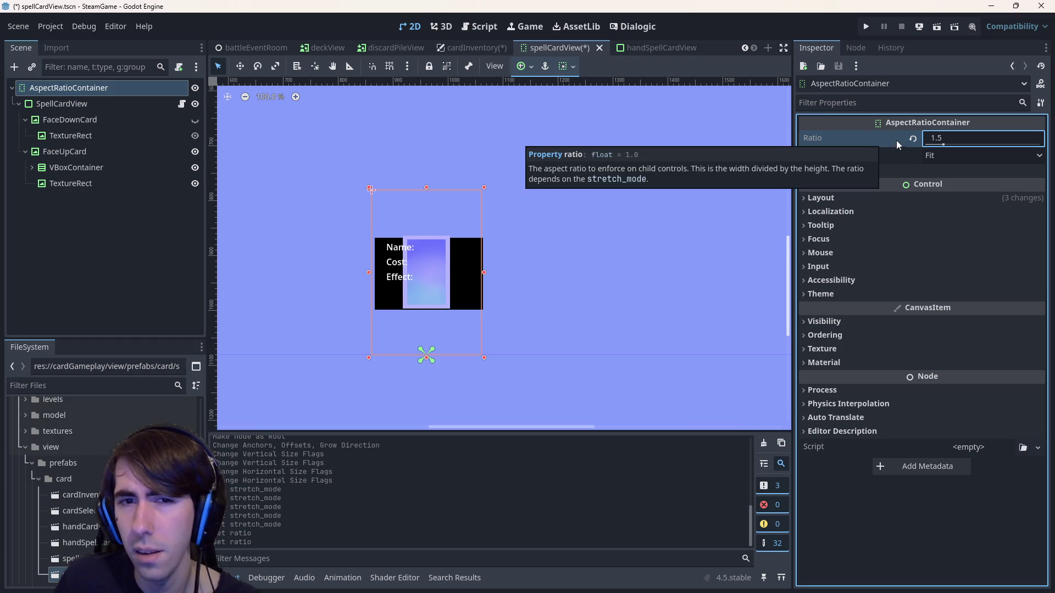
left_click(970, 139)
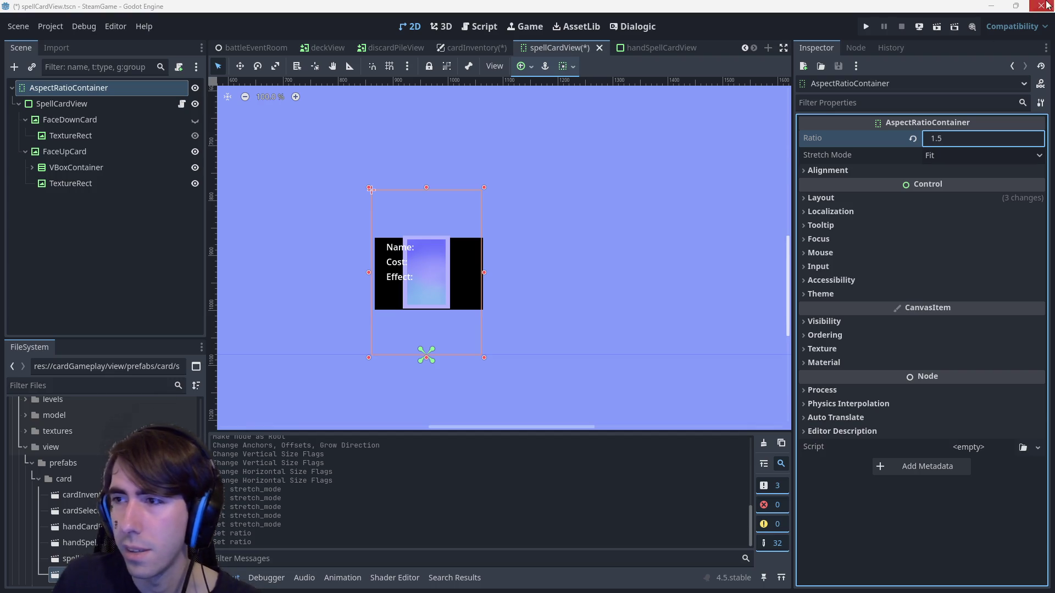
type("0.6667")
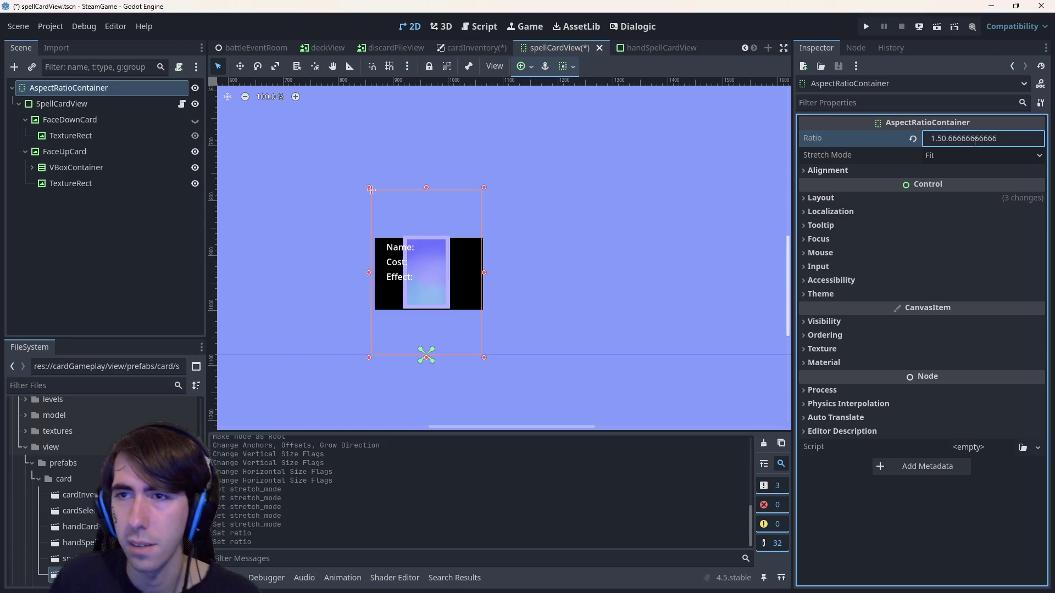
key("Return")
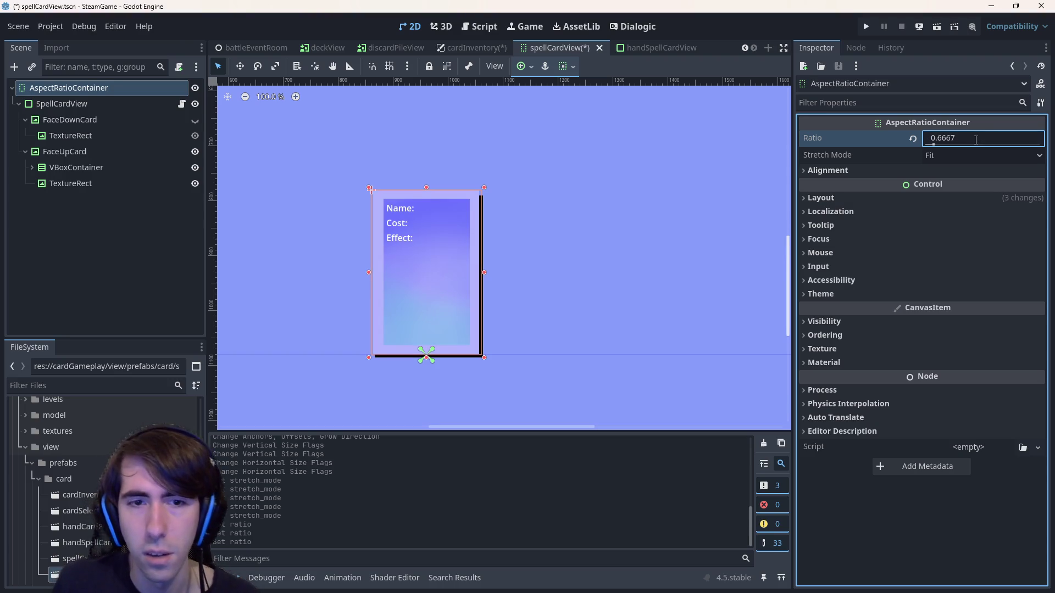
Save the spellCardView scene and select the SpellCardView node
scroll(549, 266, "up", 2)
key("ctrl+s")
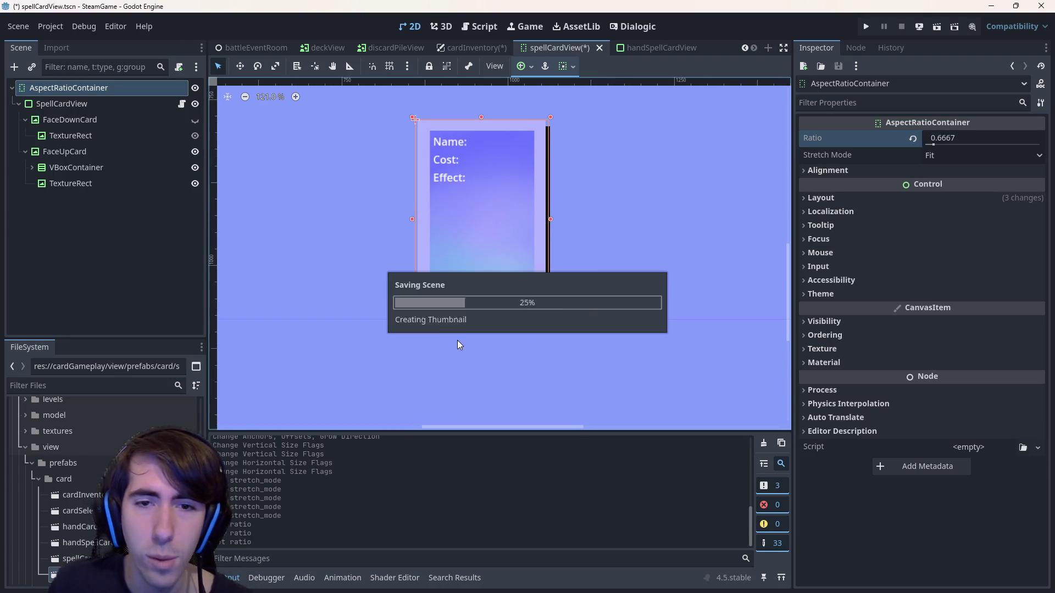
left_click_drag(437, 324, 520, 348)
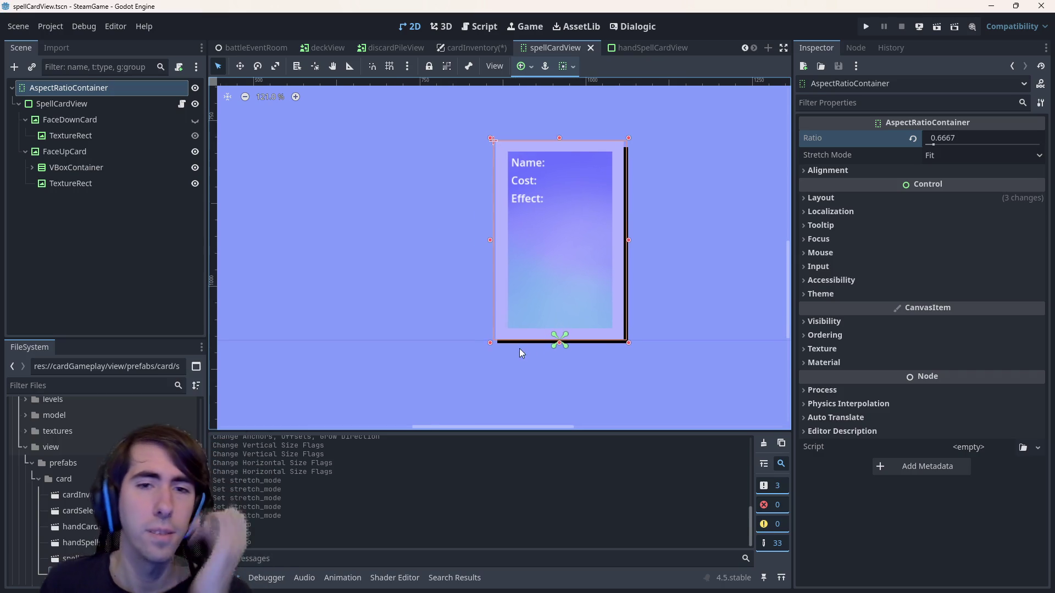
left_click(476, 369)
left_click(101, 106)
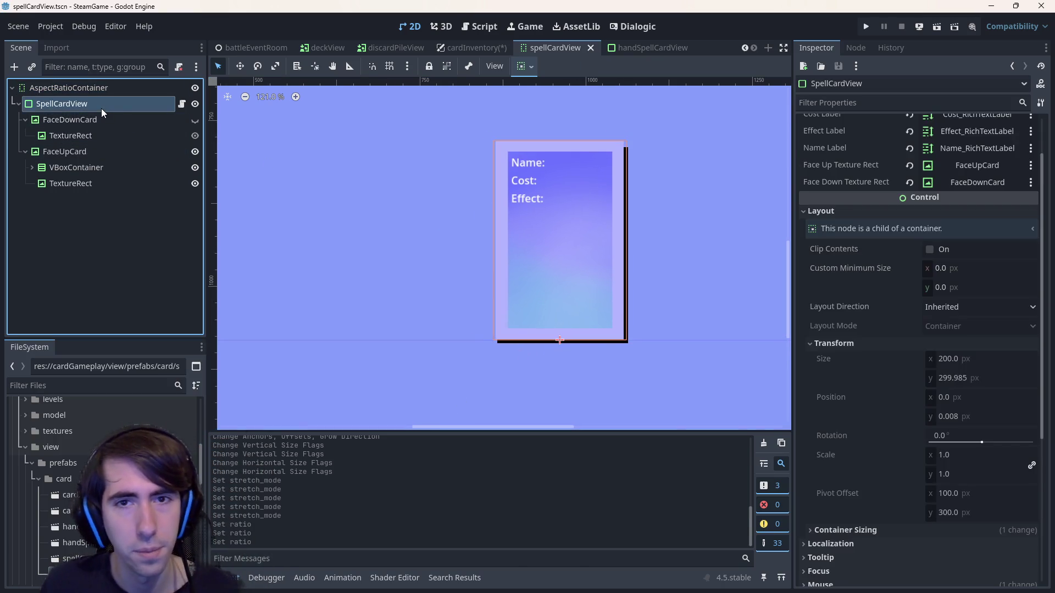
Save cardInventory, zoom in on its portrait card, then return to spellCardView
left_click(466, 51)
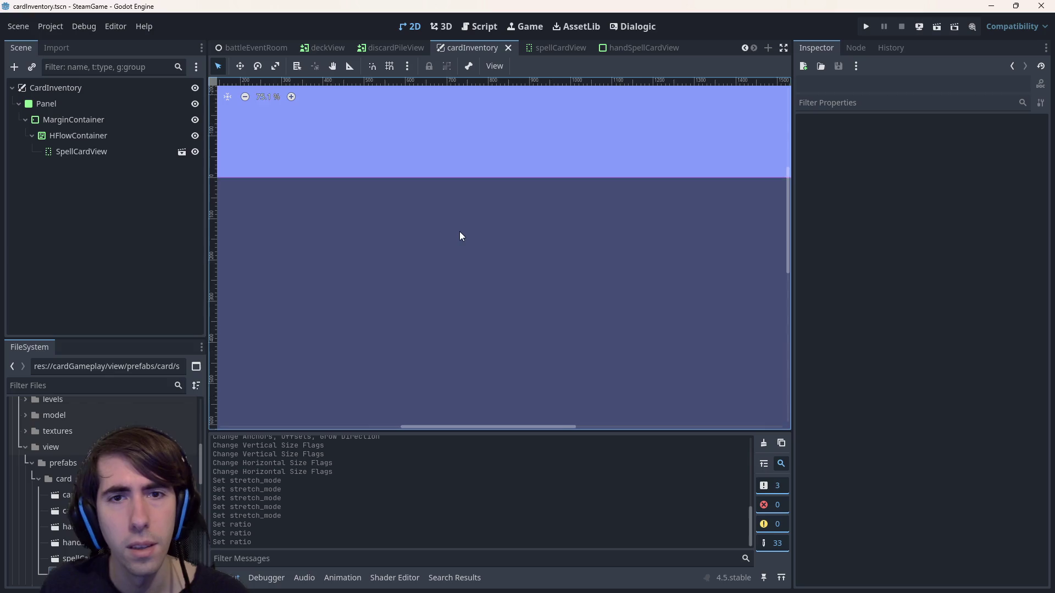
key("ctrl+s")
scroll(437, 253, "up", 10)
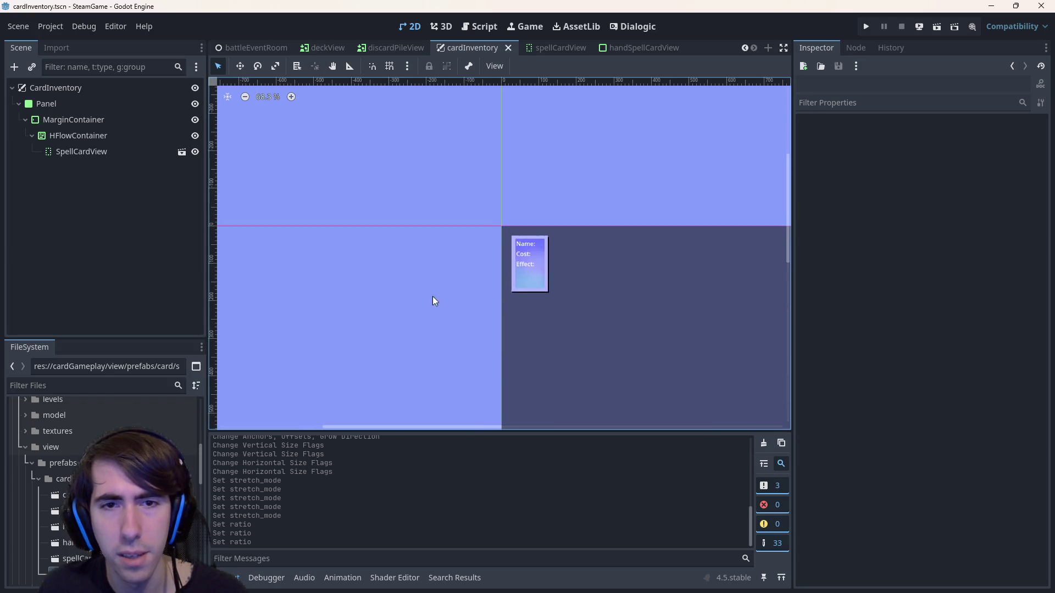
scroll(619, 241, "up", 1)
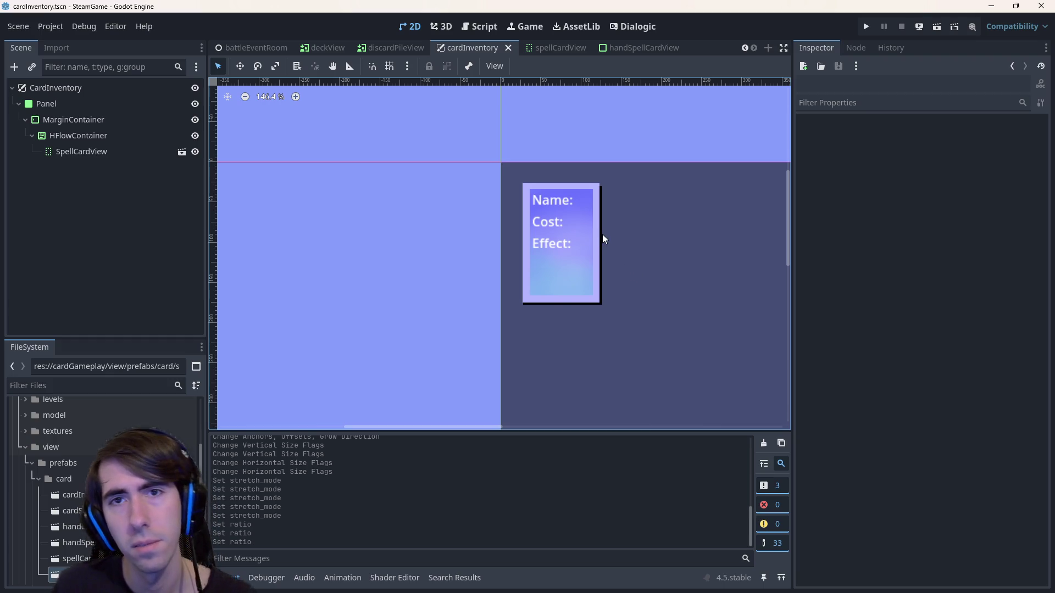
left_click(570, 49)
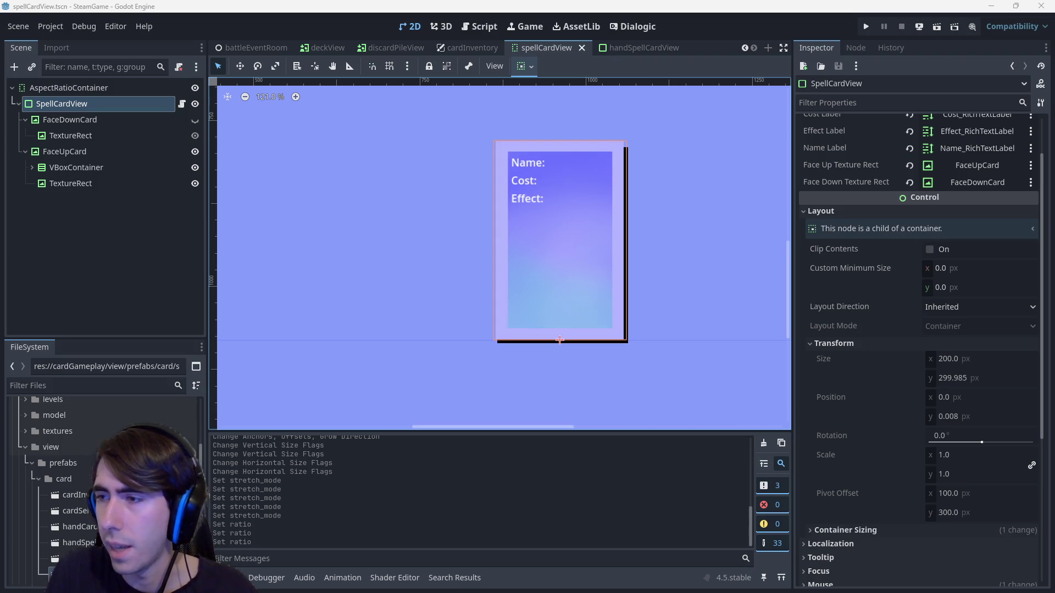
key("alt+Tab")
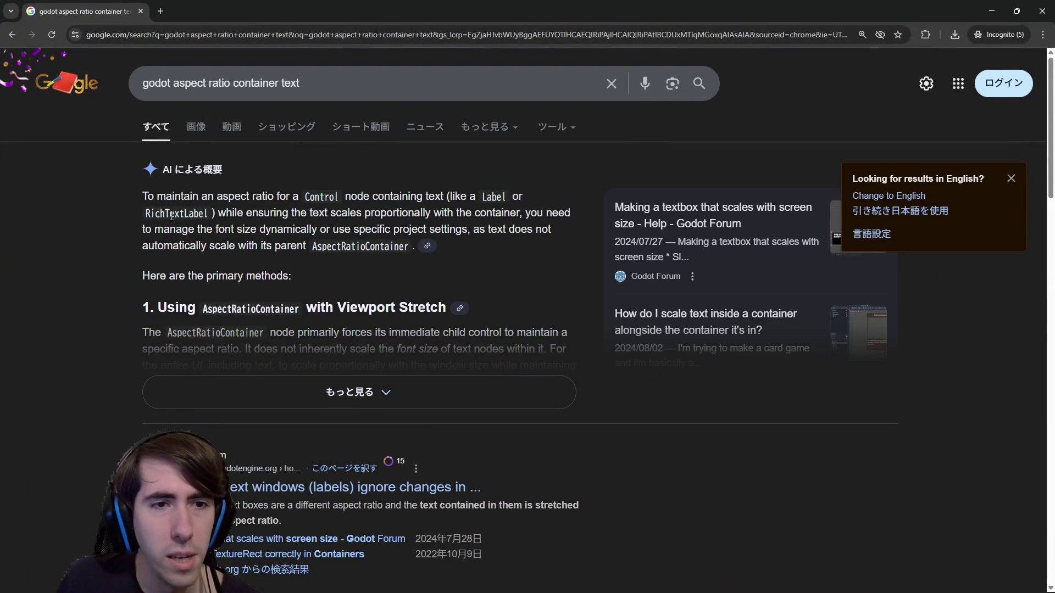
Open the Godot Forum result and the r/godot font-size thread in background tabs
left_click_drag(198, 230, 456, 213)
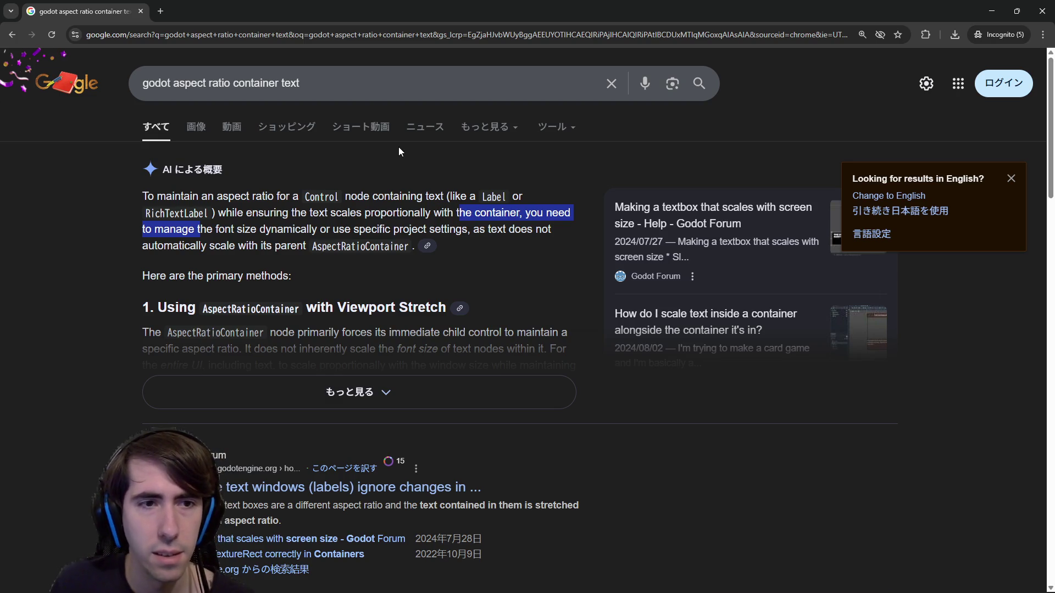
scroll(449, 244, "down", 2)
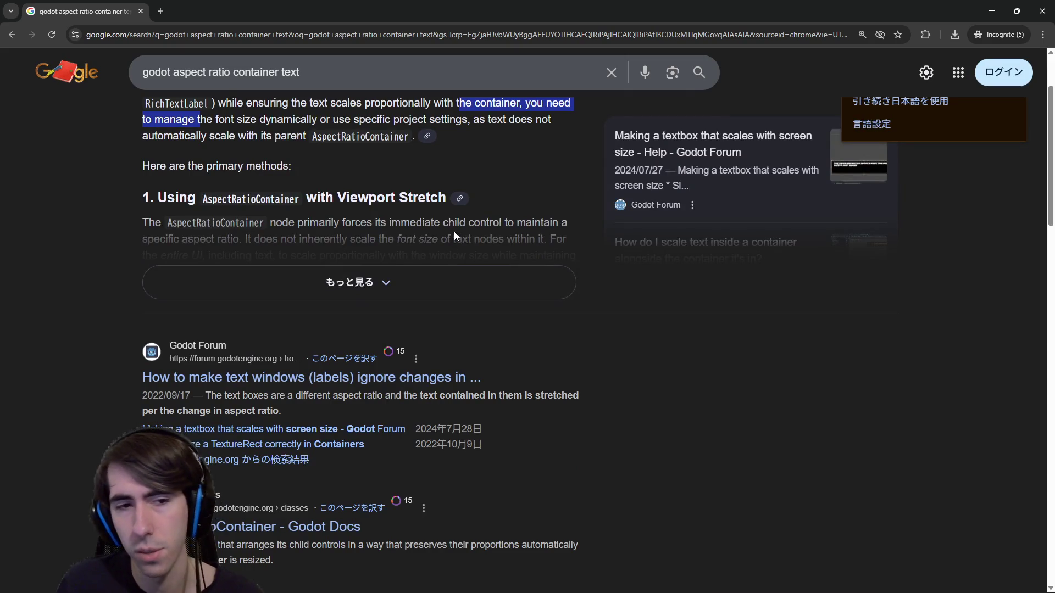
middle_click(290, 367)
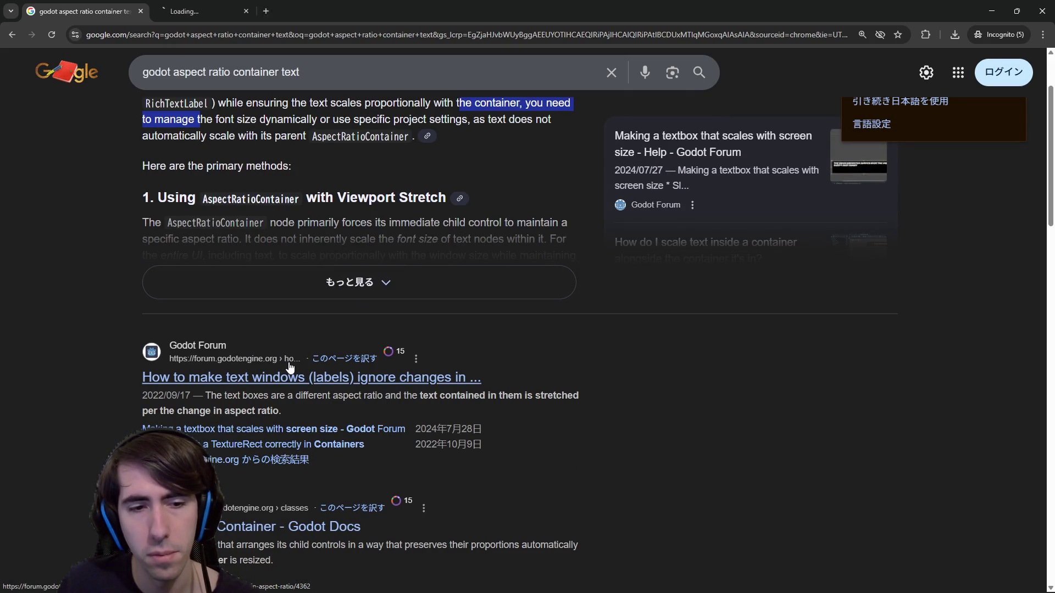
scroll(333, 312, "down", 4)
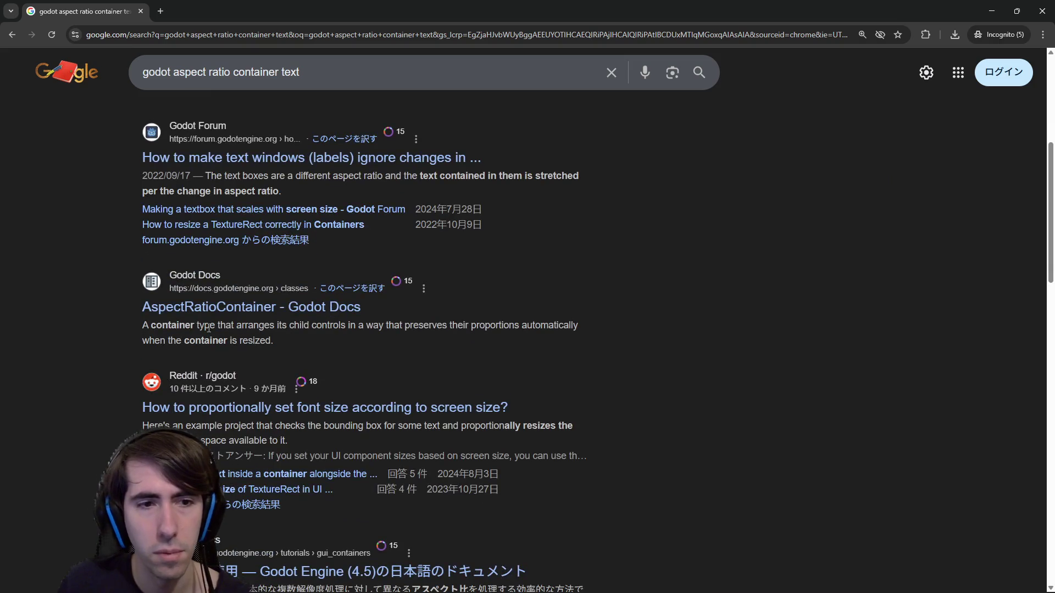
middle_click(266, 408)
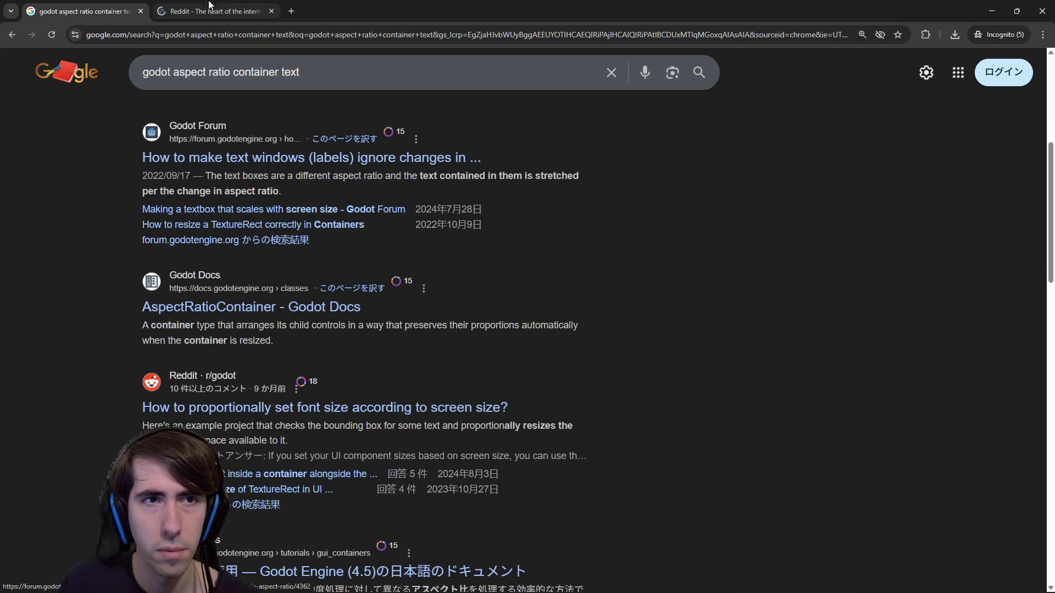
Read the Reddit comments about container-based layouting and needing many containers
left_click(204, 11)
scroll(295, 313, "down", 7)
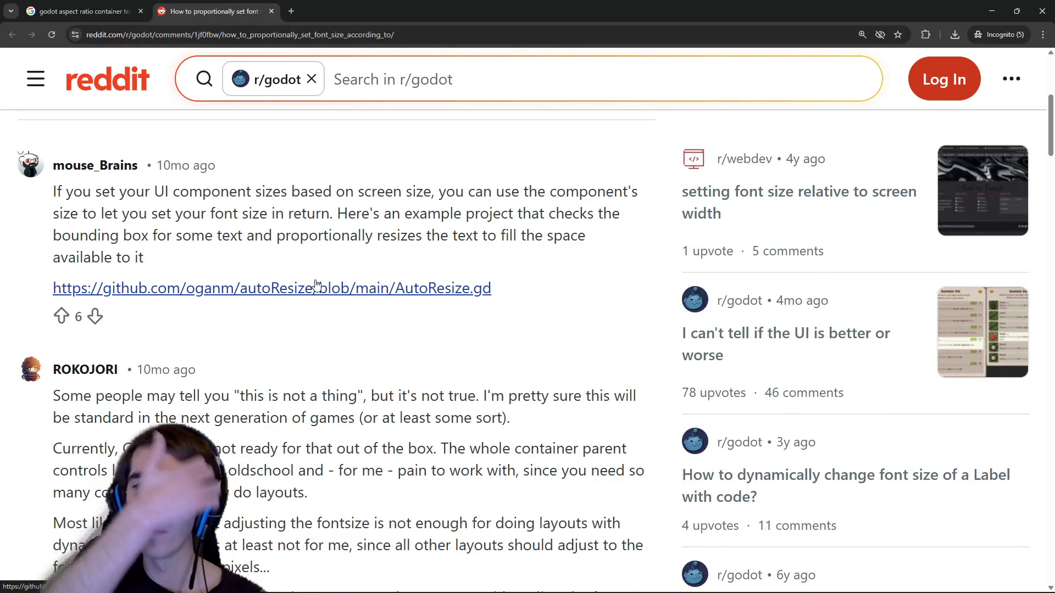
scroll(317, 284, "down", 2)
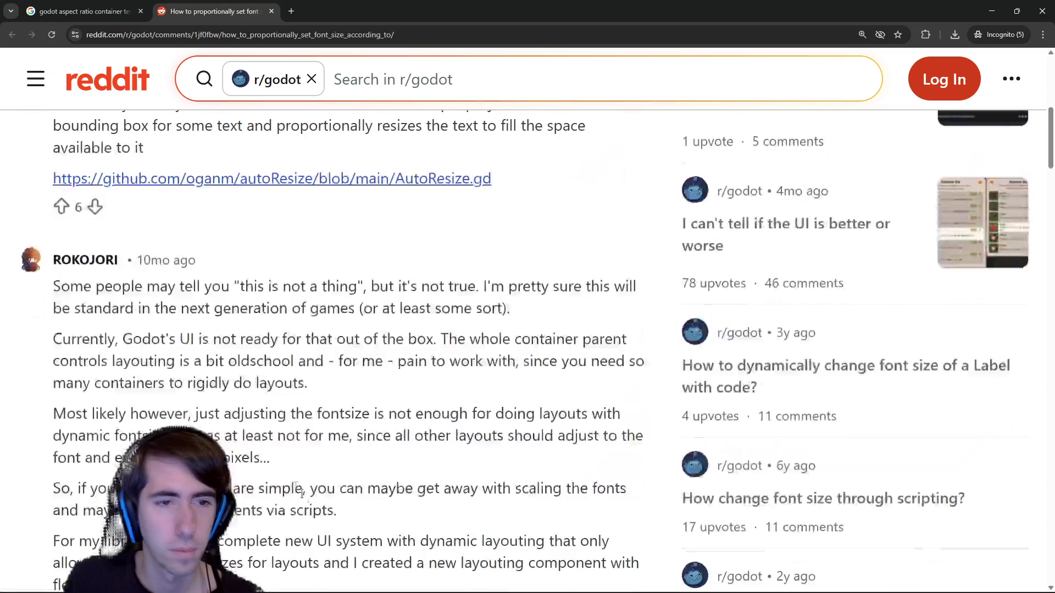
mouse_move(345, 257)
left_mouse_down()
mouse_move(431, 283)
mouse_move(442, 306)
left_mouse_up()
left_click(433, 299)
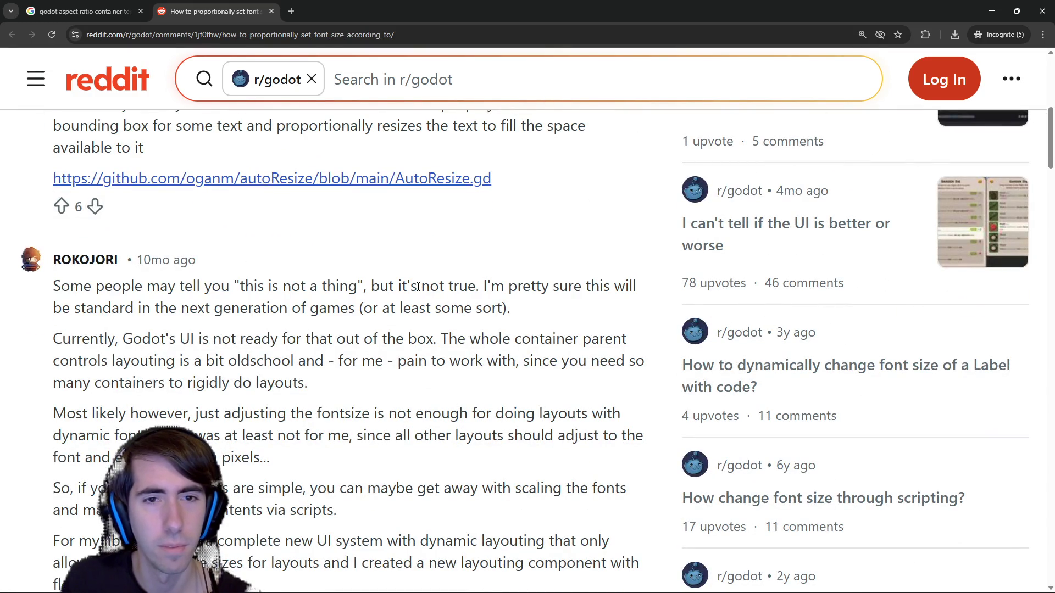
mouse_move(237, 338)
left_mouse_down()
mouse_move(410, 341)
mouse_move(485, 368)
left_mouse_up()
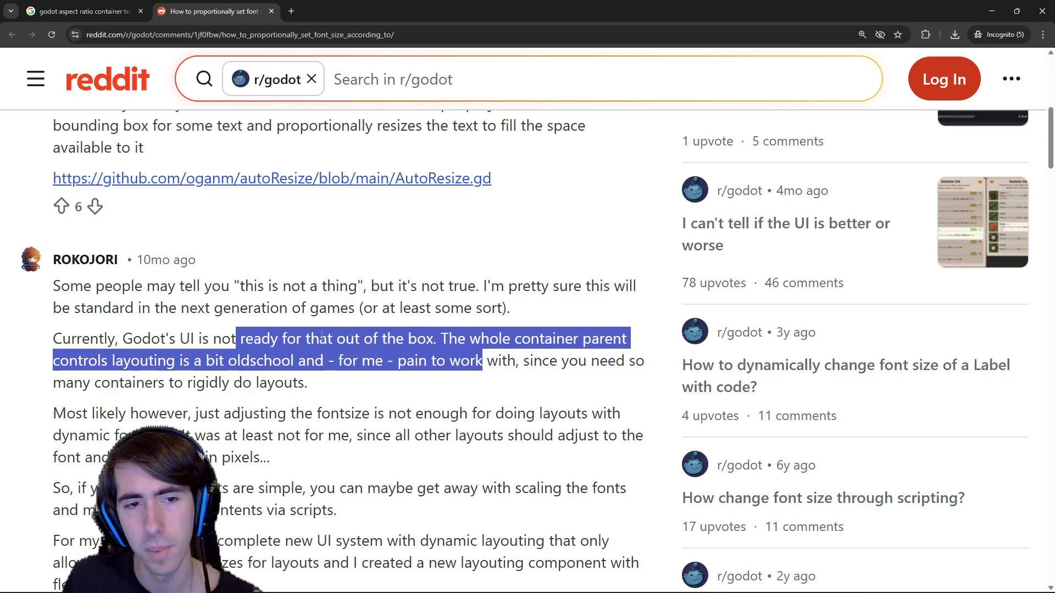
left_click_drag(229, 361, 320, 363)
left_click(381, 358)
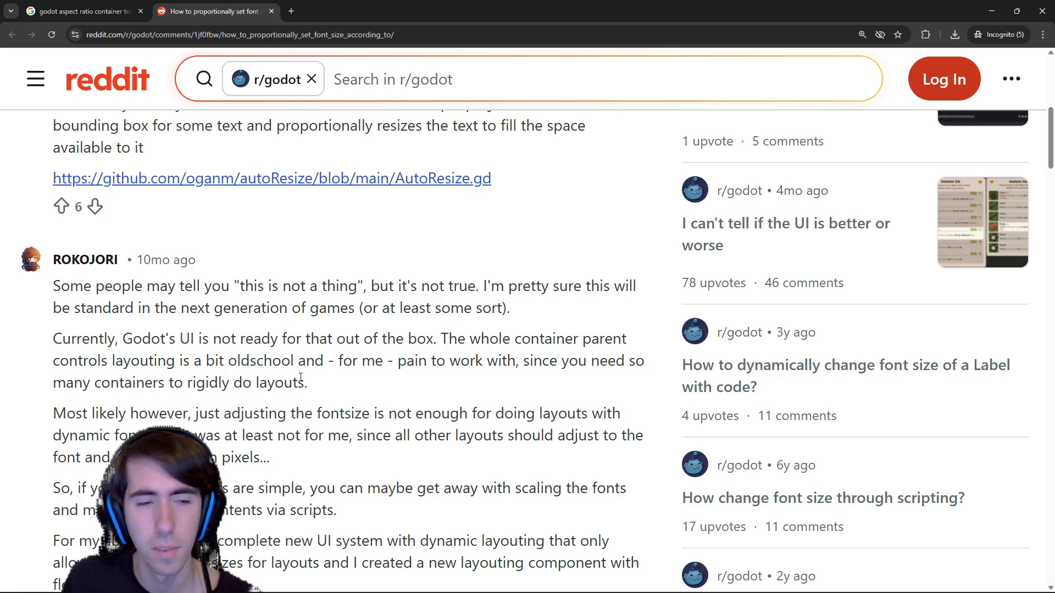
left_click_drag(309, 382, 284, 357)
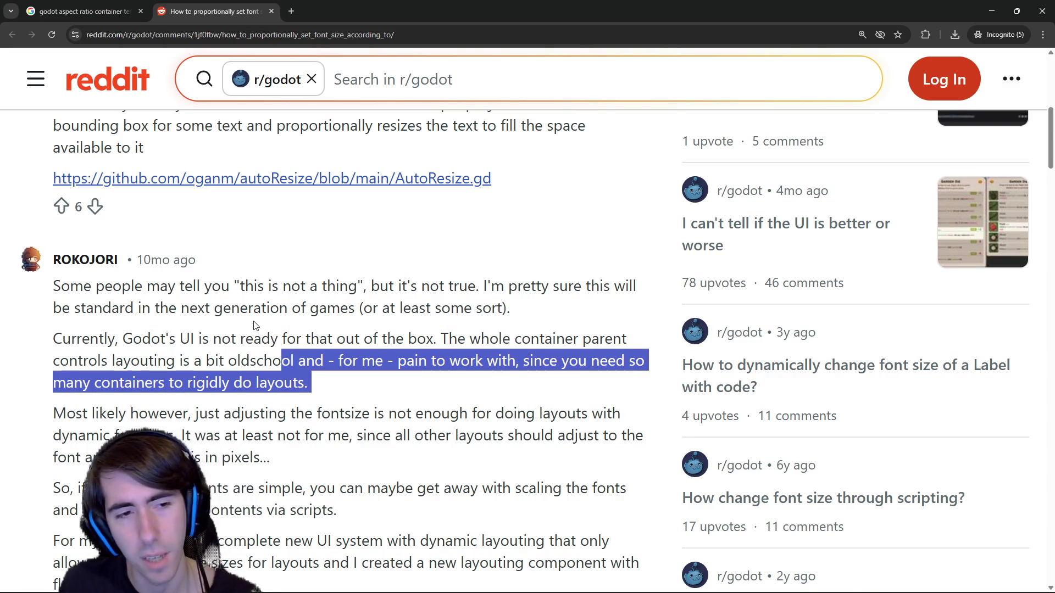
left_click(229, 353)
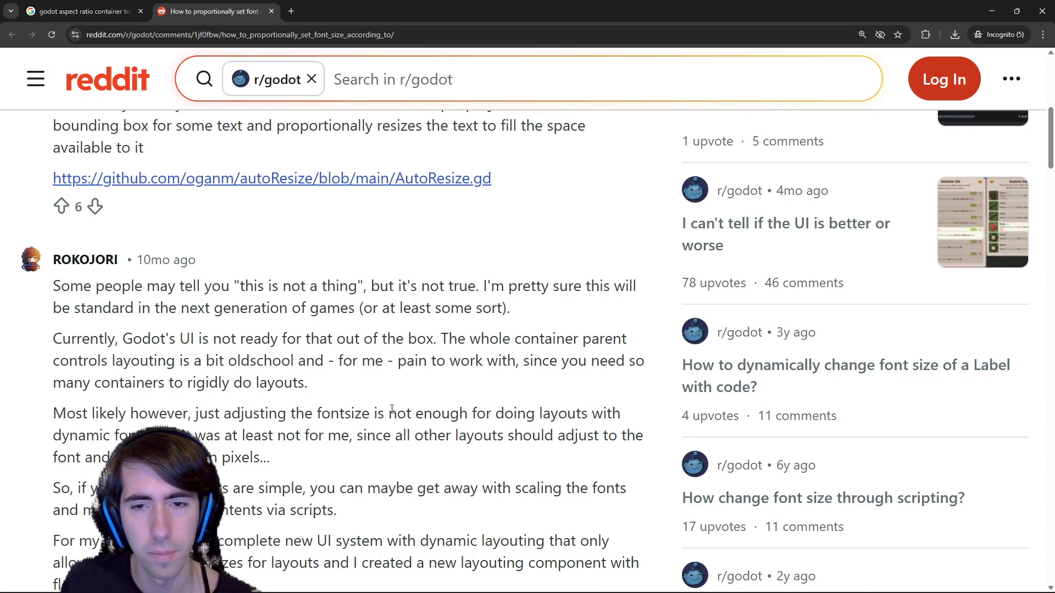
Read further replies, including advice on scaling fonts via scripts
scroll(358, 407, "down", 2)
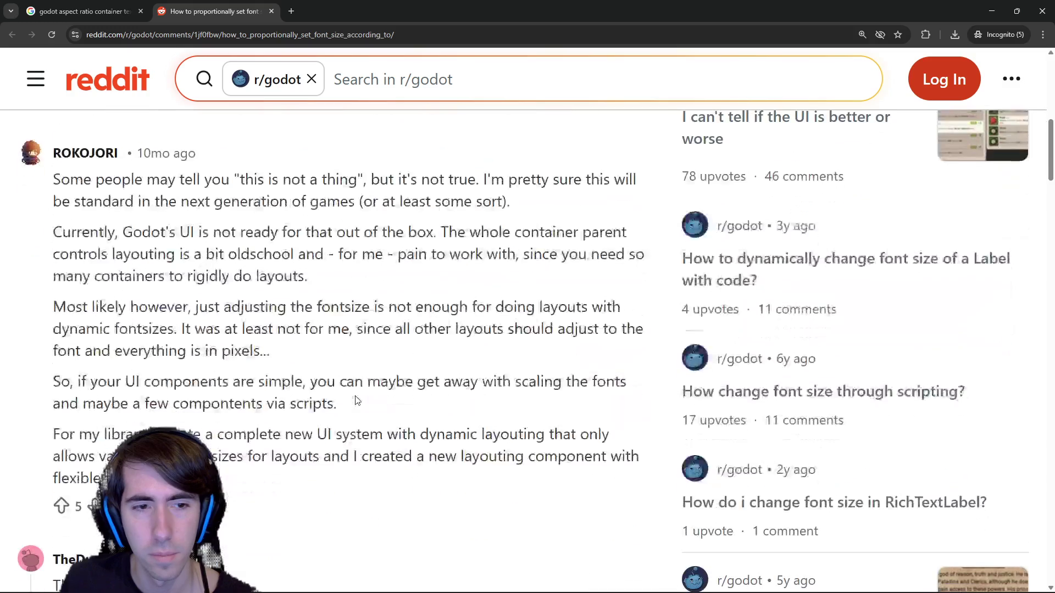
left_click_drag(278, 303, 346, 380)
left_click(344, 377)
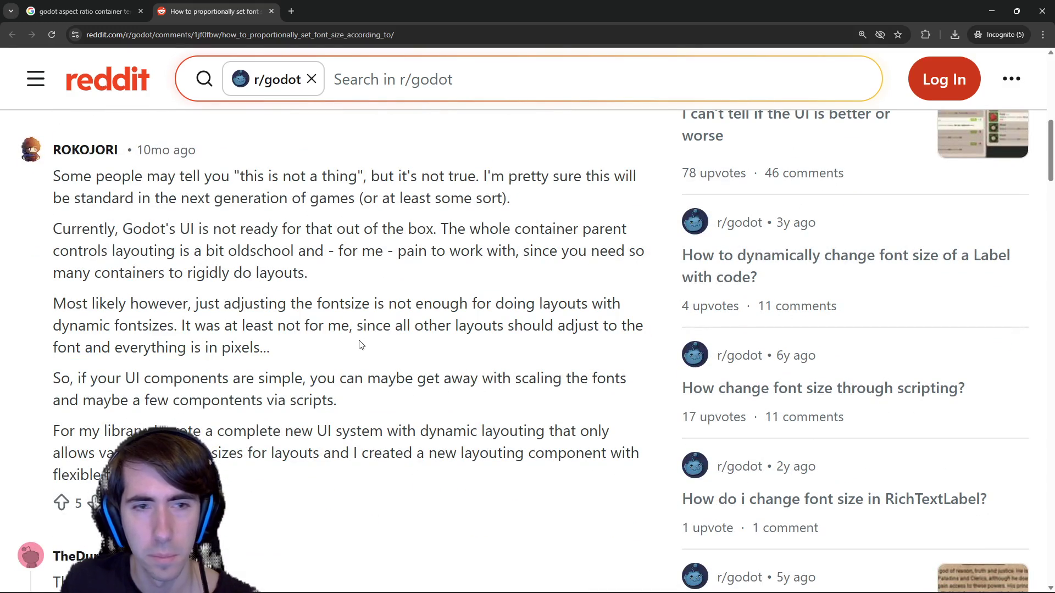
left_click_drag(144, 380, 301, 400)
left_click(314, 391)
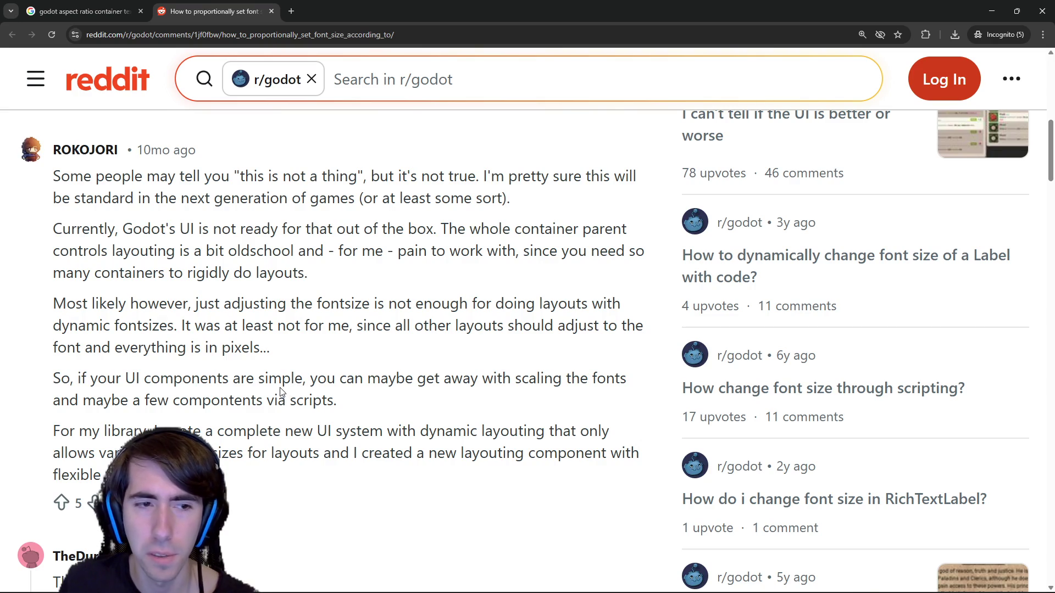
scroll(275, 386, "down", 2)
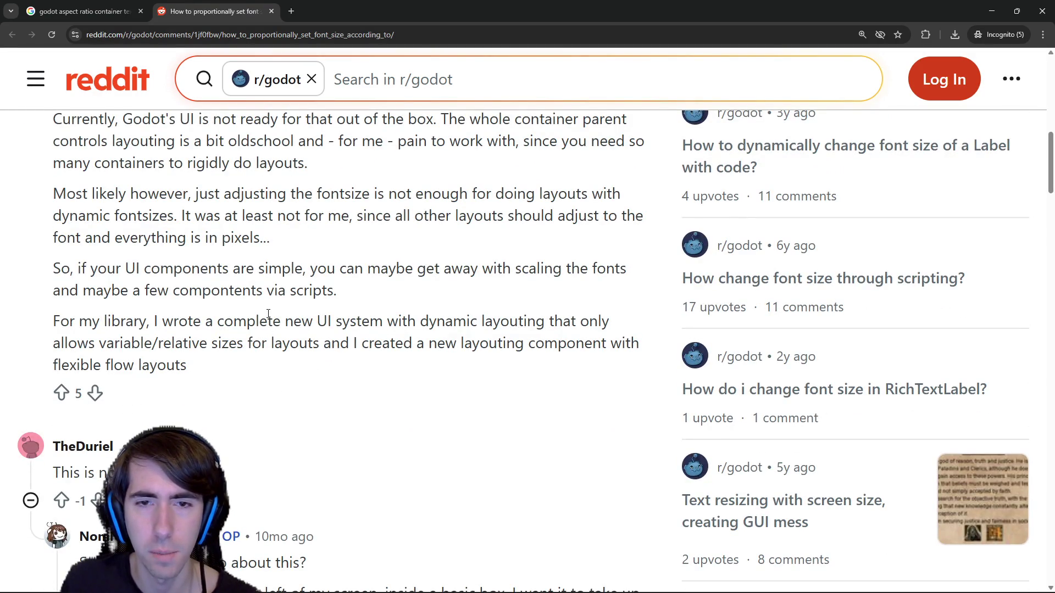
scroll(265, 314, "down", 4)
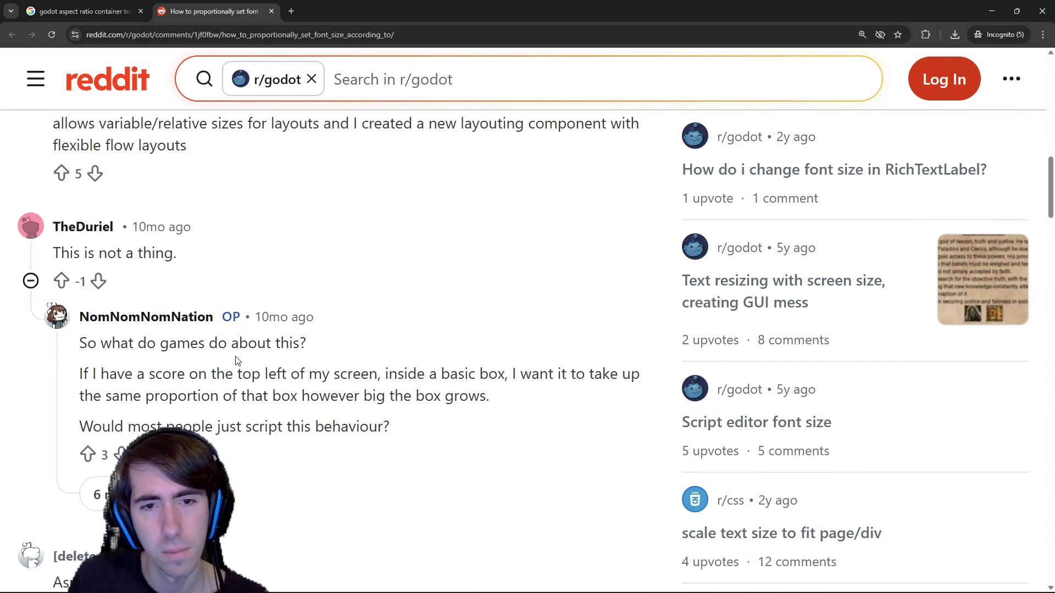
scroll(181, 396, "down", 1)
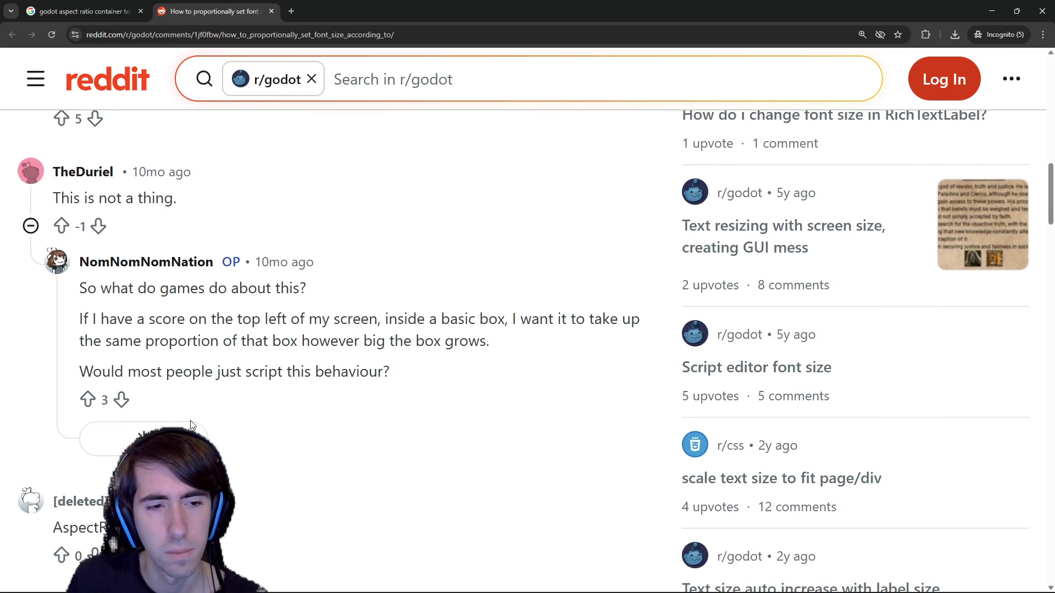
scroll(192, 425, "down", 4)
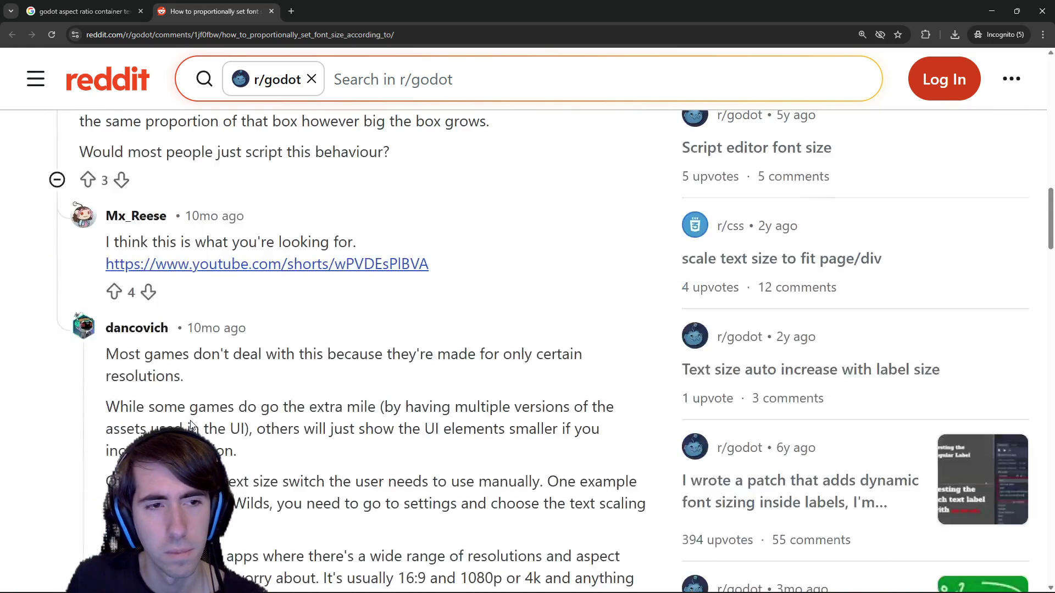
Open the linked Game Dev Secrets YouTube short in a new tab and view it
middle_click(246, 266)
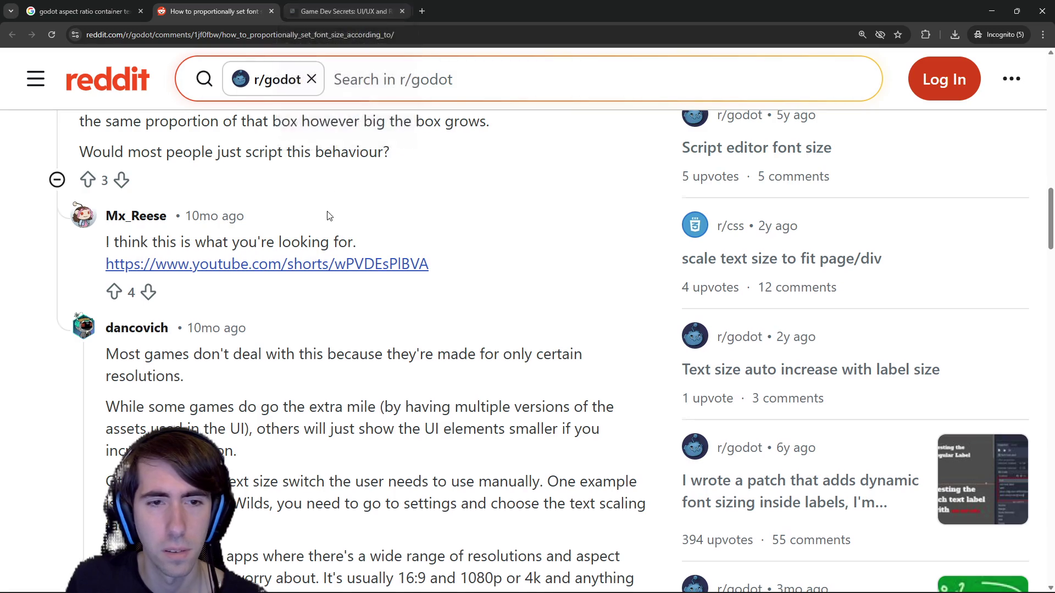
scroll(327, 216, "down", 2)
left_click_drag(365, 231, 400, 288)
scroll(400, 288, "down", 3)
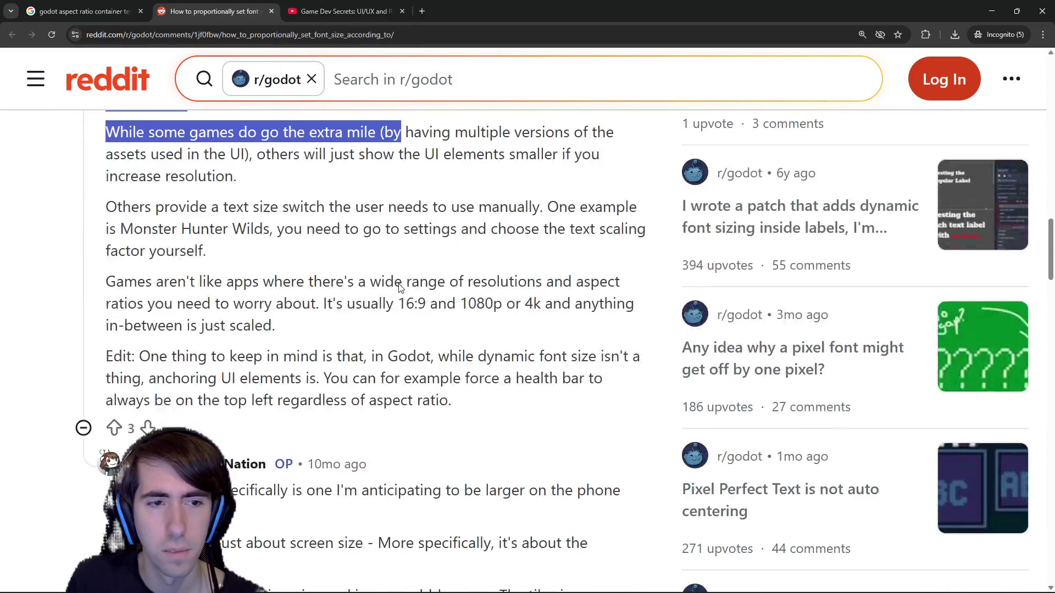
scroll(400, 289, "up", 2)
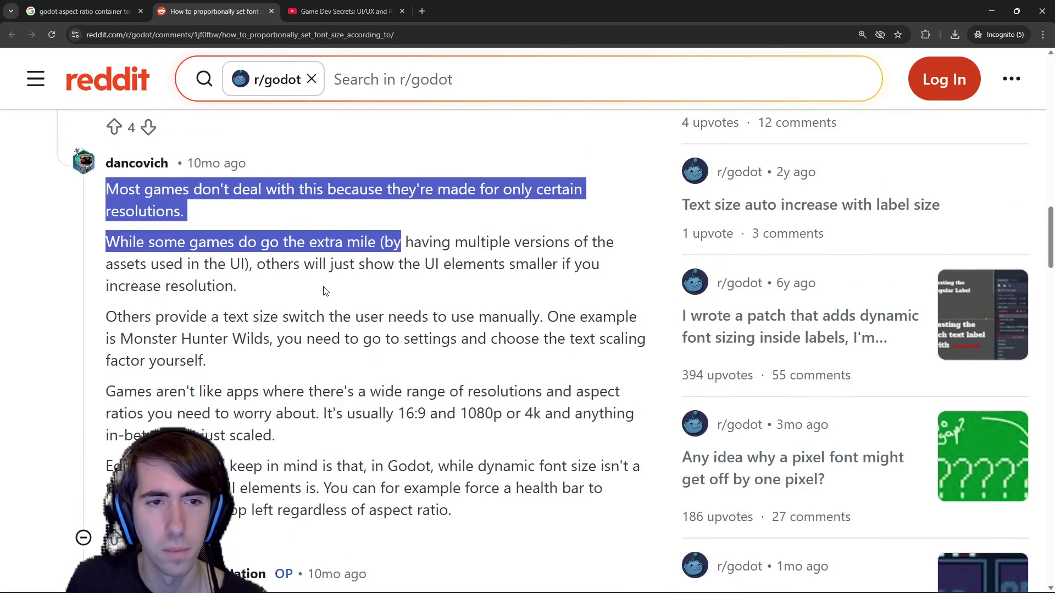
left_click(341, 11)
left_click_drag(532, 9, 510, 3)
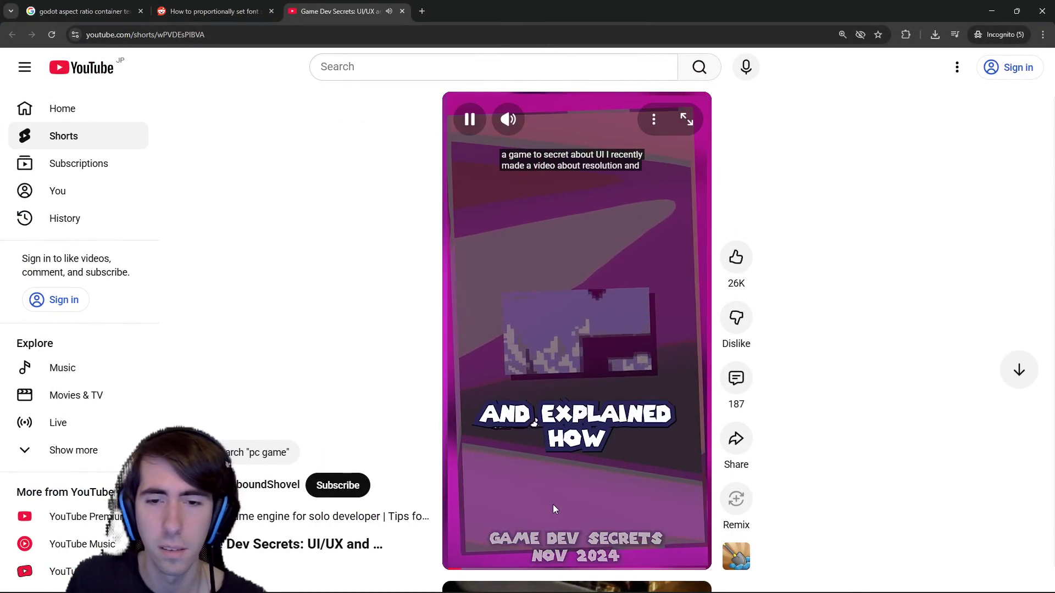
Scrub the short to the SCORE and layered-viewport parts, pause, then minimize the browser
mouse_move(519, 572)
left_mouse_down()
mouse_move(504, 572)
mouse_move(601, 573)
left_mouse_up()
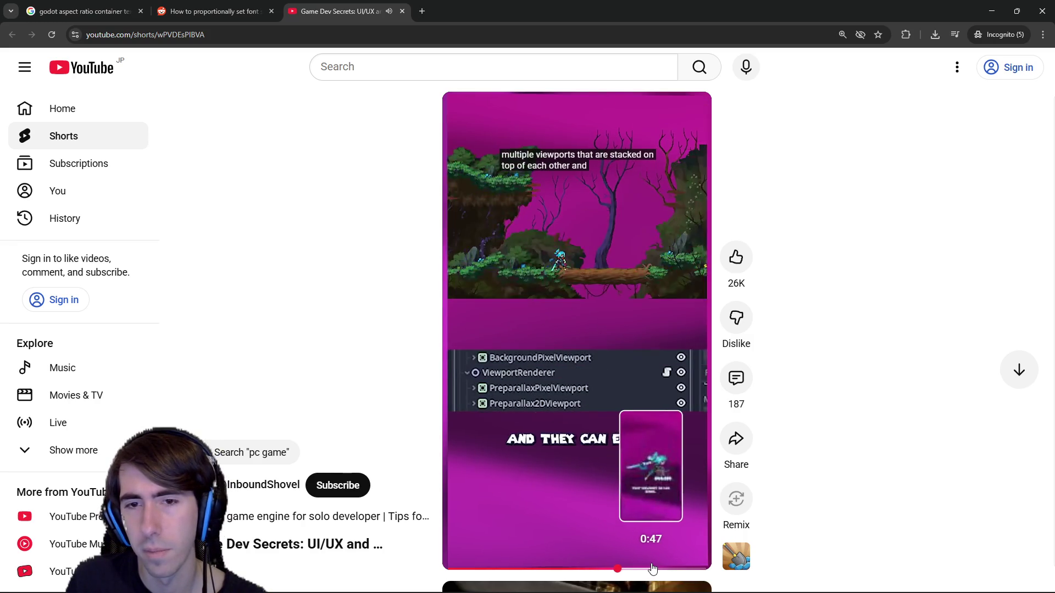
left_click(650, 570)
left_click(669, 570)
left_click(622, 388)
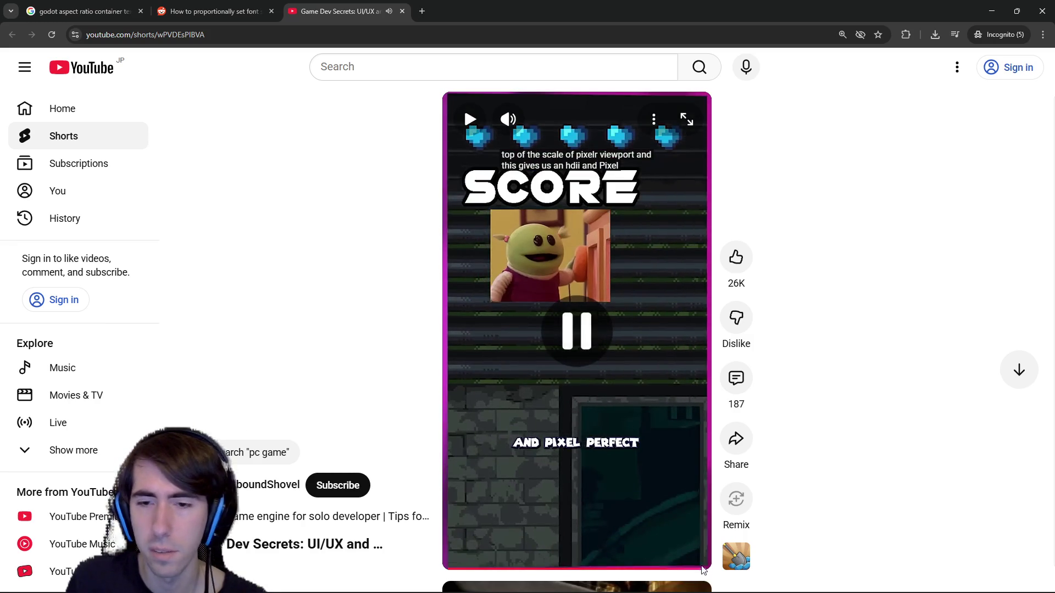
left_click(669, 570)
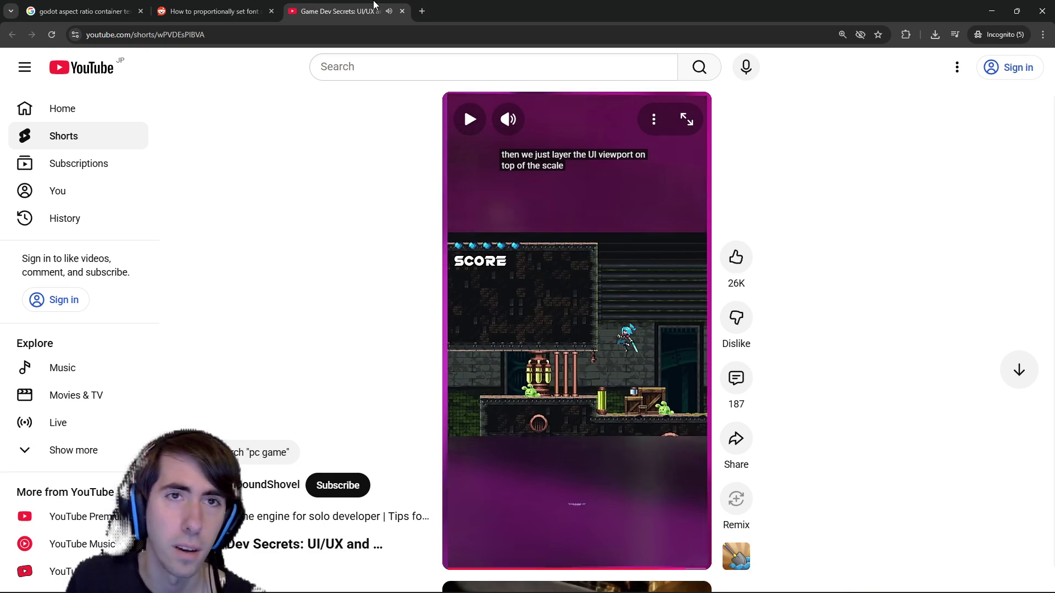
left_click(214, 11)
left_click(991, 11)
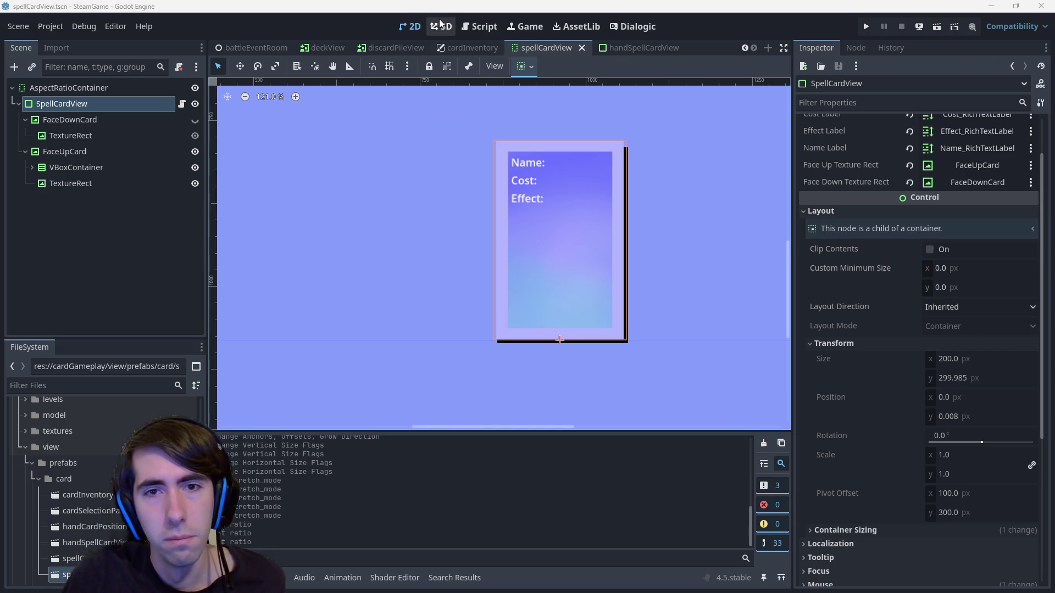
Switch to the cardInventory scene to see the portrait card in the flow container
left_click(472, 47)
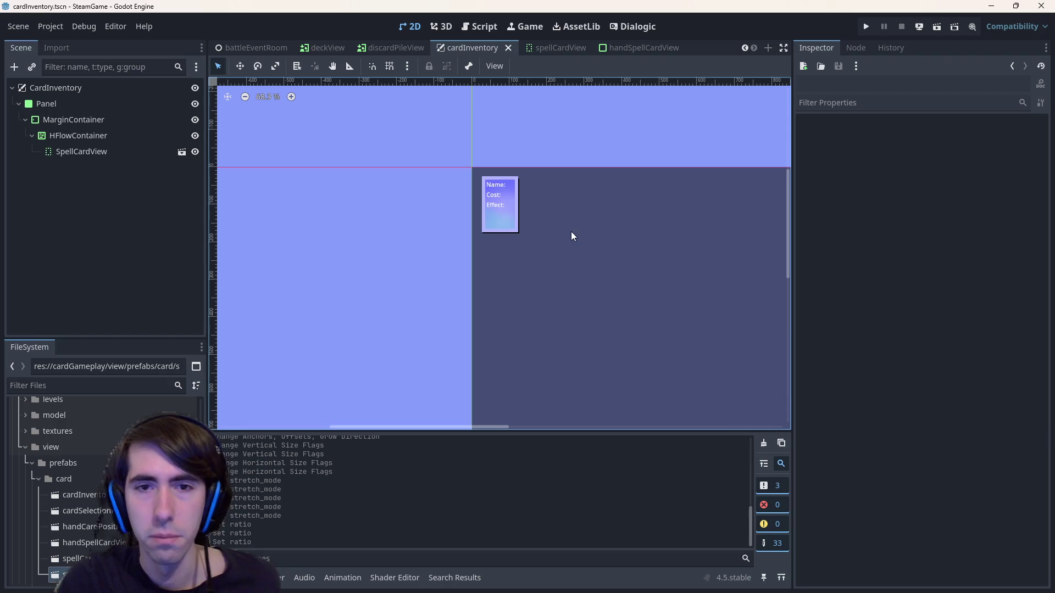
Check the SpellCardView and HFlowContainer layout, then run the tutorial3 scene
scroll(572, 232, "down", 1)
left_click_drag(572, 232, 472, 225)
left_click(115, 150)
left_click(108, 134)
left_click(109, 152)
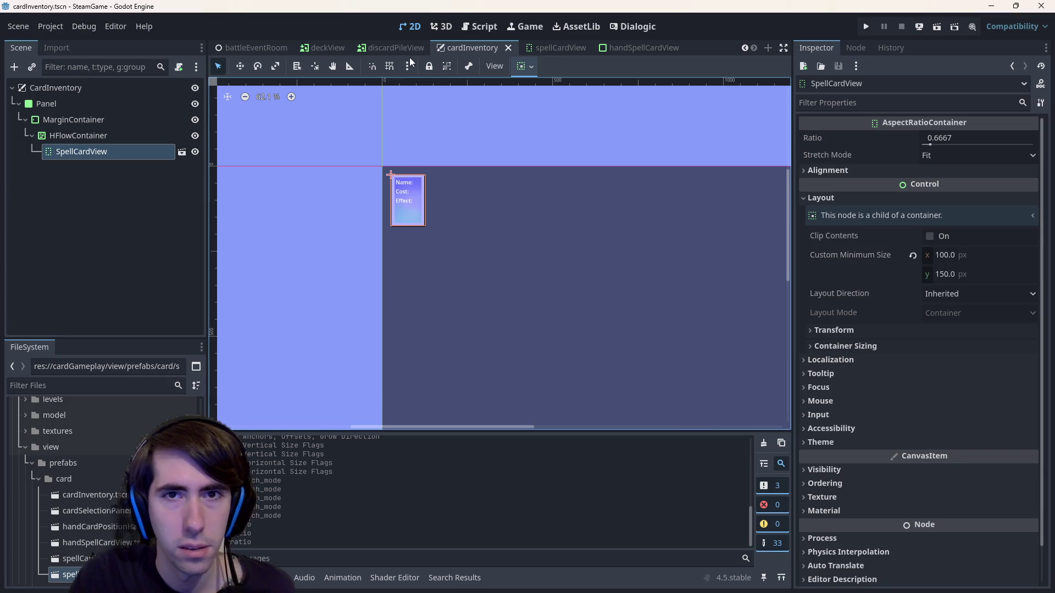
scroll(400, 49, "up", 6)
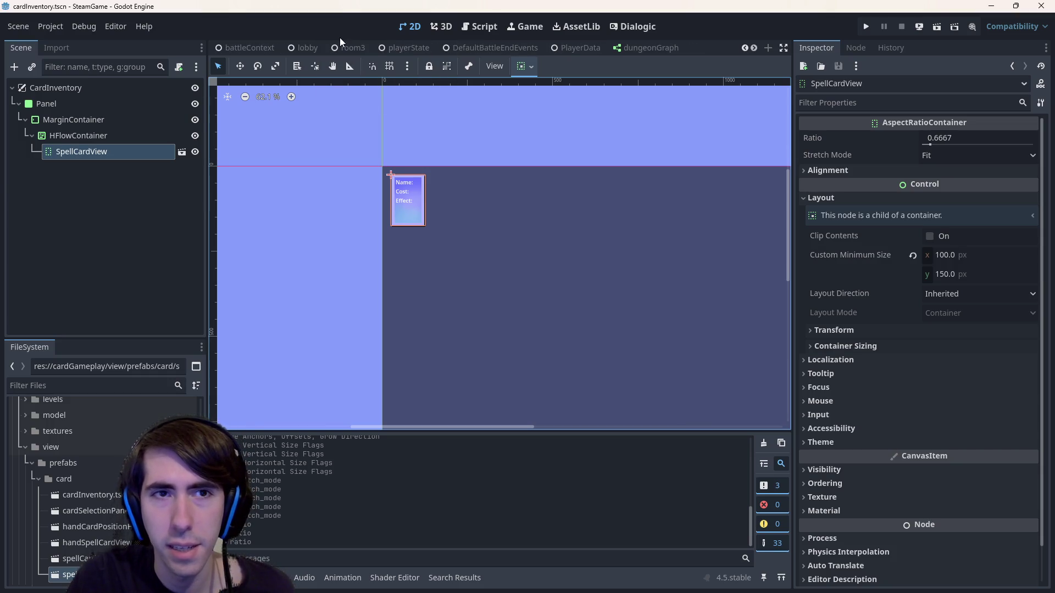
scroll(341, 48, "up", 5)
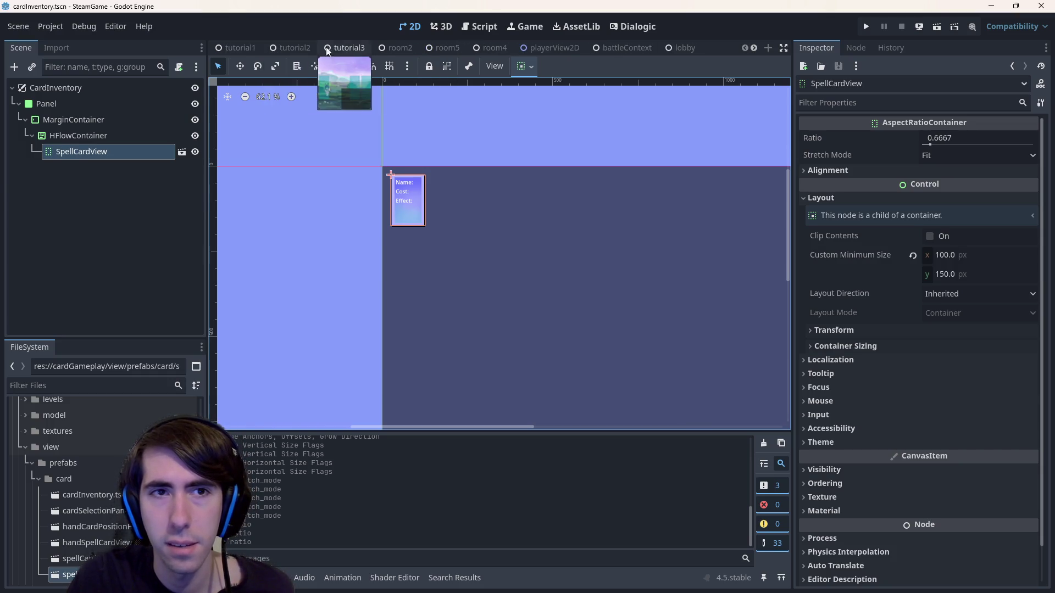
left_click(328, 48)
left_click(938, 26)
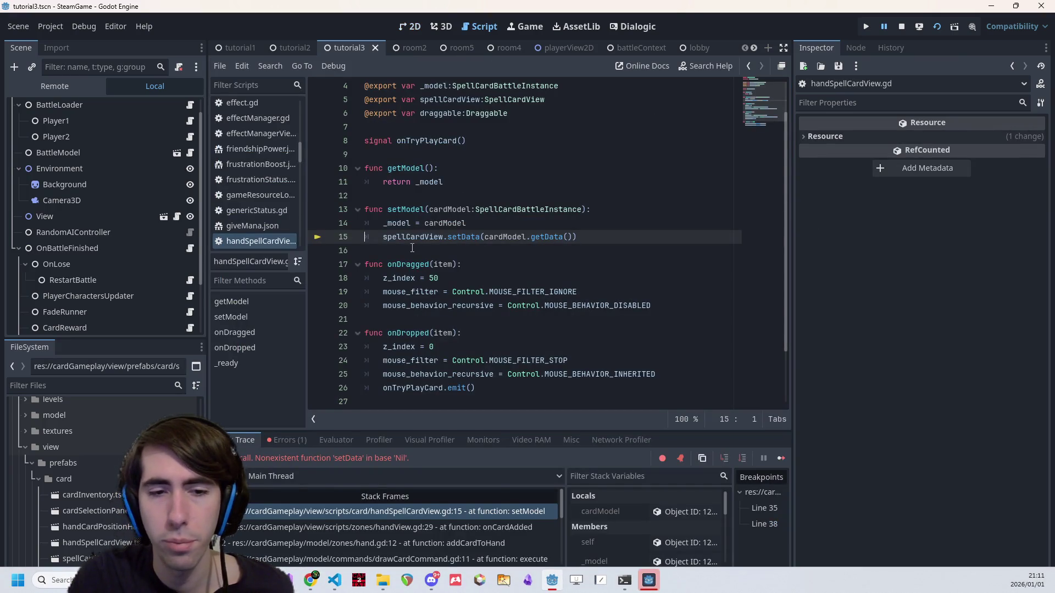
Examine the spellCardView variable on failing line 15, then stop the running game
left_click(405, 240)
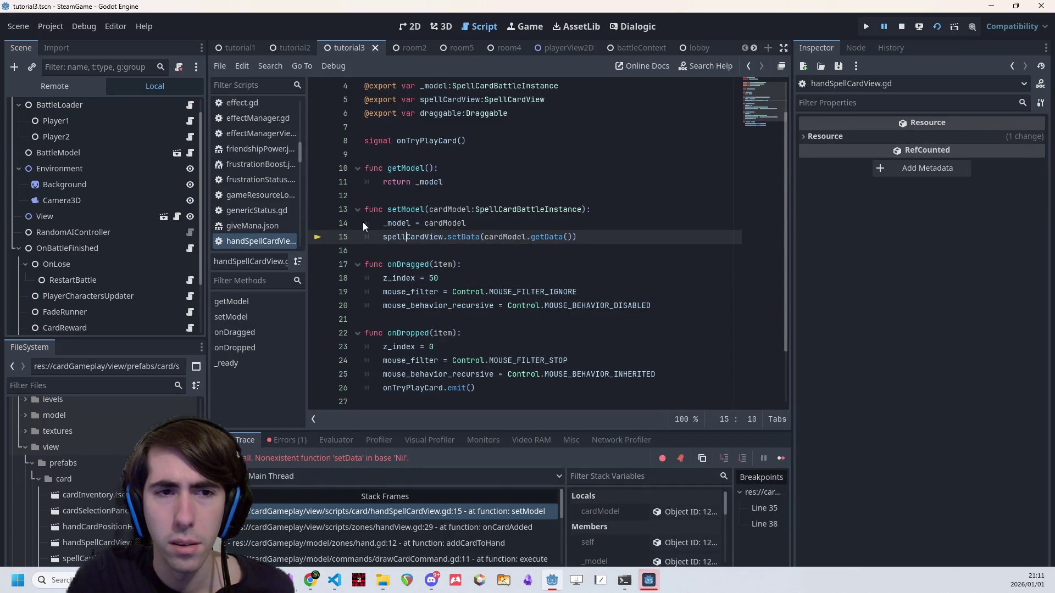
left_click_drag(307, 253, 363, 253)
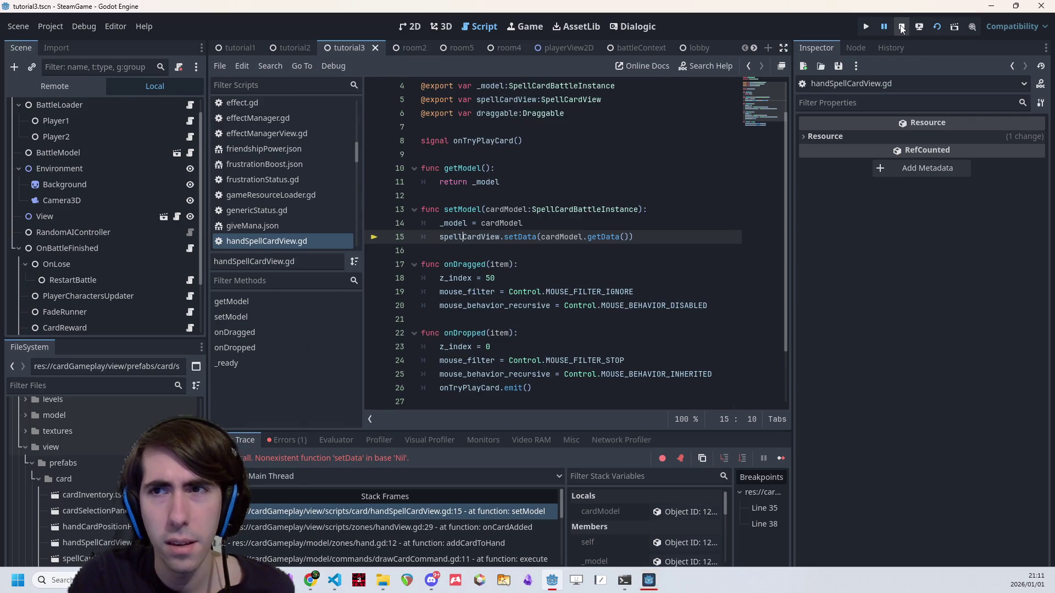
scroll(462, 292, "up", 1)
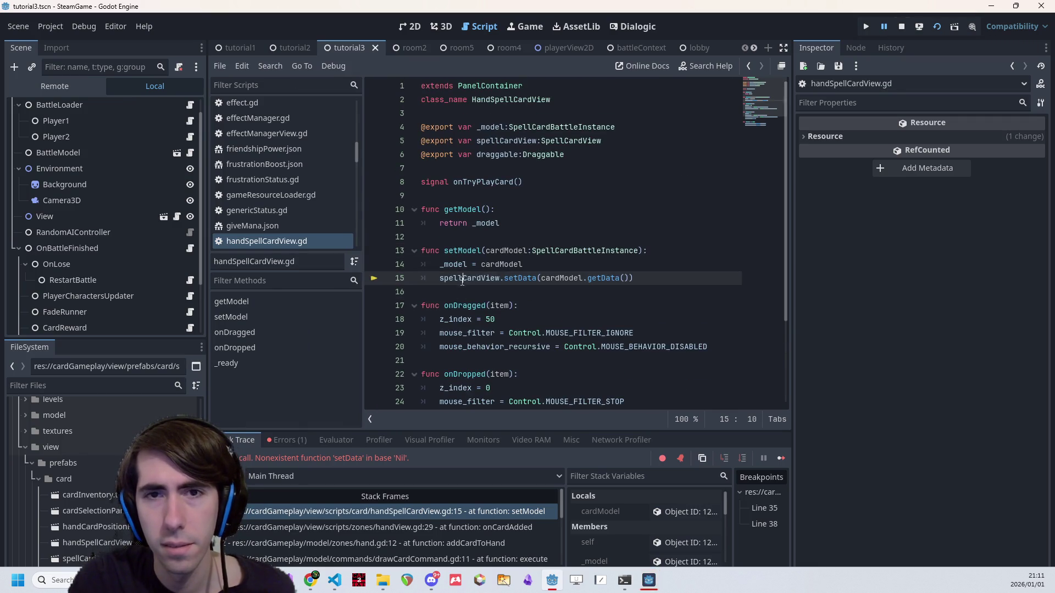
double_click(469, 278)
left_click(903, 27)
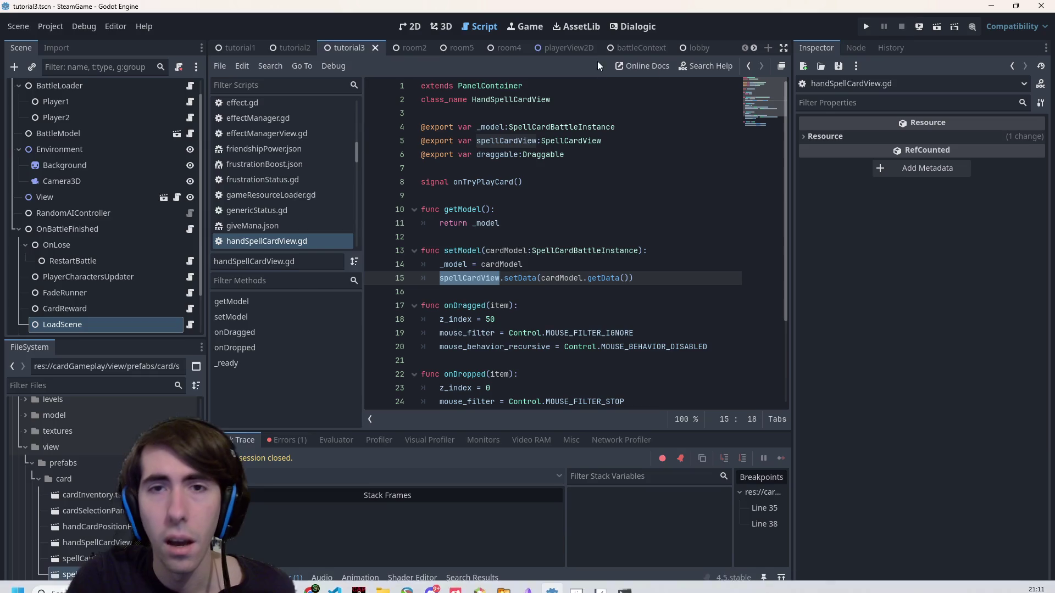
Reopen the spellCardView scene and select its AspectRatioContainer root
left_click(565, 49)
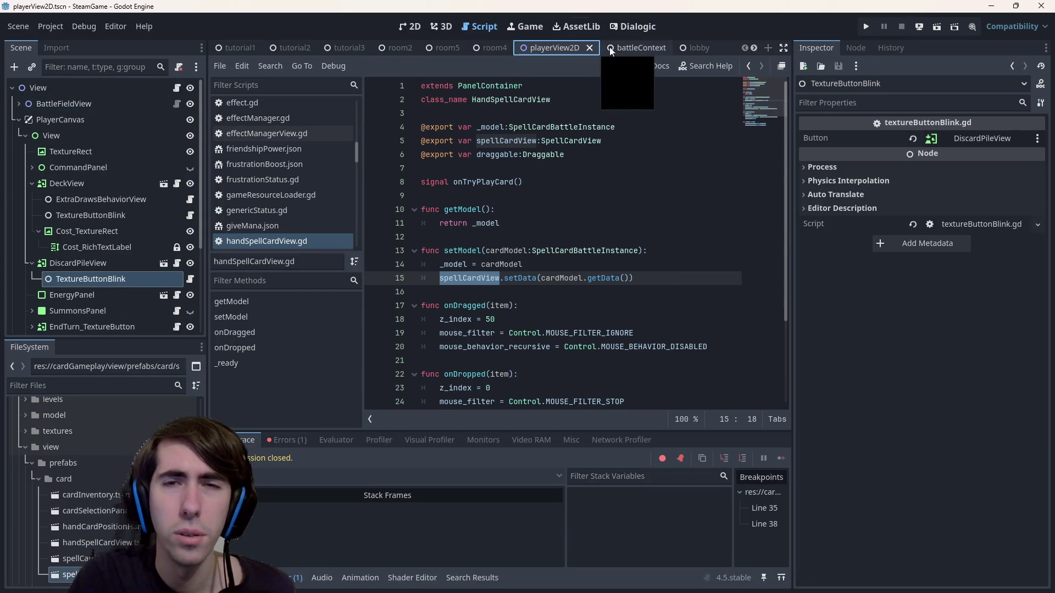
scroll(621, 50, "down", 5)
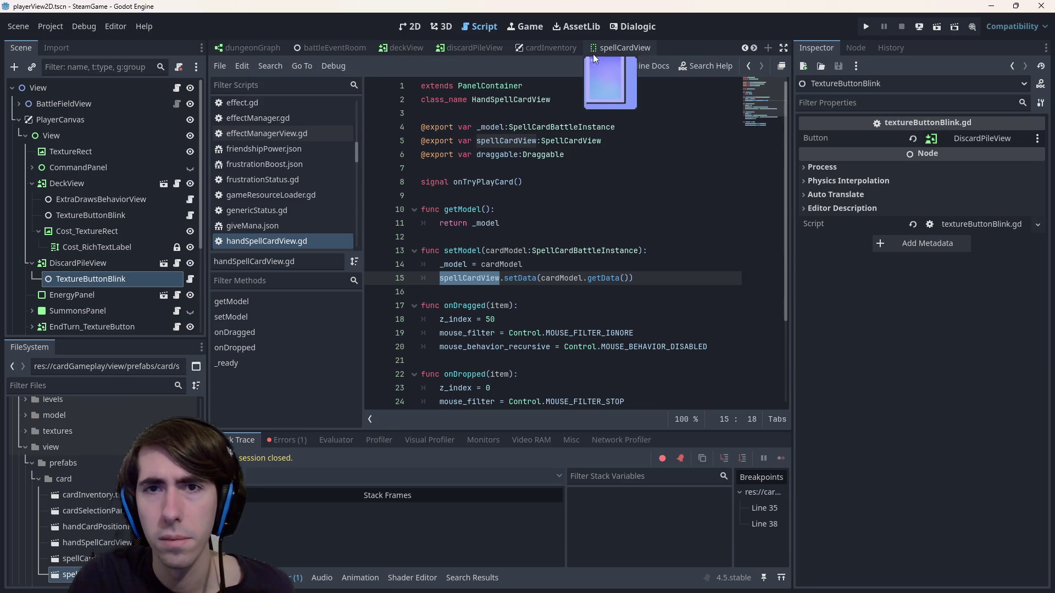
left_click(592, 54)
left_click(145, 86)
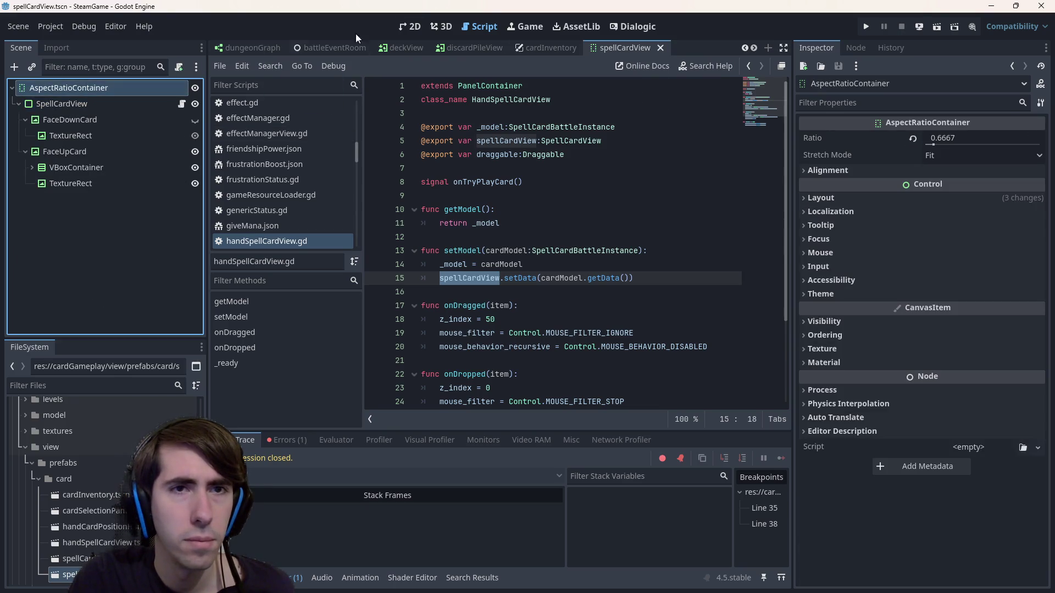
In the 2D view, attach the spellCardView.gd script to the AspectRatioContainer root
left_click(409, 26)
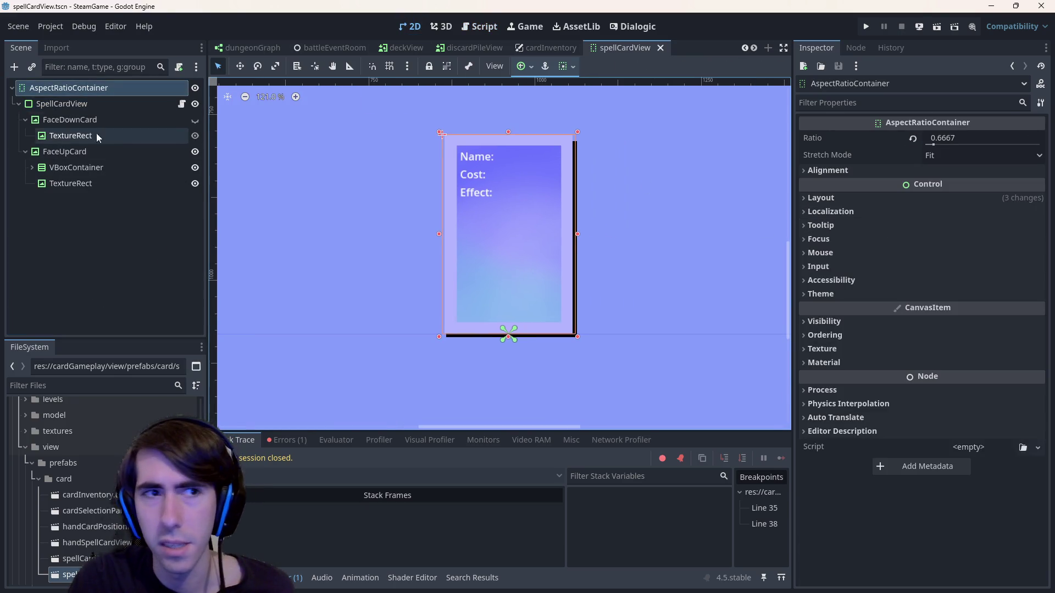
left_click(62, 103)
scroll(955, 533, "down", 5)
mouse_move(976, 558)
left_mouse_down()
mouse_move(718, 396)
mouse_move(122, 94)
mouse_move(788, 471)
mouse_move(980, 449)
left_mouse_up()
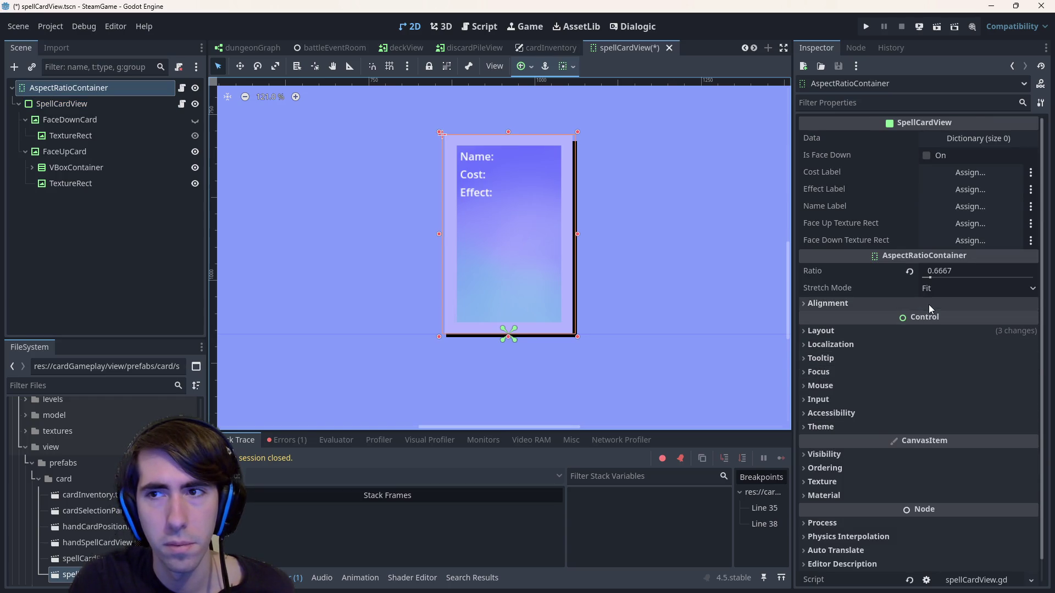
Compare the SpellCardView node's properties with the AspectRatioContainer root's in the Inspector
right_click(77, 104)
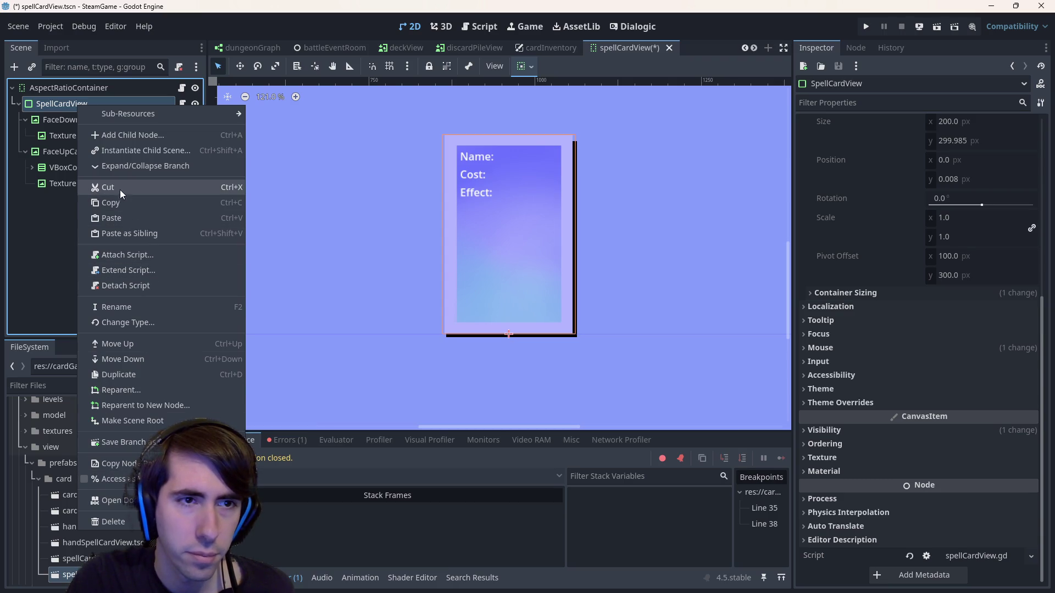
left_click(53, 88)
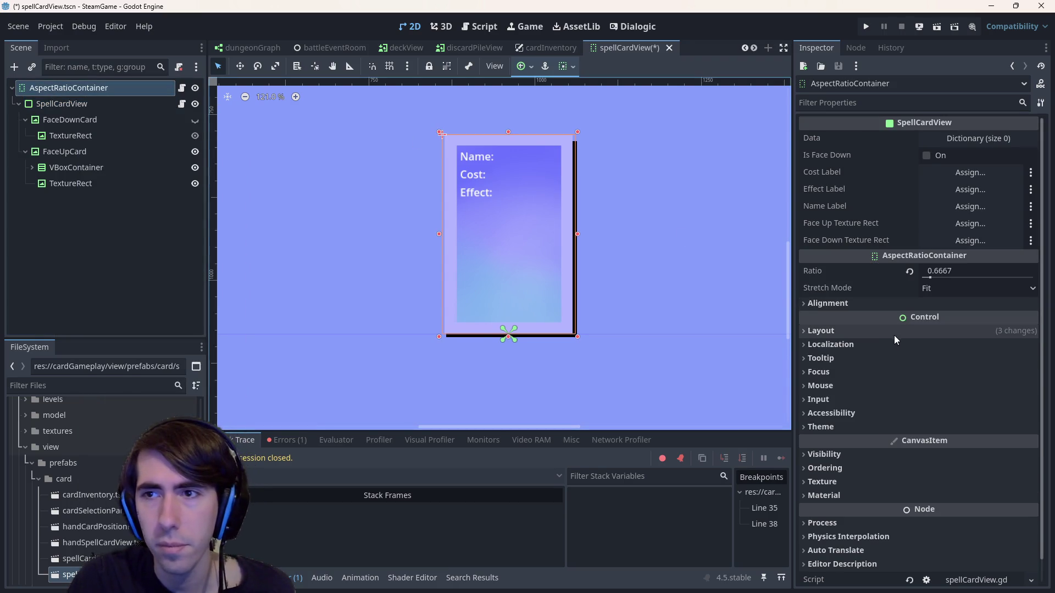
right_click(112, 103)
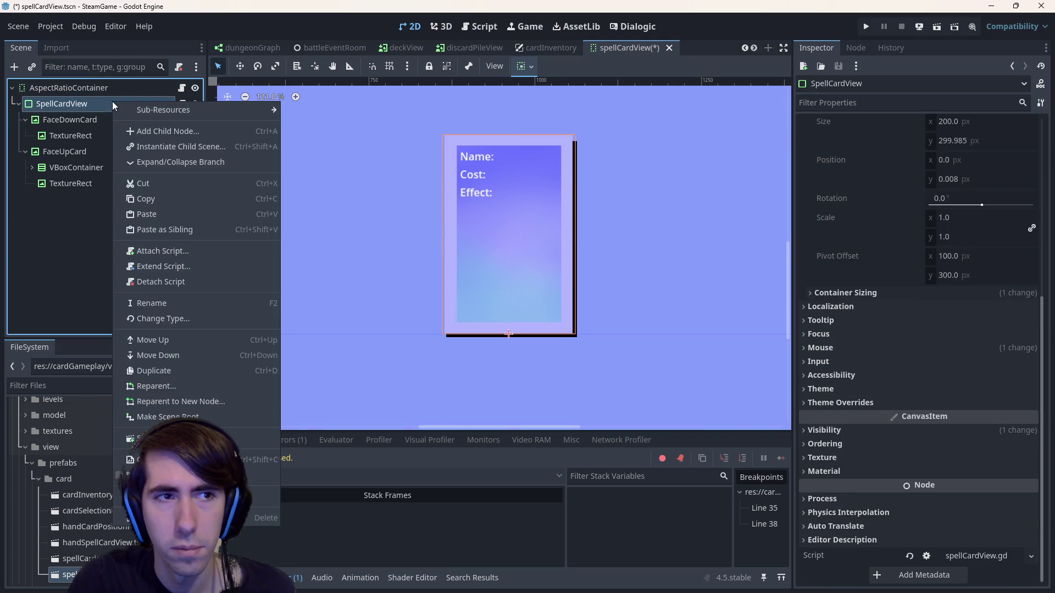
left_click(89, 101)
left_click(88, 88)
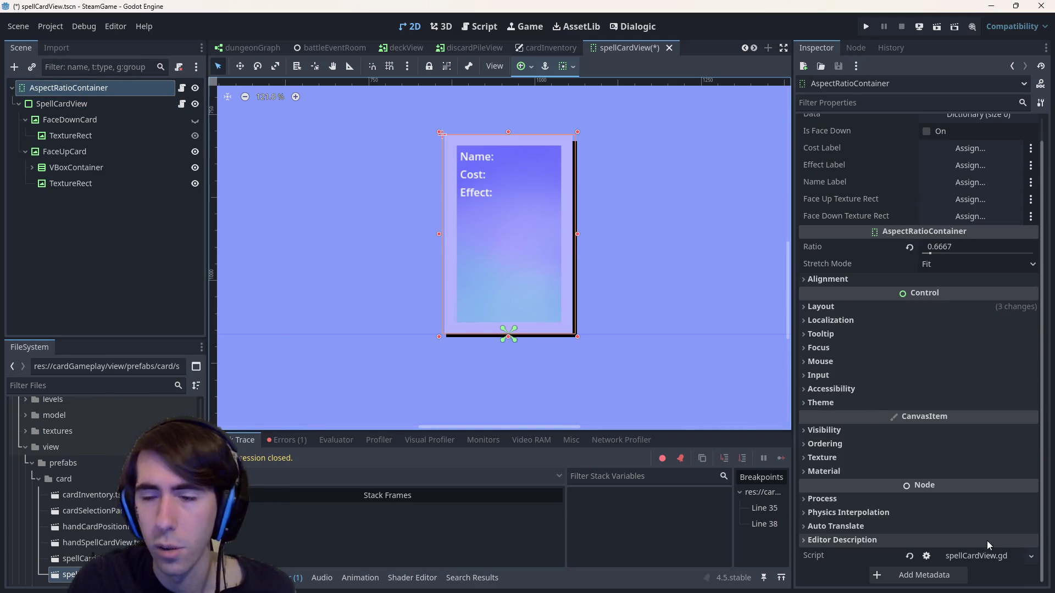
left_click(101, 106)
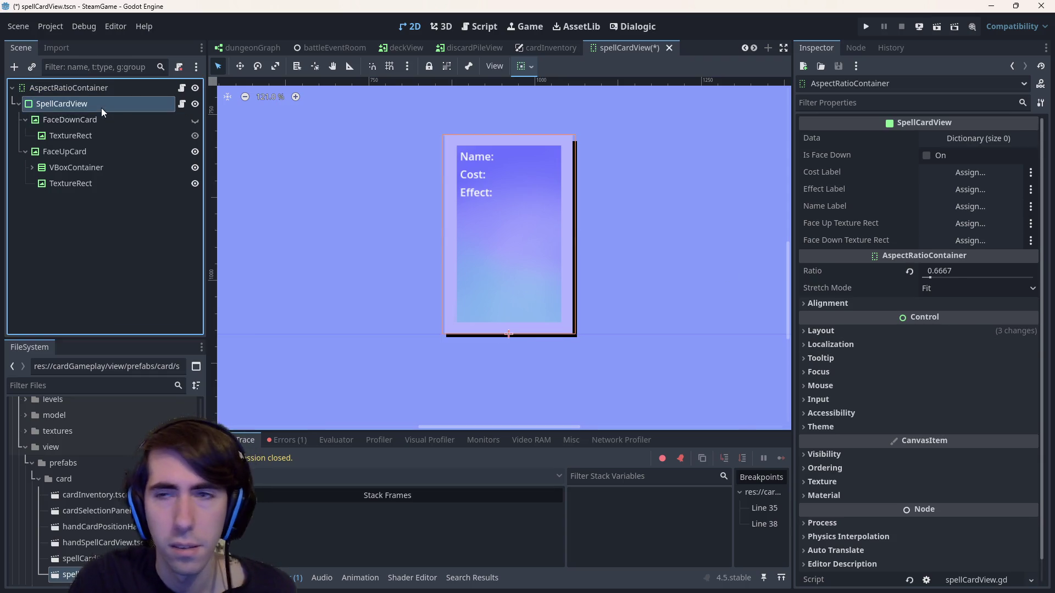
scroll(892, 275, "up", 5)
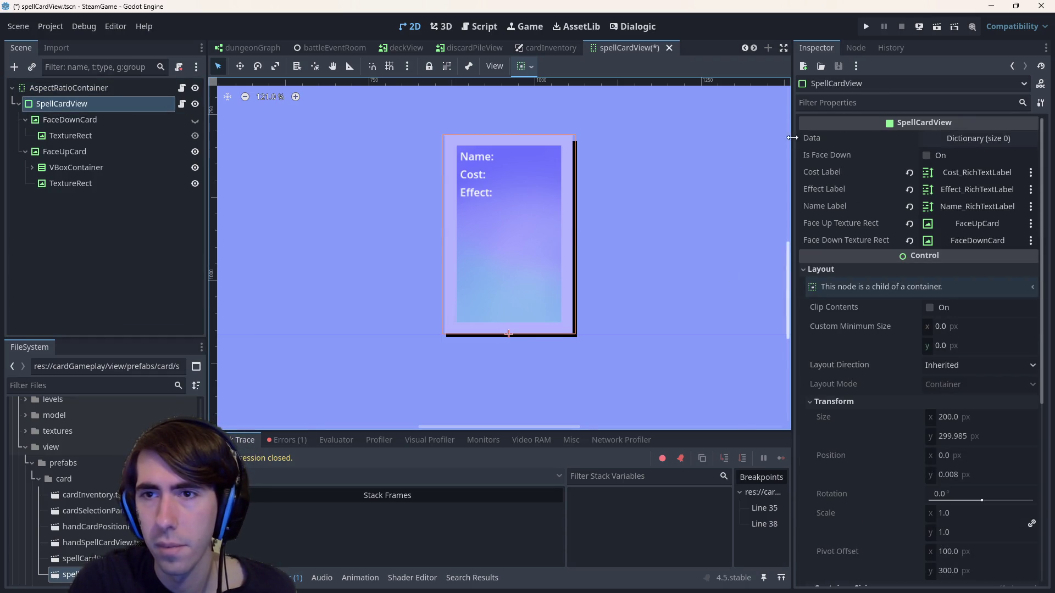
left_click(965, 137)
left_click(965, 137)
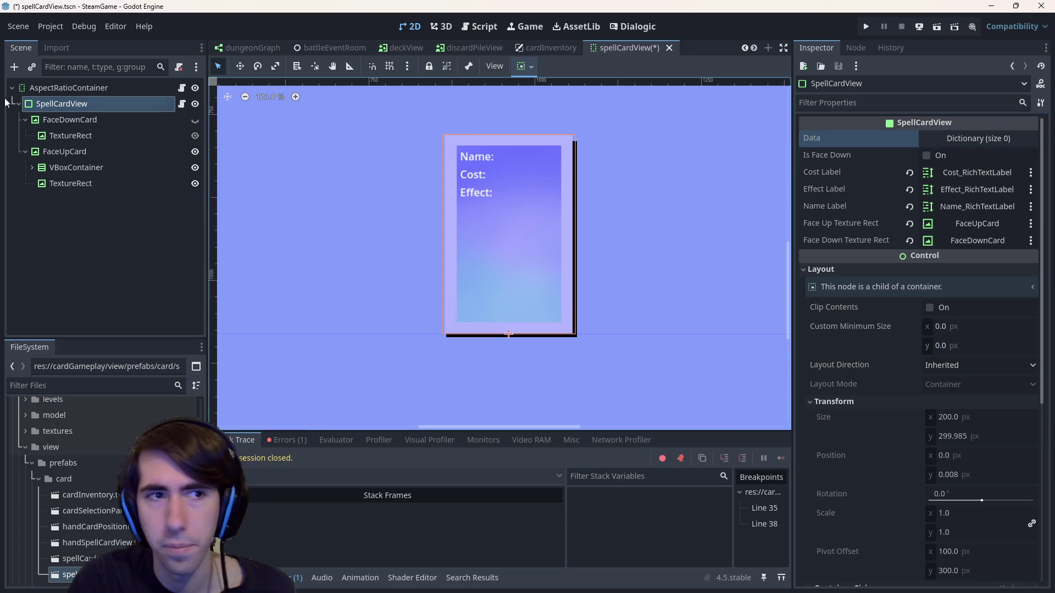
left_click(83, 88)
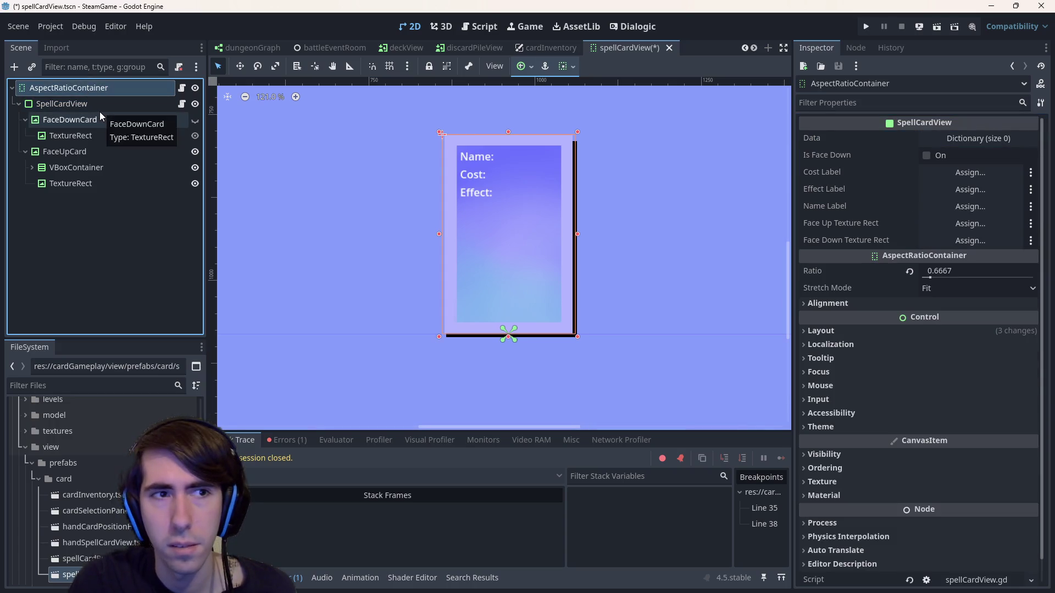
left_click(96, 108)
left_click(94, 89)
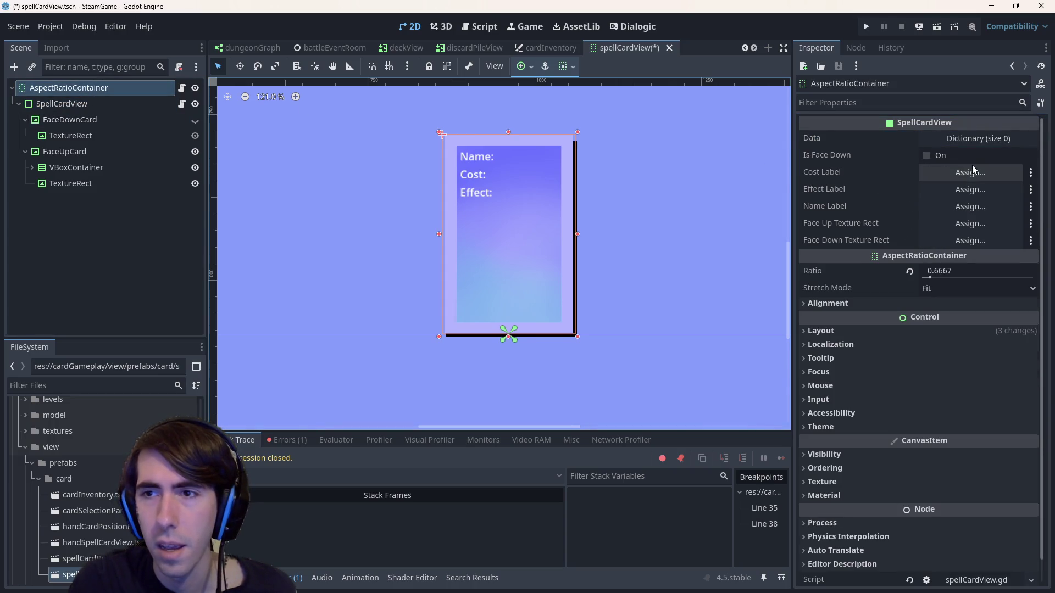
Assign Cost_RichTextLabel, Effect_RichTextLabel and Name_RichTextLabel to the root's Cost, Effect and Name label slots
left_click(973, 171)
double_click(544, 263)
left_click(971, 189)
double_click(520, 284)
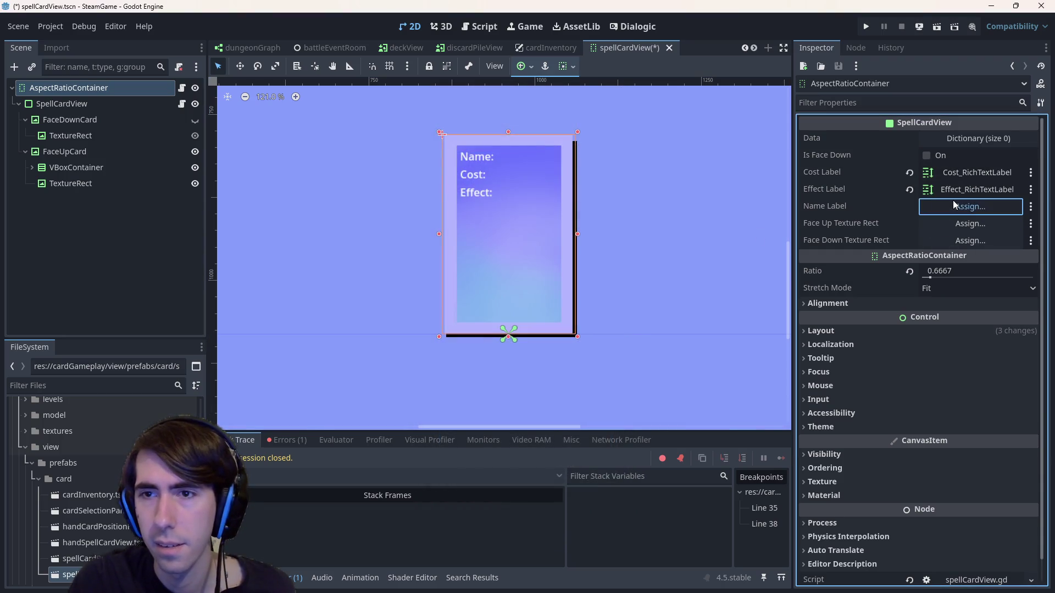
left_click(956, 204)
double_click(546, 252)
left_click(948, 211)
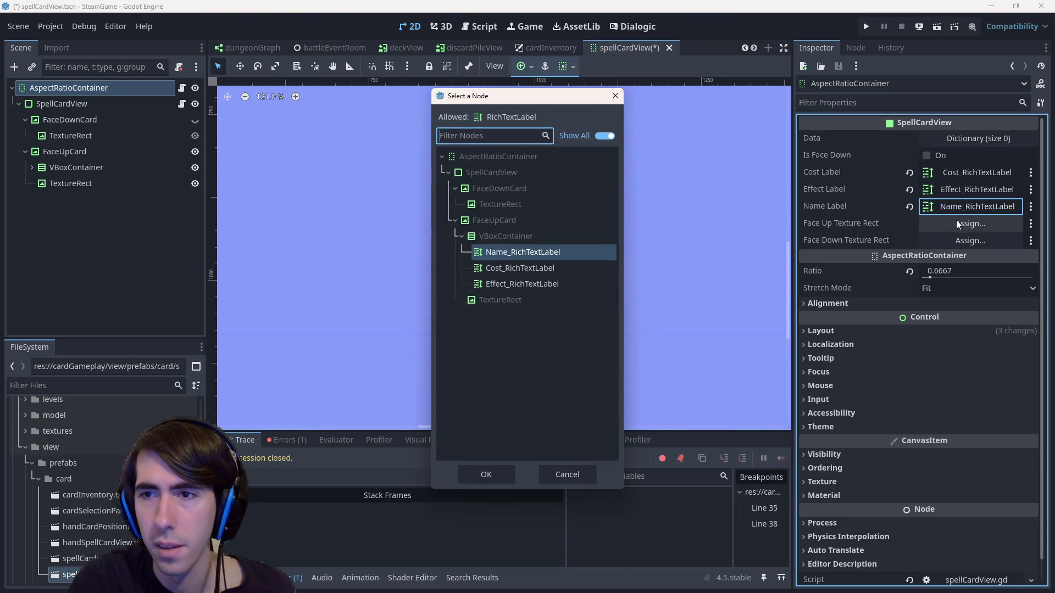
left_click(614, 96)
Assign FaceUpCard and FaceDownCard as the face-up and face-down textures, then save
left_click(970, 223)
double_click(550, 221)
left_click(937, 242)
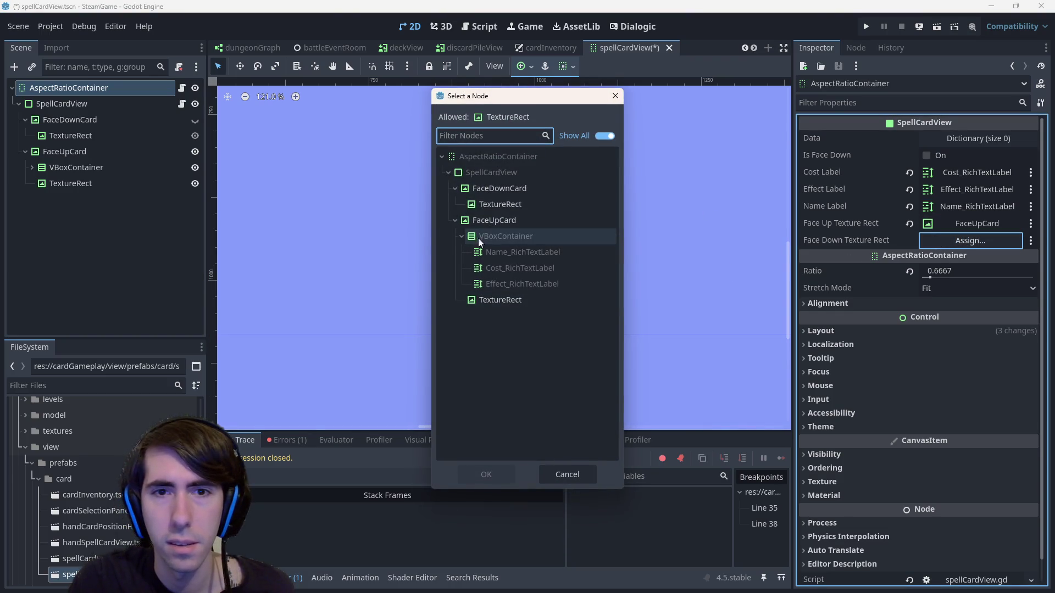
double_click(499, 193)
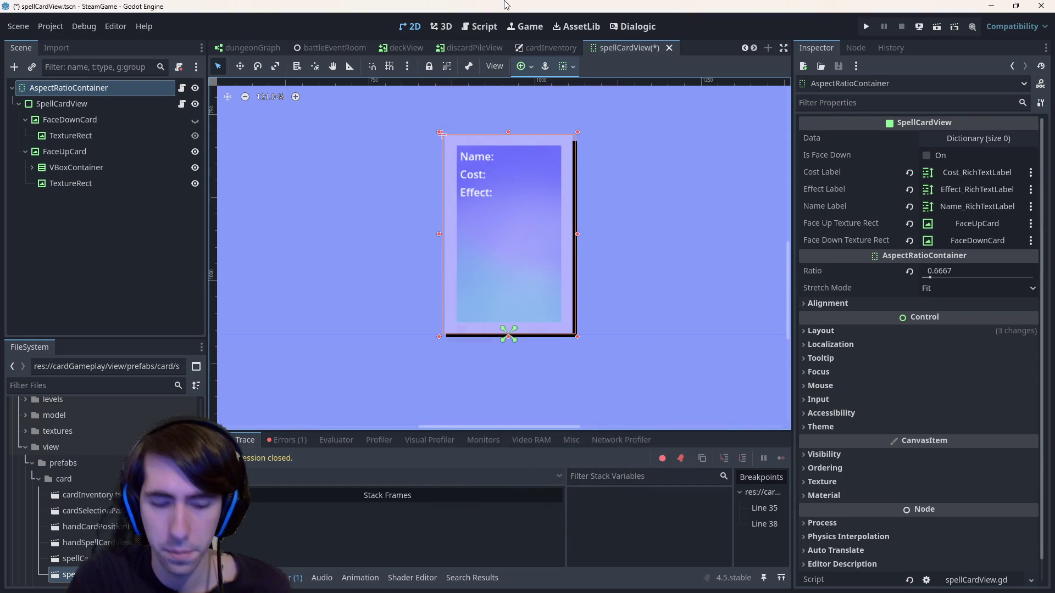
key("ctrl+s")
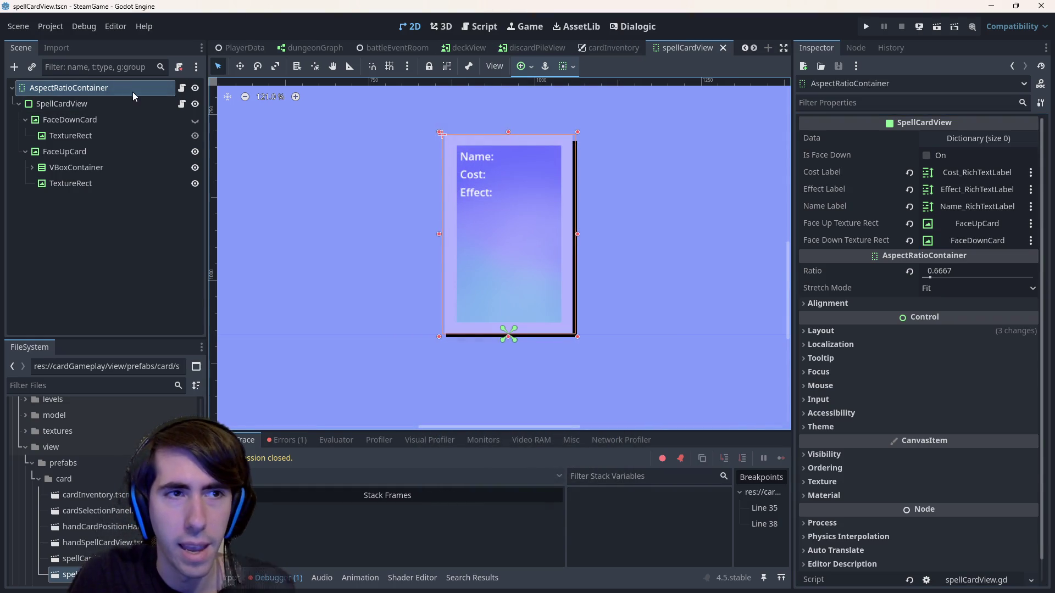
Remove the script from the inner SpellCardView node and save the spellCardView scene
left_click(132, 103)
scroll(878, 366, "down", 5)
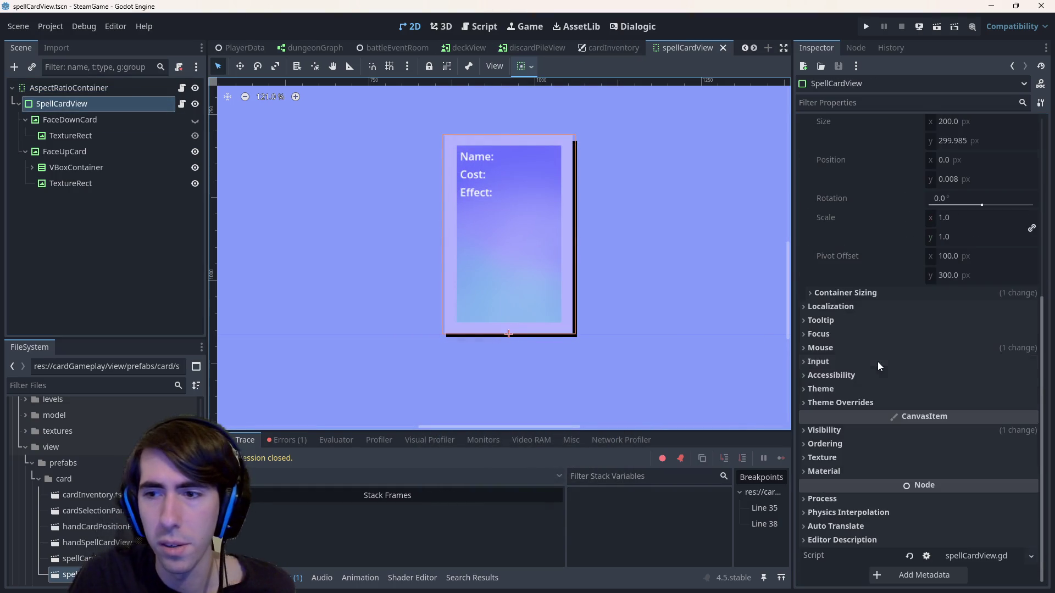
left_click(910, 556)
key("ctrl+s")
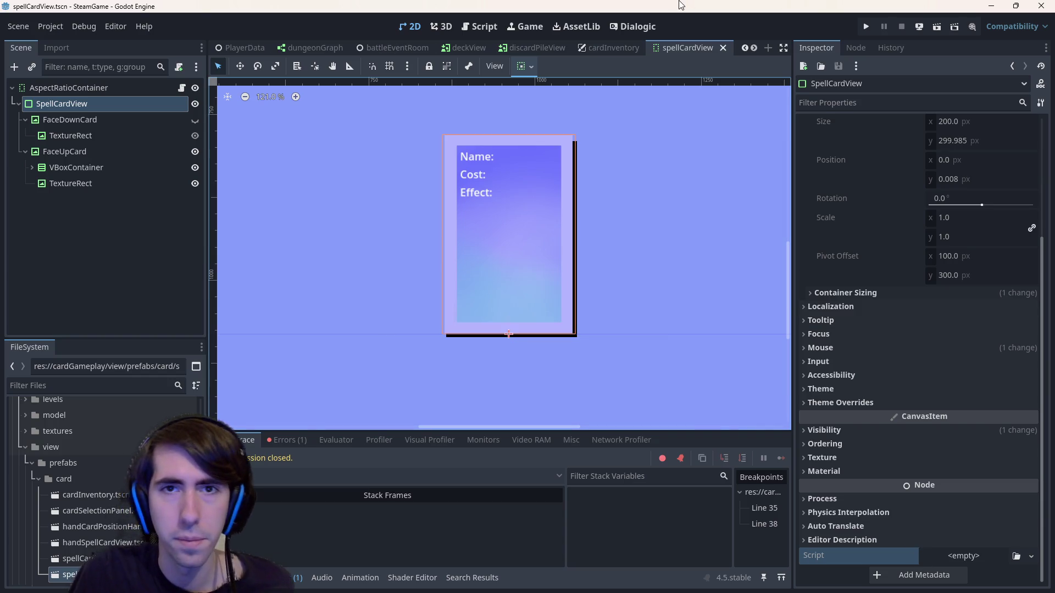
scroll(328, 47, "up", 5)
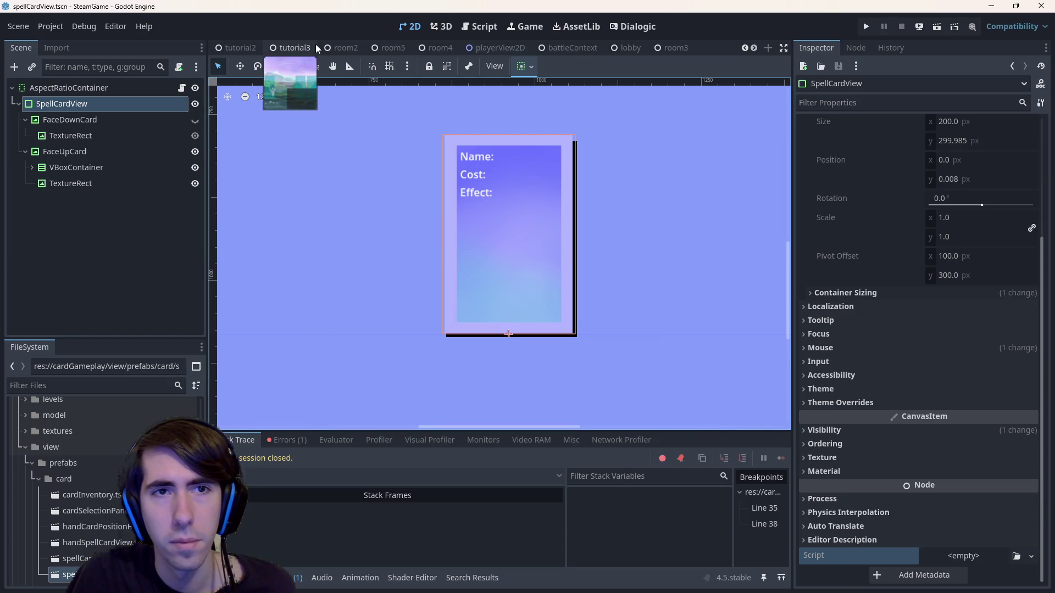
left_click(291, 47)
After the run error, change line 1 to 'extends AspectRatioContainer', stop the game and relaunch with F5
left_click(937, 26)
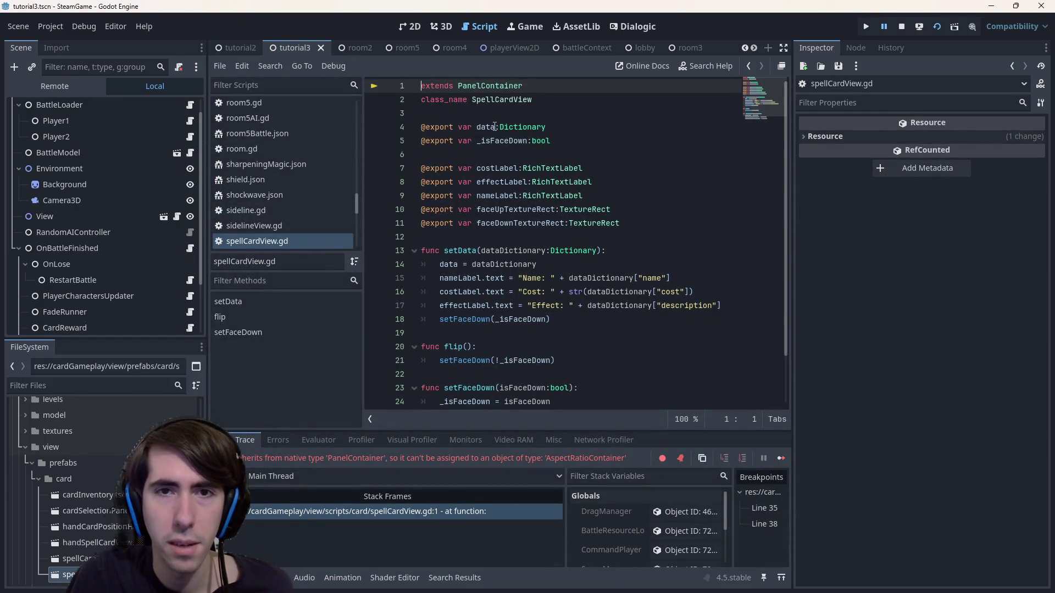
double_click(486, 86)
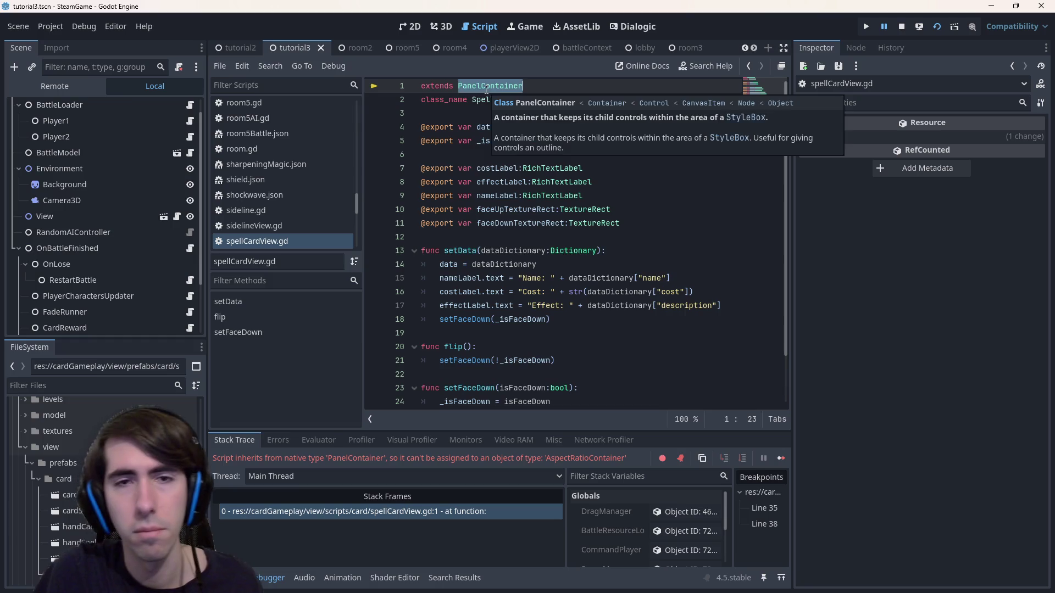
type("Aspect")
key("Return")
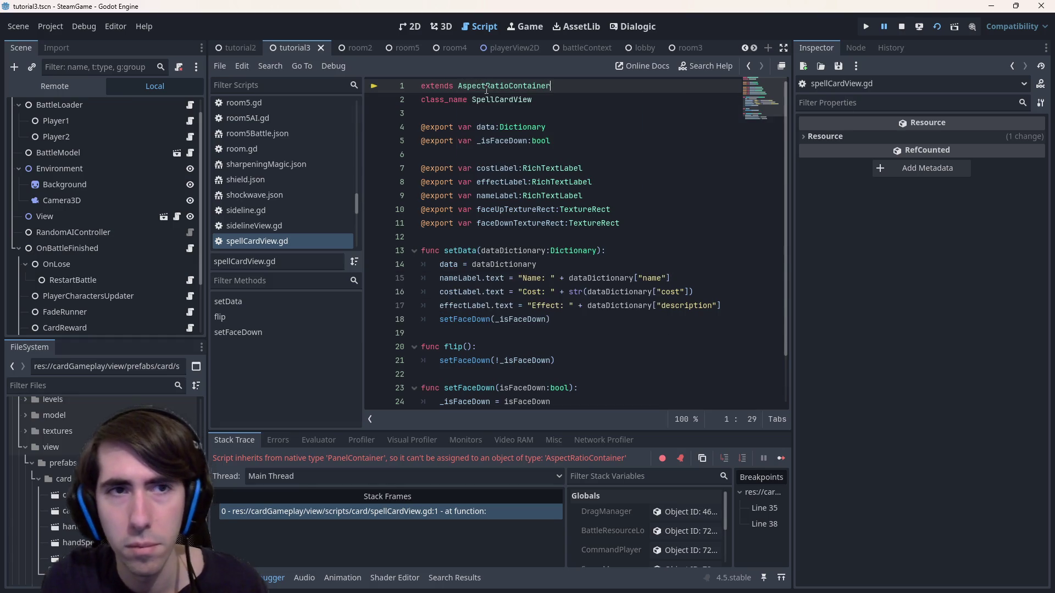
left_click(903, 27)
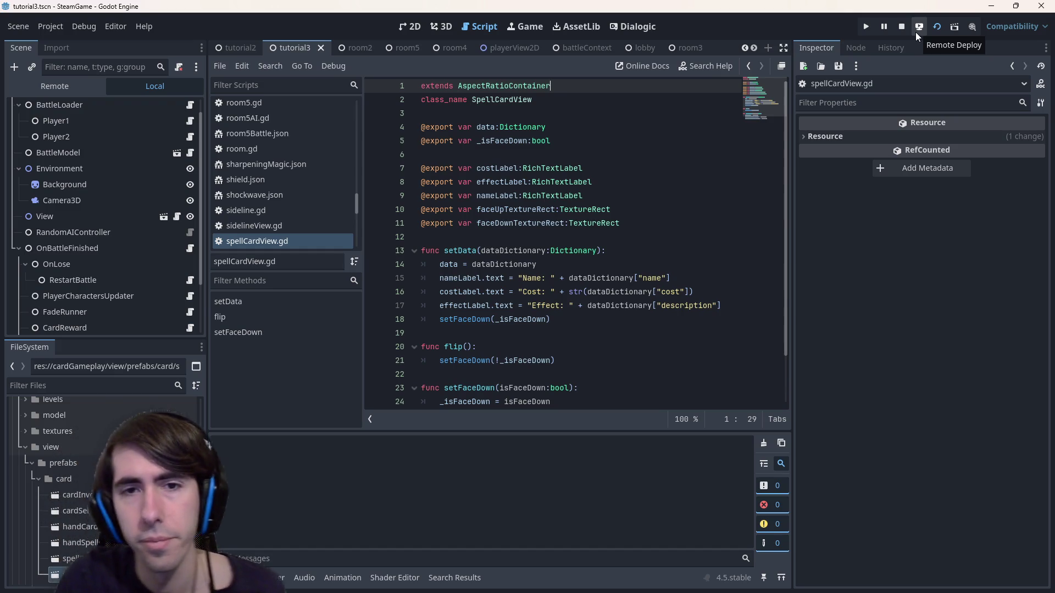
key("F5")
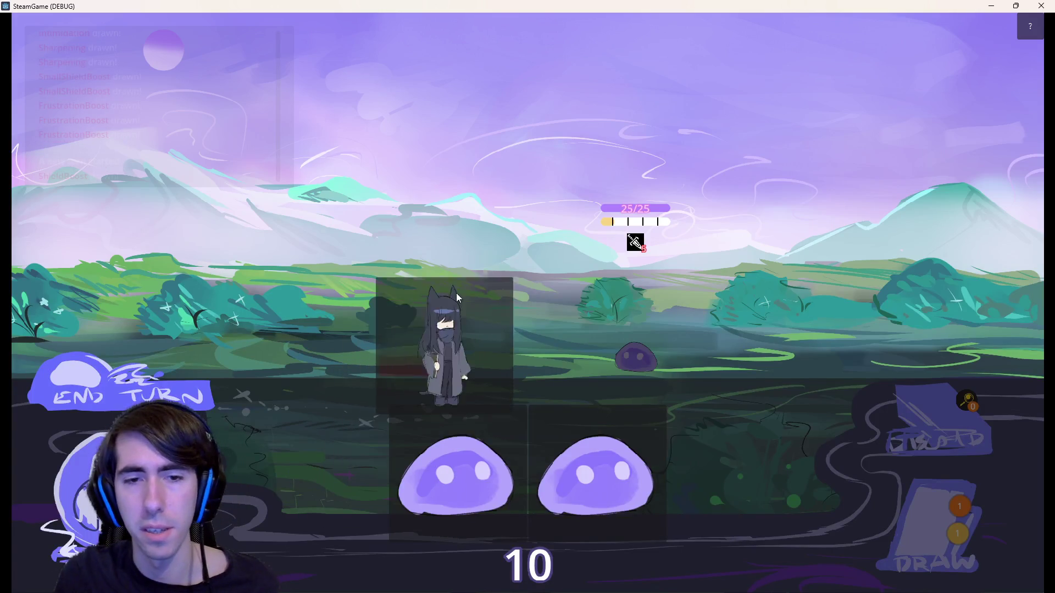
Place the character and two slimes, then play the Intimidation, Sharpening and Shield Boost cards
left_click_drag(456, 297, 391, 450)
mouse_move(671, 472)
left_mouse_down()
mouse_move(491, 266)
mouse_move(441, 276)
mouse_move(395, 335)
left_mouse_up()
mouse_move(495, 420)
left_mouse_down()
mouse_move(340, 343)
mouse_move(245, 327)
left_mouse_up()
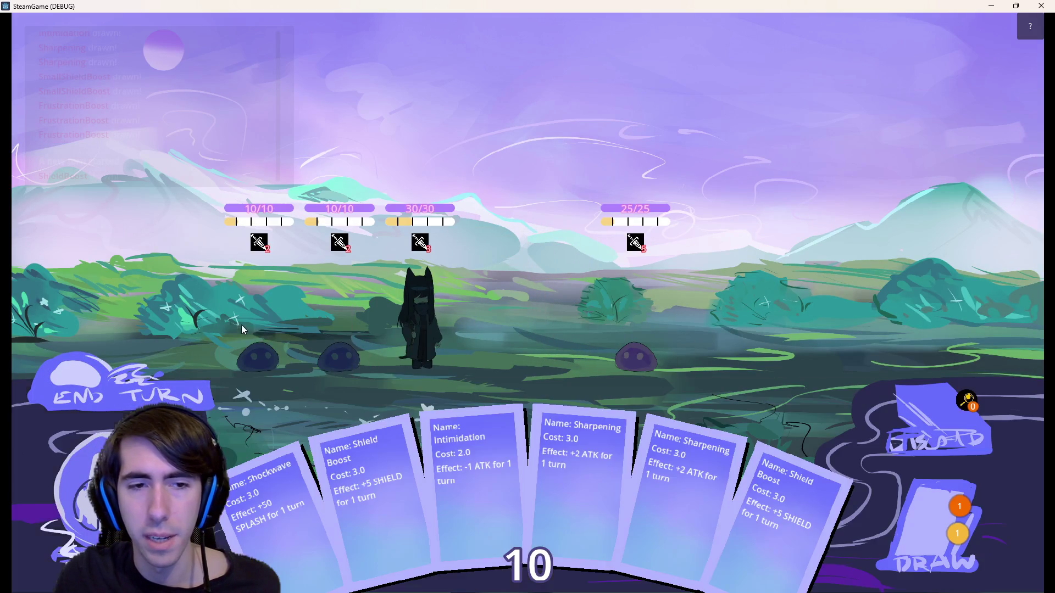
mouse_move(480, 477)
left_mouse_down()
mouse_move(445, 308)
mouse_move(450, 341)
left_mouse_up()
left_click_drag(599, 492, 443, 338)
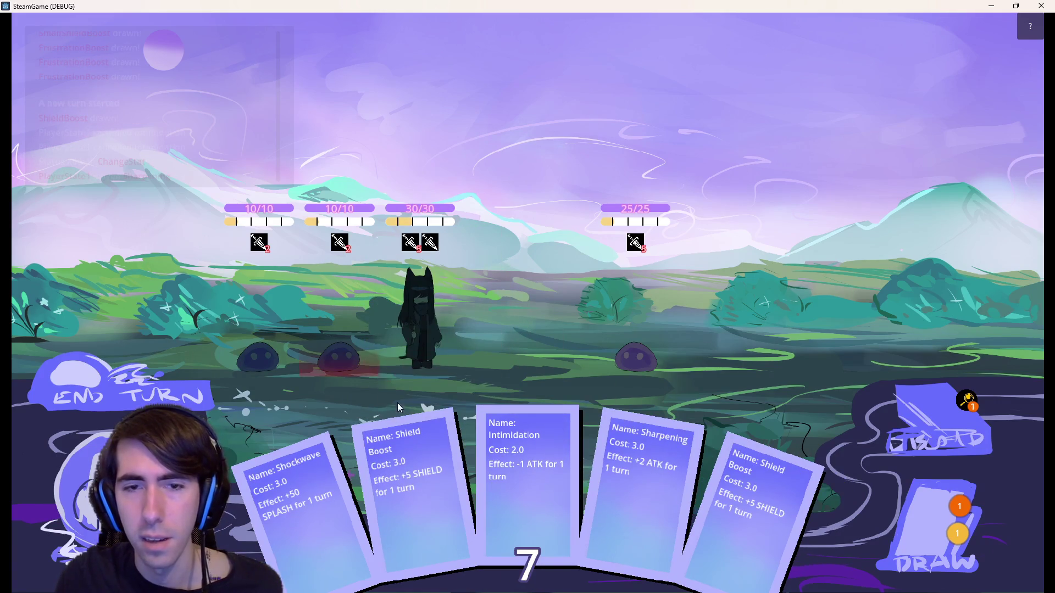
mouse_move(780, 495)
left_mouse_down()
mouse_move(417, 329)
mouse_move(400, 361)
left_mouse_up()
Draw two cards, end the turn twice, and close the game window
left_click(934, 527)
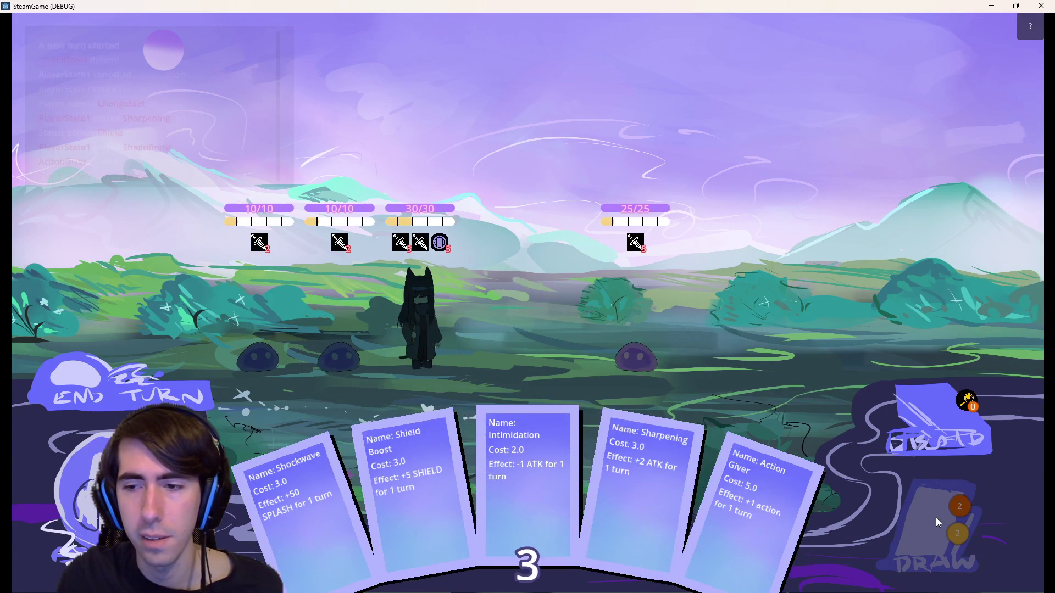
left_click(934, 528)
left_click(123, 391)
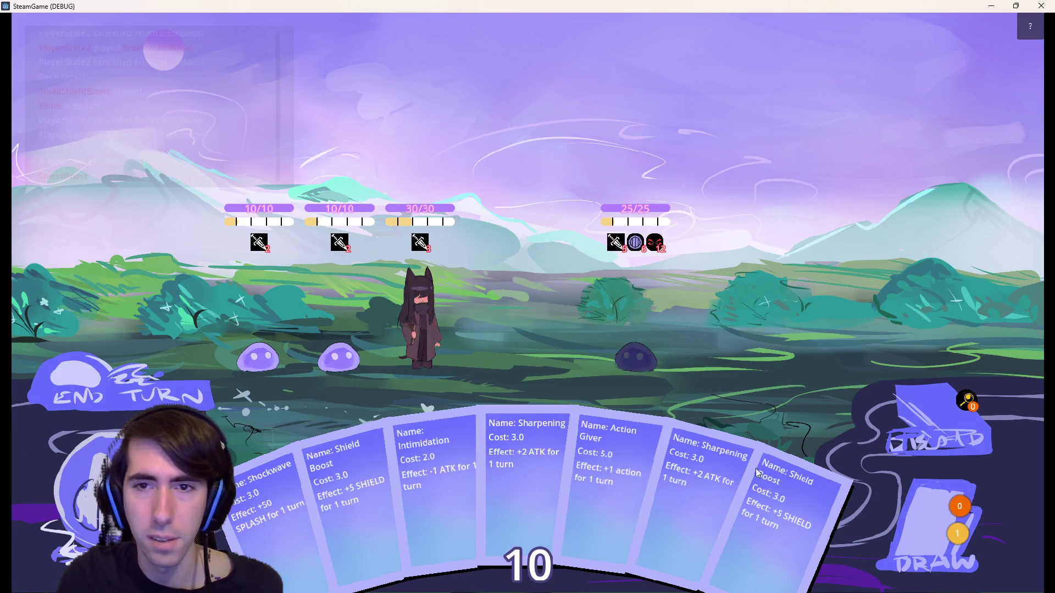
left_click(906, 521)
left_click(123, 392)
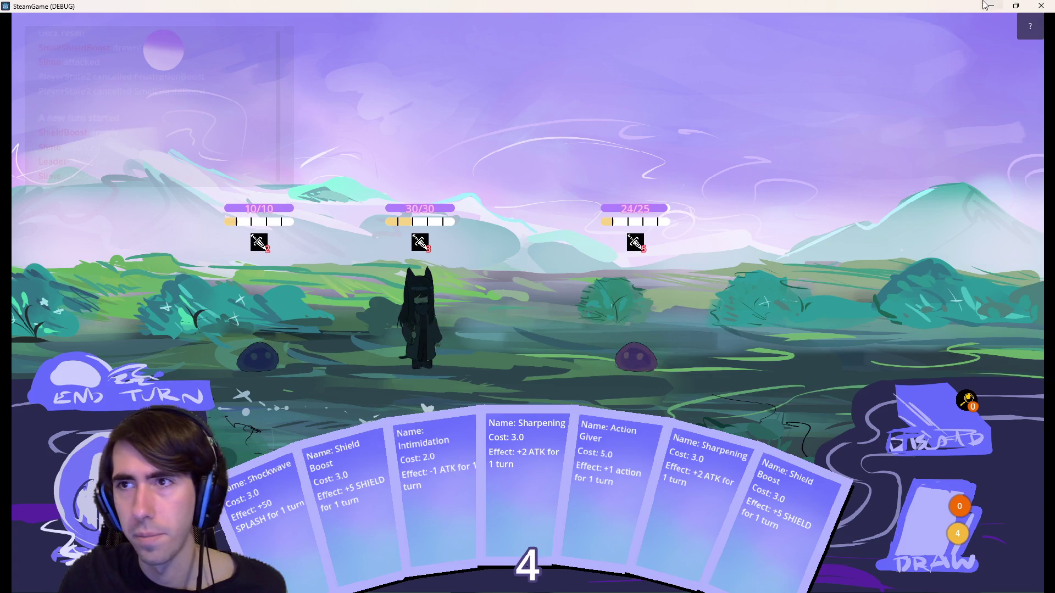
left_click(1041, 6)
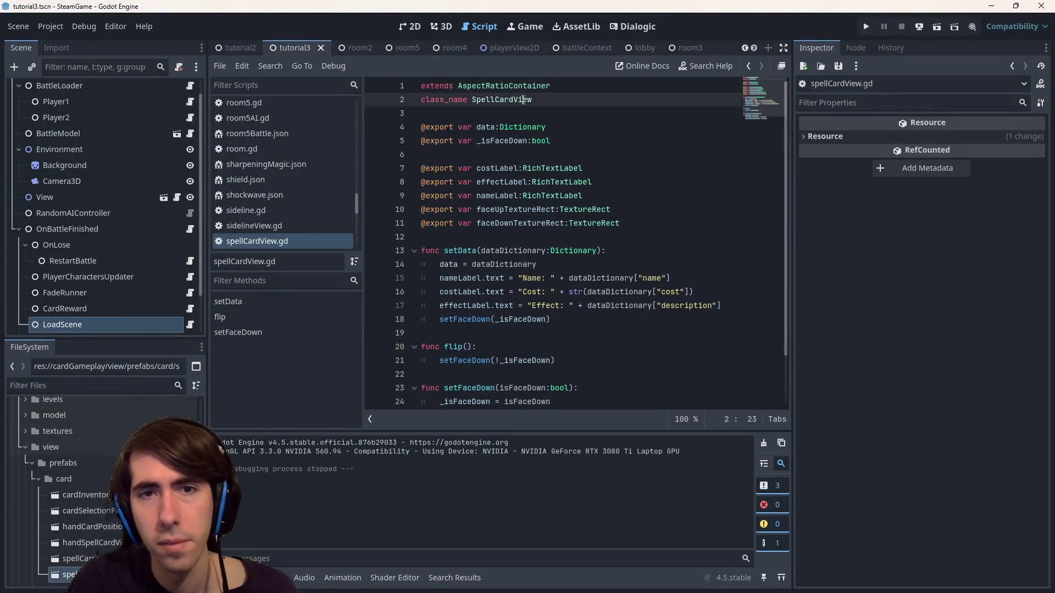
Switch to the 2D view and bring up the cardInventory scene
left_click(409, 32)
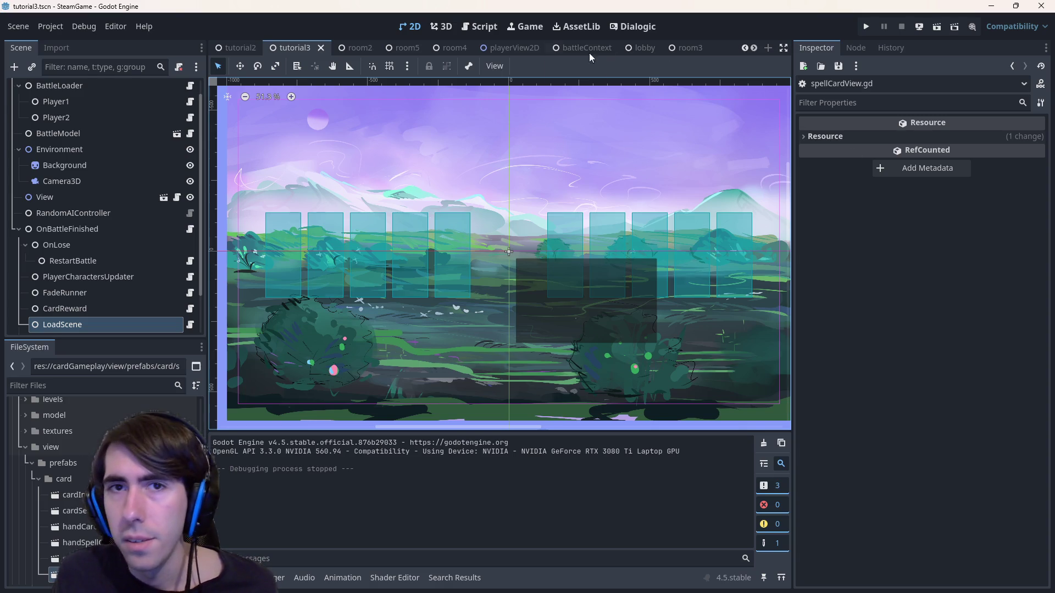
scroll(517, 48, "down", 5)
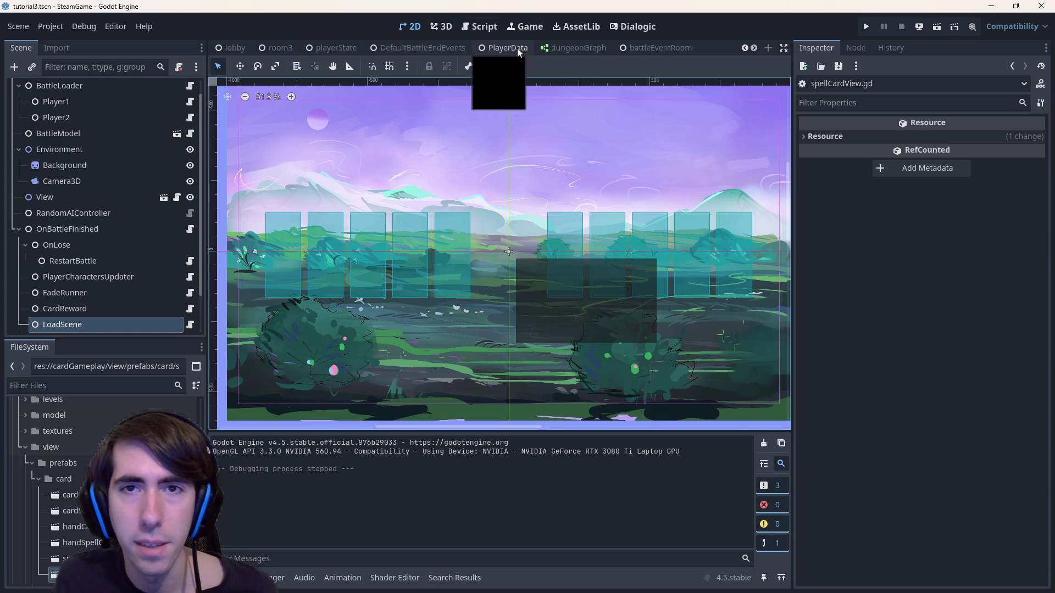
scroll(517, 47, "down", 5)
left_click(468, 48)
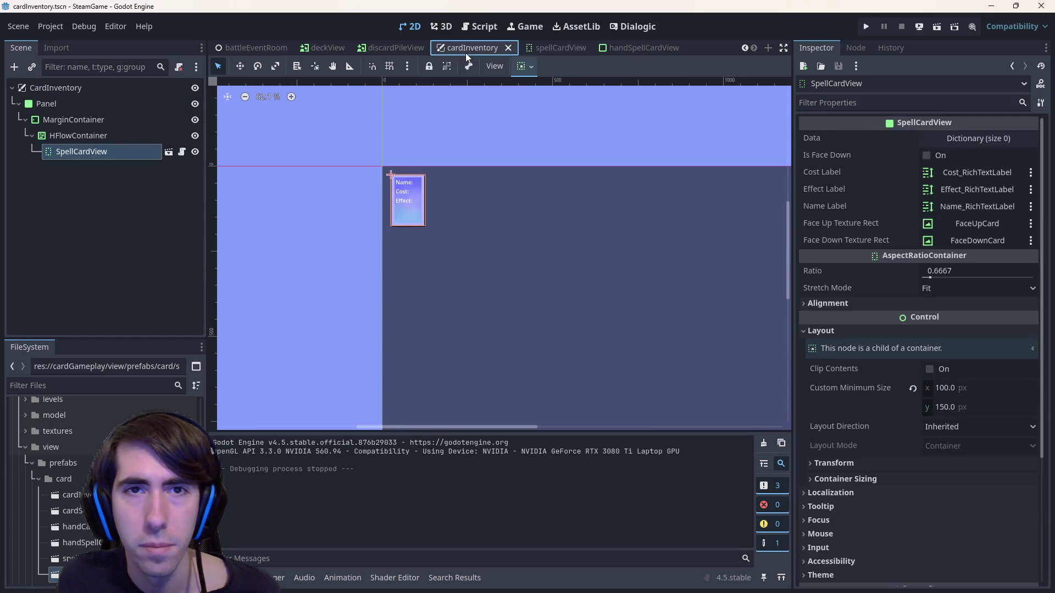
scroll(516, 250, "up", 2)
Duplicate SpellCardView, undo back to one card, then select the spellCardView scene's AspectRatioContainer root
left_click(57, 157)
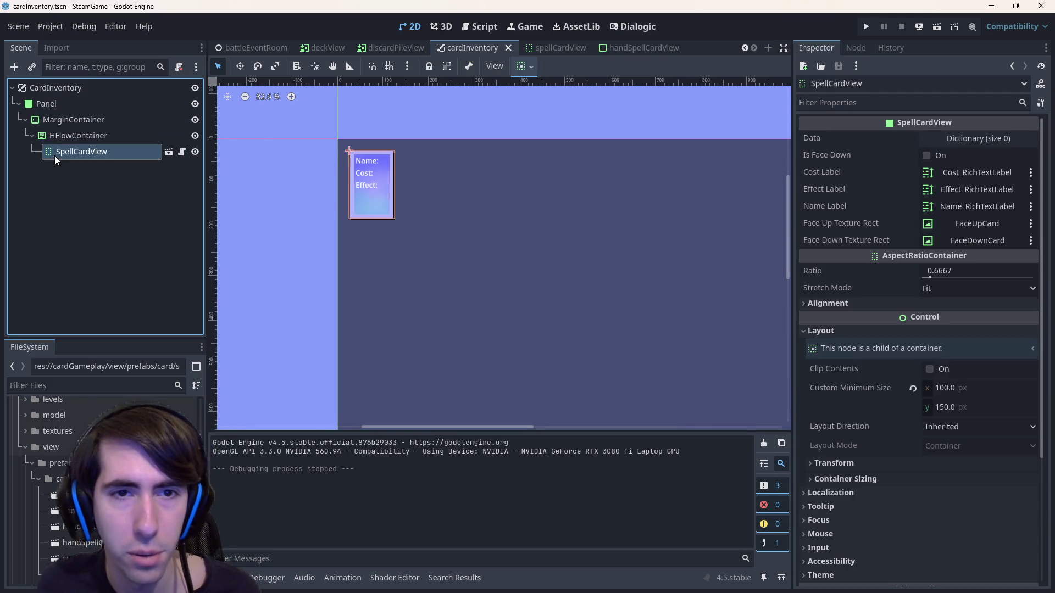
key("ctrl+d")
key("ctrl+d")
key("ctrl+d")
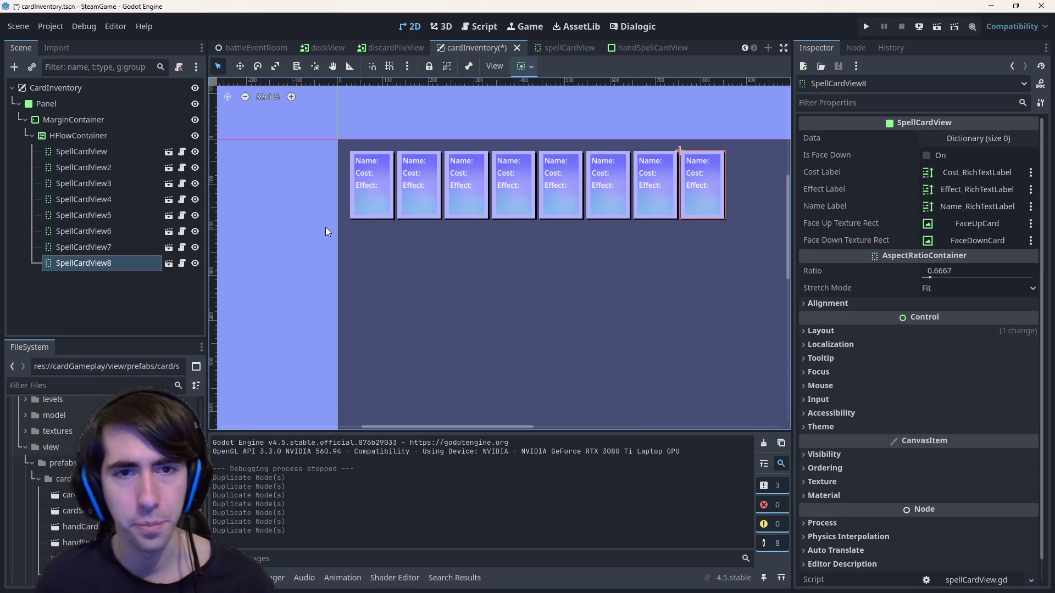
scroll(448, 259, "down", 5)
key("ctrl+z")
key("ctrl+z")
key("ctrl+z")
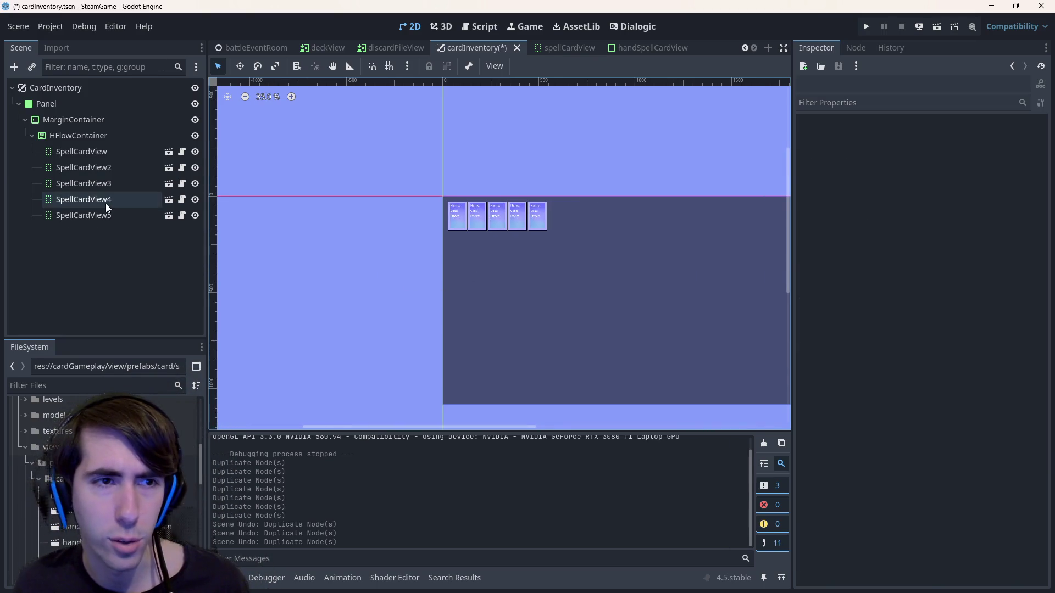
key("ctrl+z")
key("ctrl+z")
key("ctrl+z")
left_click(107, 152)
scroll(562, 212, "up", 1)
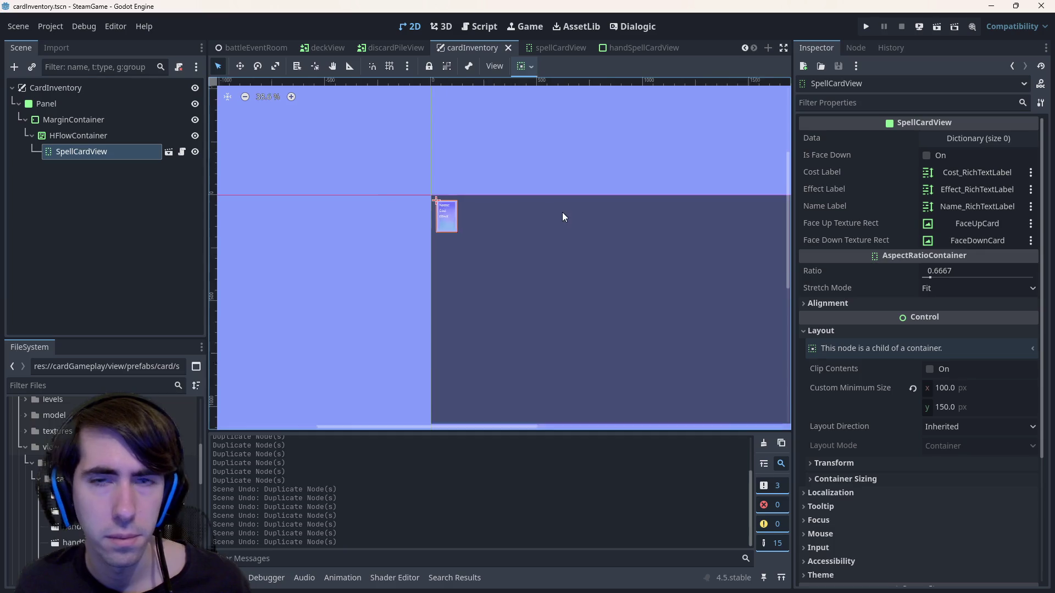
scroll(562, 214, "up", 9)
left_click_drag(389, 222, 456, 177)
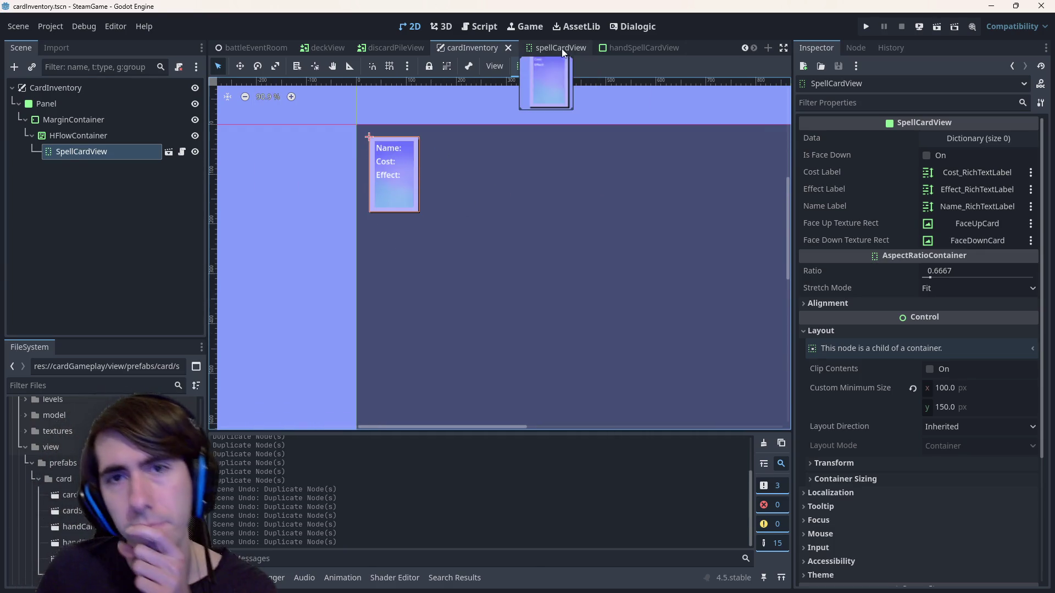
left_click(560, 48)
left_click(100, 87)
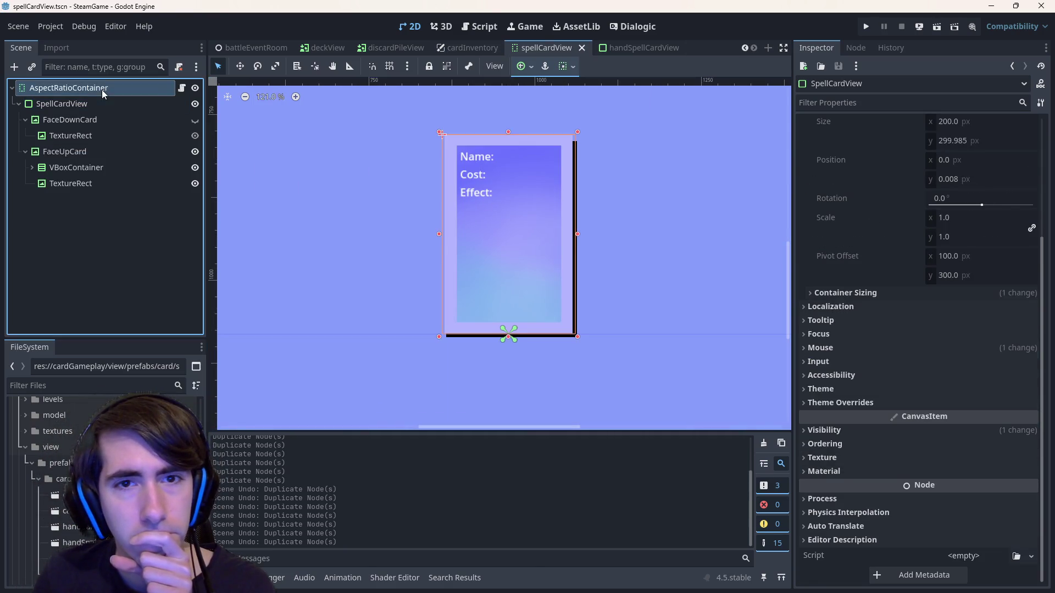
Look through the root's Layout size and position properties in the Inspector
left_click(903, 103)
type("size")
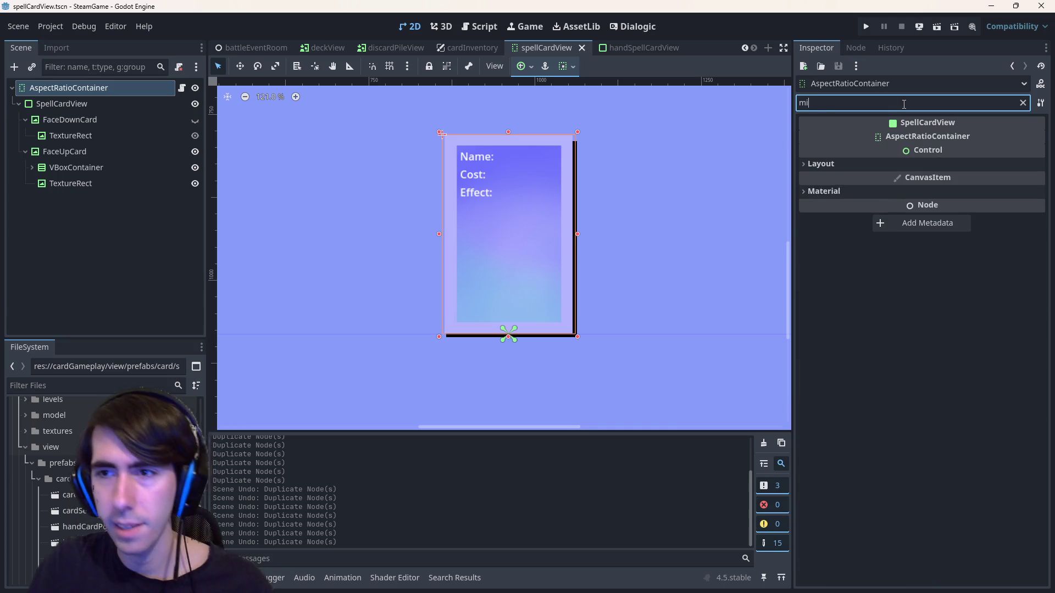
key("BackSpace")
key("BackSpace")
key("BackSpace")
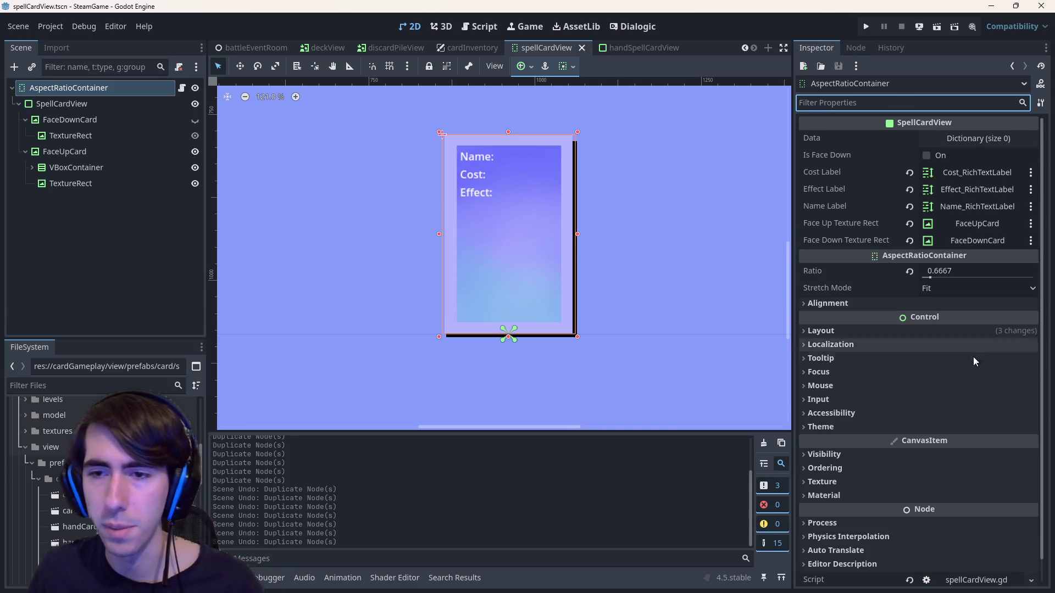
left_click(826, 332)
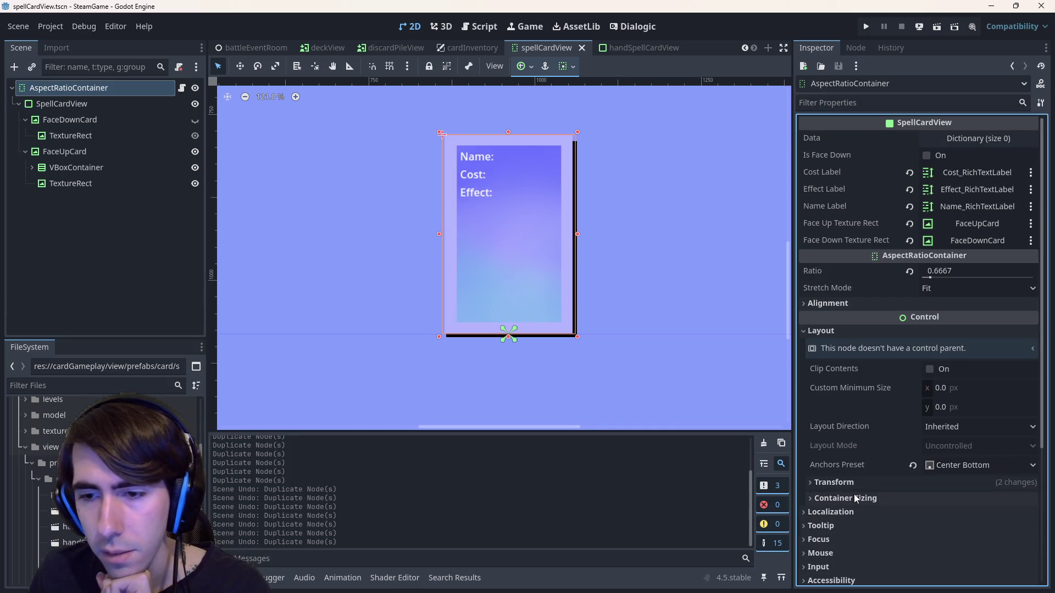
left_click(834, 483)
scroll(872, 453, "down", 2)
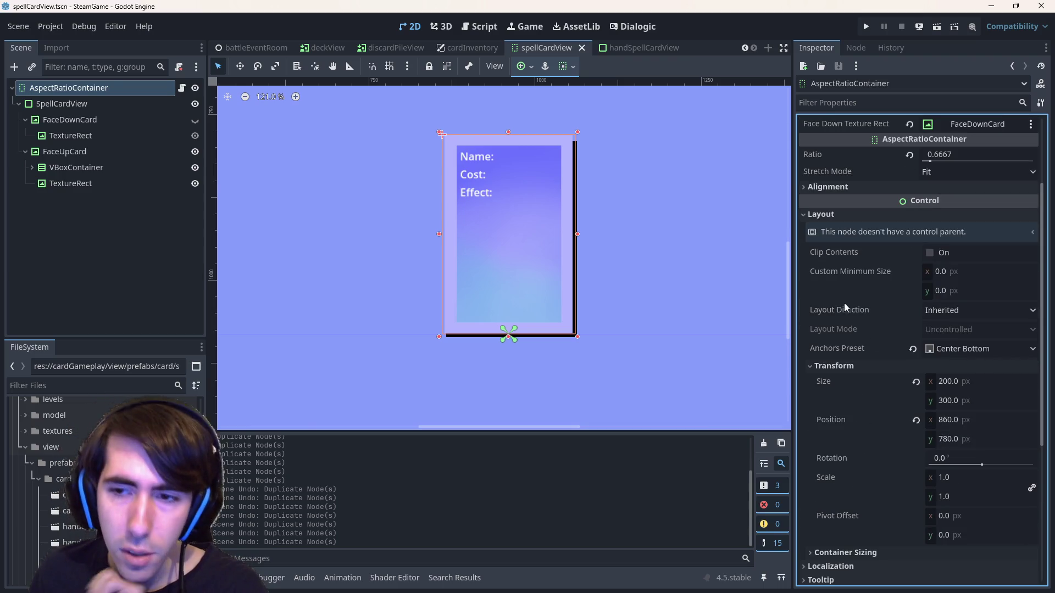
Filter for 'min', set Custom Minimum Size to 200 × 300 px, and save
left_click(853, 99)
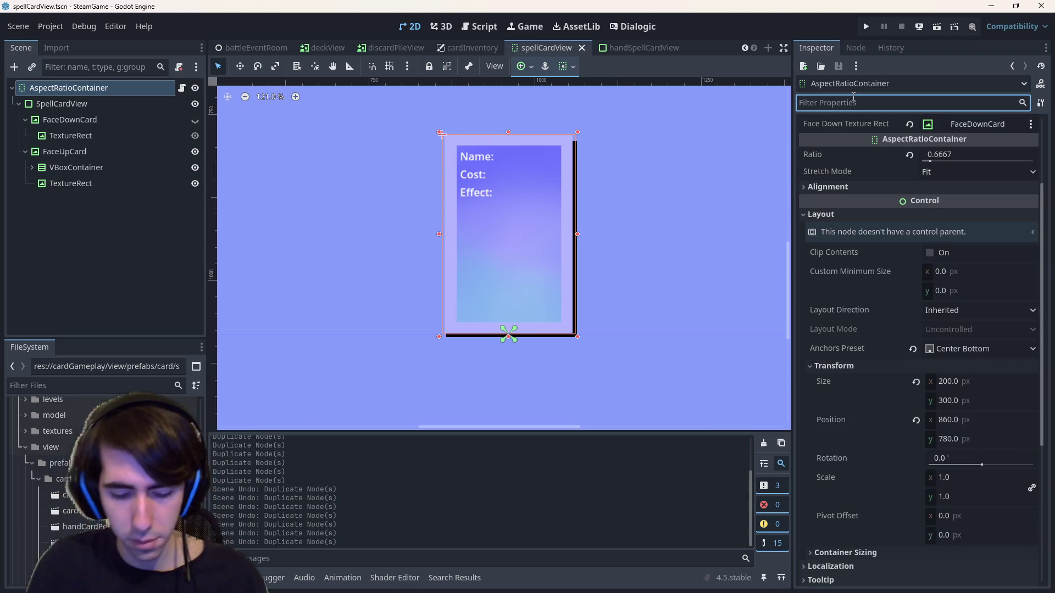
type("min")
left_click(964, 201)
type("2")
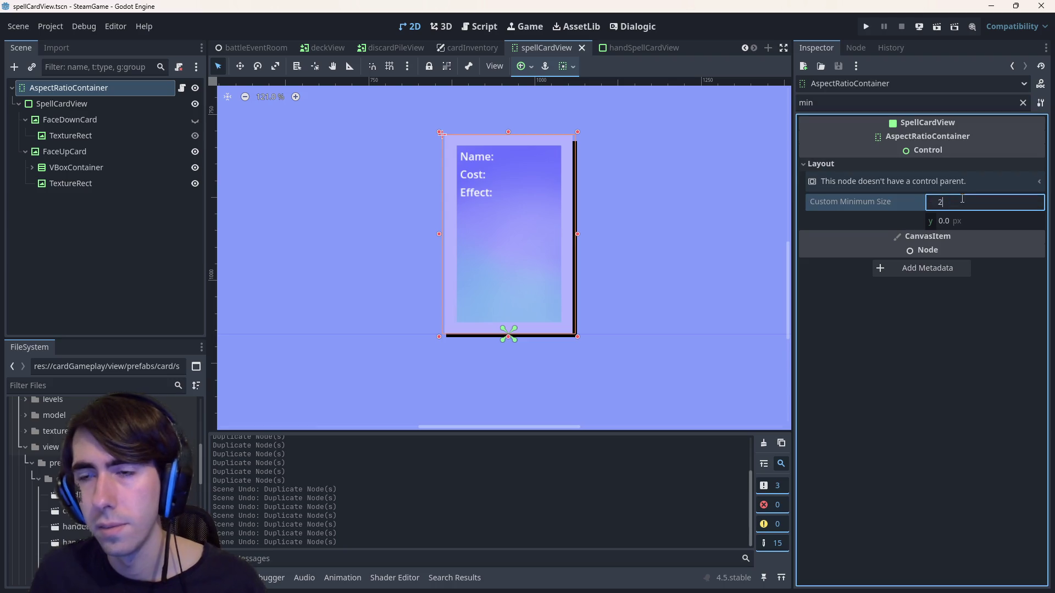
type("00")
key("Tab")
key("Return")
key("ctrl+s")
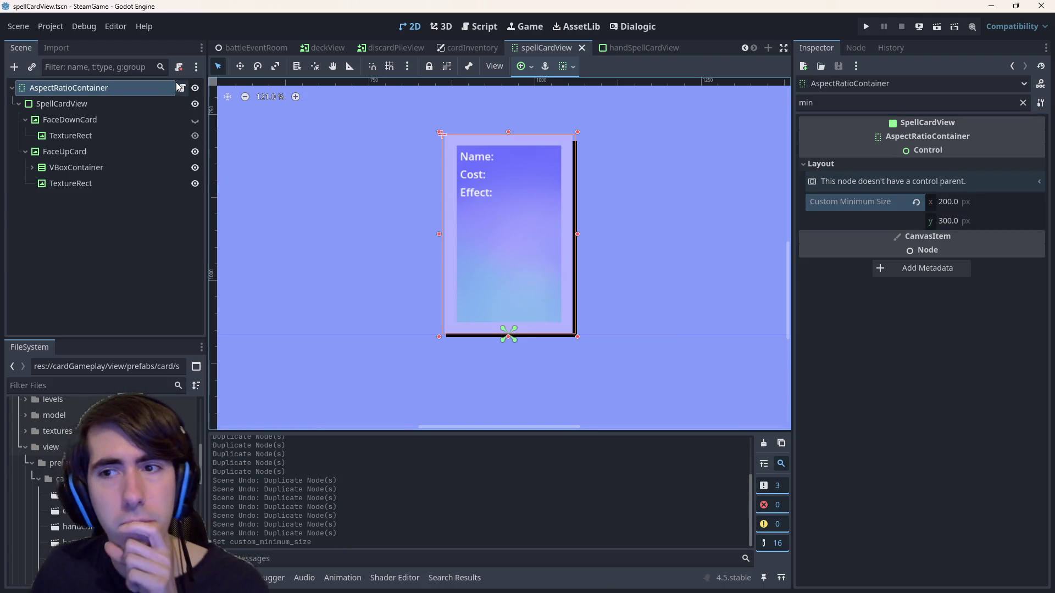
Open the cardInventory scene and select its SpellCardView instance
left_click(391, 47)
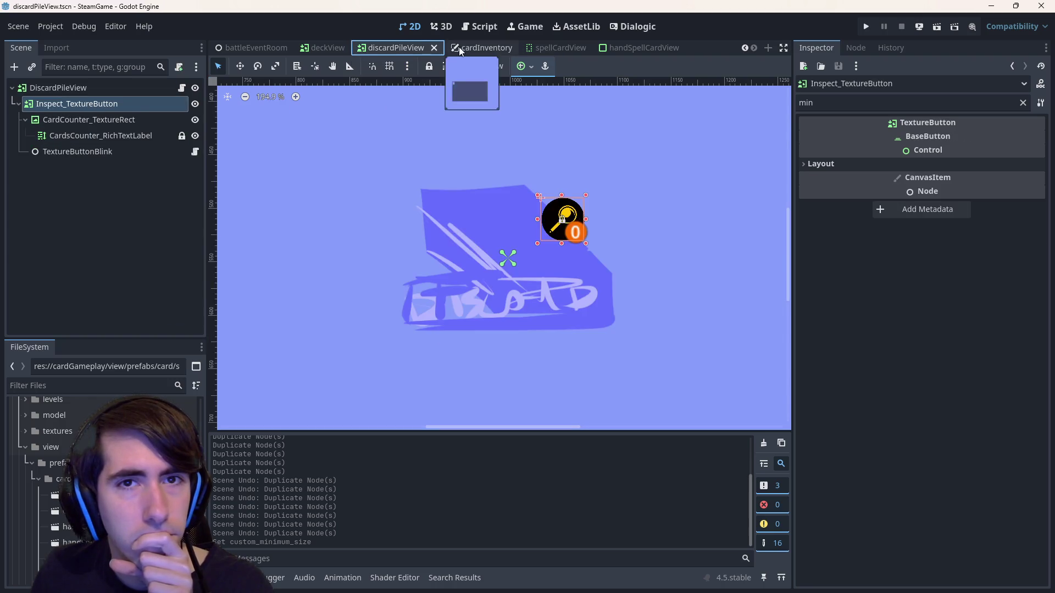
left_click(462, 49)
left_click(78, 134)
left_click(101, 150)
key("Up")
key("Down")
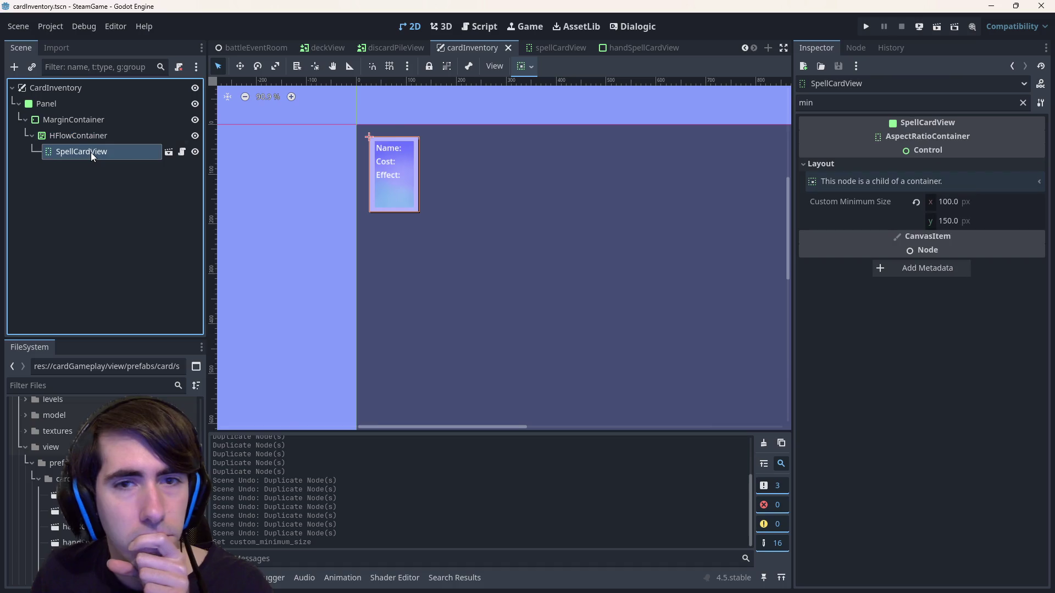
Revert the instance's Custom Minimum Size to the 200 × 300 scene value and save
left_click(916, 202)
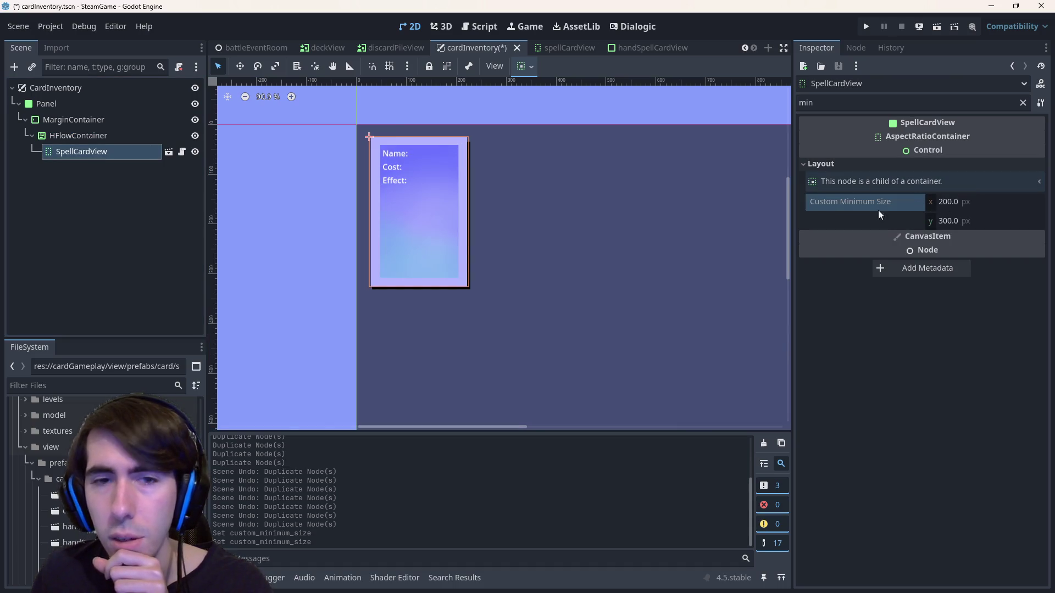
left_click(1023, 103)
key("ctrl+s")
scroll(494, 259, "down", 6)
scroll(387, 232, "down", 9)
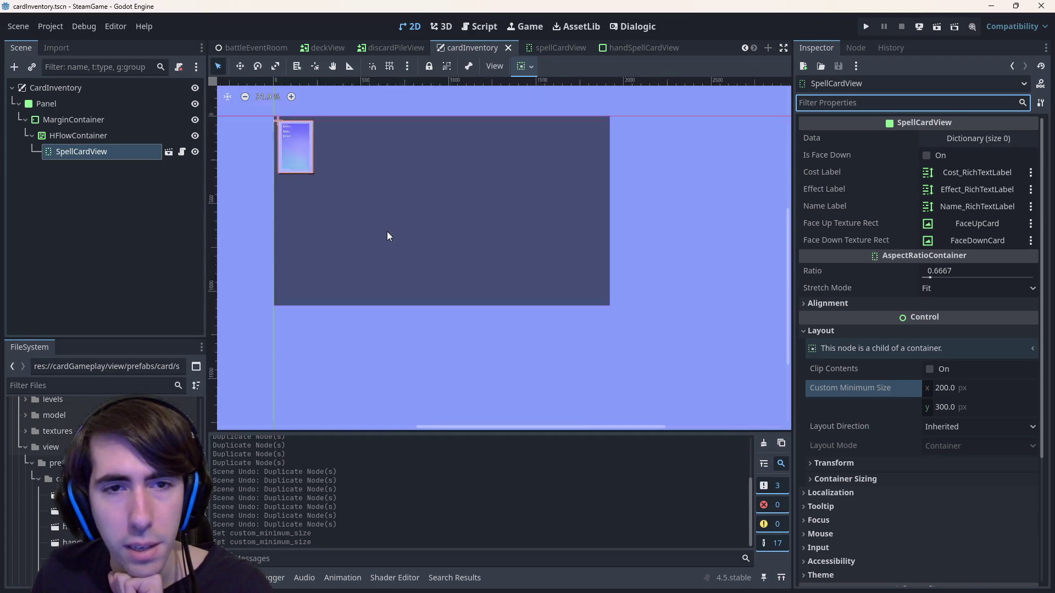
scroll(459, 253, "up", 5)
Duplicate SpellCardView repeatedly, undoing extras to leave 14 cards, and save
left_click(98, 156)
key("ctrl+d")
key("ctrl+d")
key("ctrl+d")
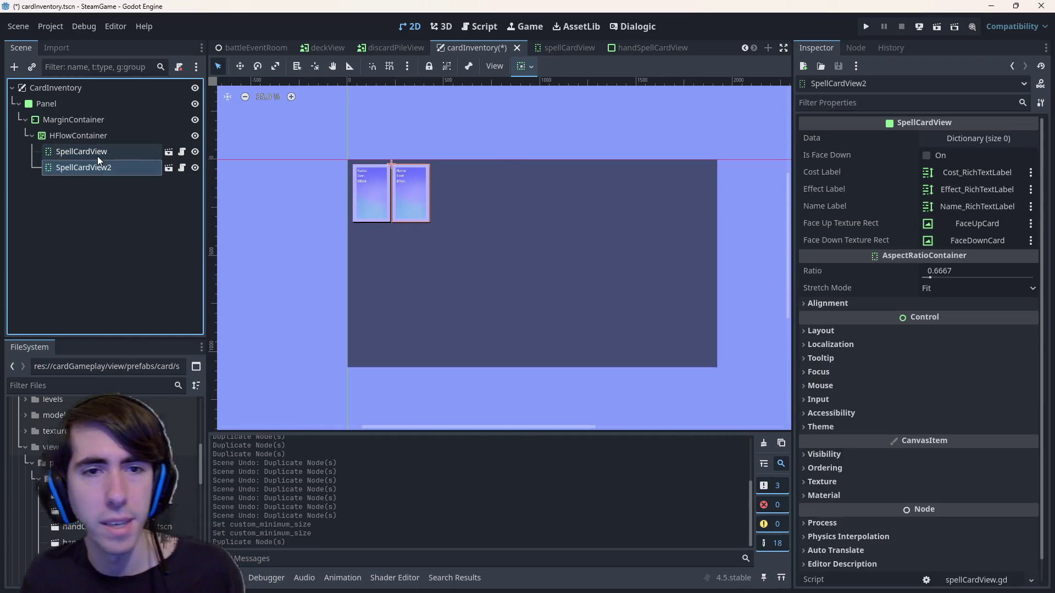
key("ctrl+d")
key("ctrl+d")
key("ctrl+d")
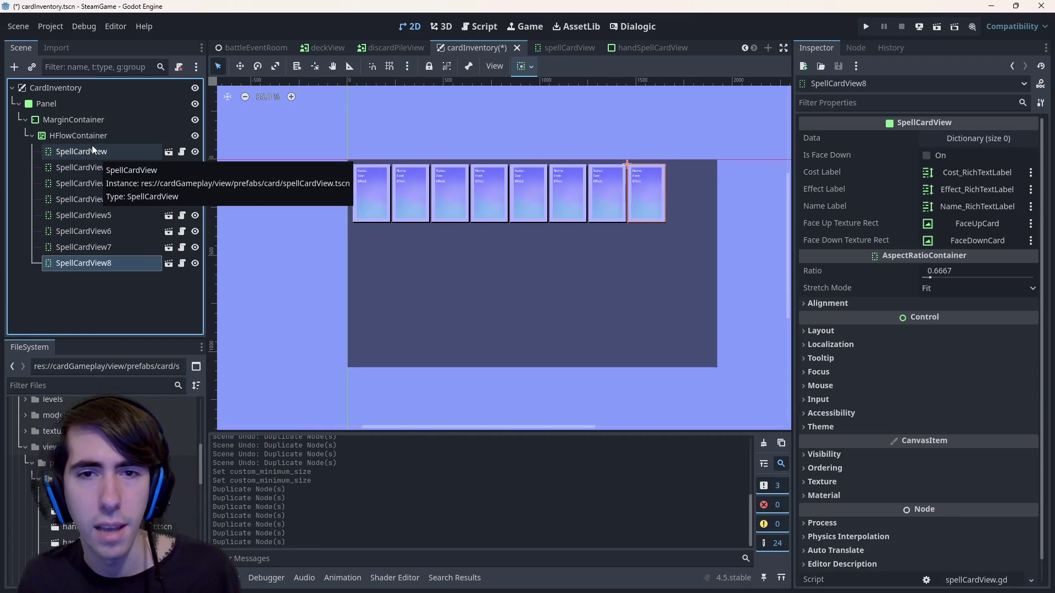
key("ctrl+d")
key("ctrl+d")
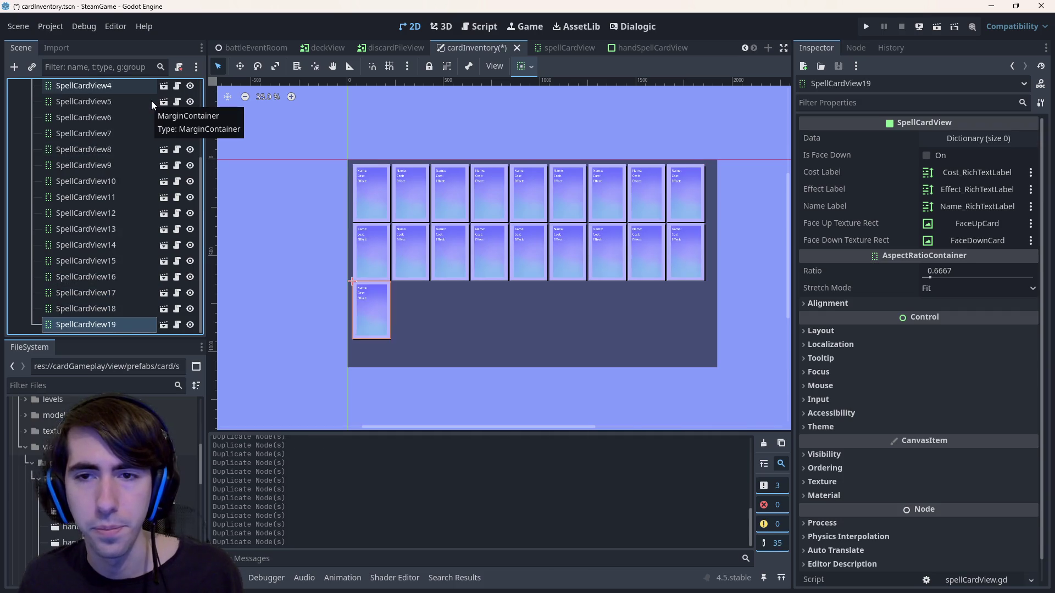
key("ctrl+z")
key("ctrl+z")
key("ctrl+z")
scroll(150, 100, "up", 2)
key("ctrl+s")
Set HFlowContainer Alignment and Last Wrap Alignment to Center, trying bottom-up fill before reverting
left_click(75, 135)
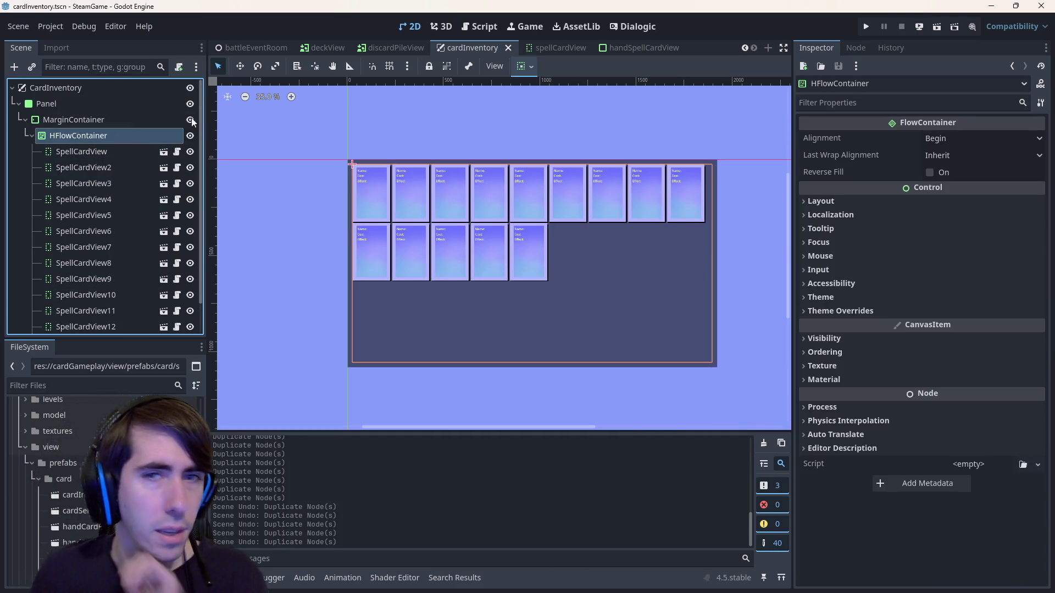
left_click(947, 140)
left_click(965, 173)
left_click(968, 155)
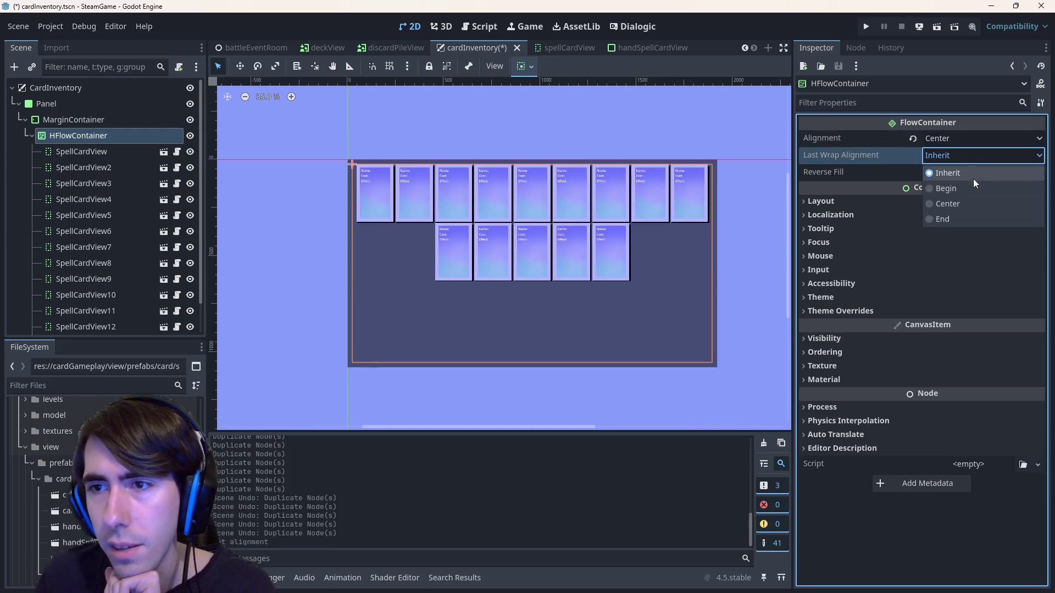
left_click(969, 201)
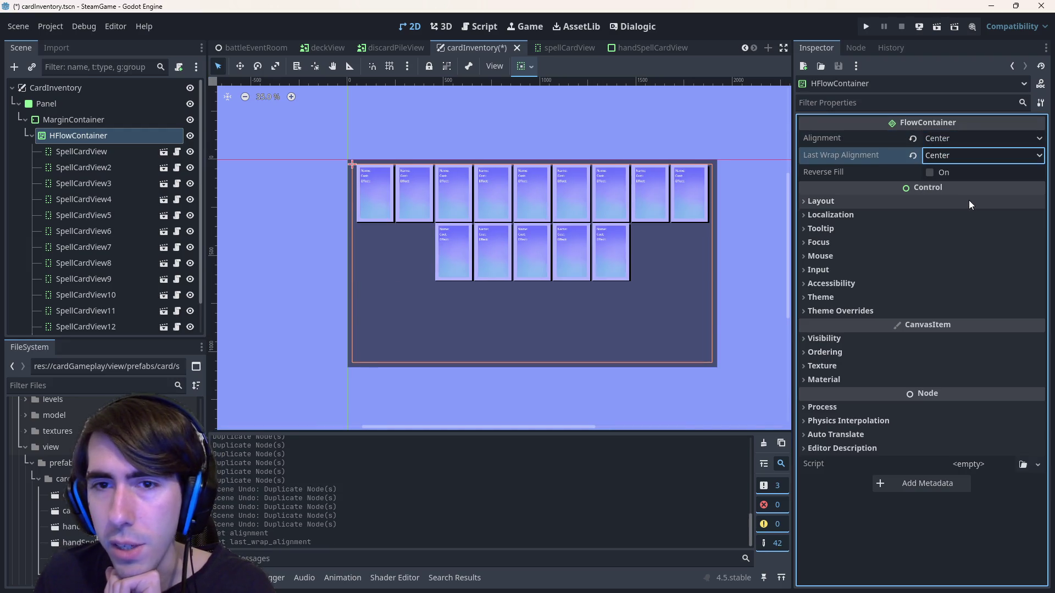
left_click(946, 173)
left_click(948, 174)
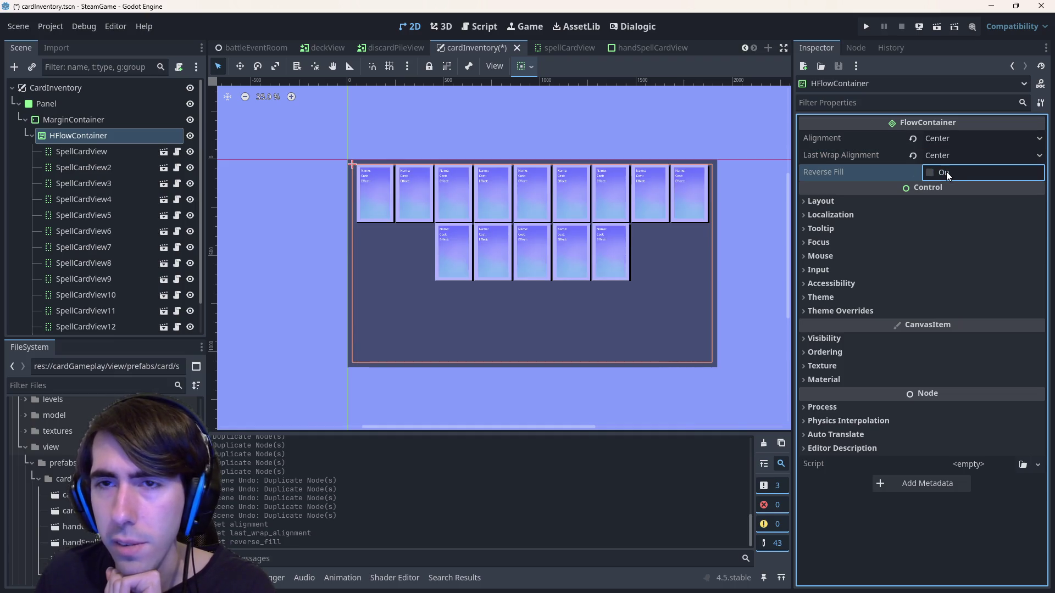
left_click(945, 175)
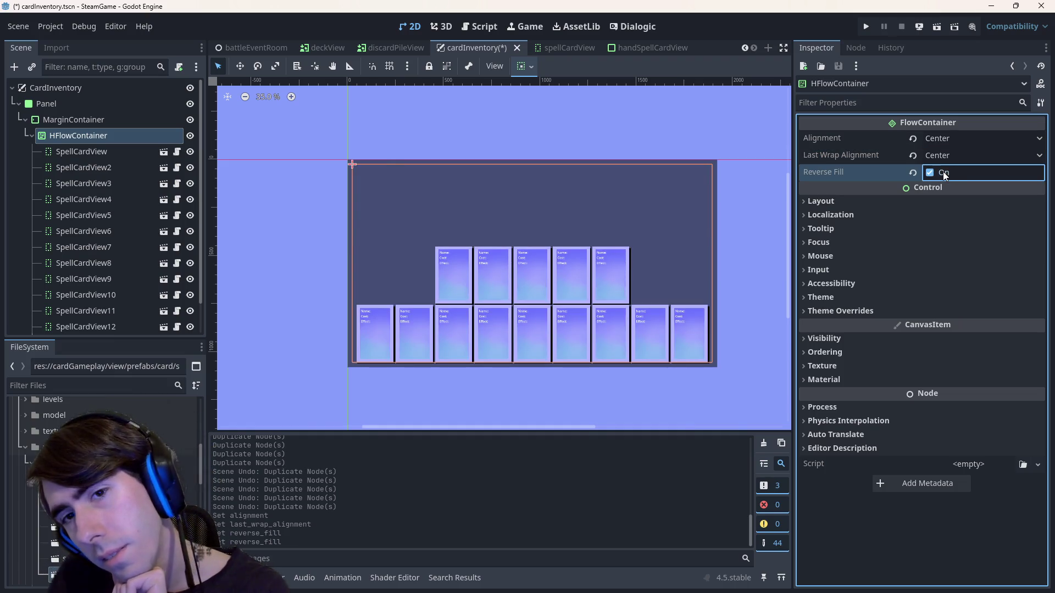
left_click(946, 174)
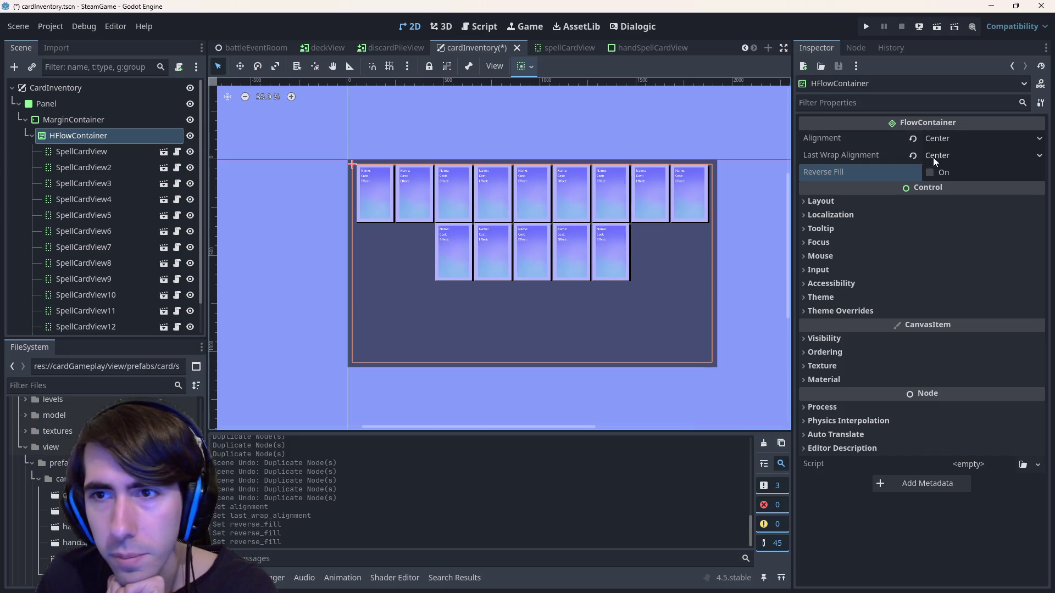
Try End and Center last-row alignment, settle on Inherit, and save cardInventory
left_click(912, 156)
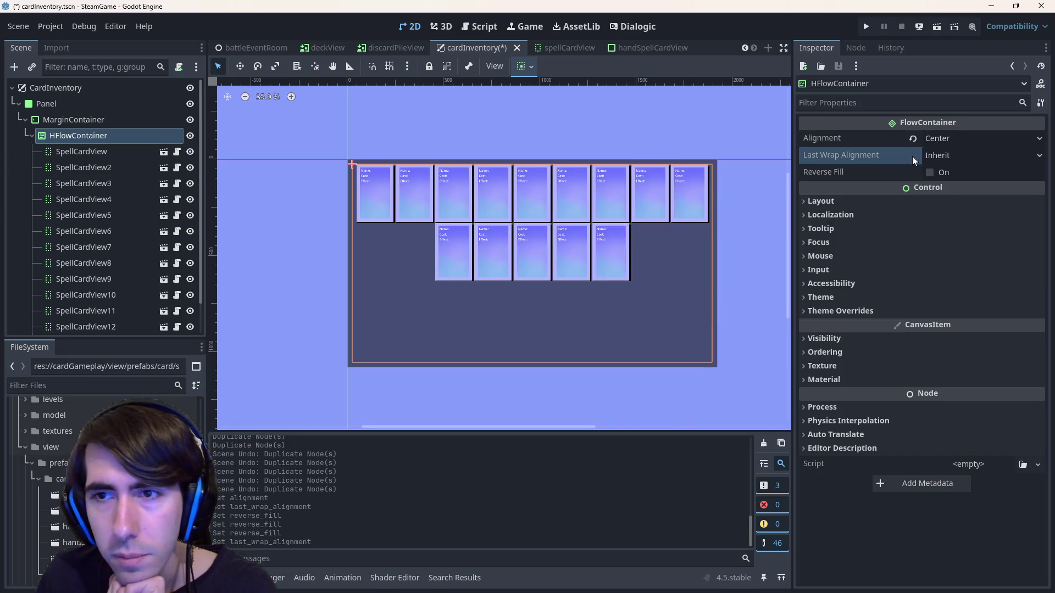
left_click(942, 156)
left_click(950, 217)
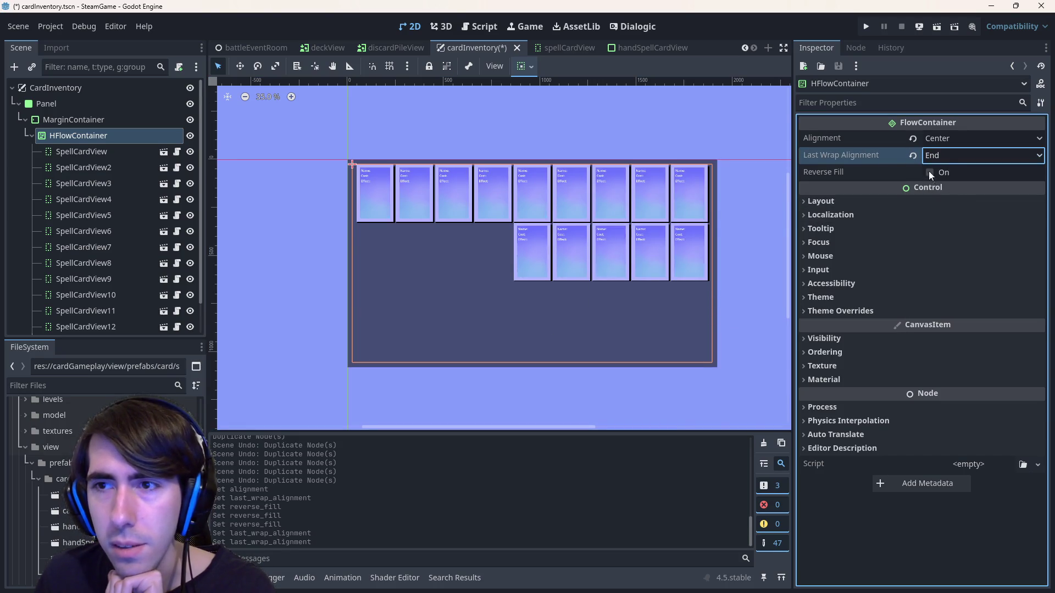
key("space")
left_click(947, 202)
left_click(948, 155)
left_click(949, 173)
left_click(950, 159)
left_click(923, 168)
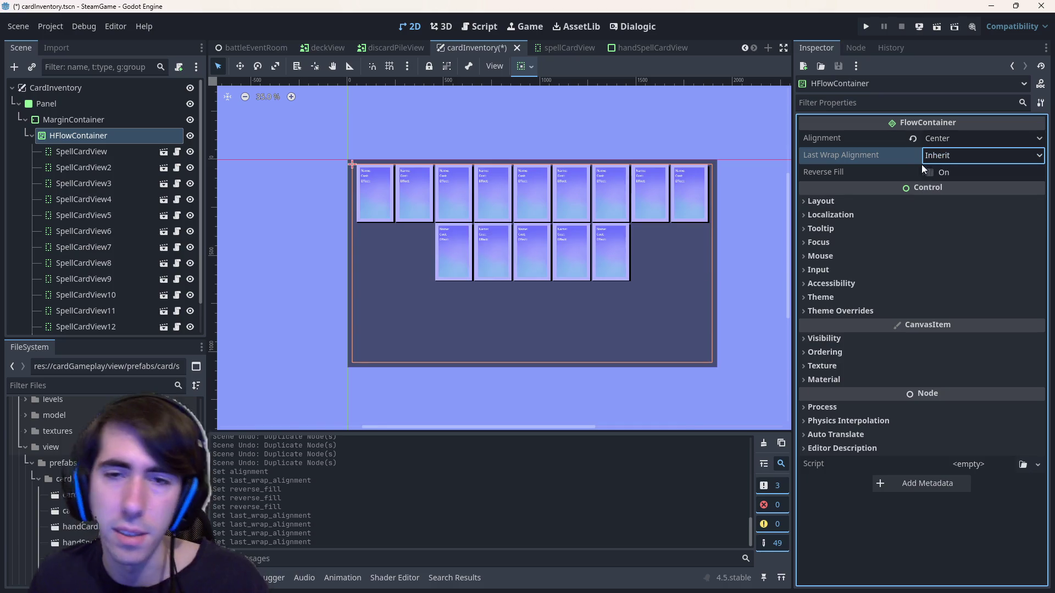
key("ctrl+s")
Select SpellCardView13 in the grid, then reselect the HFlowContainer node
mouse_move(828, 141)
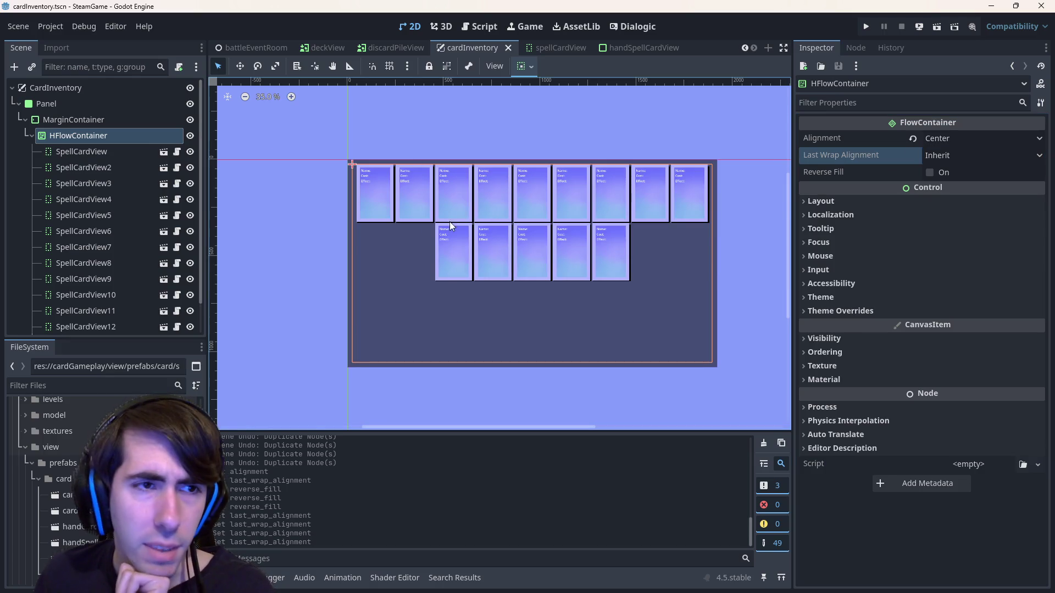
left_click(554, 246)
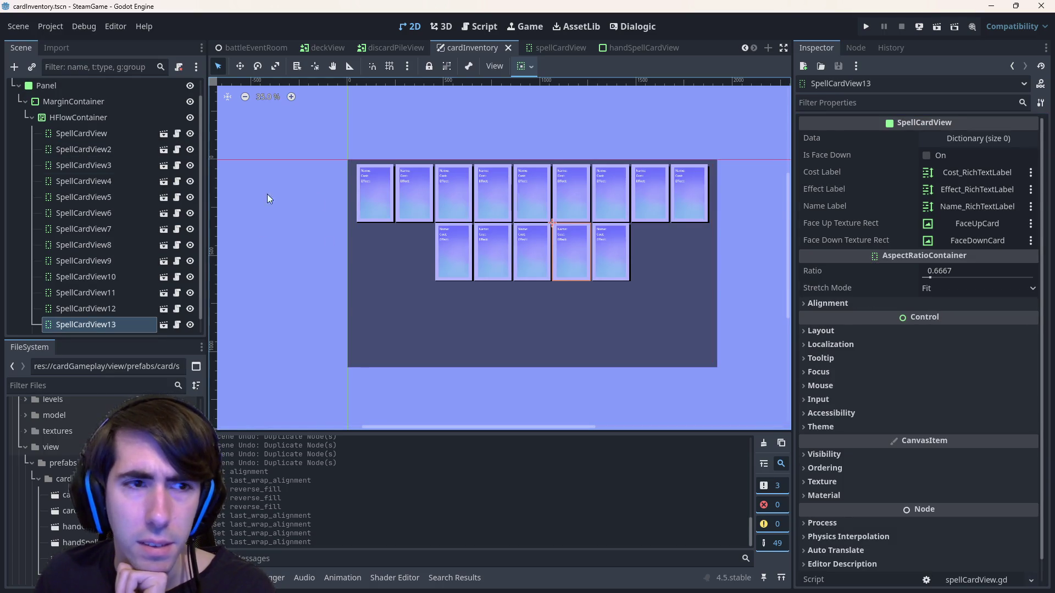
left_click(91, 117)
left_click(521, 66)
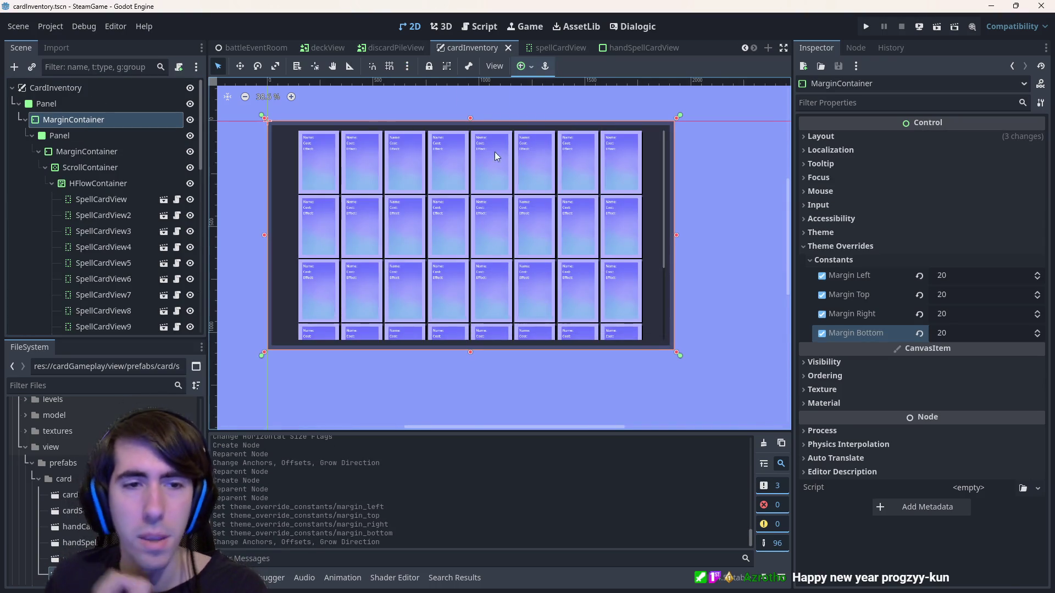
Set the outer MarginContainer's Margin Left constant to 50
scroll(418, 324, "down", 1)
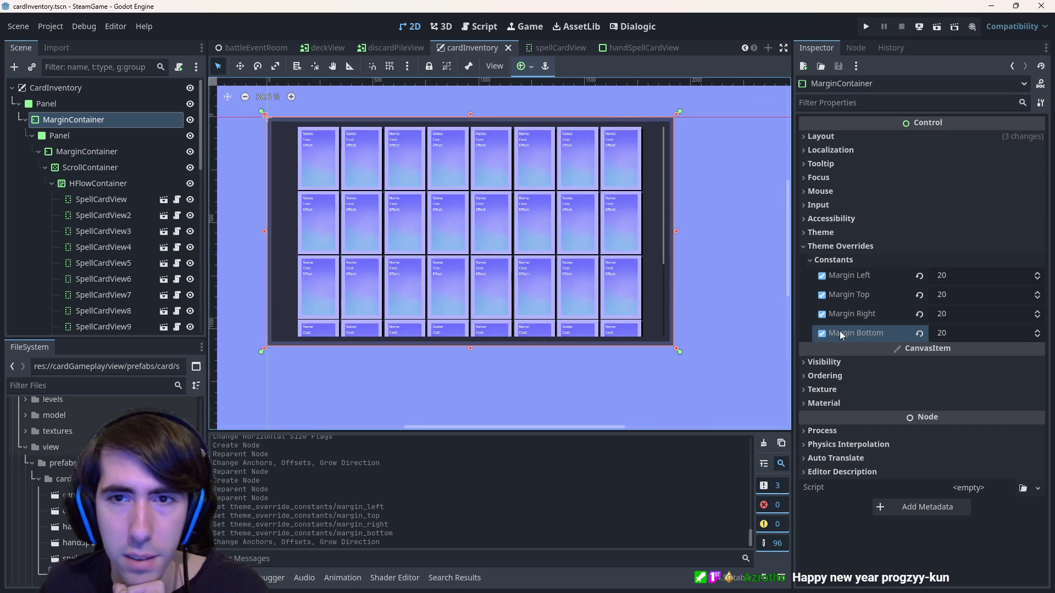
left_click(961, 277)
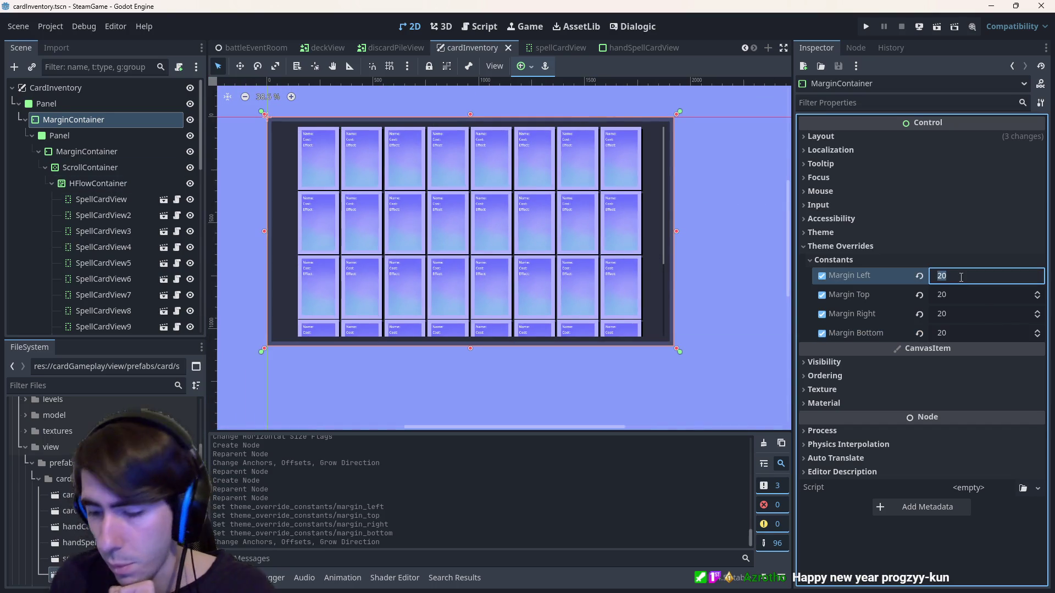